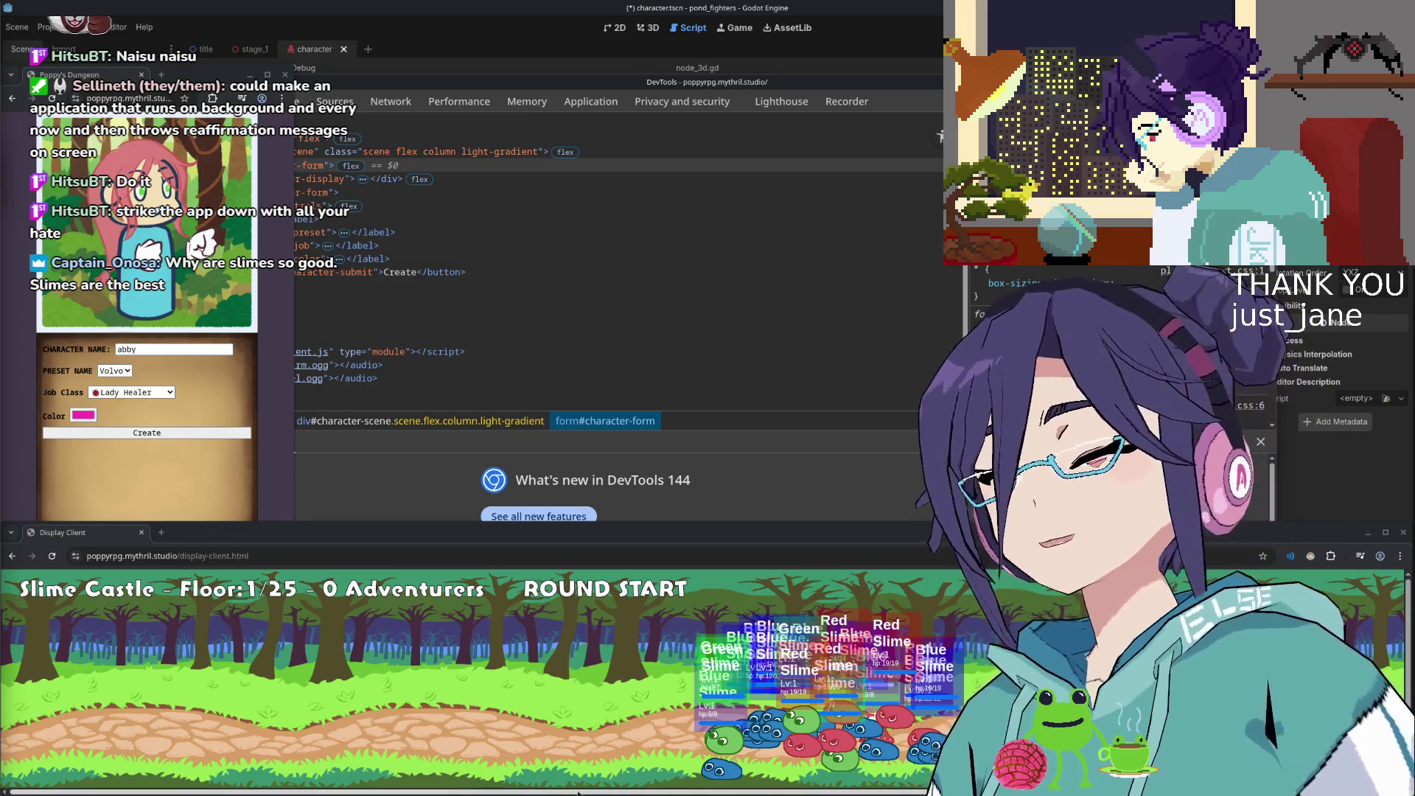
Move the slime battle window up and left, then slightly right to centre it.
mouse_move(868, 552)
left_mouse_down()
mouse_move(690, 390)
mouse_move(451, 282)
mouse_move(538, 307)
left_mouse_up()
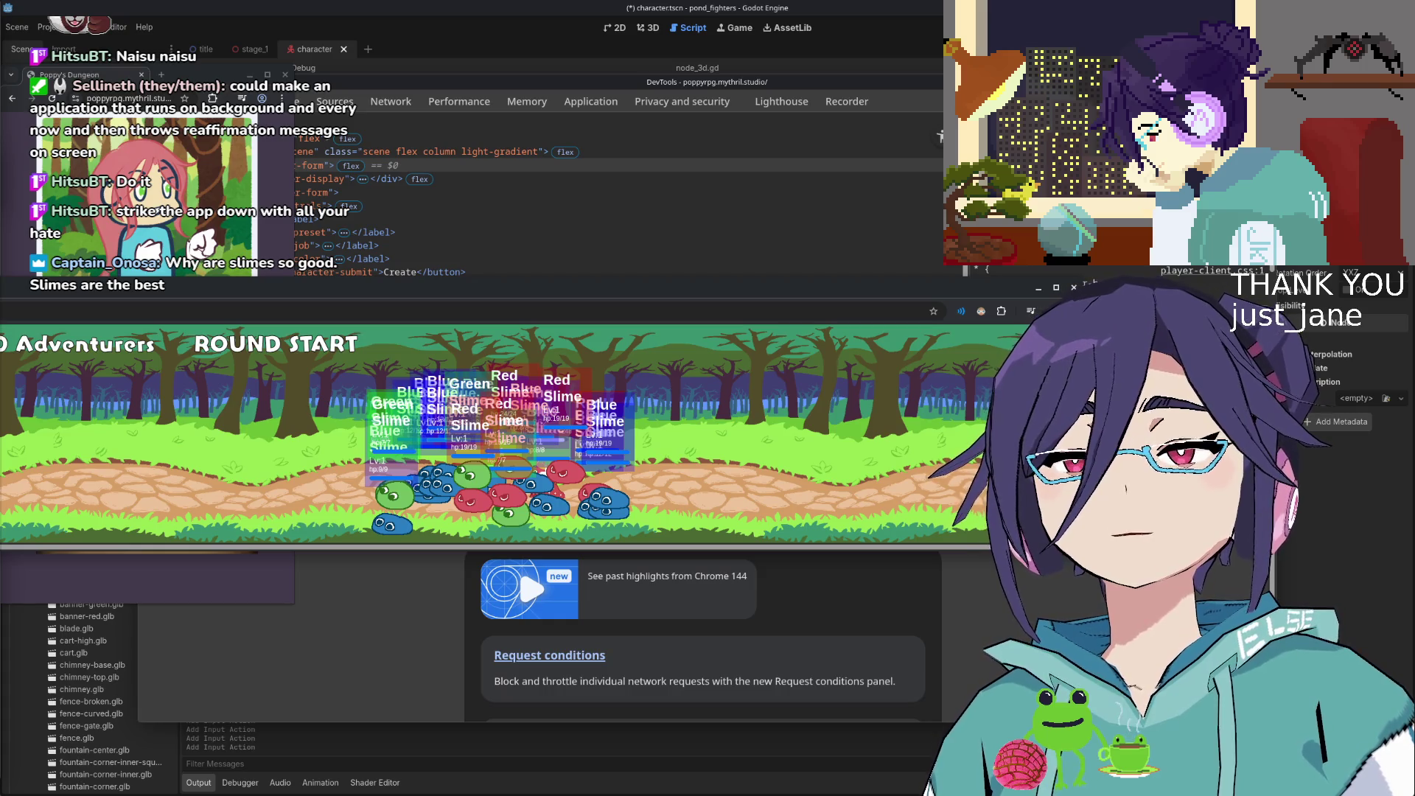
left_click_drag(262, 295, 353, 287)
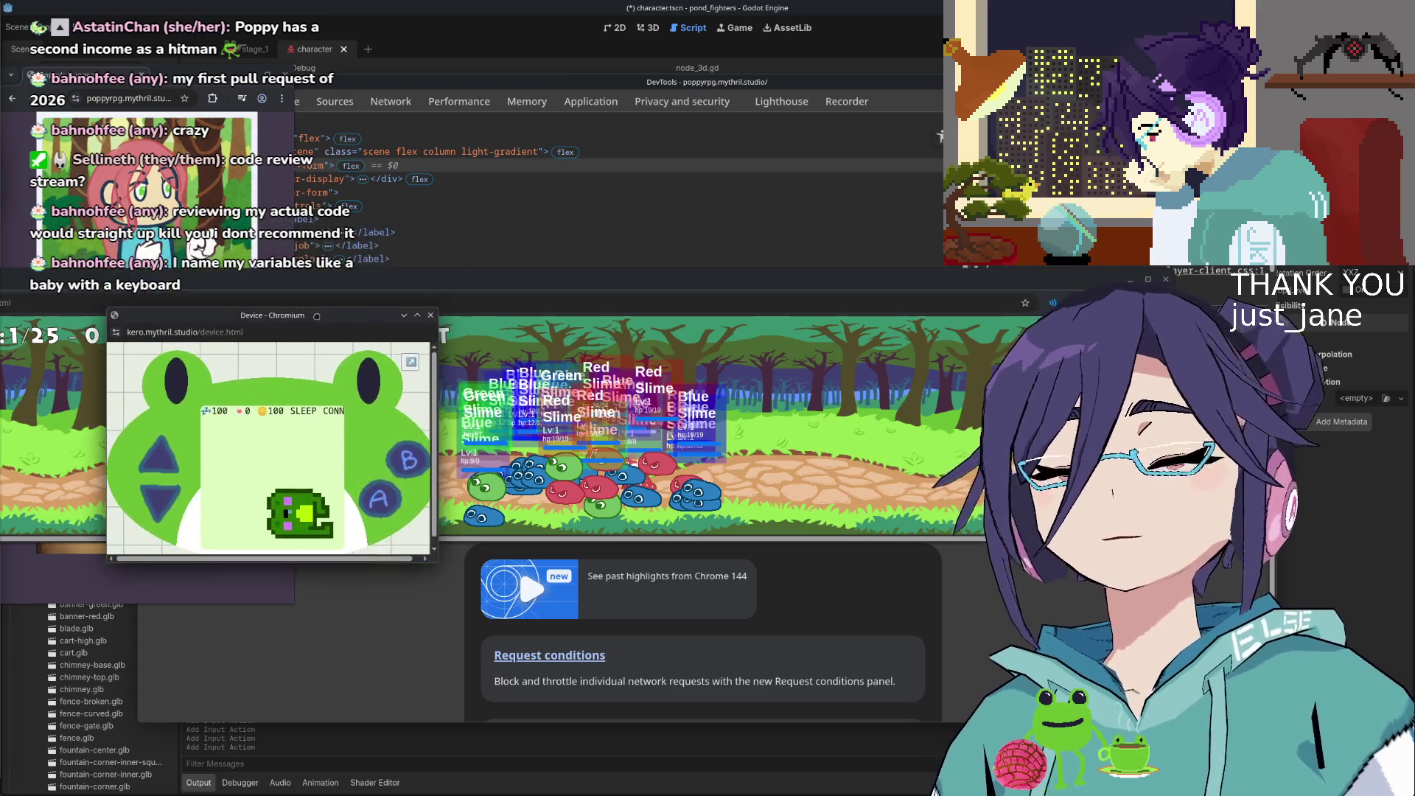
Drag the Kero device window down-left over the left side of the battle view.
left_click_drag(221, 314, 168, 475)
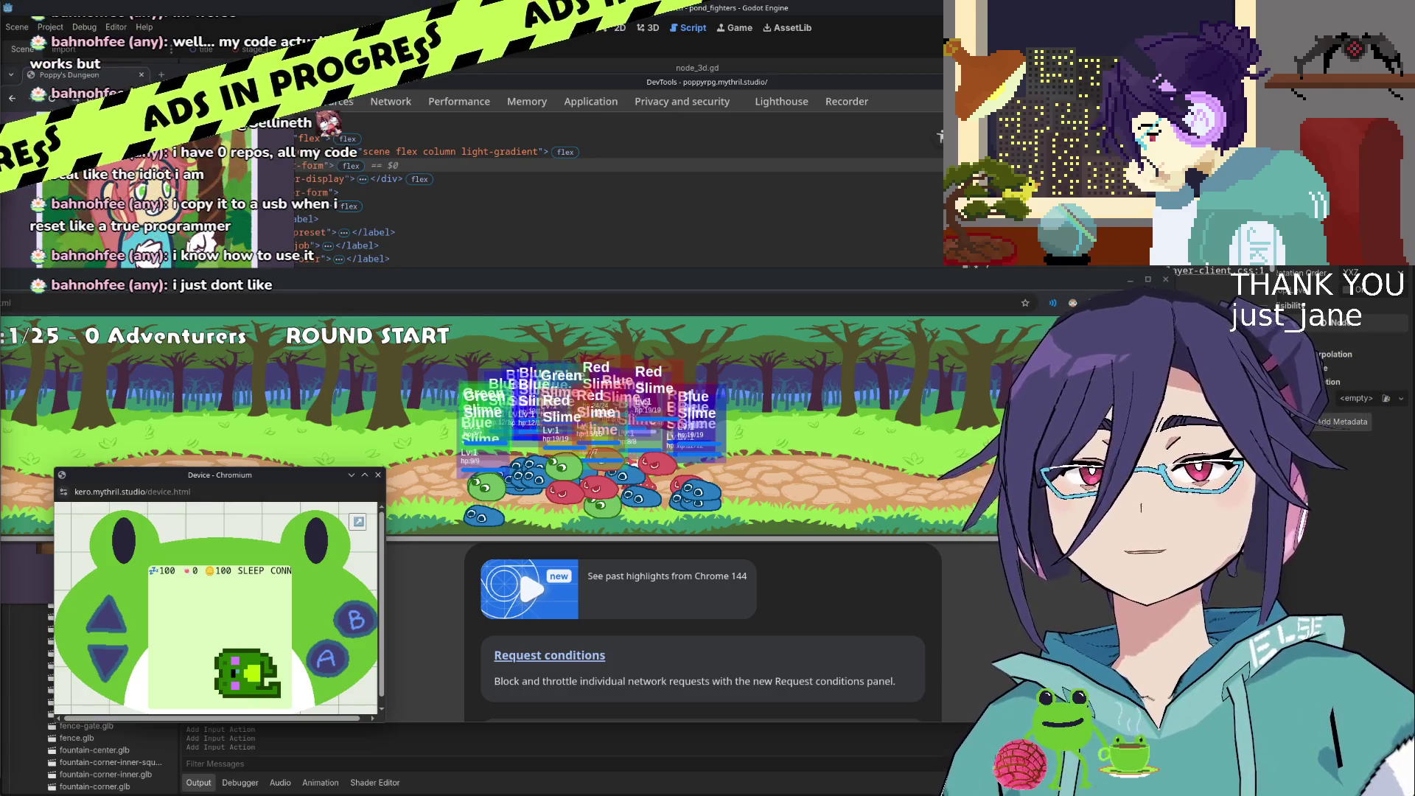
Place the Kero device window at top centre, then bring the peaceandcontentment.com game forward.
left_click_drag(221, 475, 708, 156)
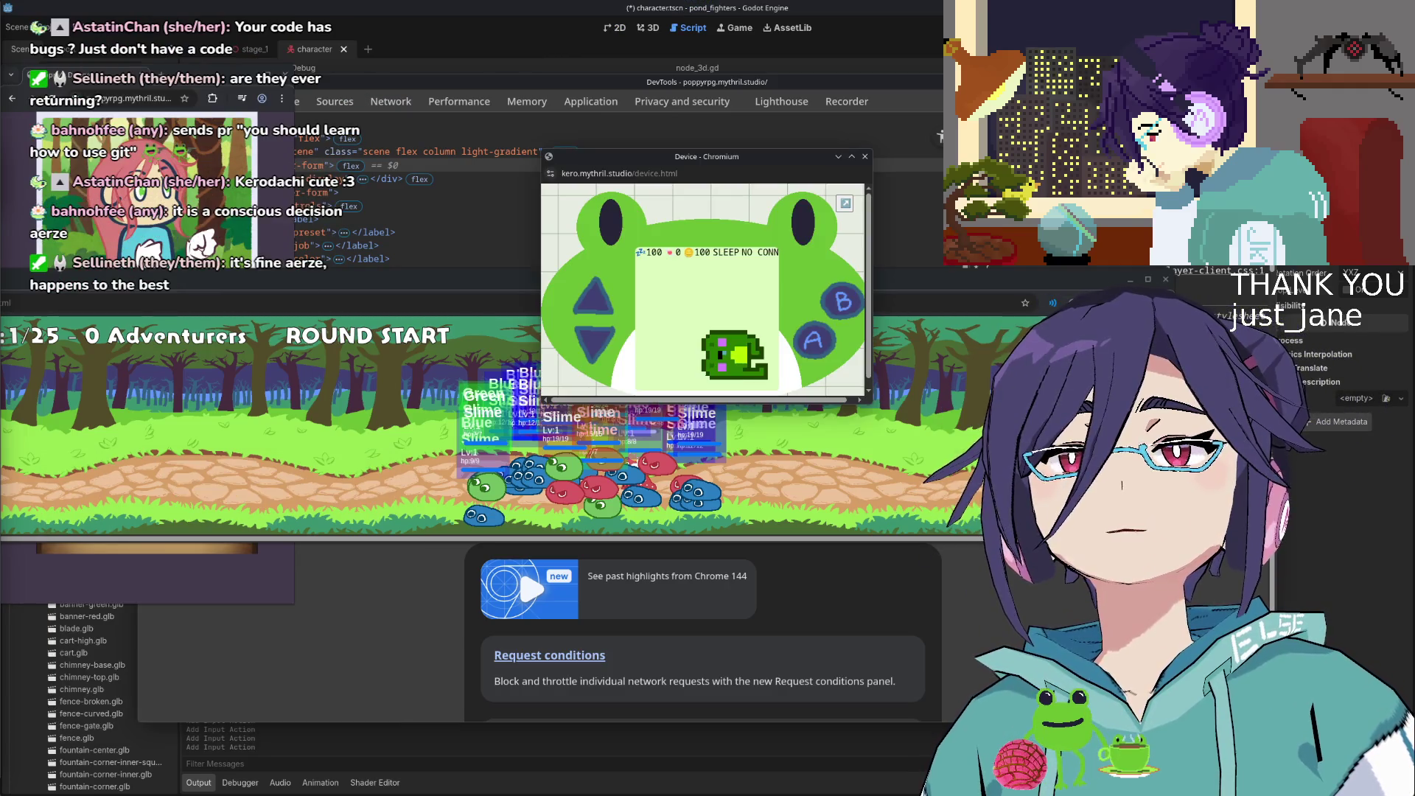
key("alt+Tab")
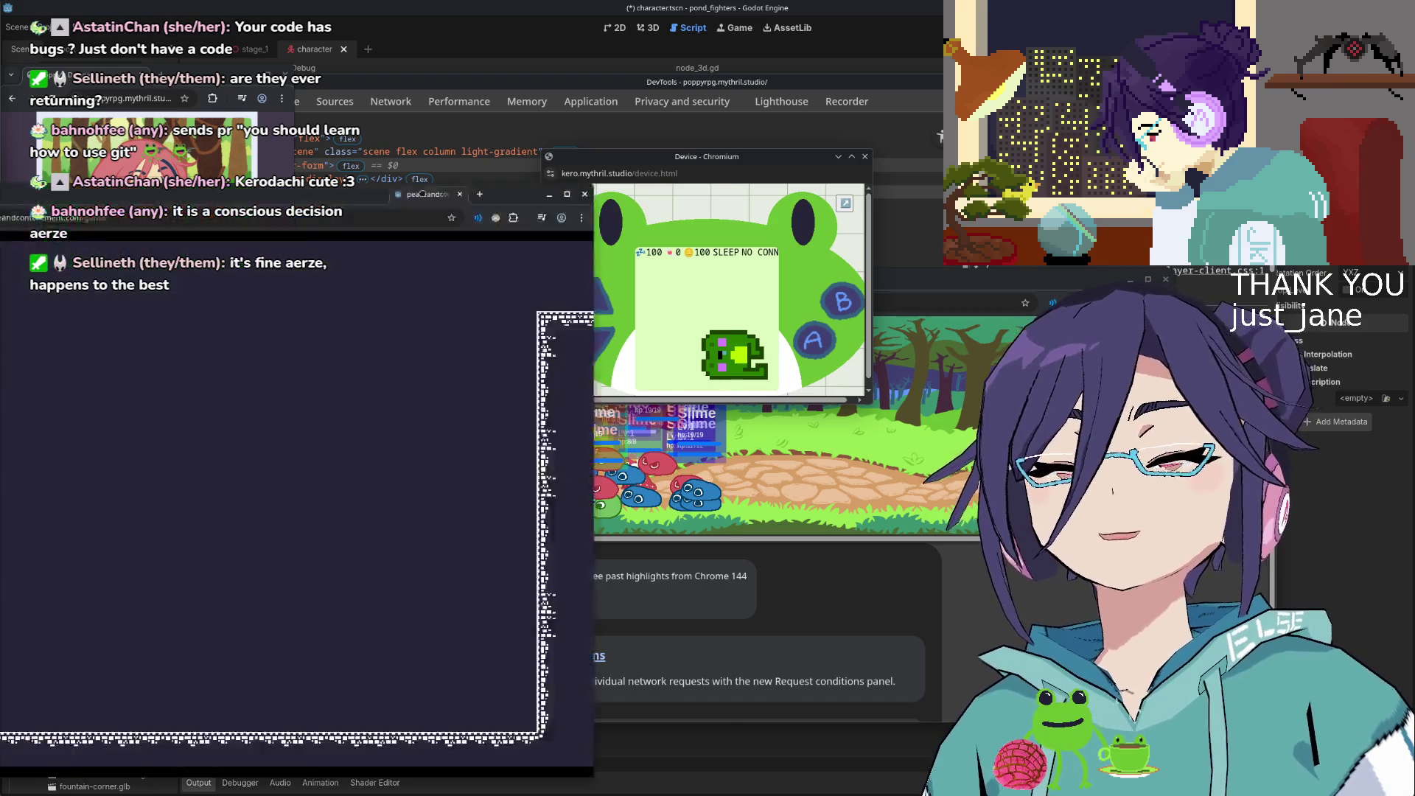
Walk the character up, right, left and down among the floating compliment messages.
key("Right")
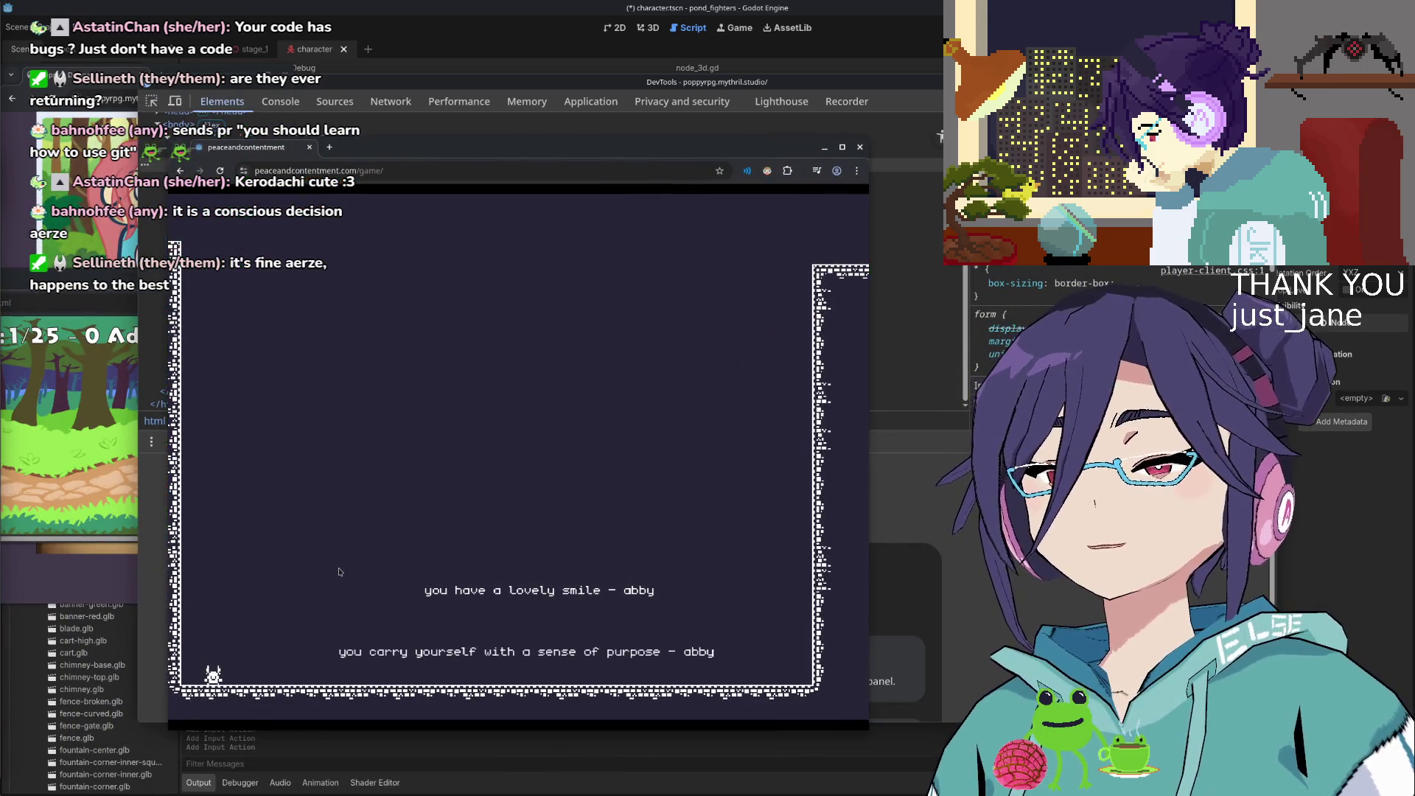
key("Up")
key("Up")
key("Right")
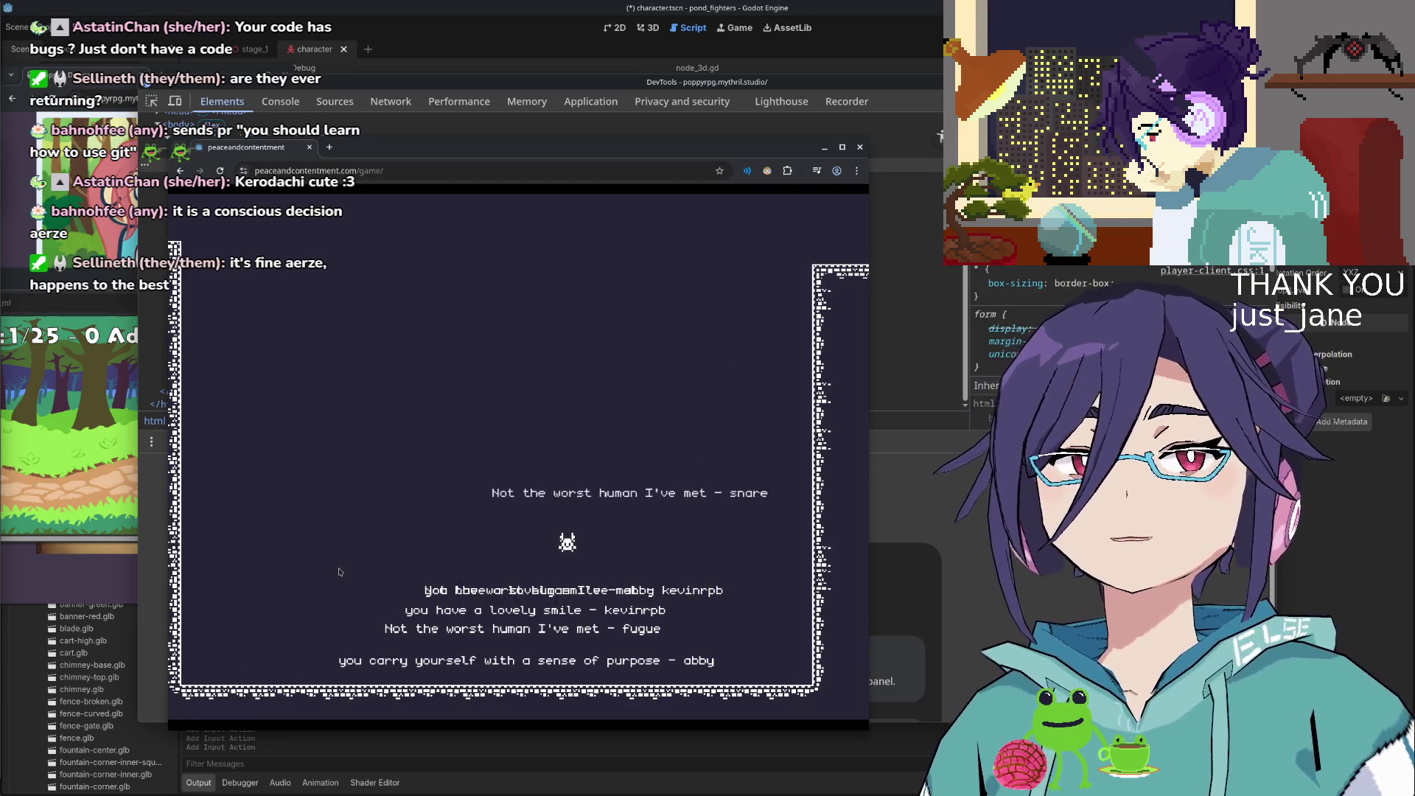
key("Left")
key("Right")
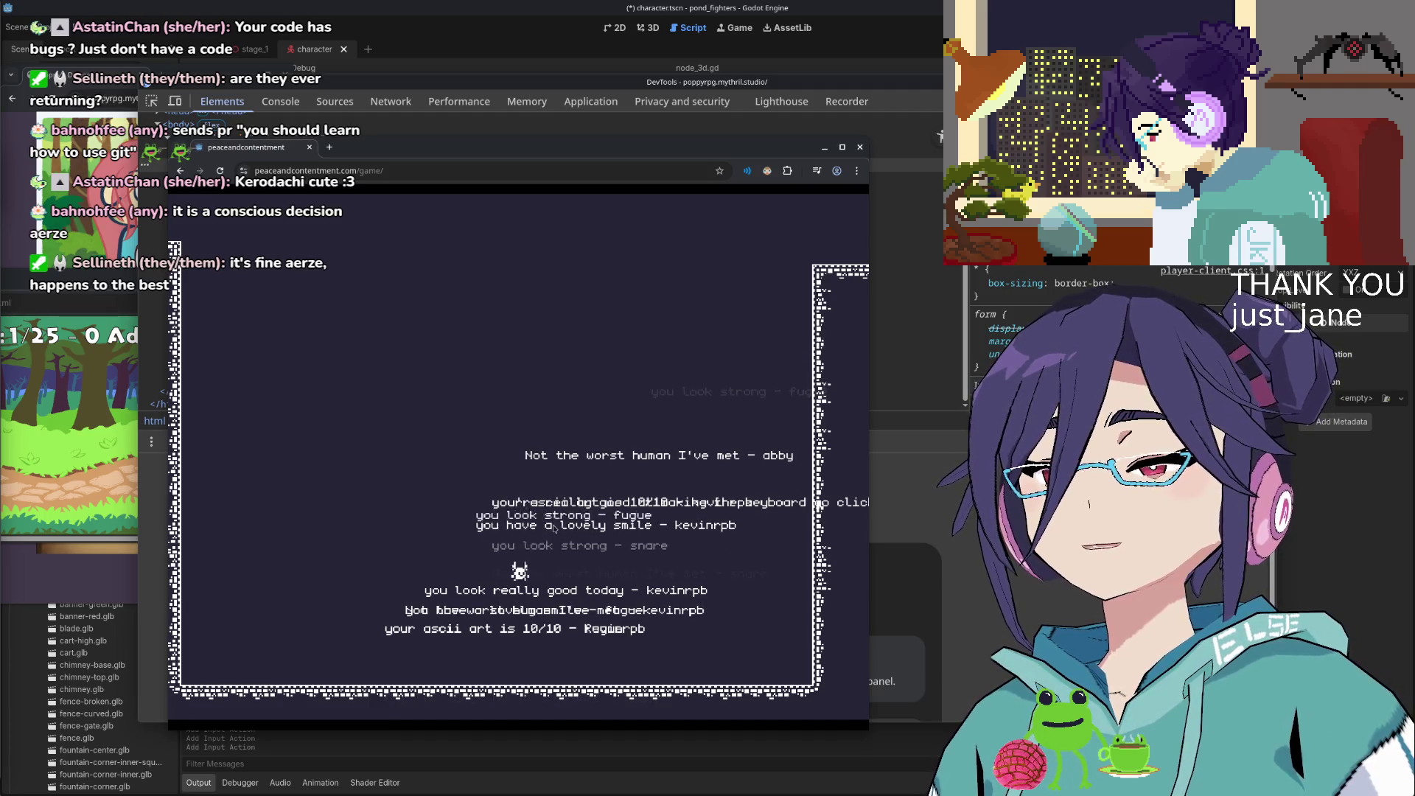
left_click(549, 523)
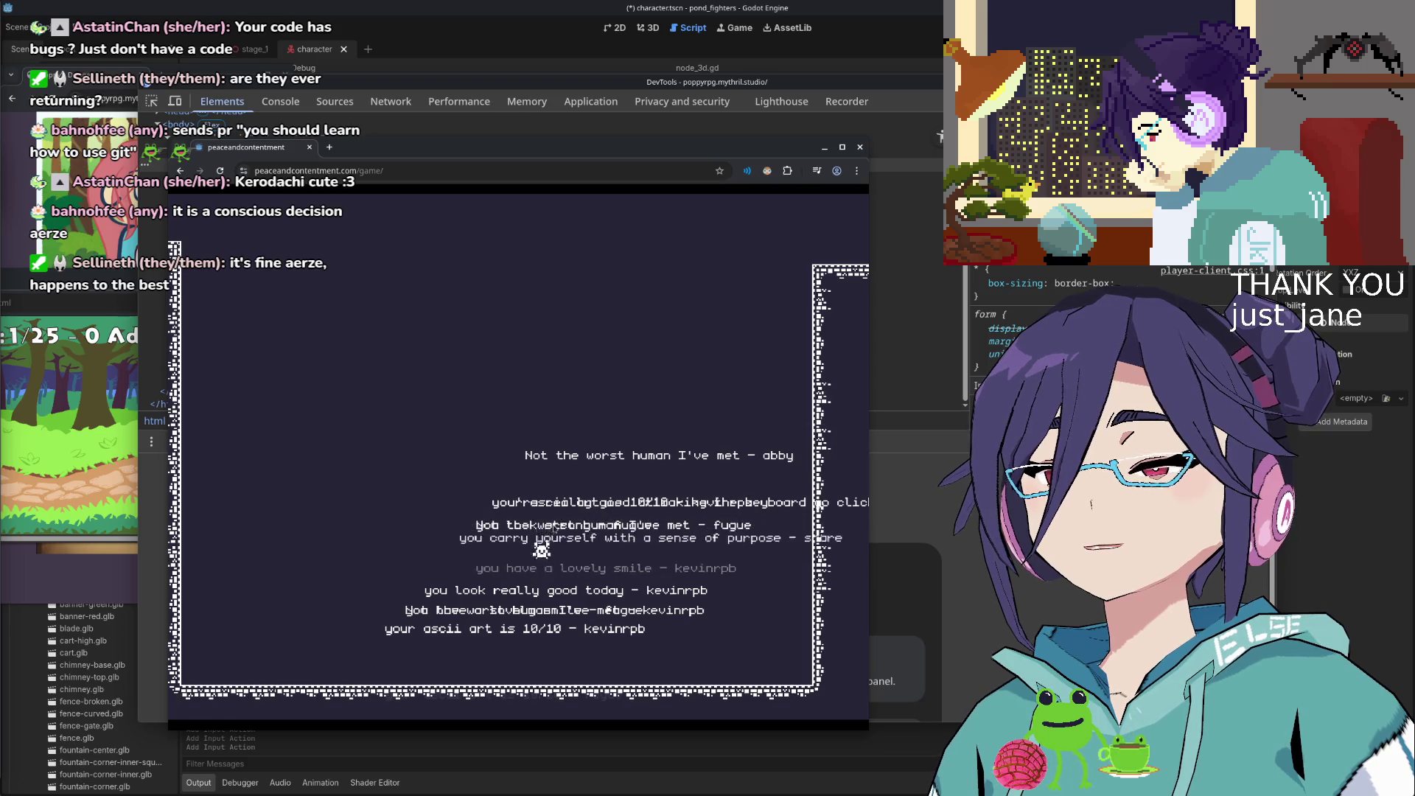
key("Up")
key("Right")
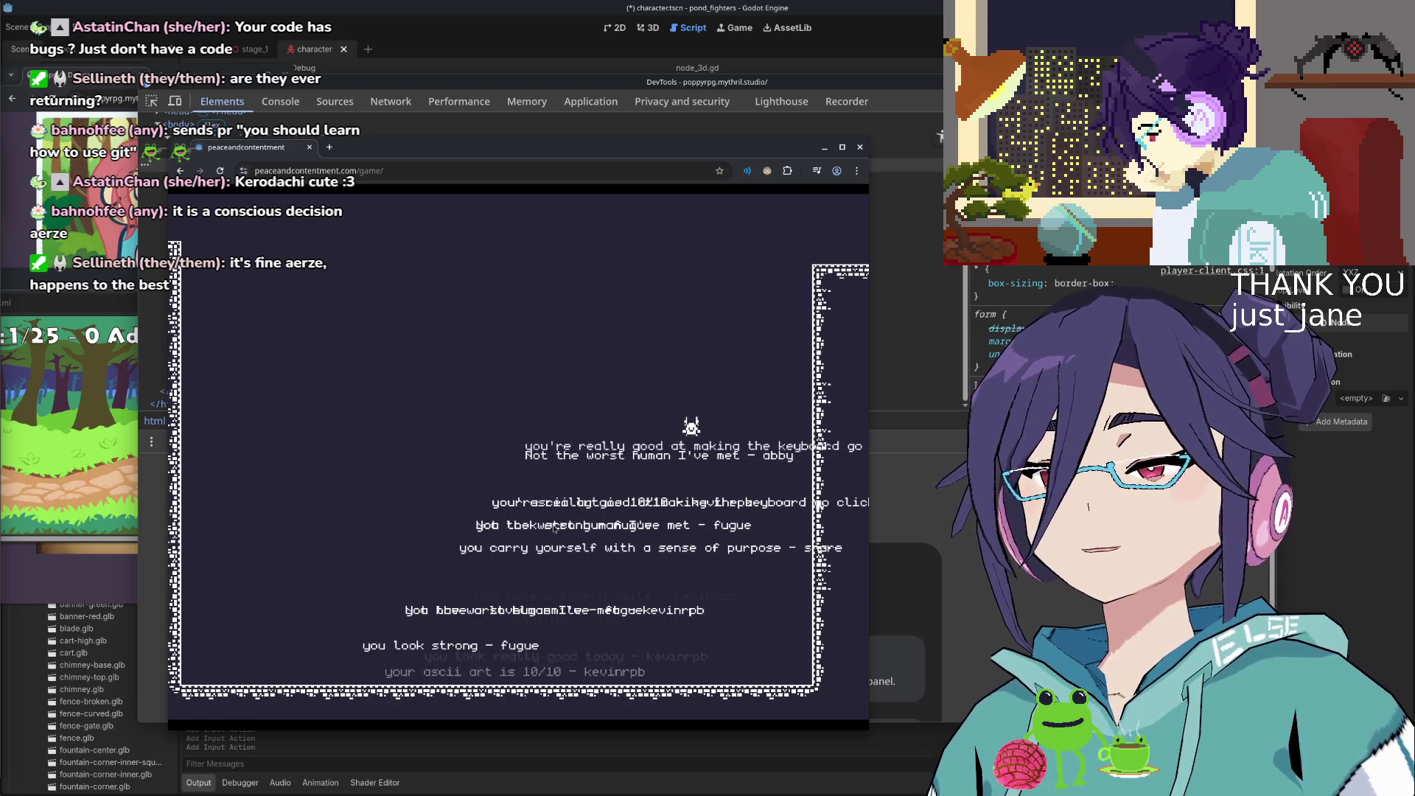
key("Down")
key("Right")
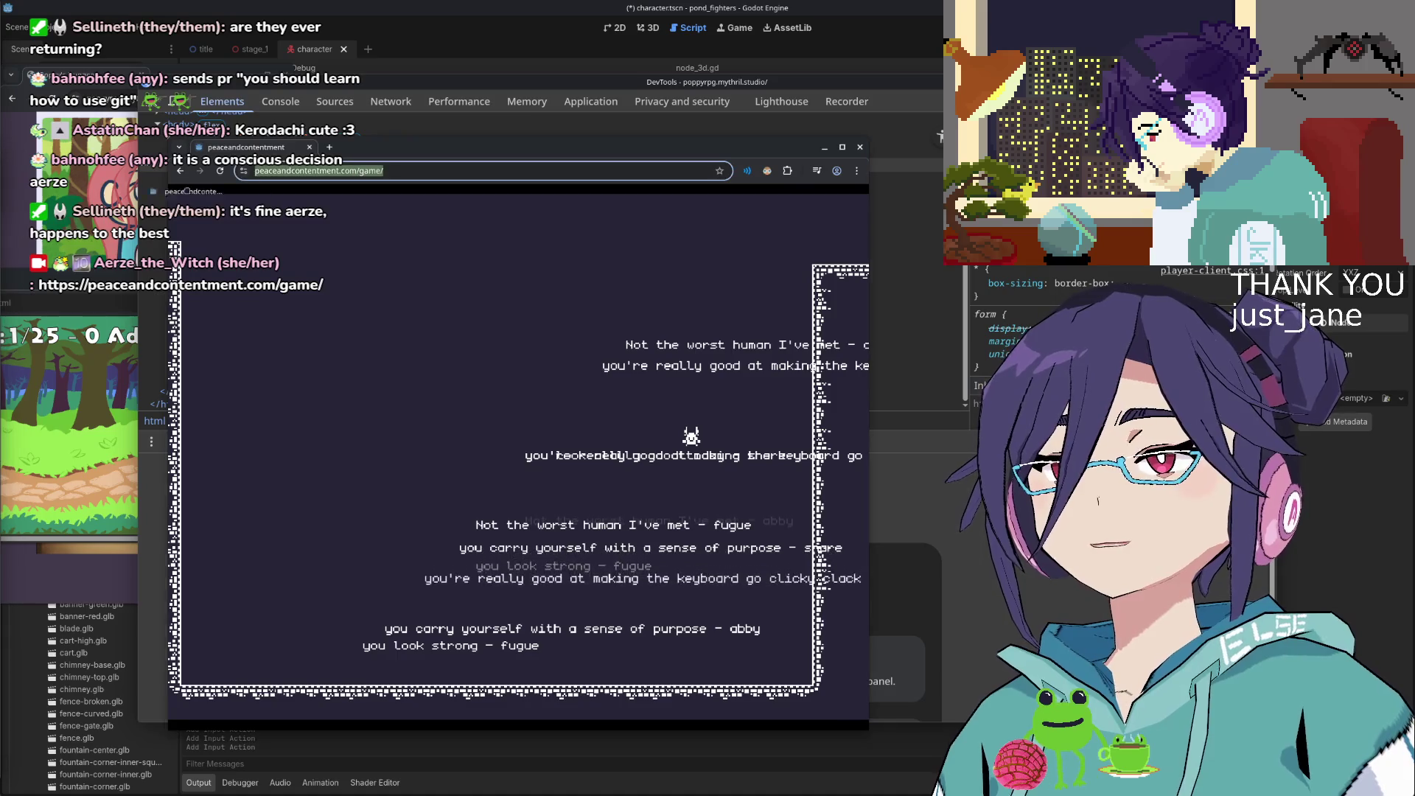
Select the game's web address, return to the game, then close its credits window and DevTools.
left_click(379, 172)
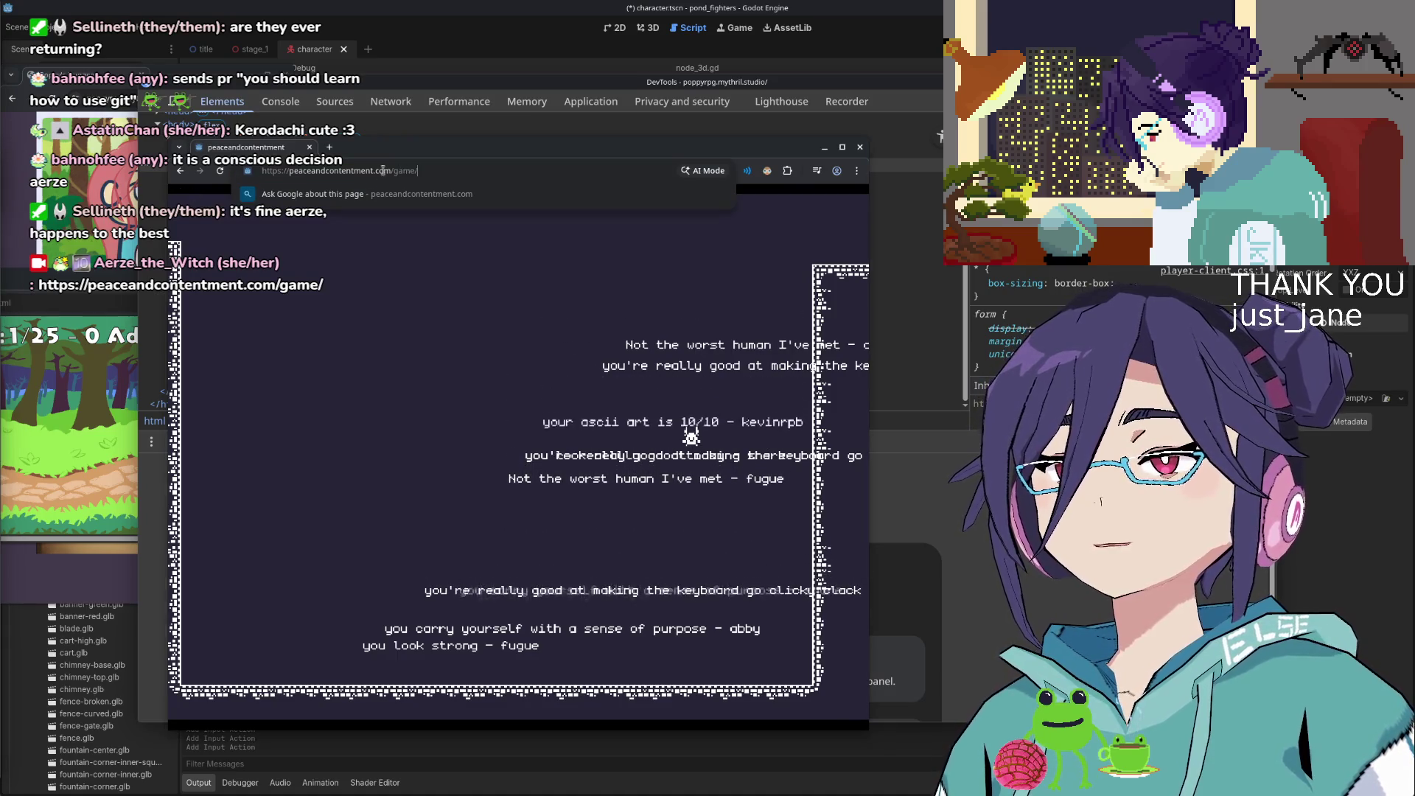
left_click(691, 436)
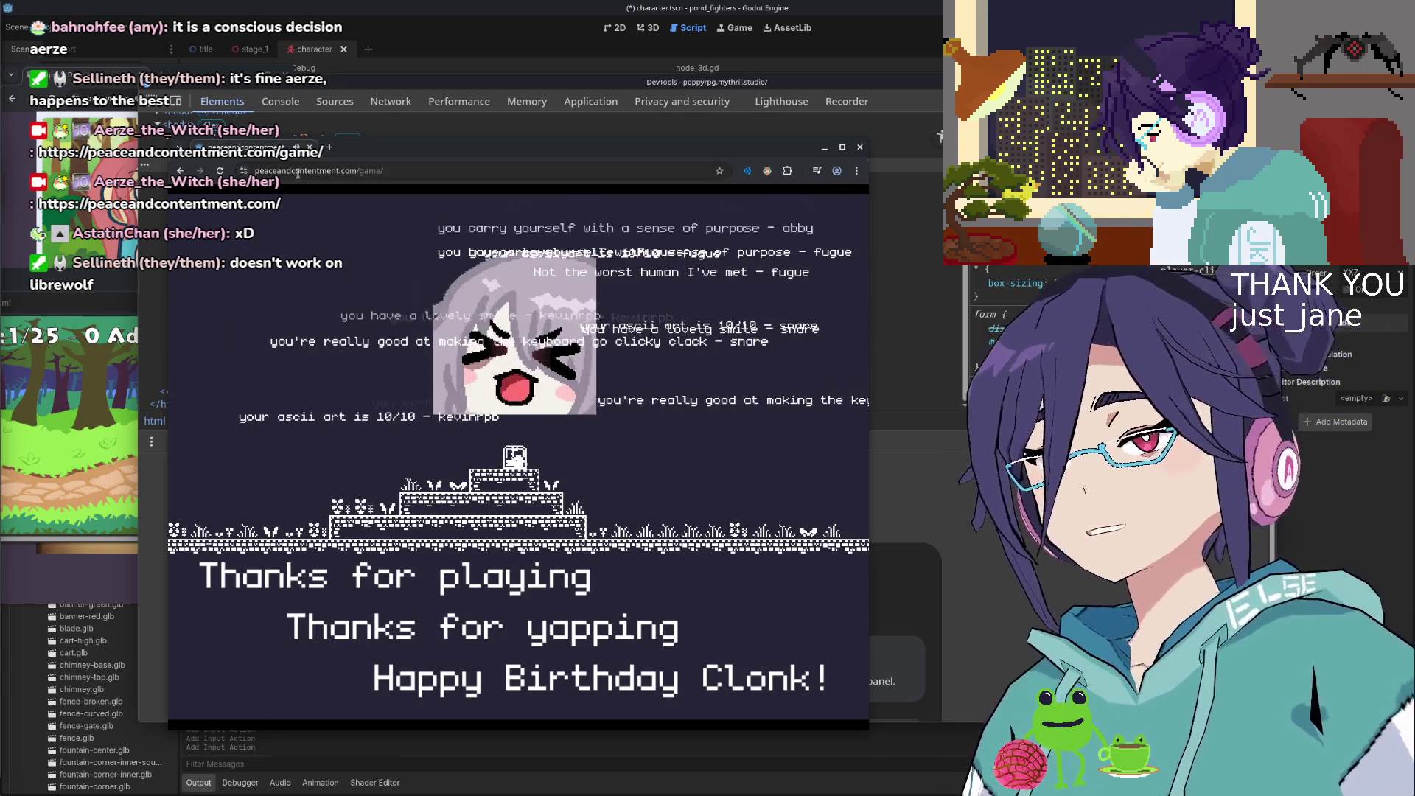
key("alt+Tab")
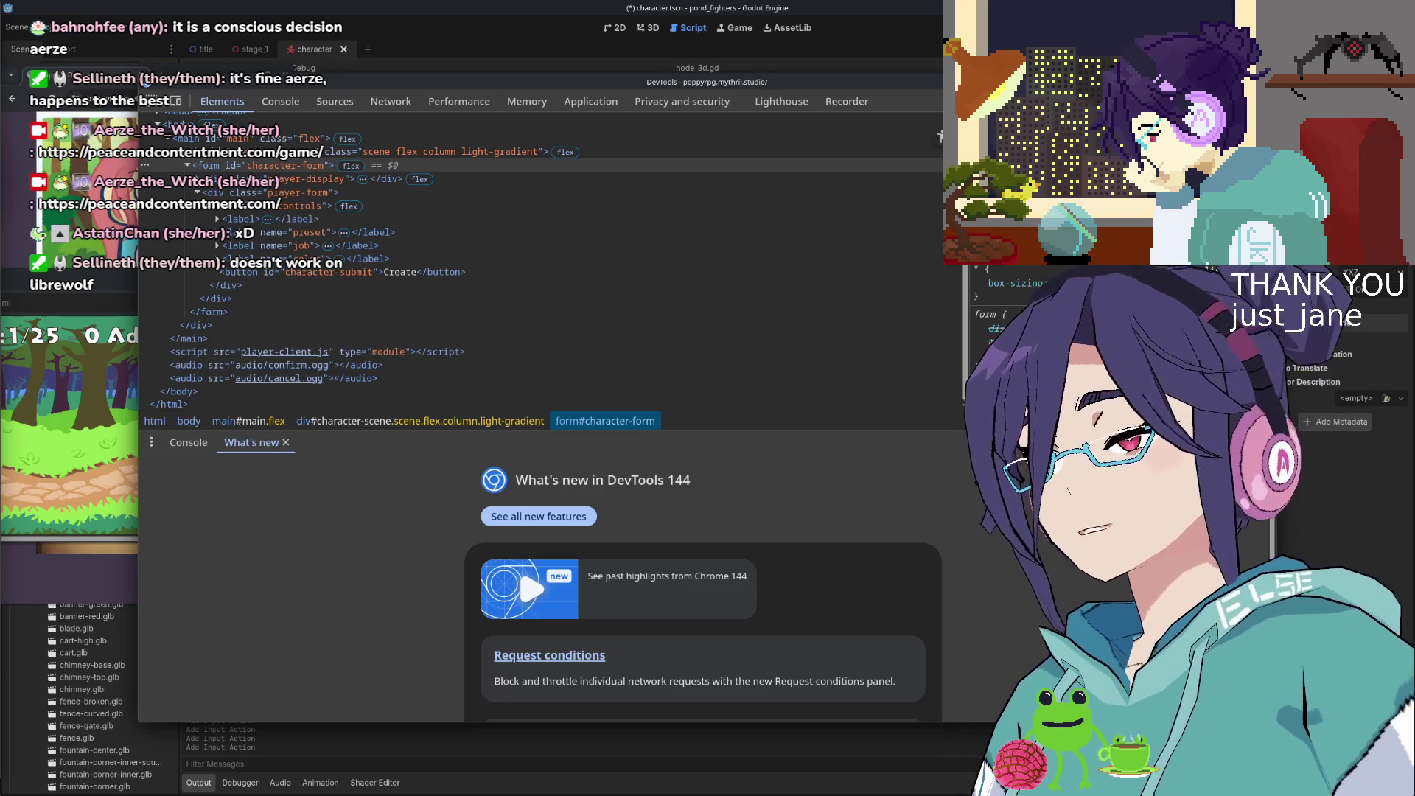
key("F12")
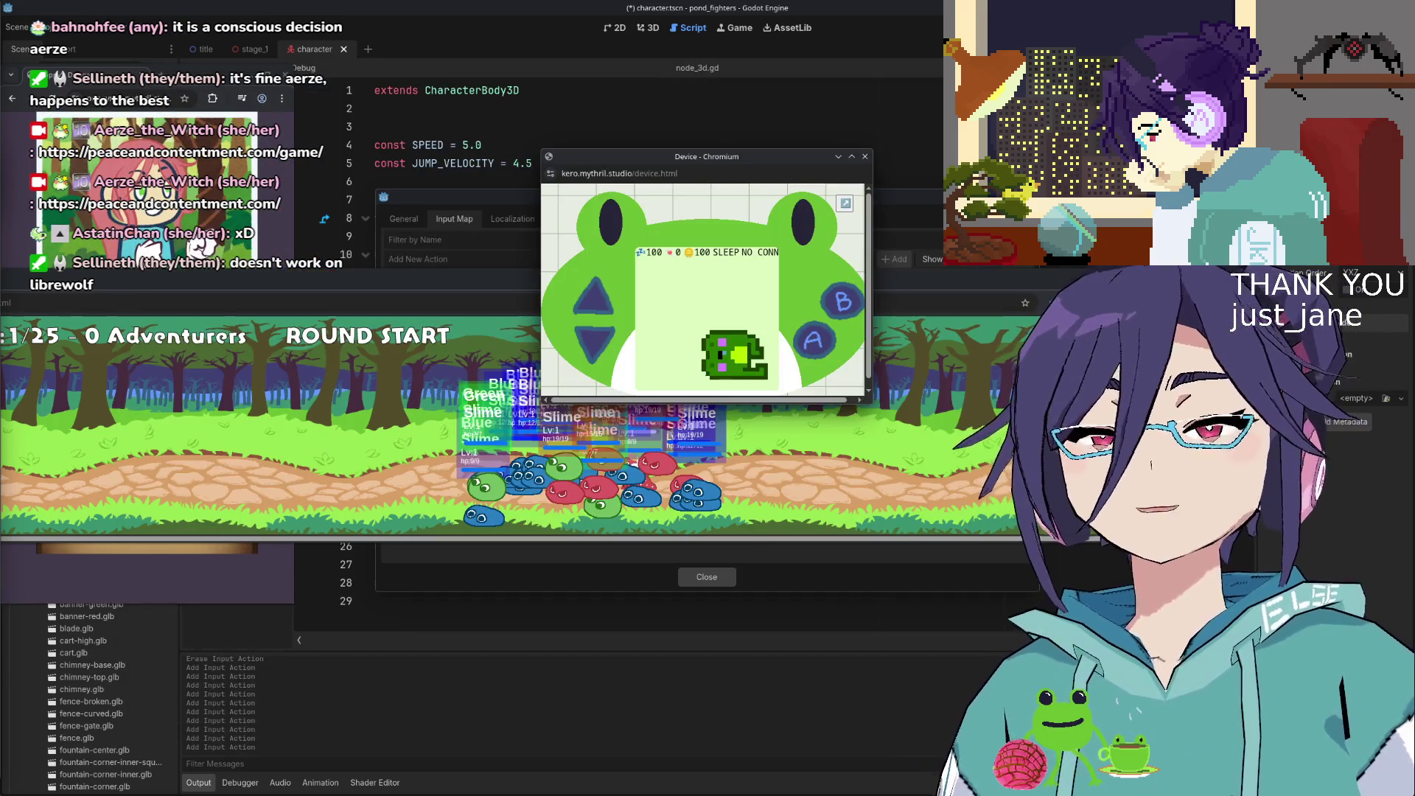
Close the device controller popup and slime game window, and nudge Project Settings aside.
left_click(865, 157)
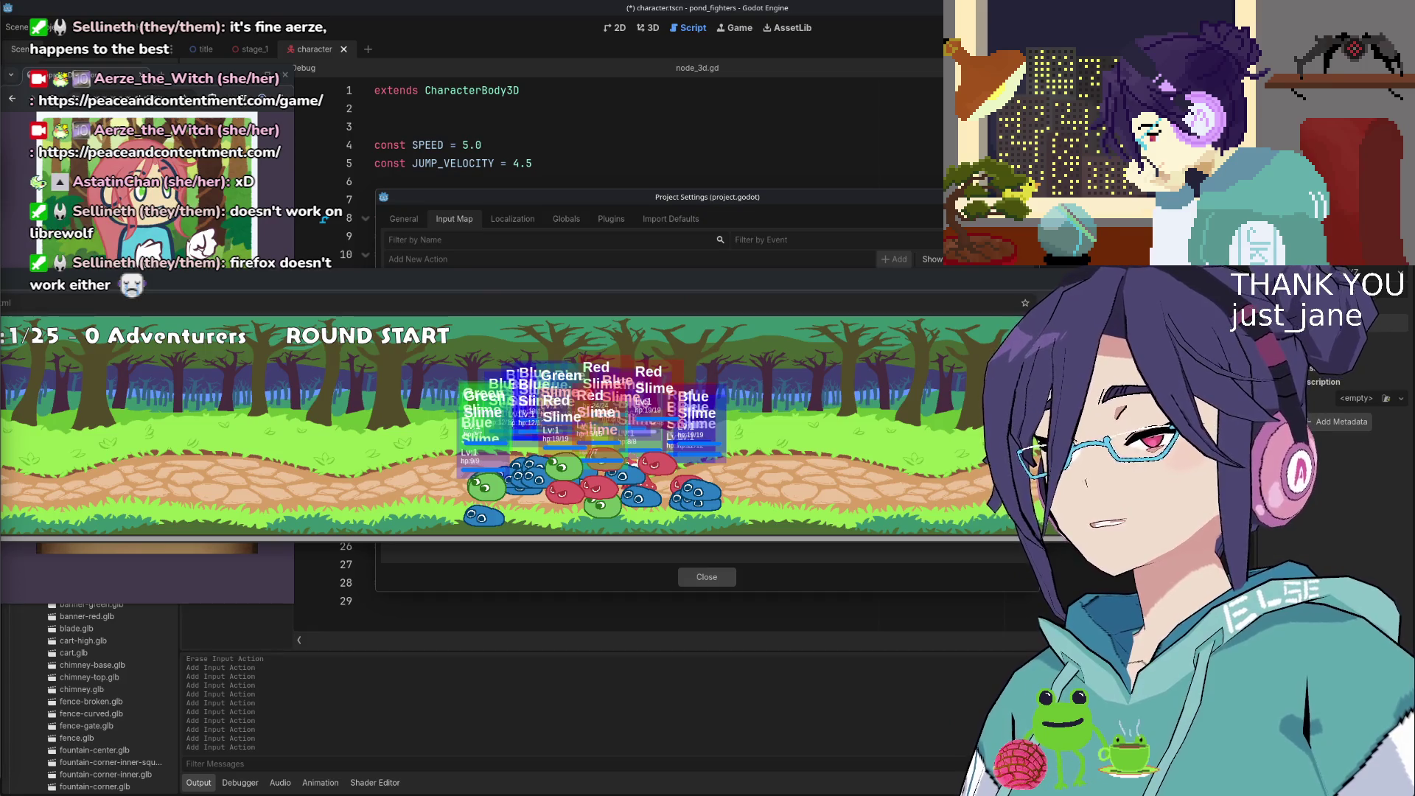
key("ctrl+w")
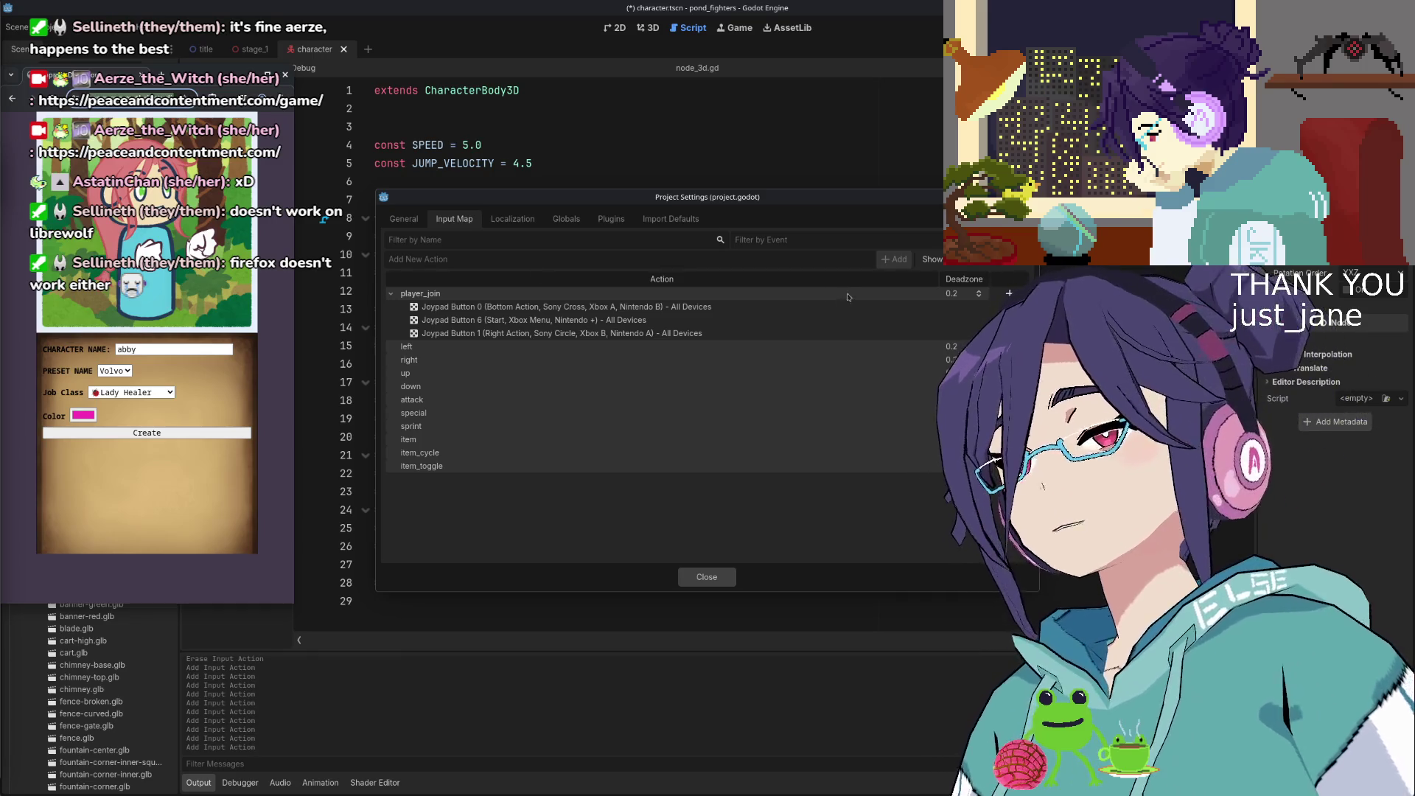
left_click_drag(720, 198, 756, 193)
Close the character-creation browser window and place the Codeberg profile over the editor.
key("alt+Tab")
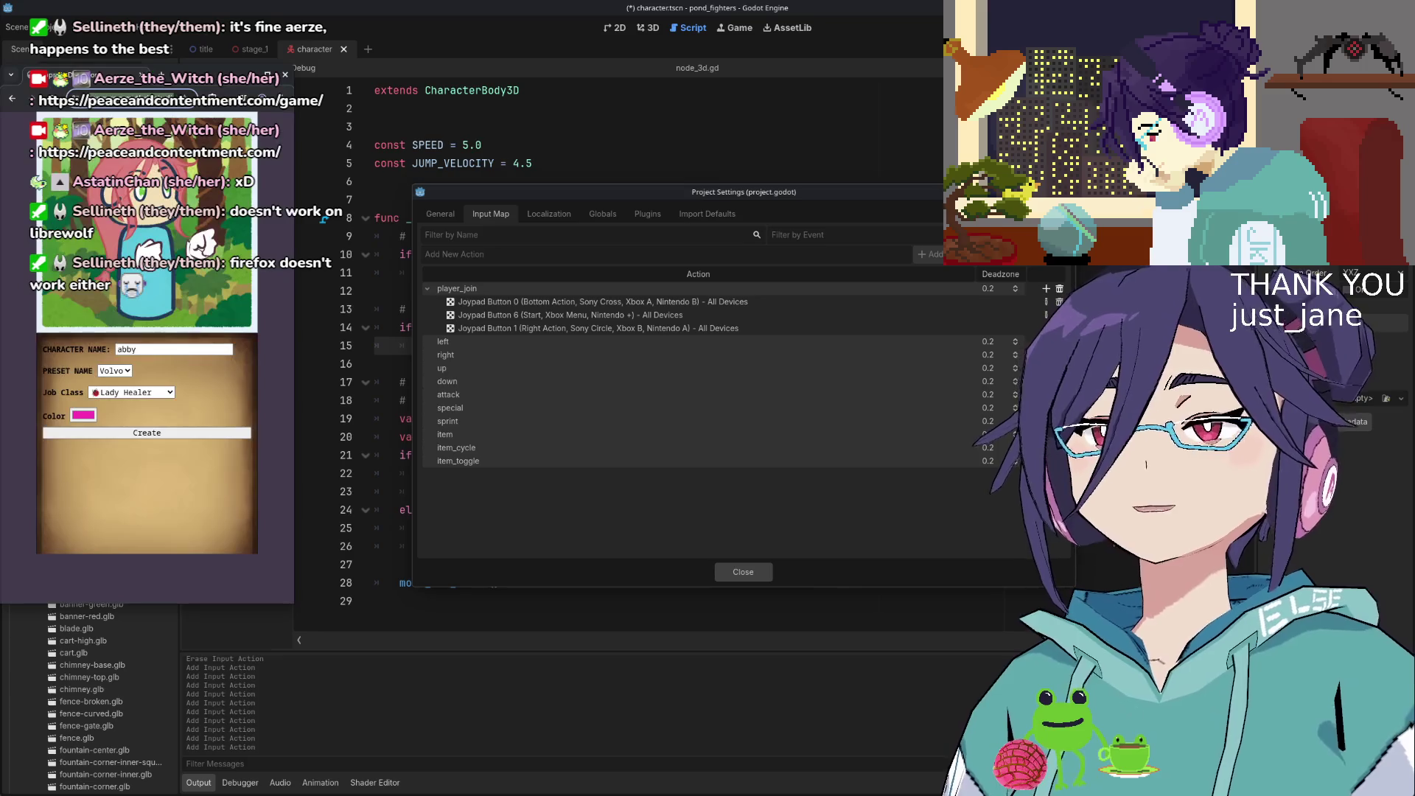
left_click(285, 76)
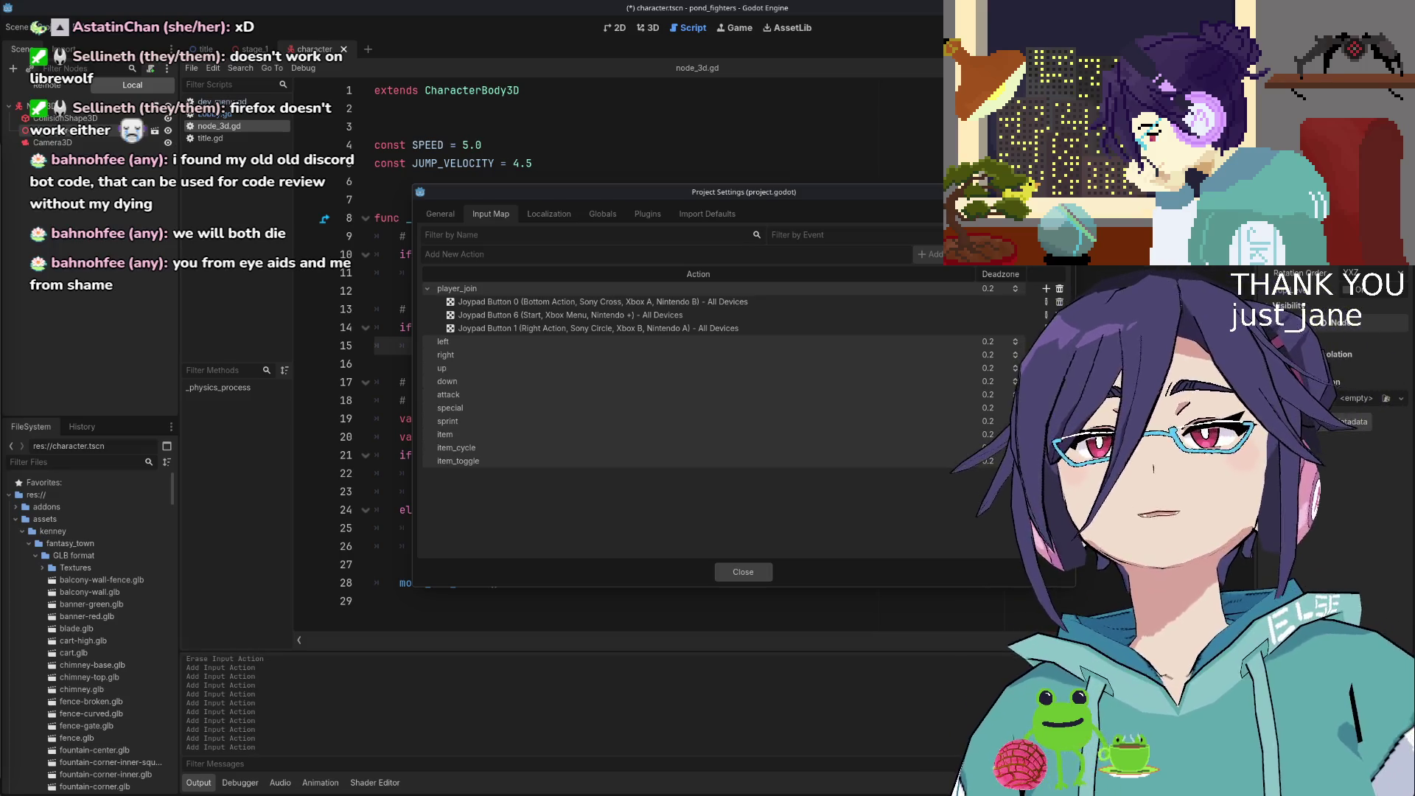
mouse_move(0, 234)
left_mouse_down()
mouse_move(466, 234)
mouse_move(488, 181)
mouse_move(467, 149)
mouse_move(369, 156)
left_mouse_up()
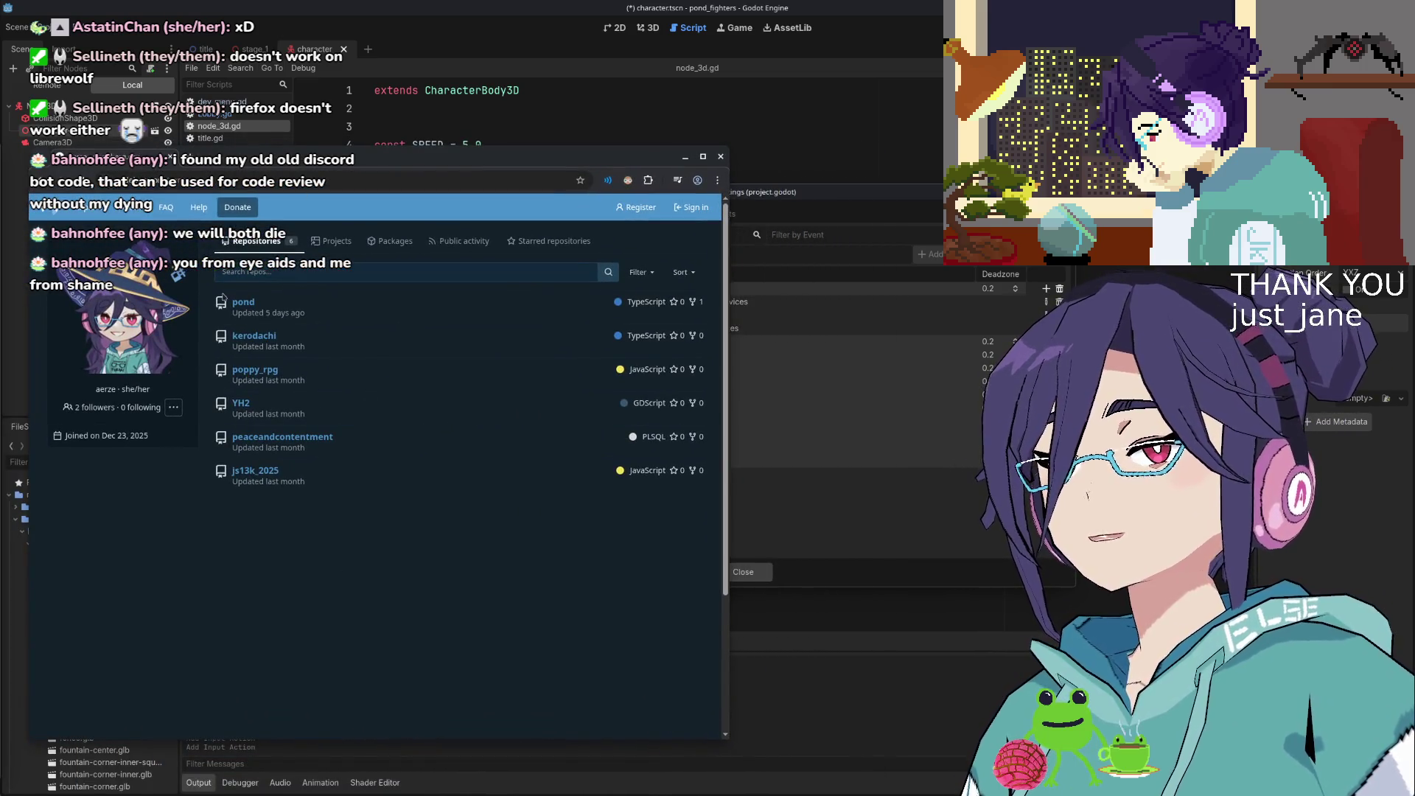
Open the pond repository from the Codeberg profile and go to its Pull requests list.
left_click(244, 303)
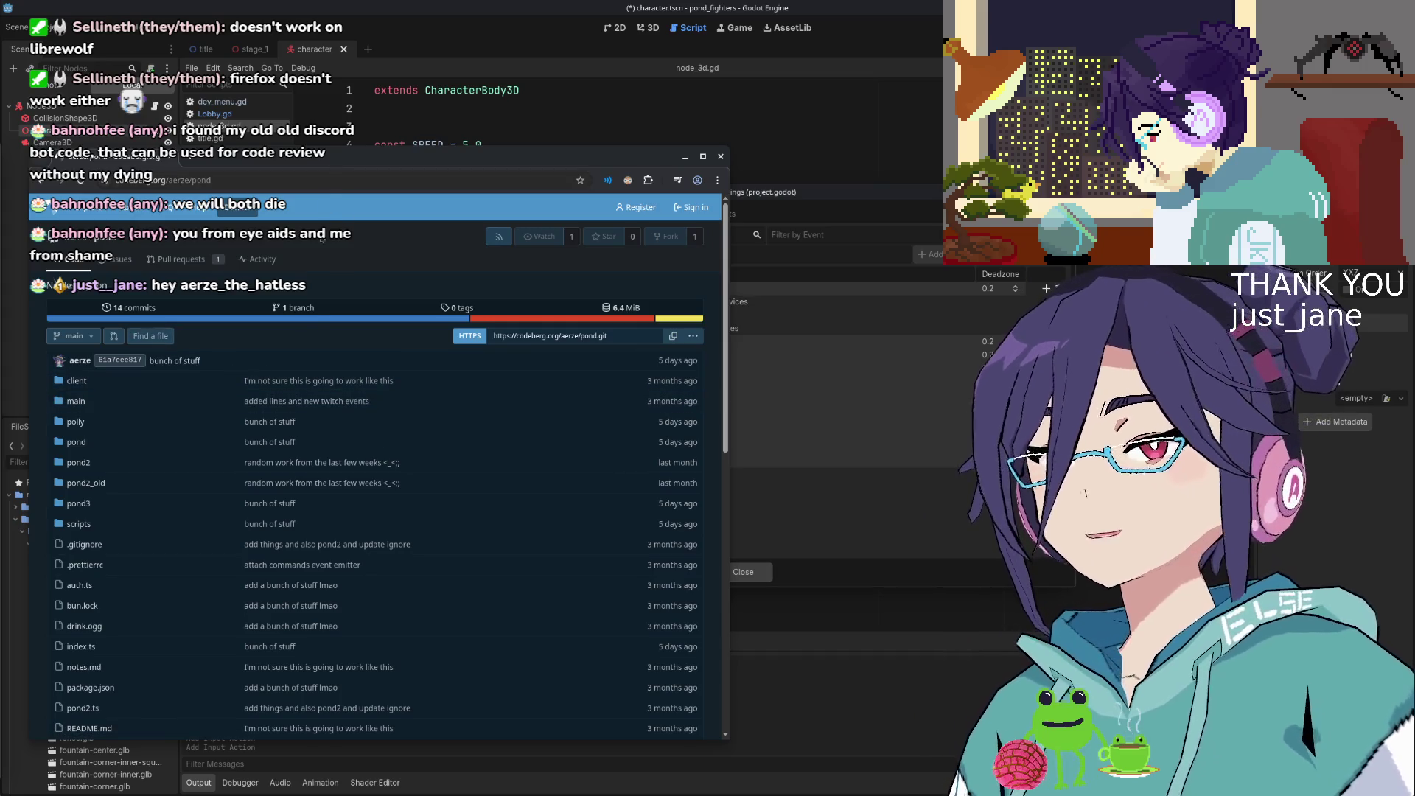
left_click_drag(393, 165, 390, 192)
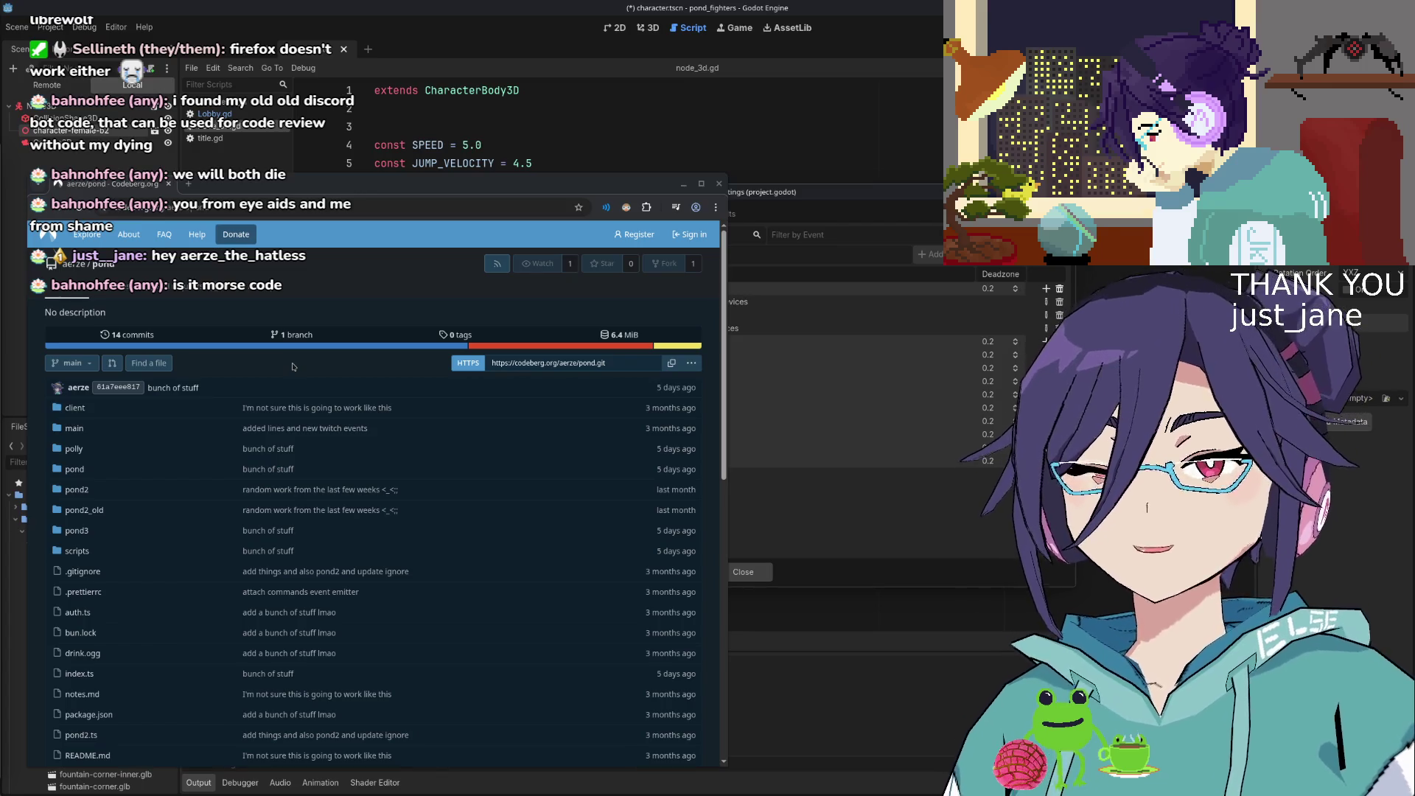
scroll(285, 355, "down", 5)
scroll(285, 355, "up", 4)
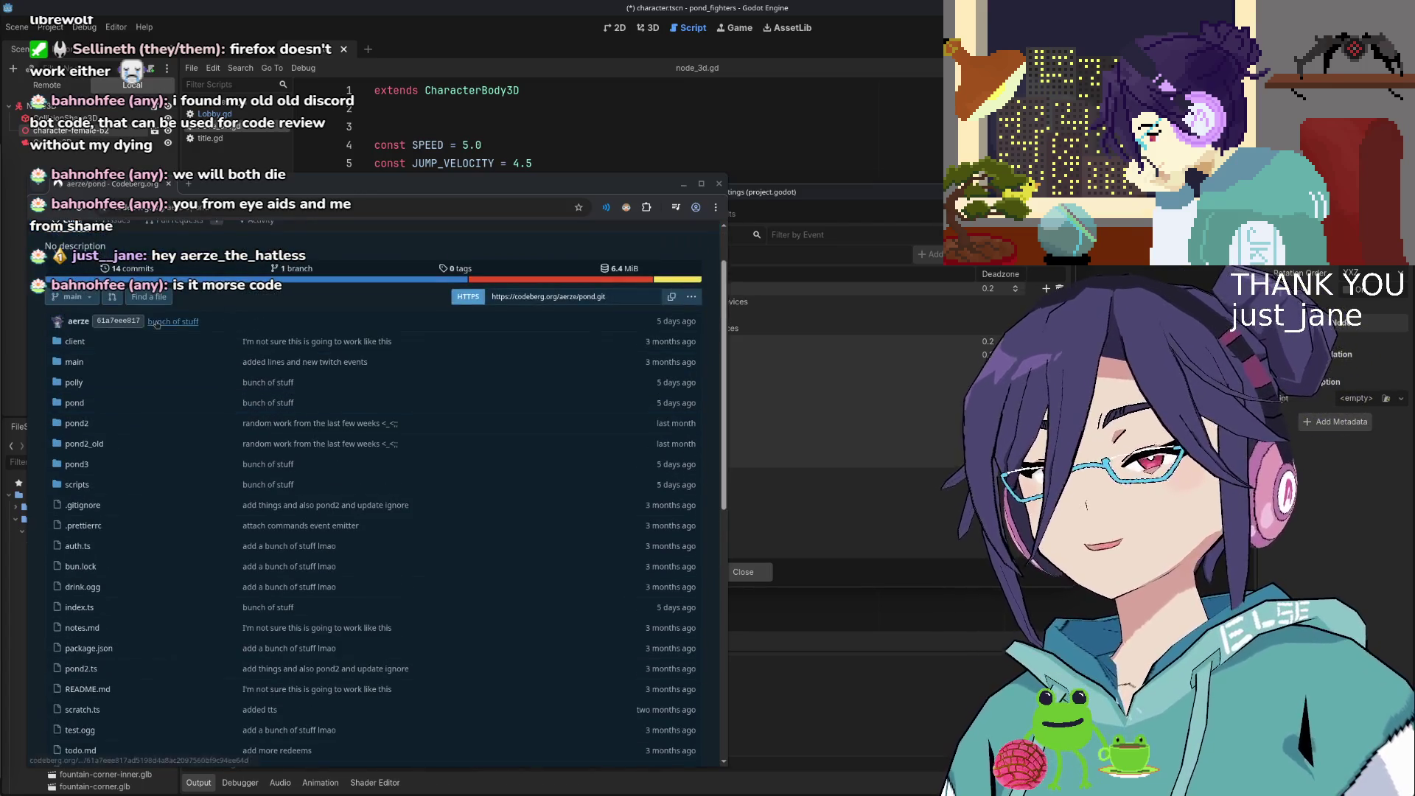
left_click_drag(372, 184, 402, 97)
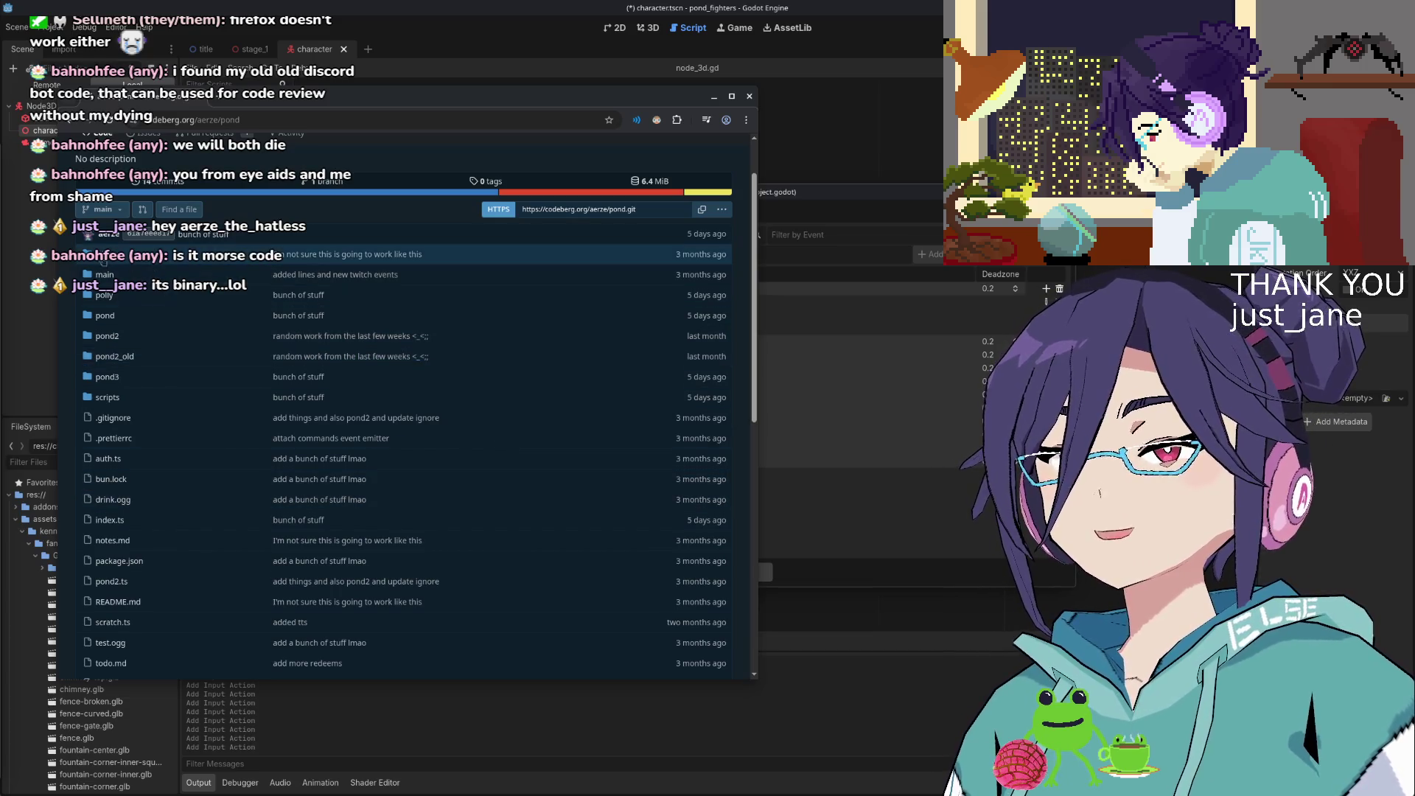
scroll(398, 244, "up", 2)
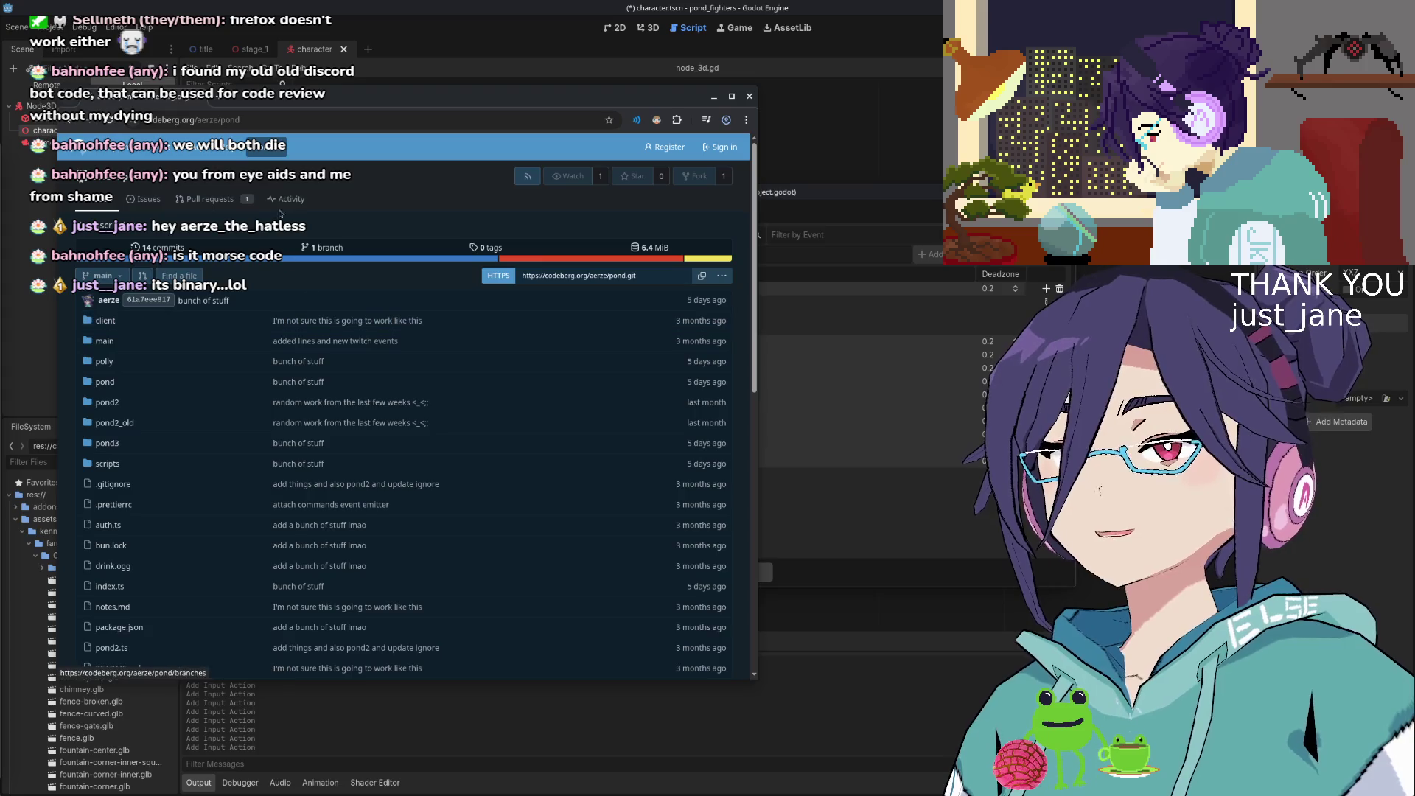
left_click(207, 199)
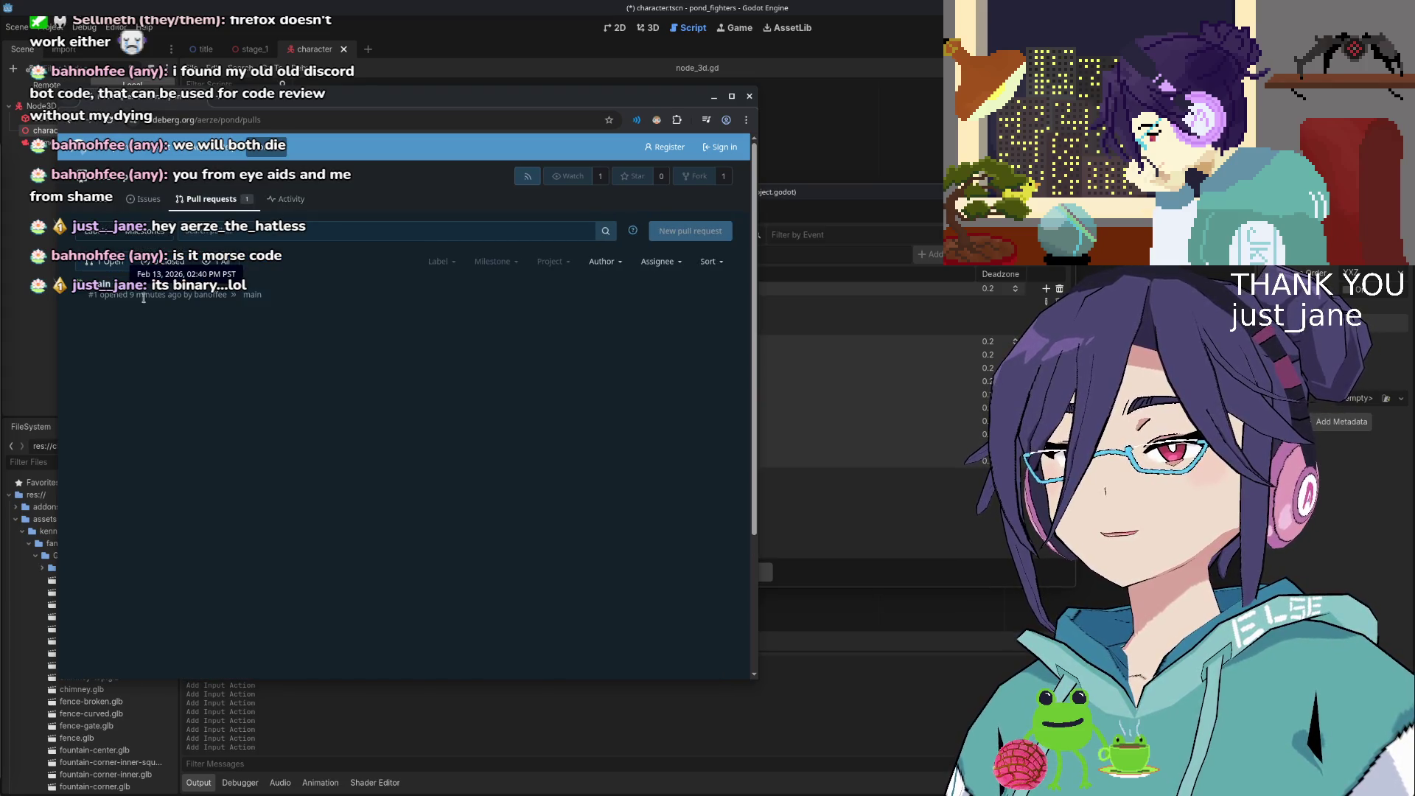
Open pull request #1, check its commits, then view the new scripts/commands/goodjob.ts diff.
left_click(103, 283)
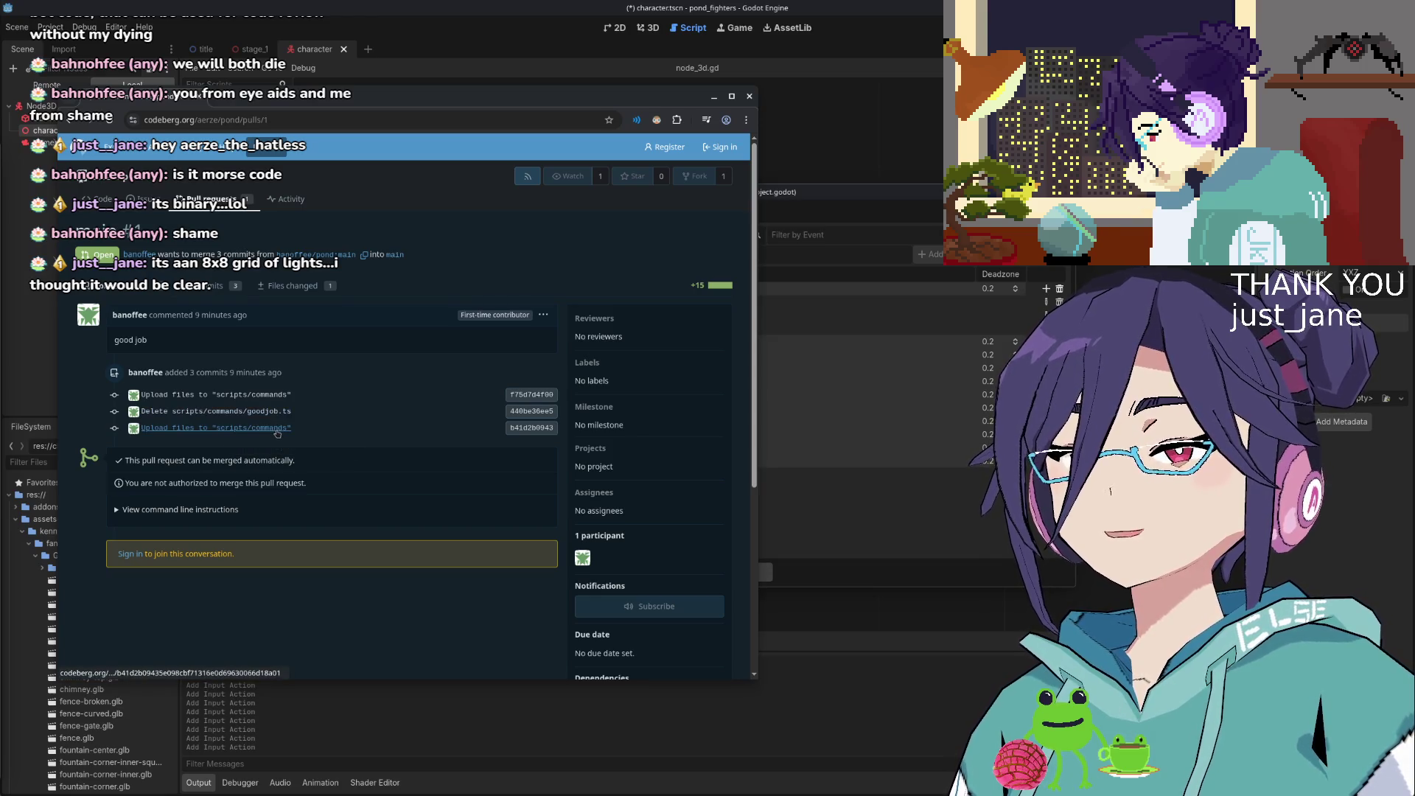
scroll(280, 432, "down", 5)
scroll(276, 420, "up", 5)
left_click(206, 286)
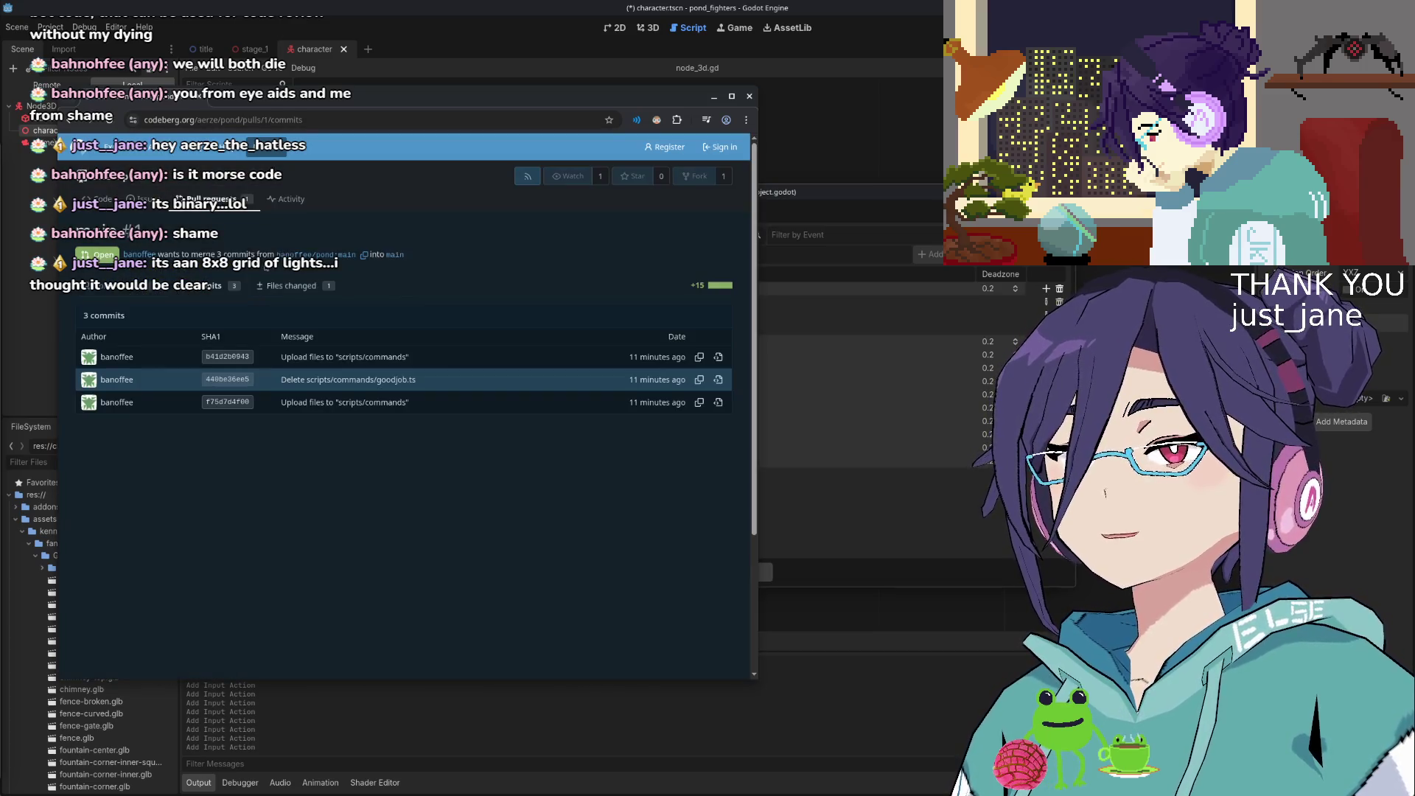
left_click(282, 287)
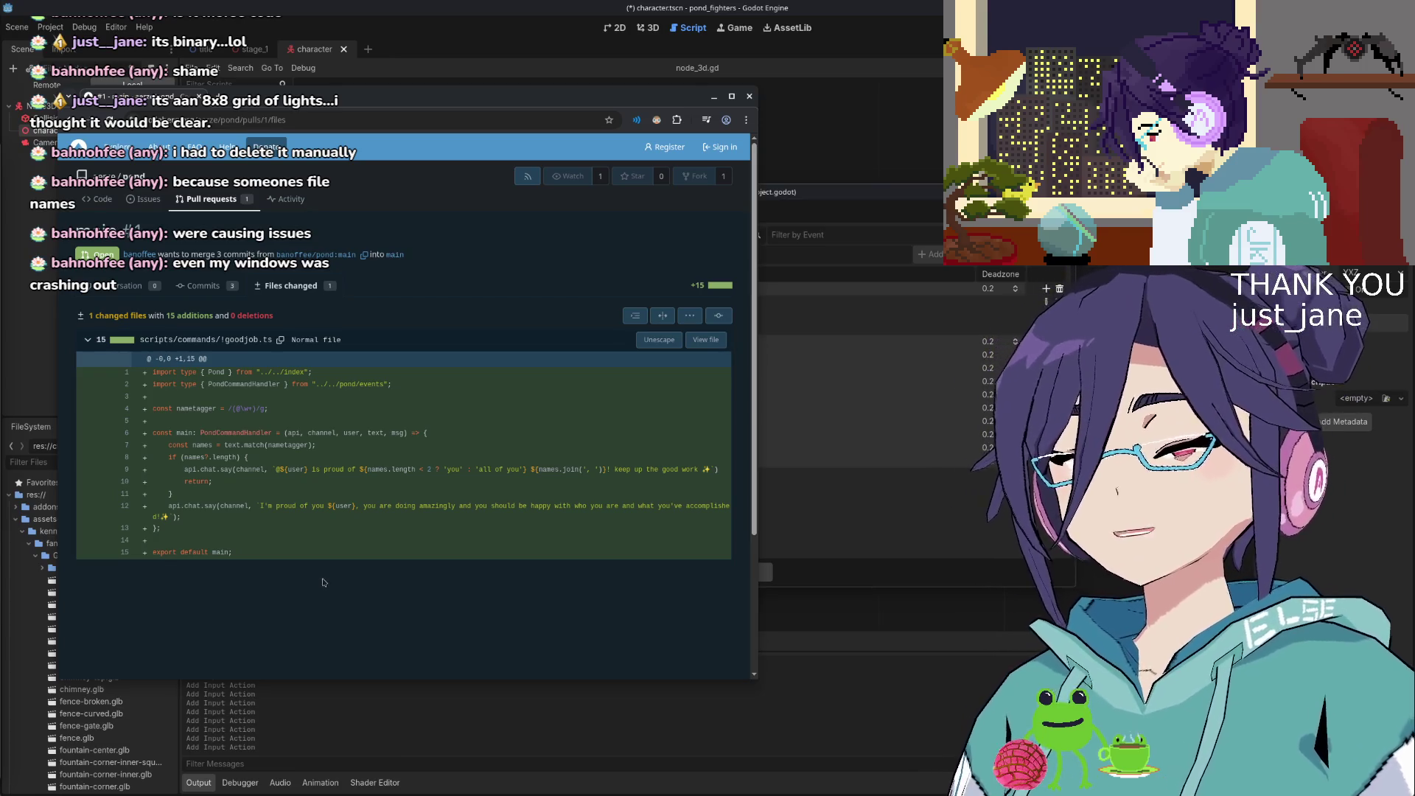
Scroll through pull request #1's Conversation tab to review the discussion.
scroll(344, 563, "down", 5)
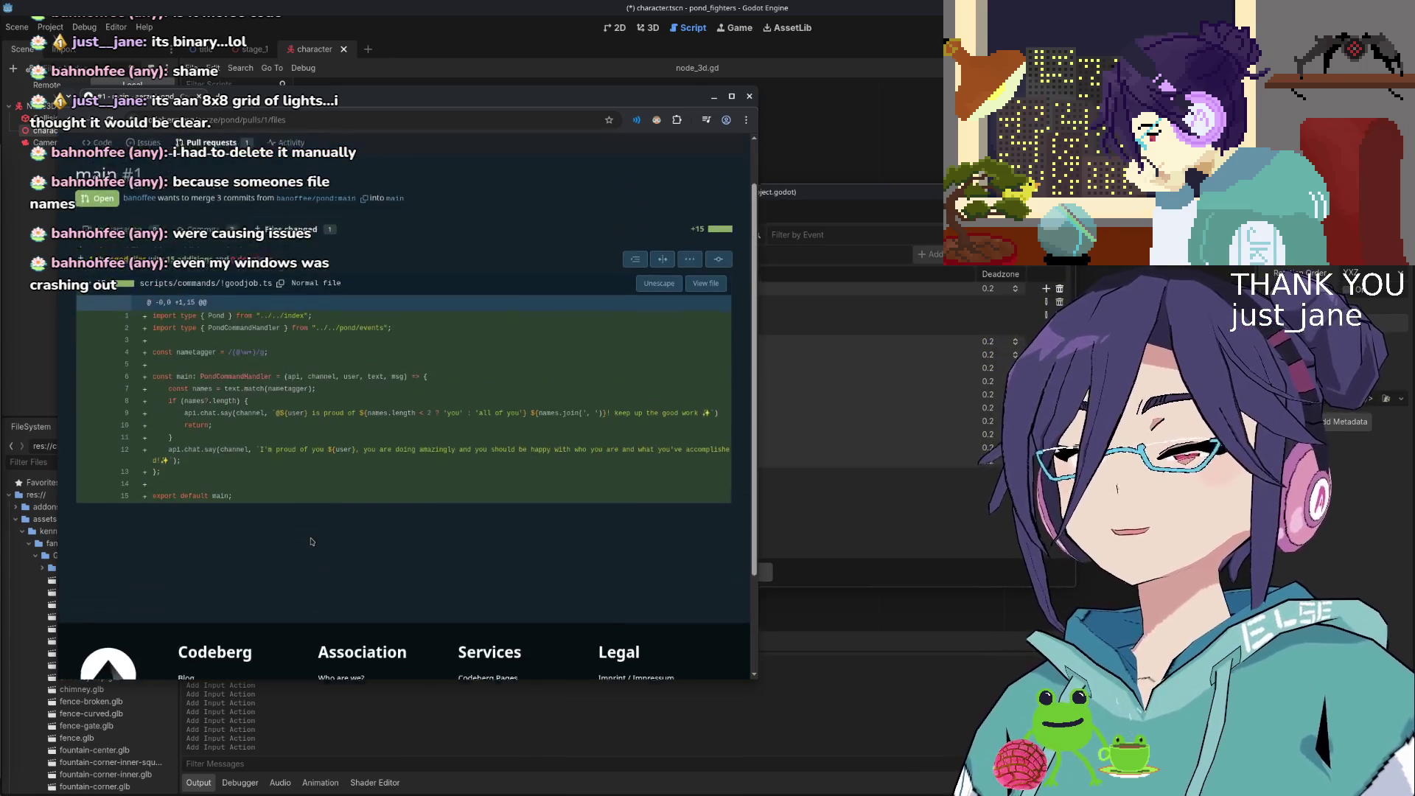
scroll(317, 559, "up", 5)
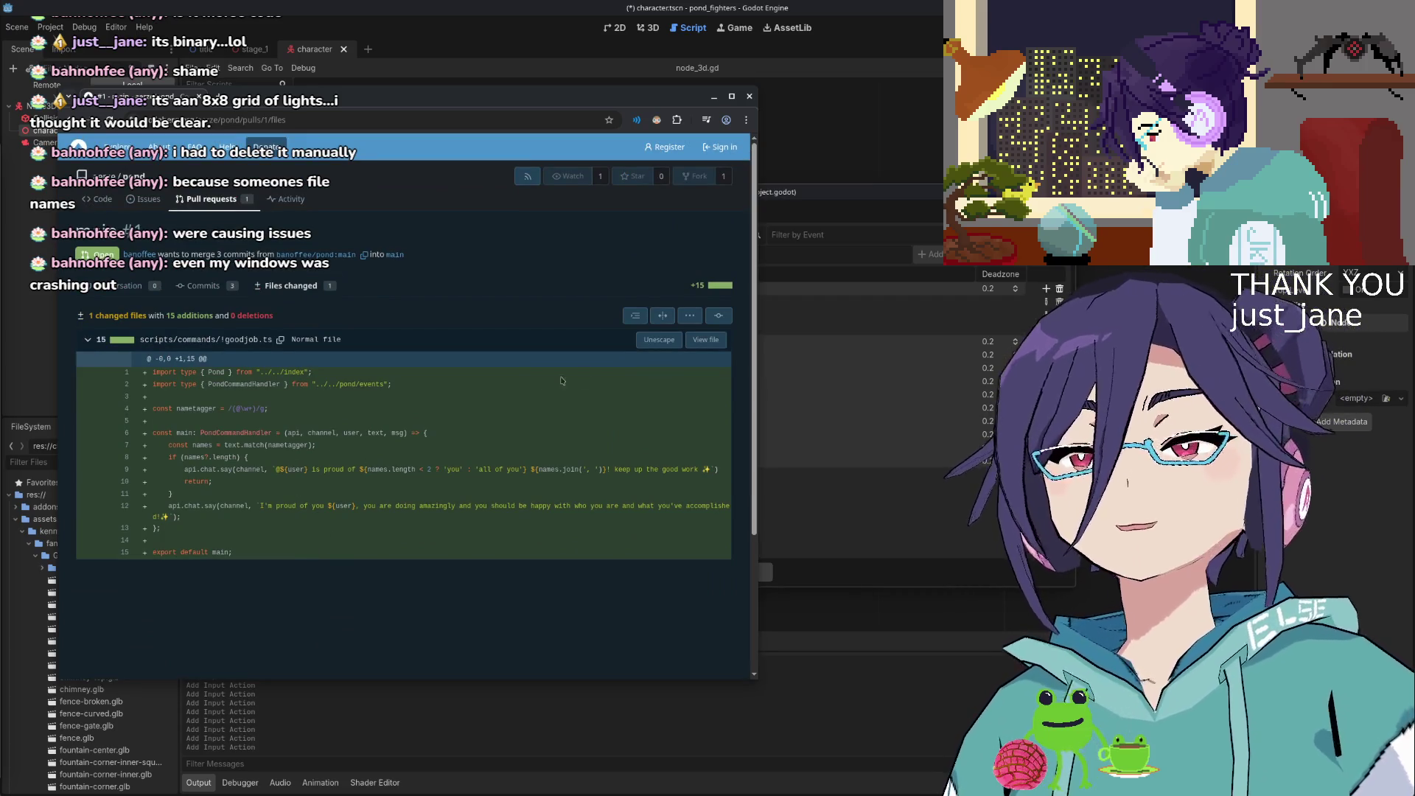
left_click(122, 286)
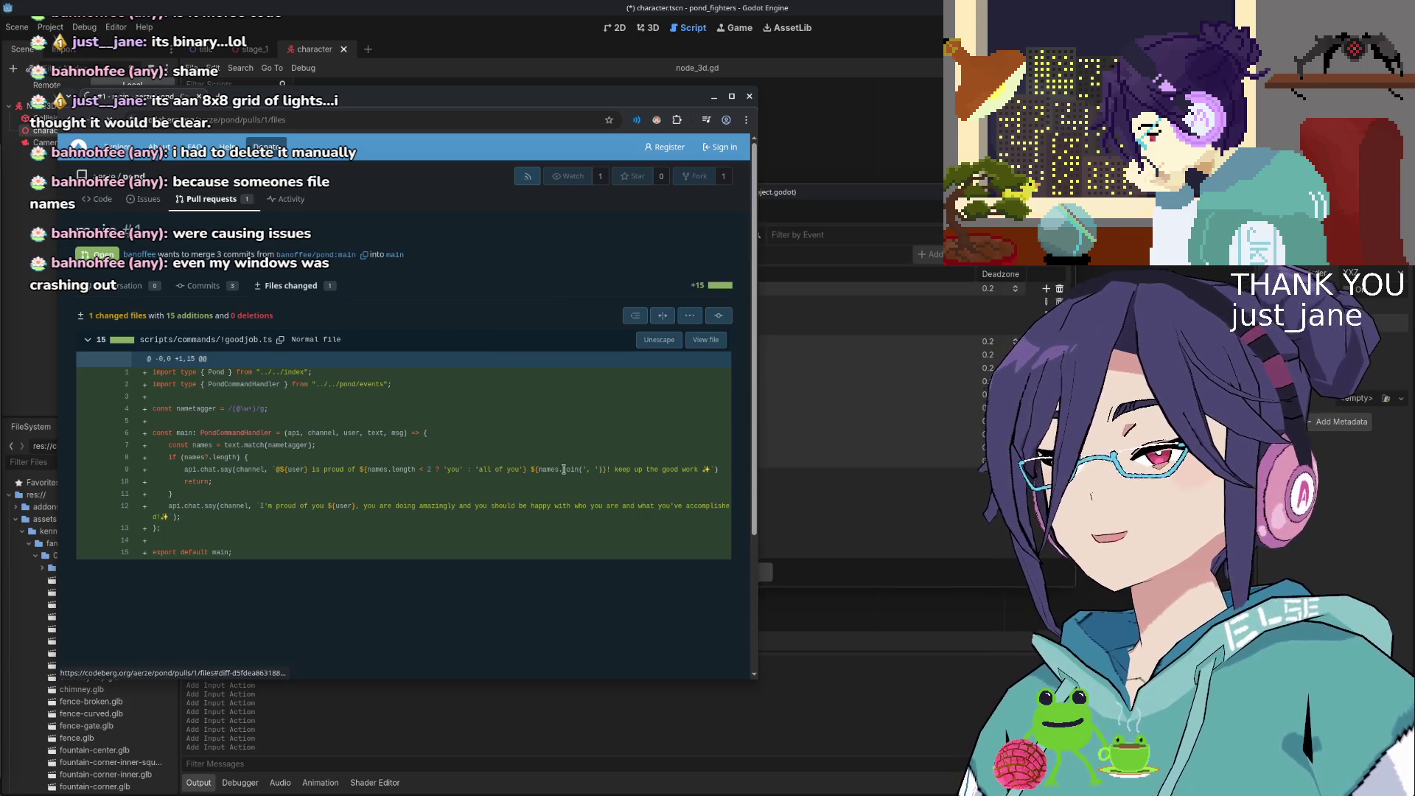
scroll(278, 503, "down", 1)
scroll(152, 555, "up", 1)
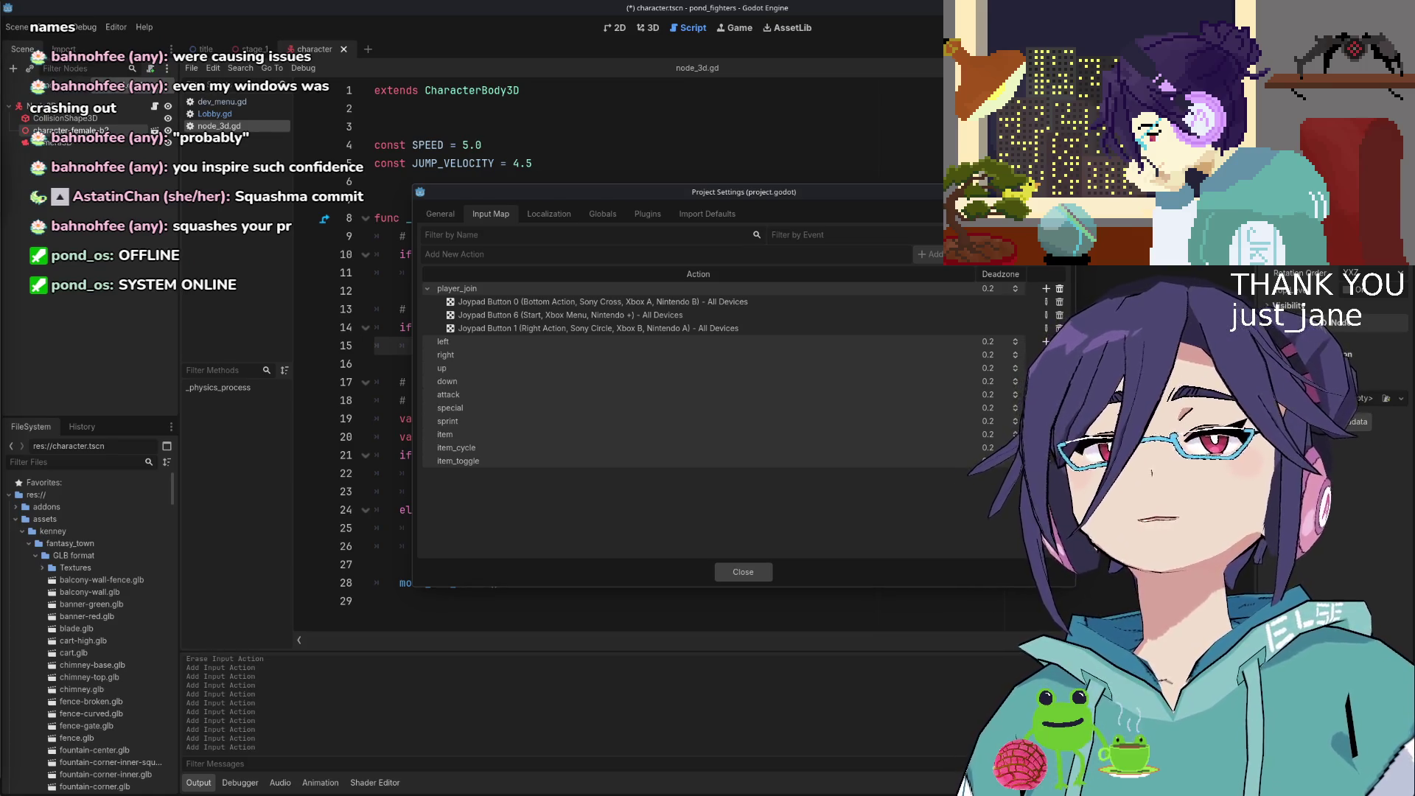
Bring Codeberg back over Godot and open the owner's profile listing pond and pond-fighters.
key("alt+Tab")
scroll(611, 462, "up", 10)
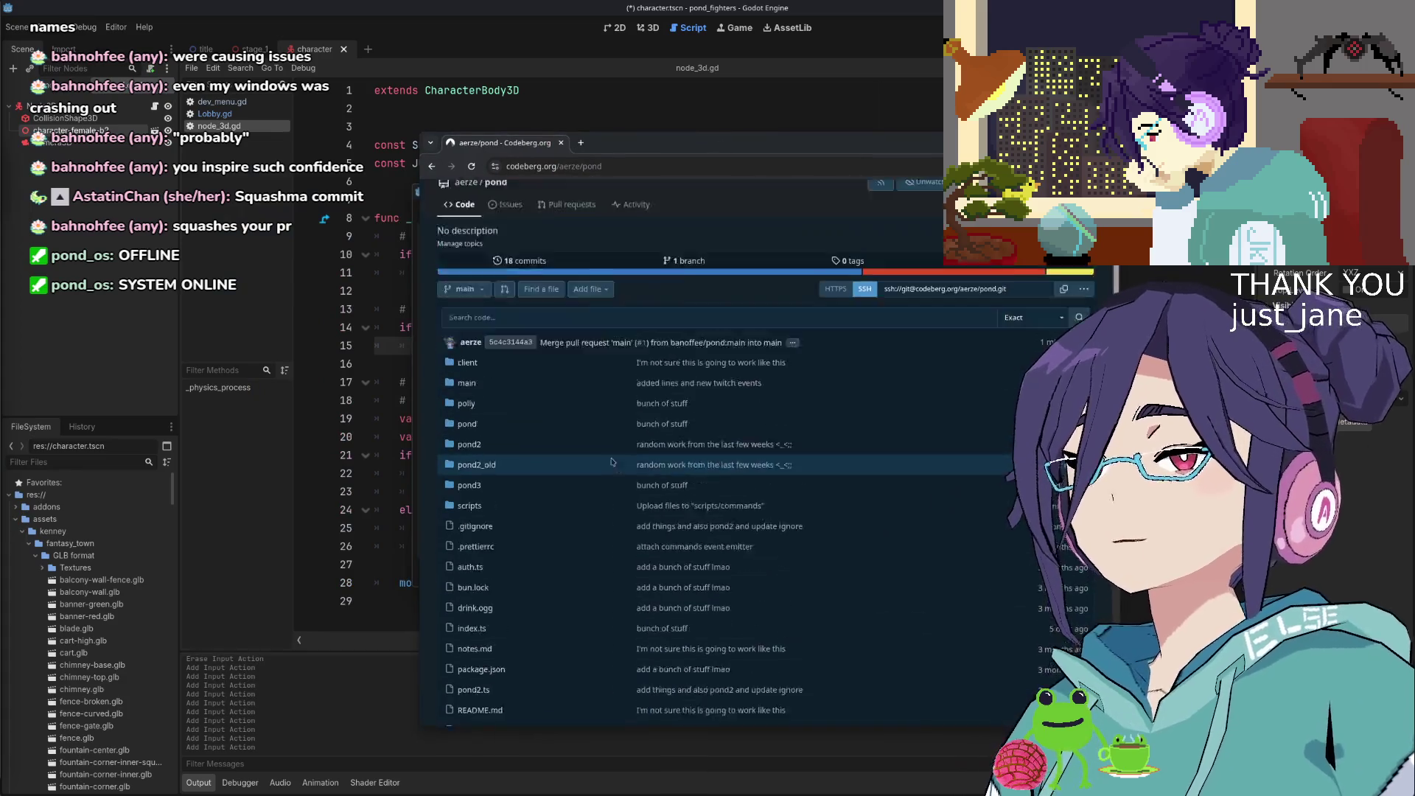
scroll(611, 462, "up", 1)
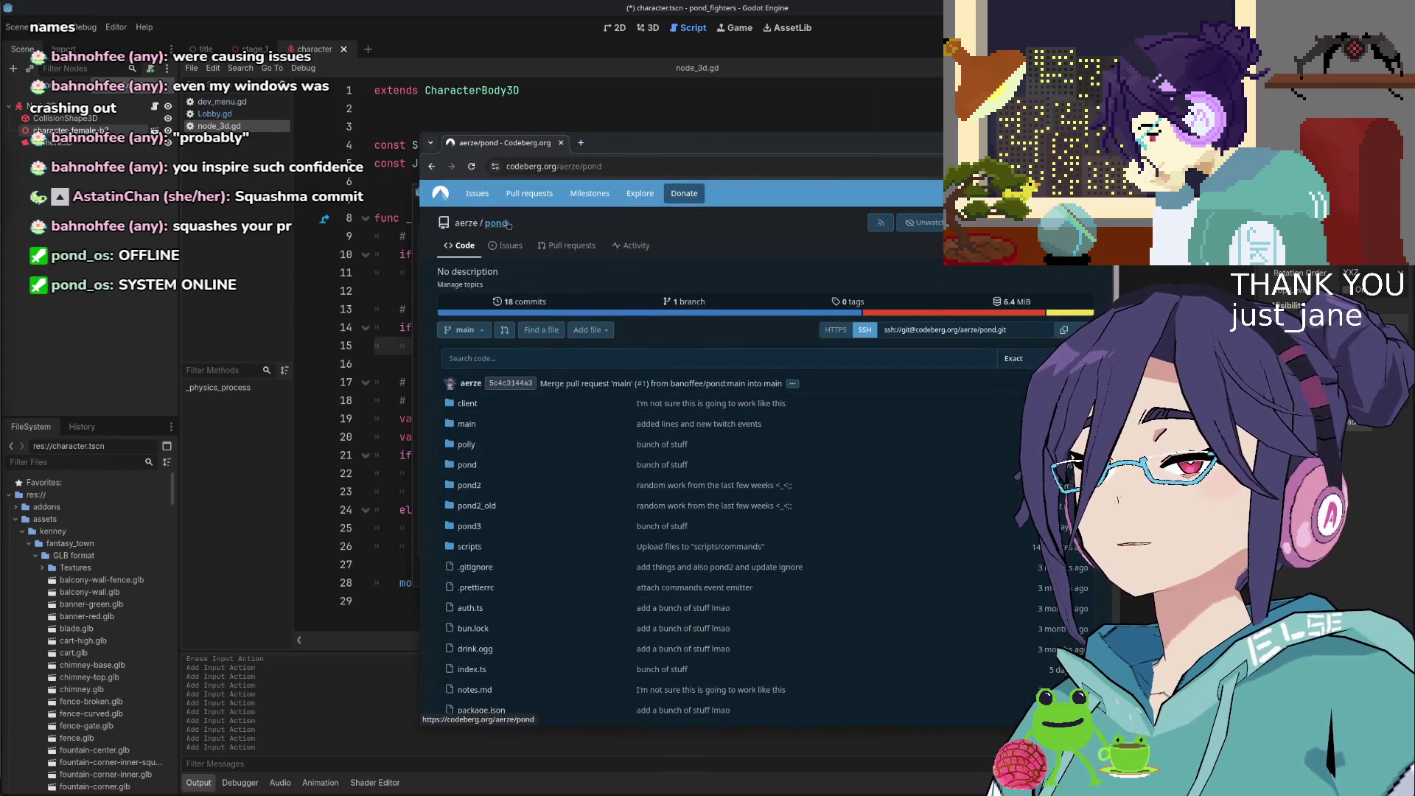
left_click(466, 222)
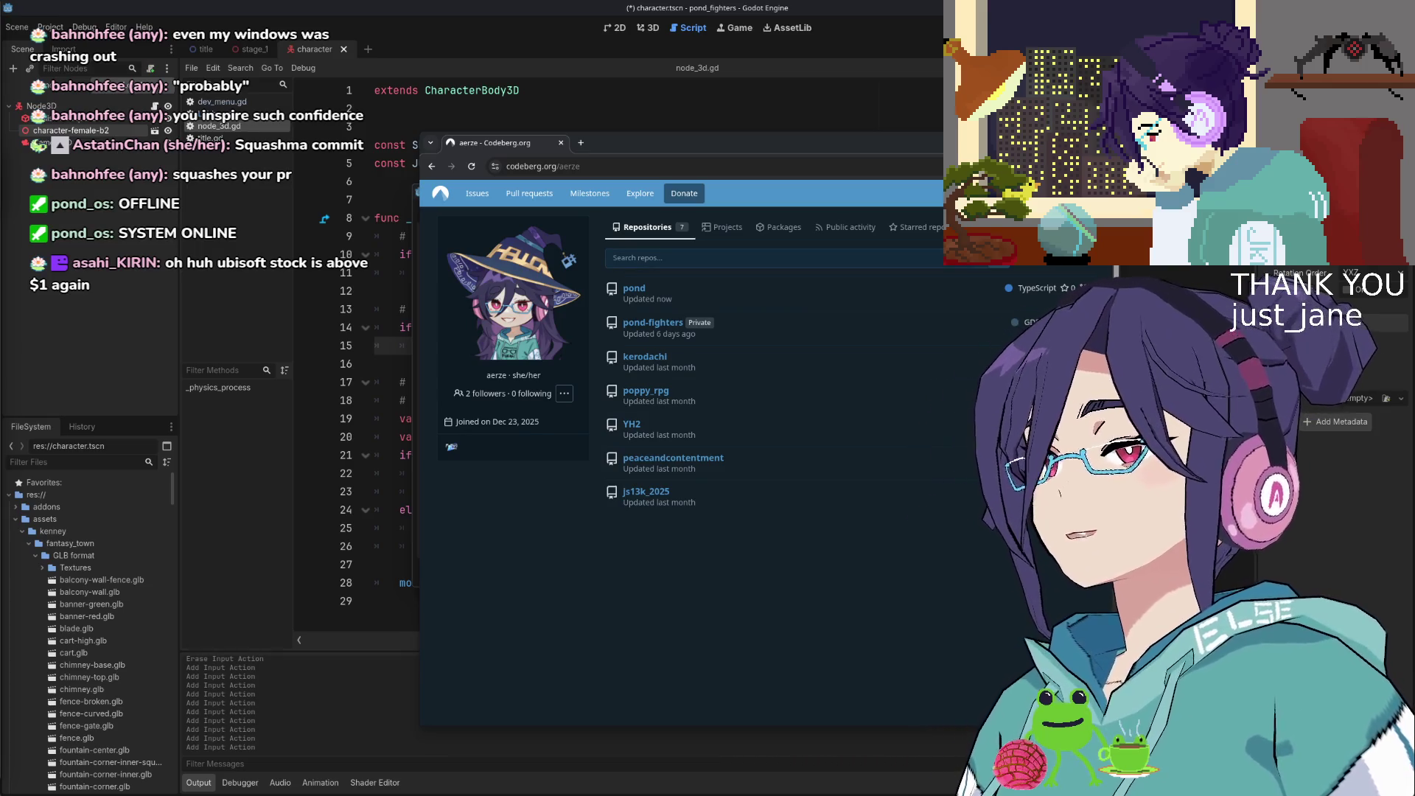
left_click_drag(1054, 150, 938, 156)
Leave the browser for Godot's Project Settings and drag that window up and left.
key("alt+Tab")
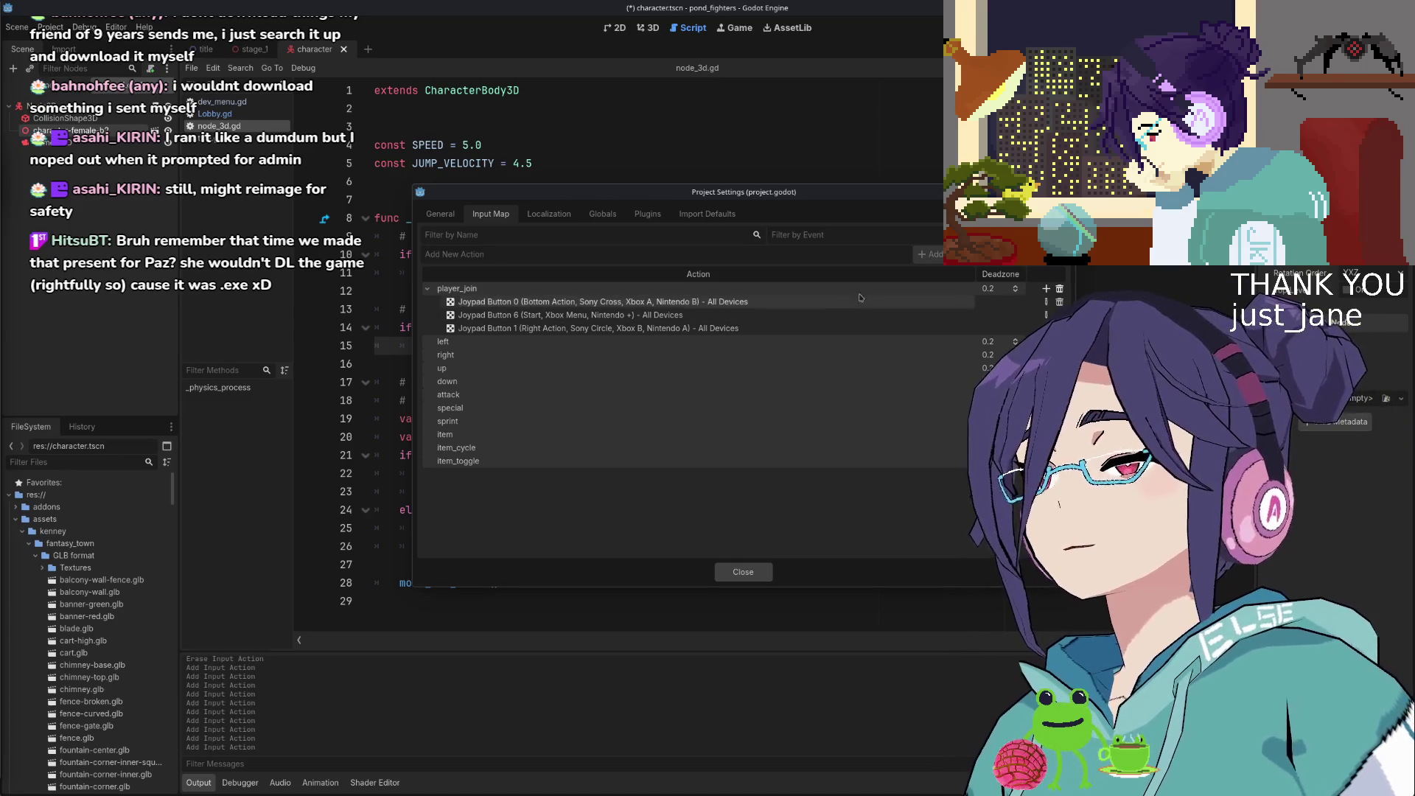
mouse_move(876, 193)
left_mouse_down()
mouse_move(732, 157)
mouse_move(745, 129)
left_mouse_up()
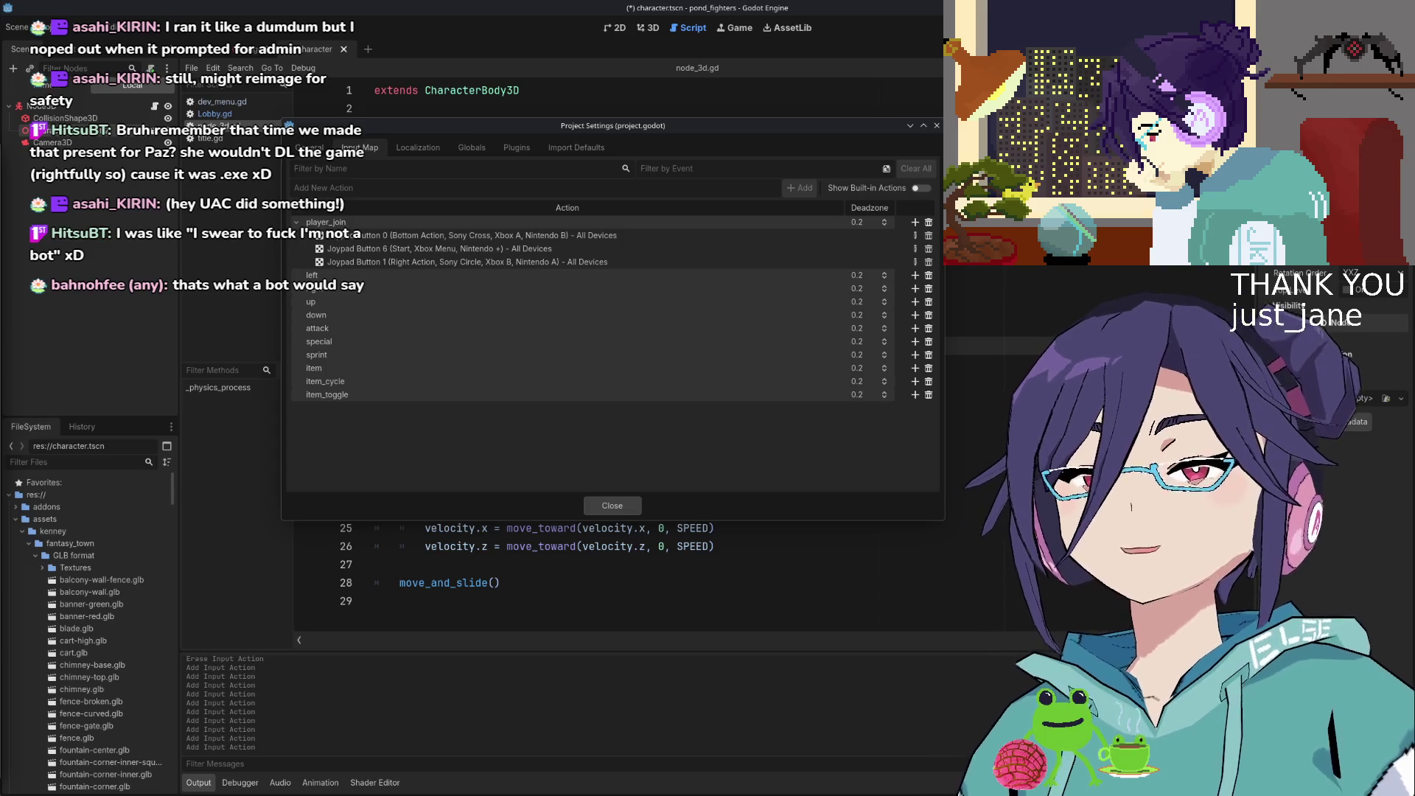
Close the Project Settings window to reveal the node_3d.gd movement script.
left_click(612, 509)
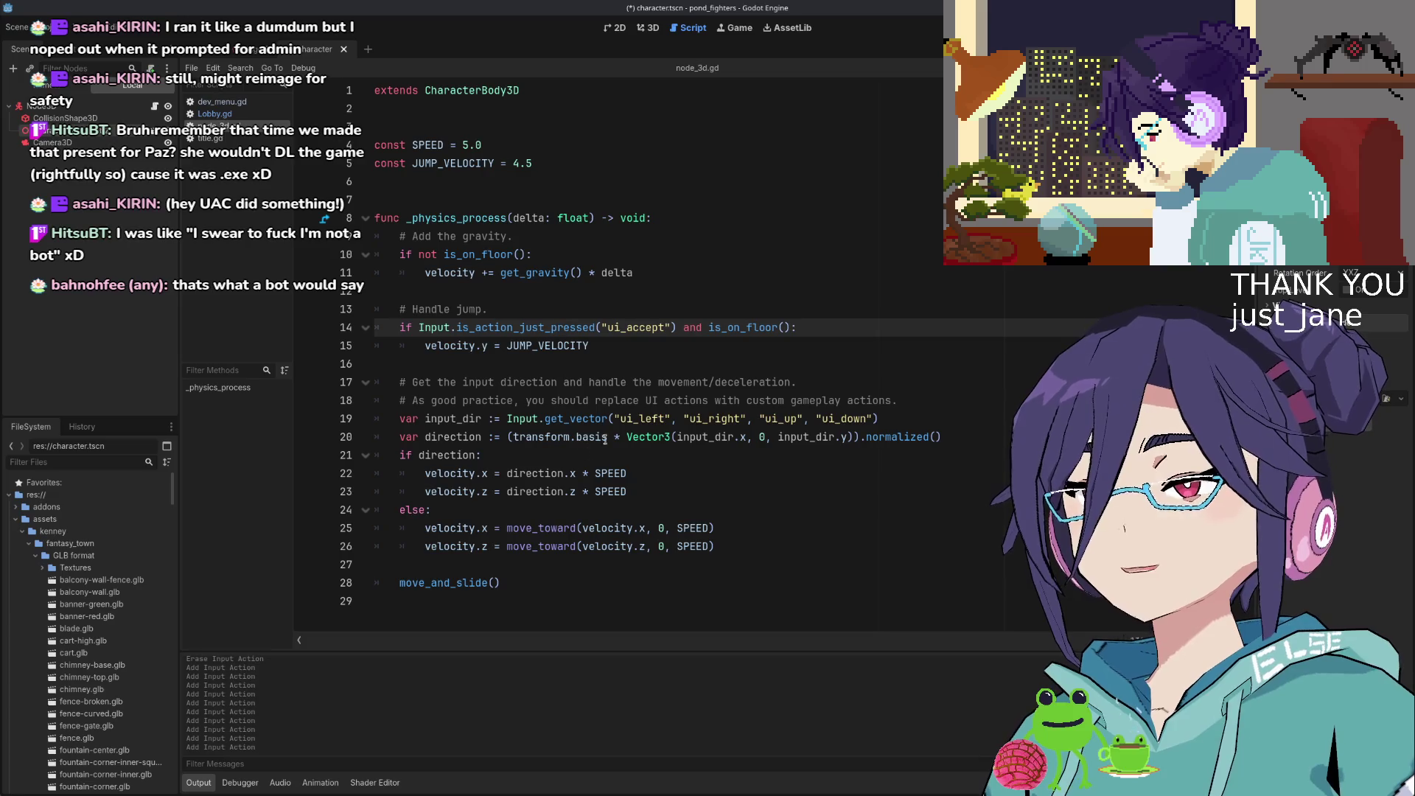
Select and delete the Handle jump block (lines 12–15) with its ui_accept check in node_3d.gd.
key("Up")
key("Up")
key("Up")
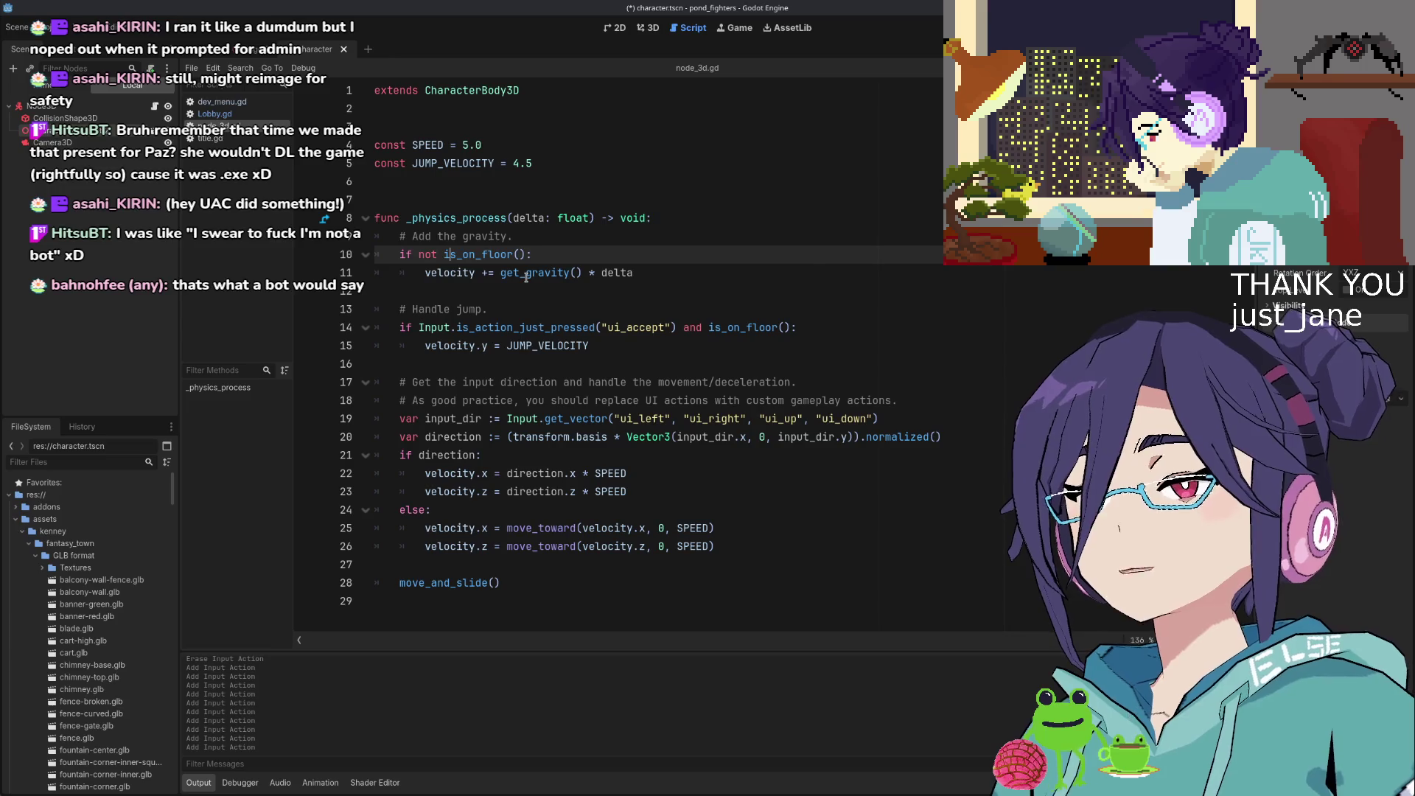
left_click(525, 277)
double_click(532, 330)
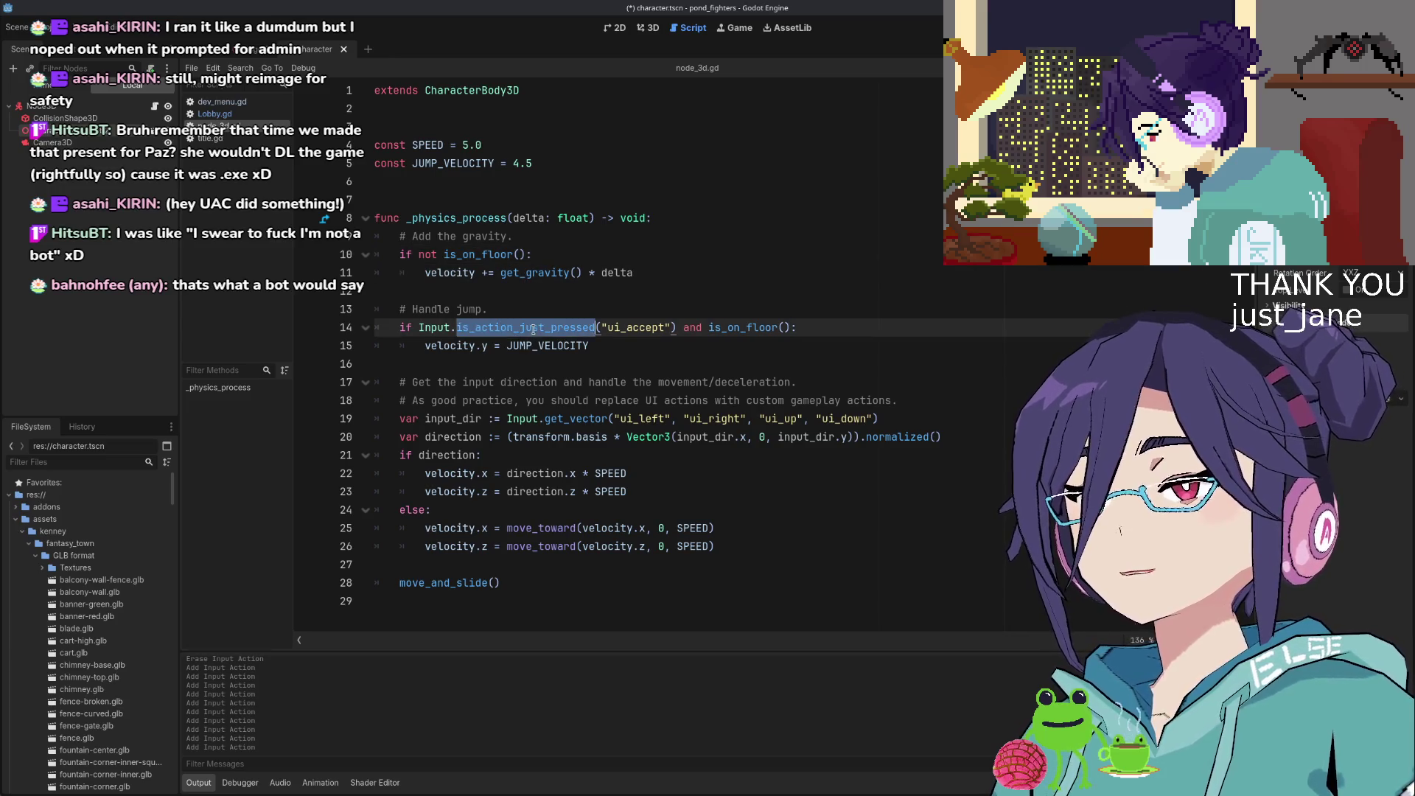
double_click(625, 331)
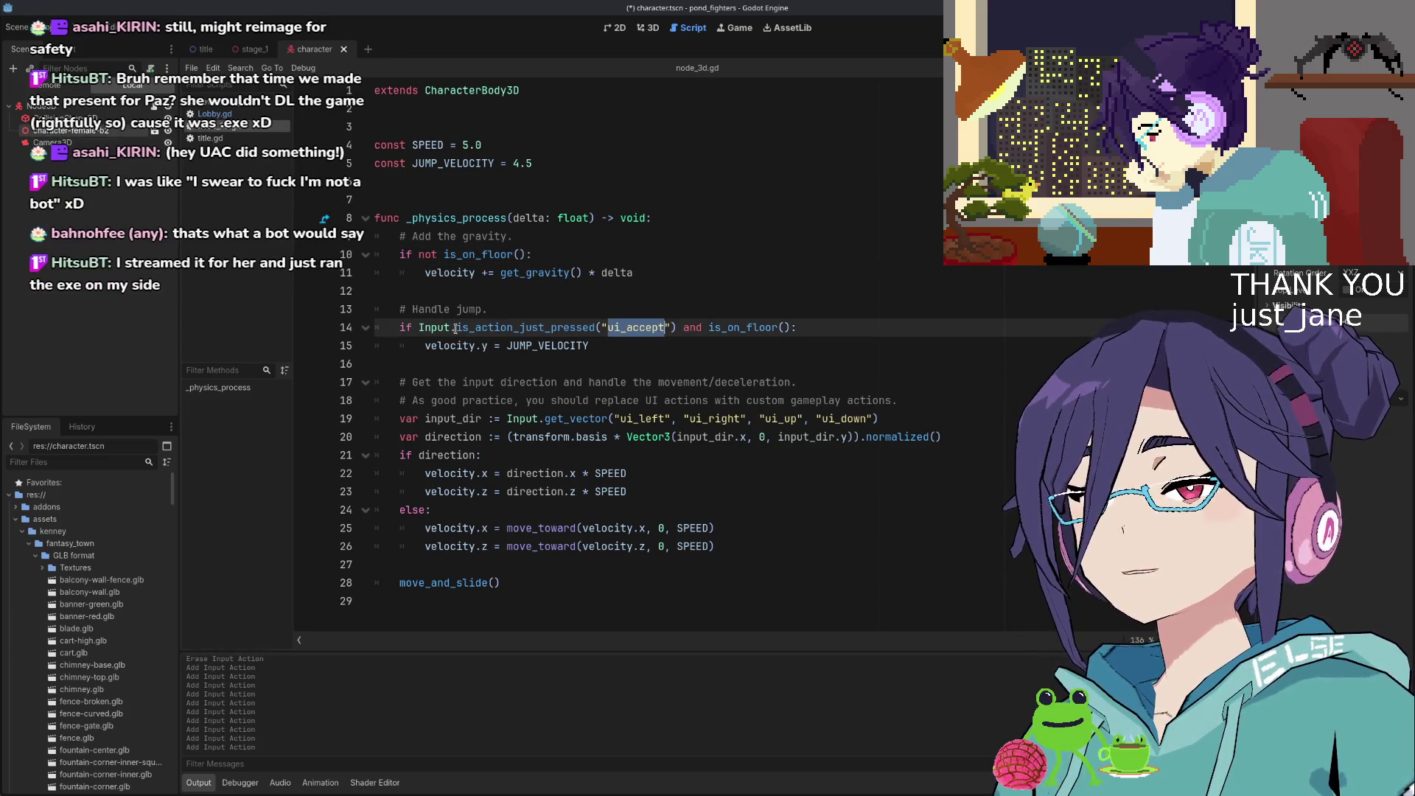
left_click_drag(383, 290, 634, 351)
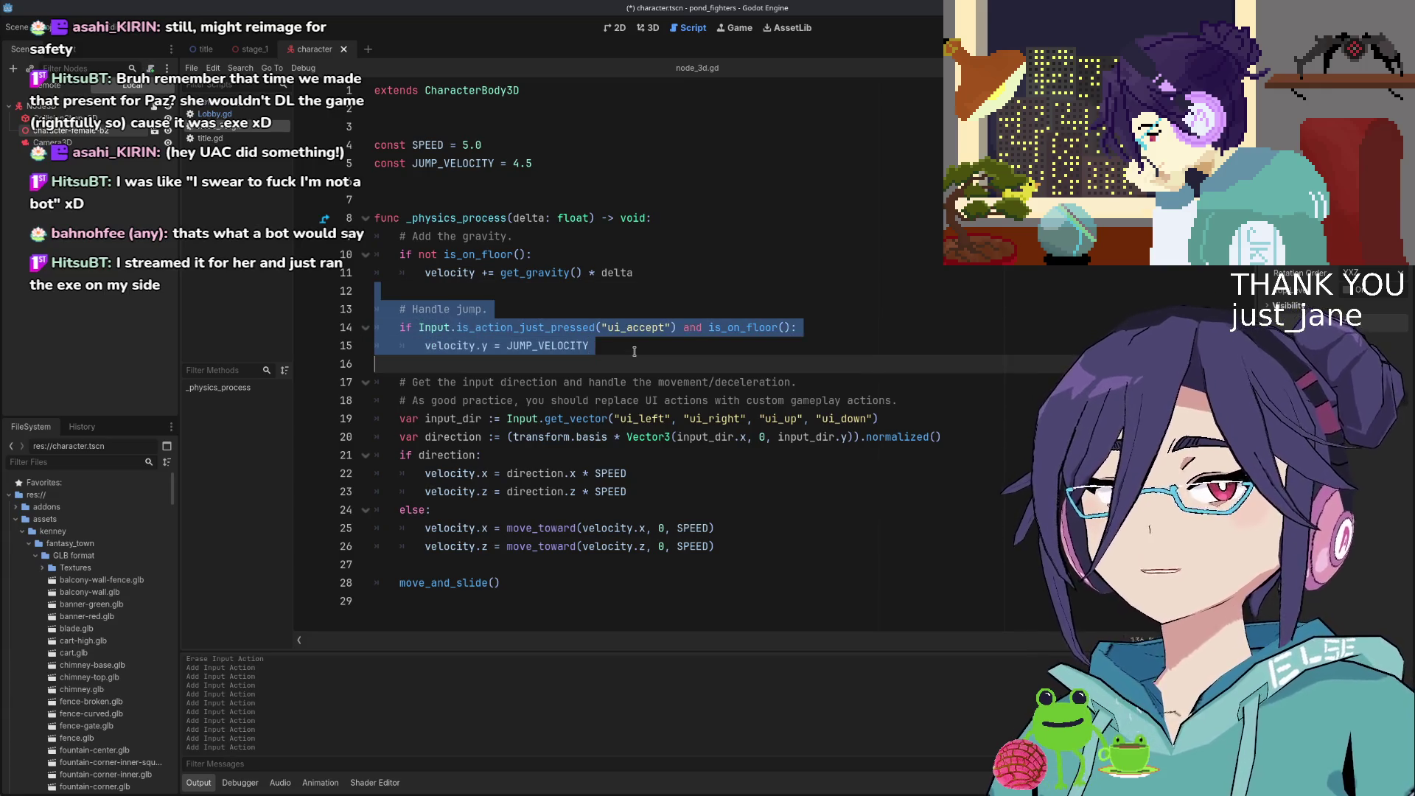
key("Delete")
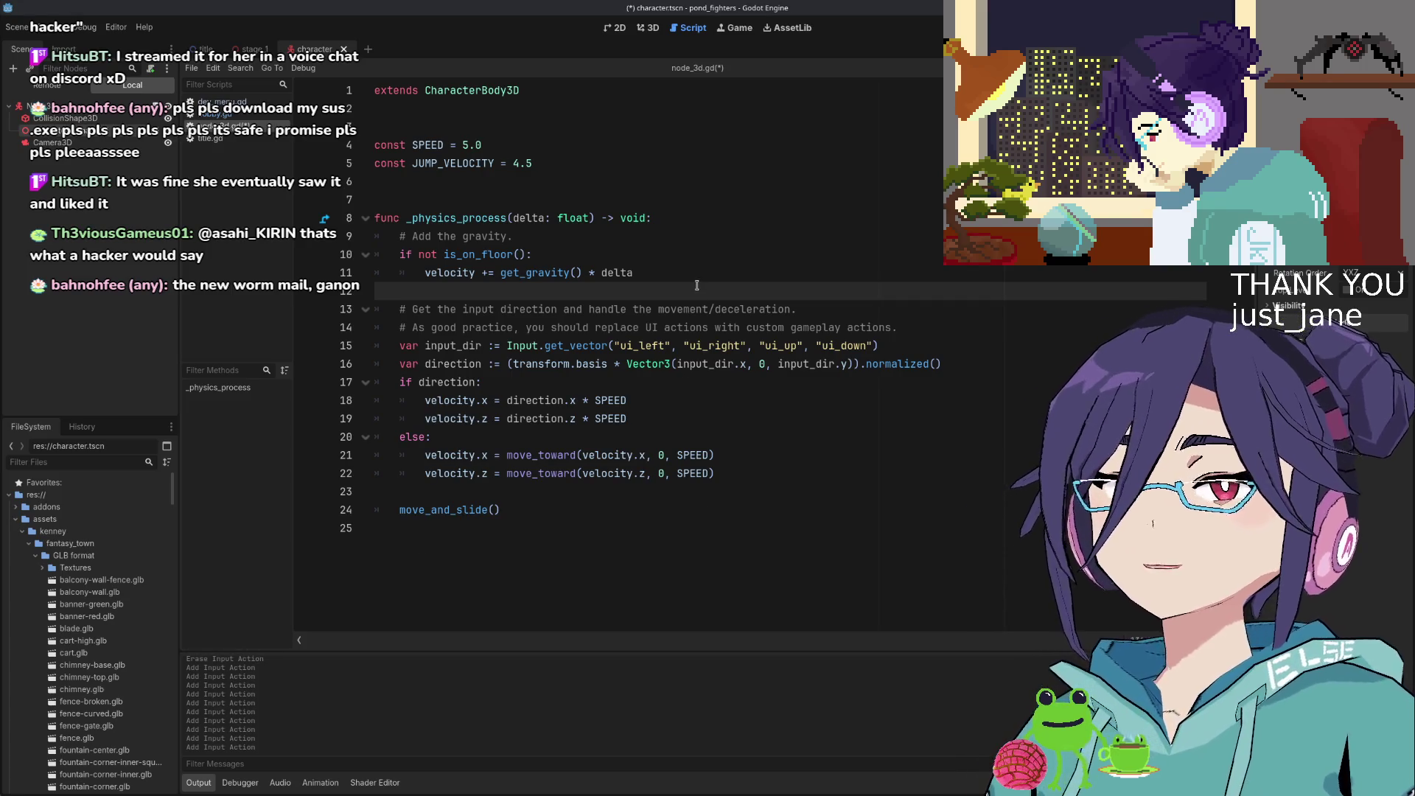
Delete the JUMP_VELOCITY constant line and the extra blank line under SPEED.
key("Down")
key("Up")
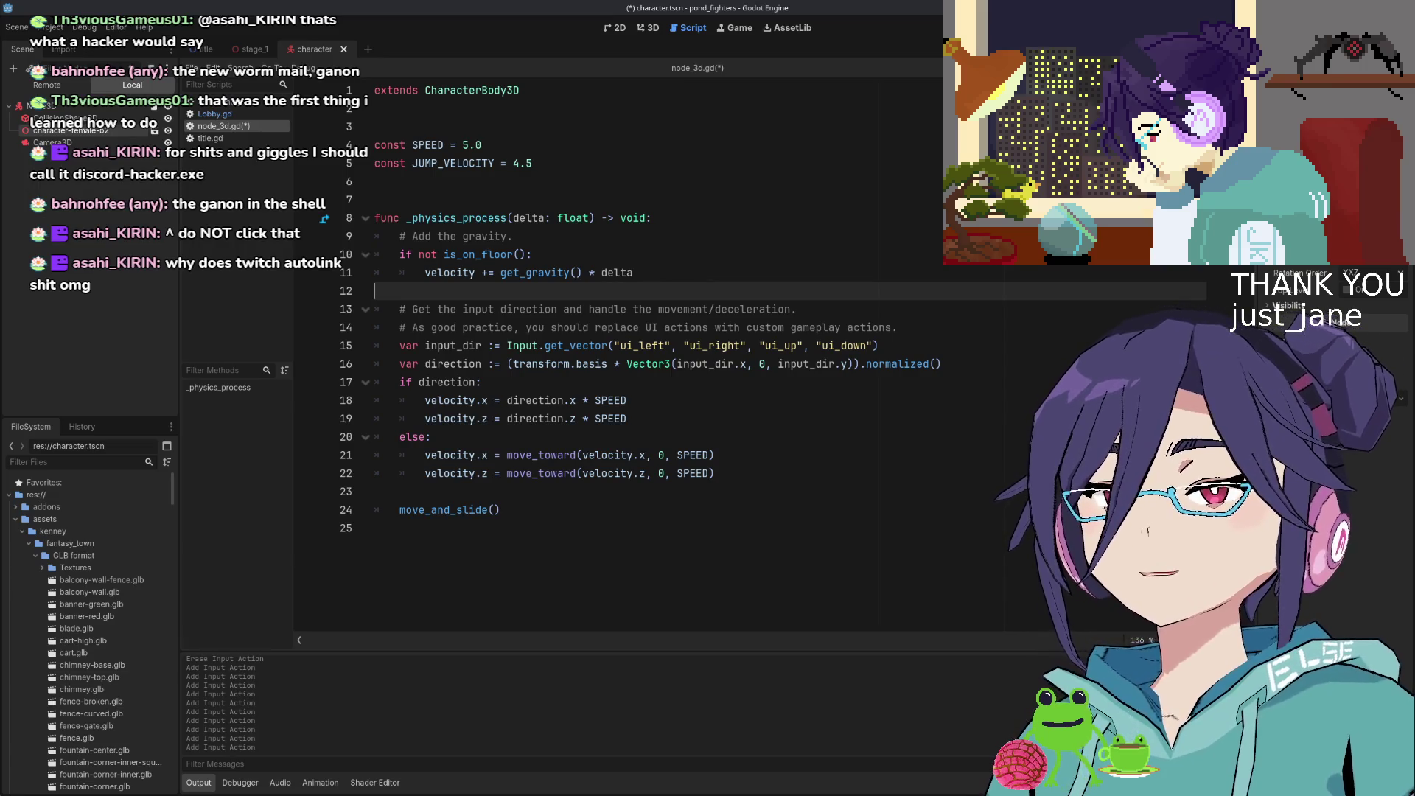
left_click(612, 165)
left_click(578, 186)
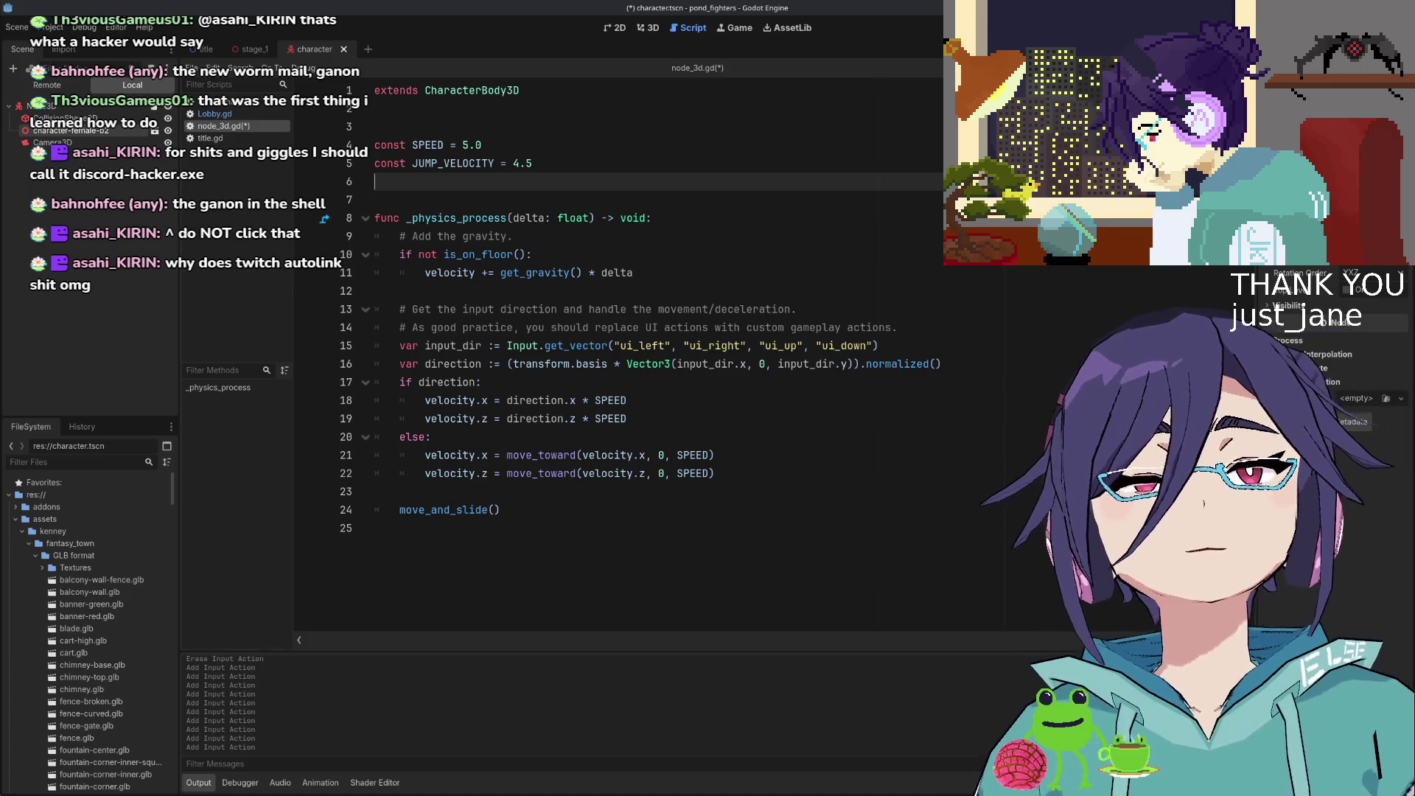
left_click(568, 196)
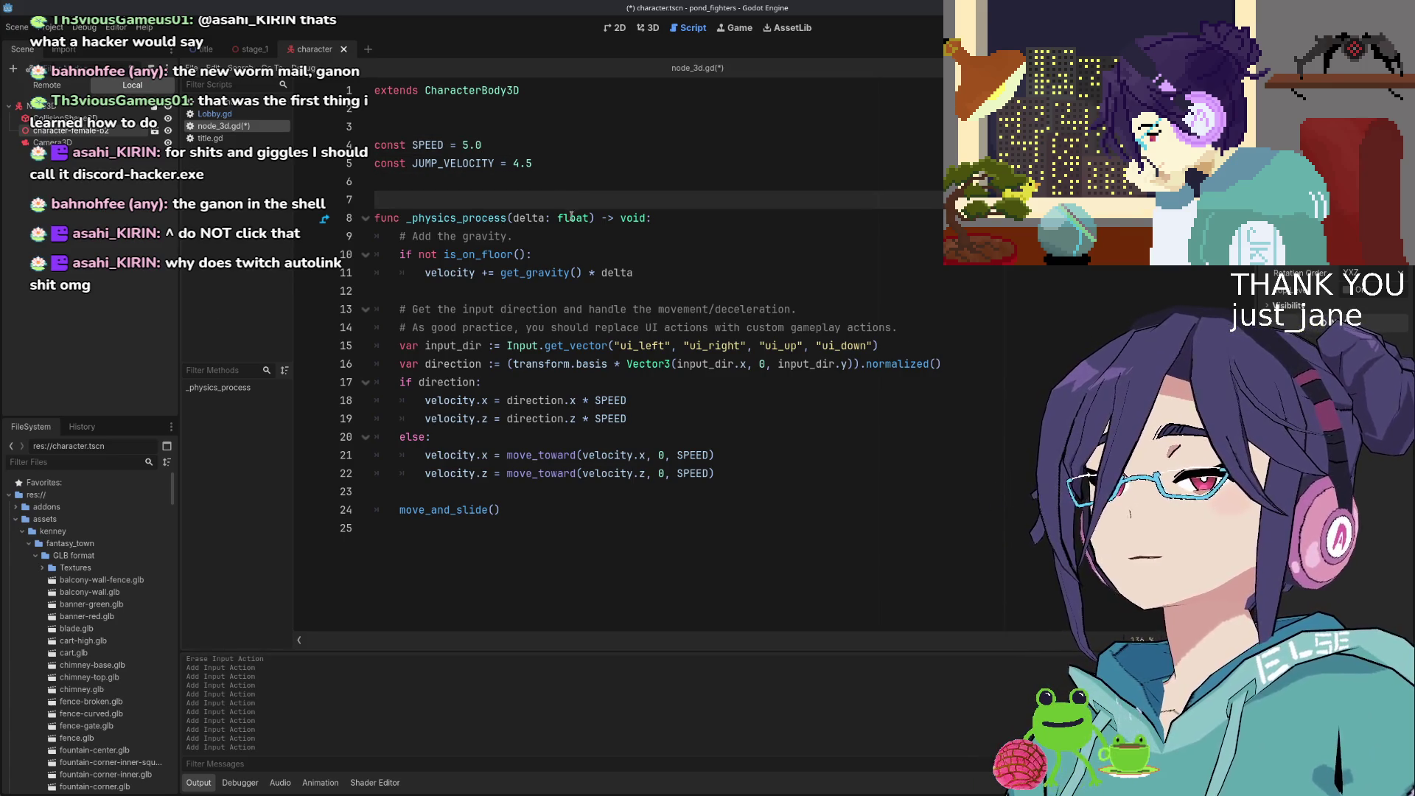
left_click(542, 163)
key("shift+Up")
key("BackSpace")
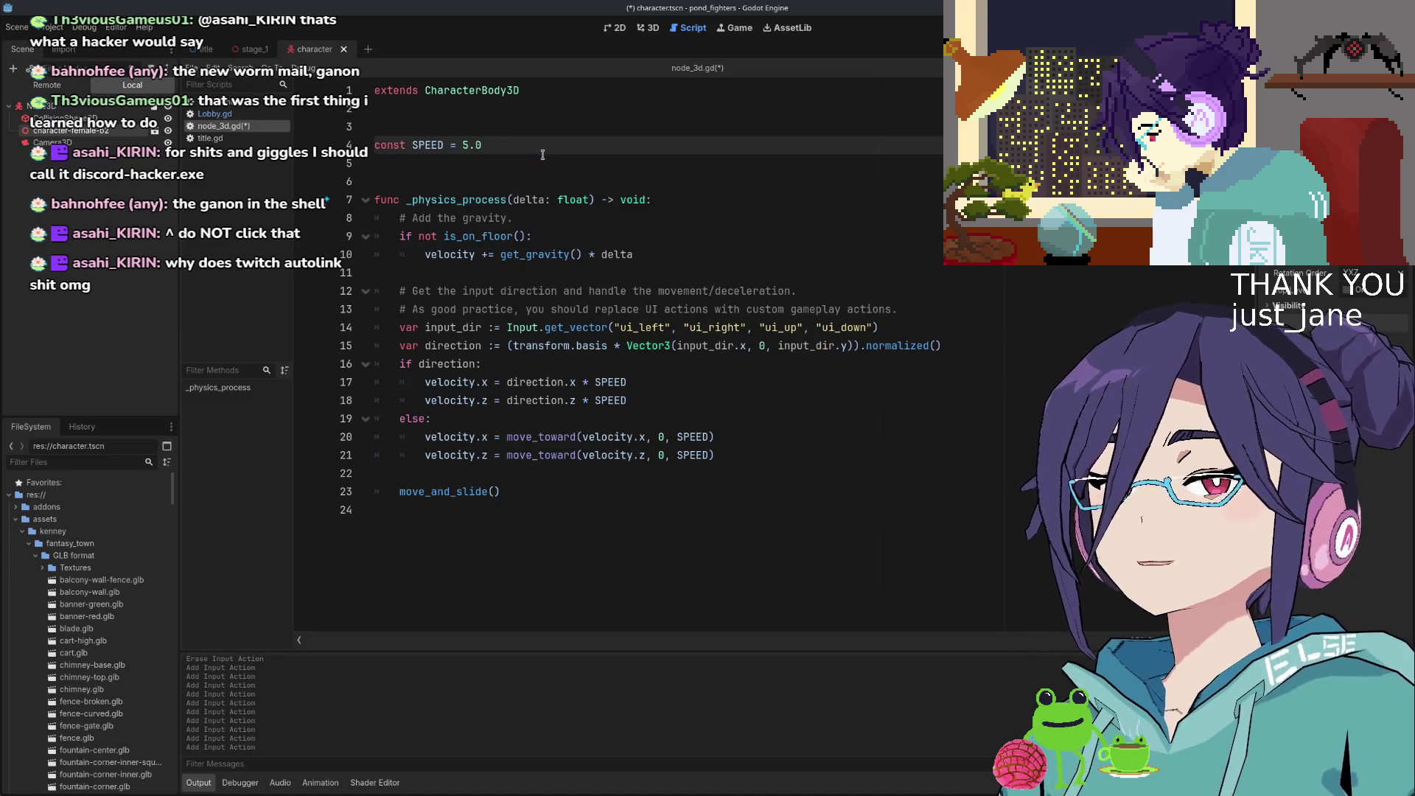
key("Down")
key("Delete")
Open Project > Project Settings on the Input Map tab.
key("Down")
key("Down")
key("Down")
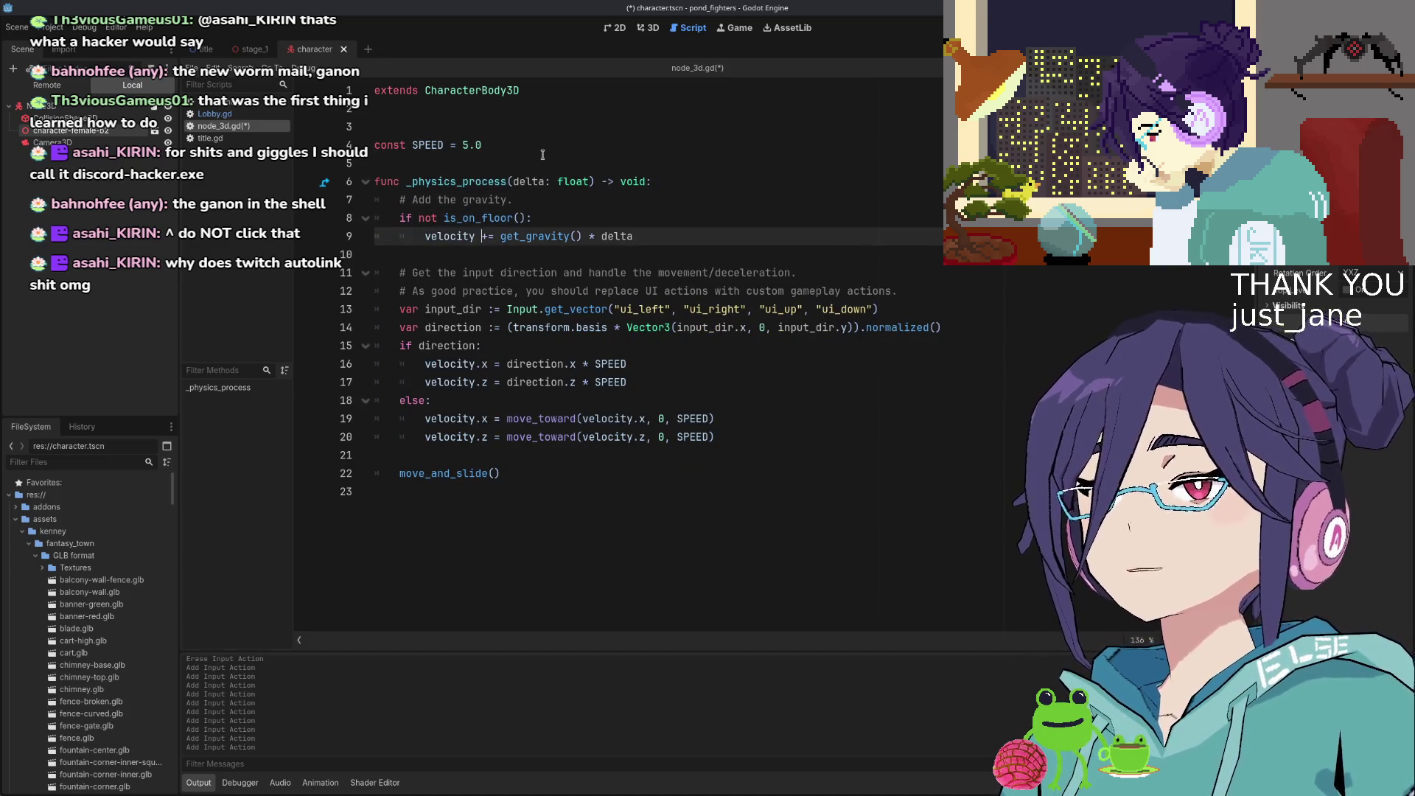
key("Down")
key("Down")
key("Down")
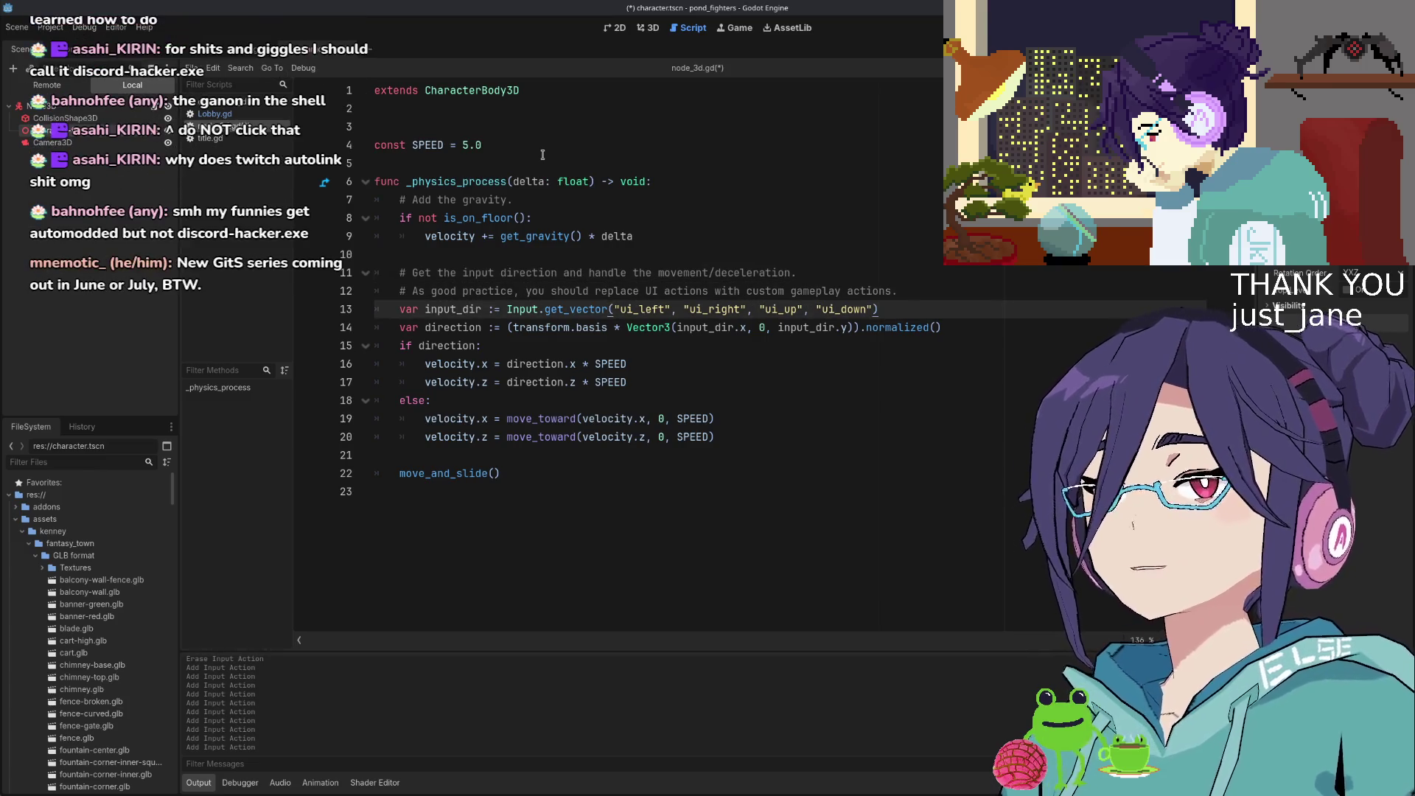
left_click(50, 27)
left_click(73, 46)
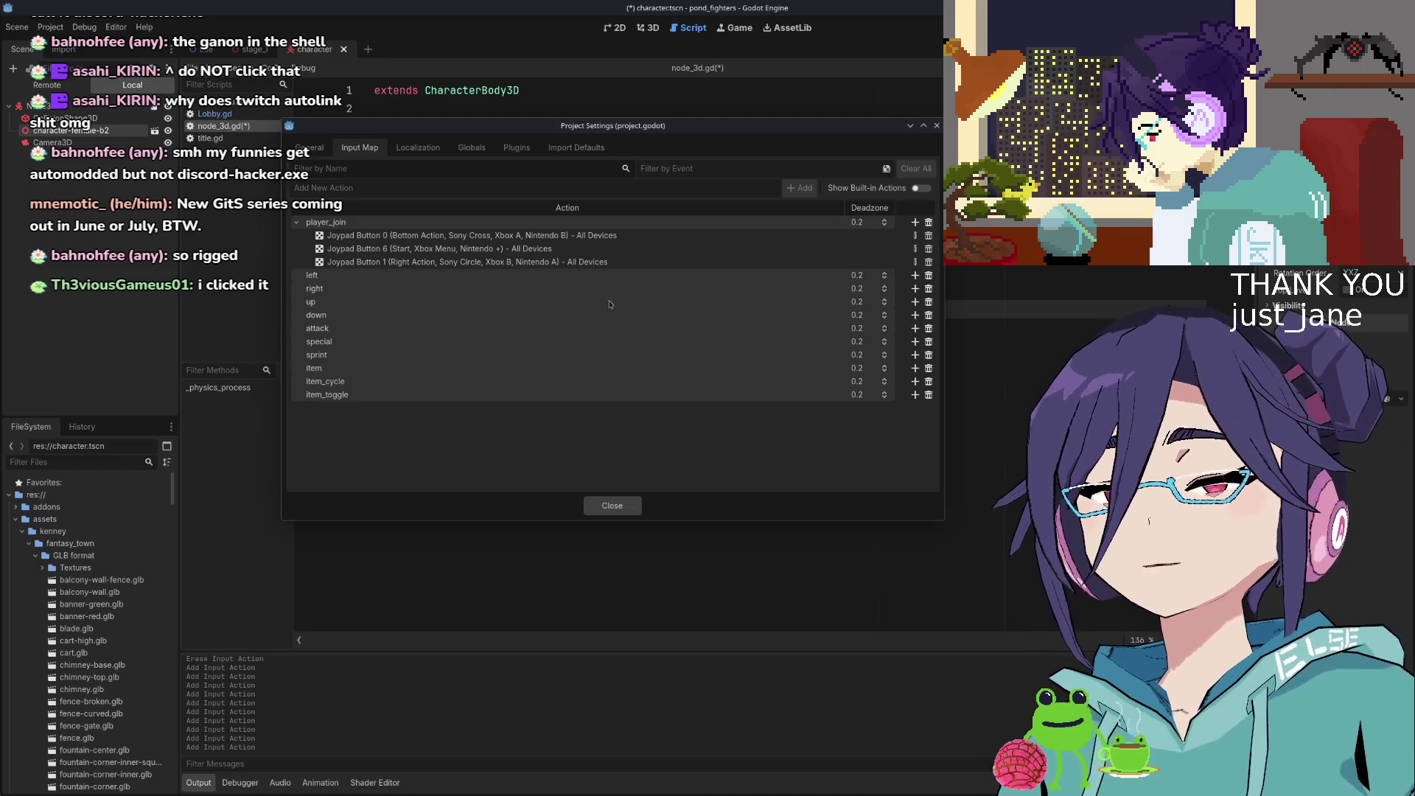
Bind keys A, D and W to the left, right and up actions.
double_click(341, 276)
type("a")
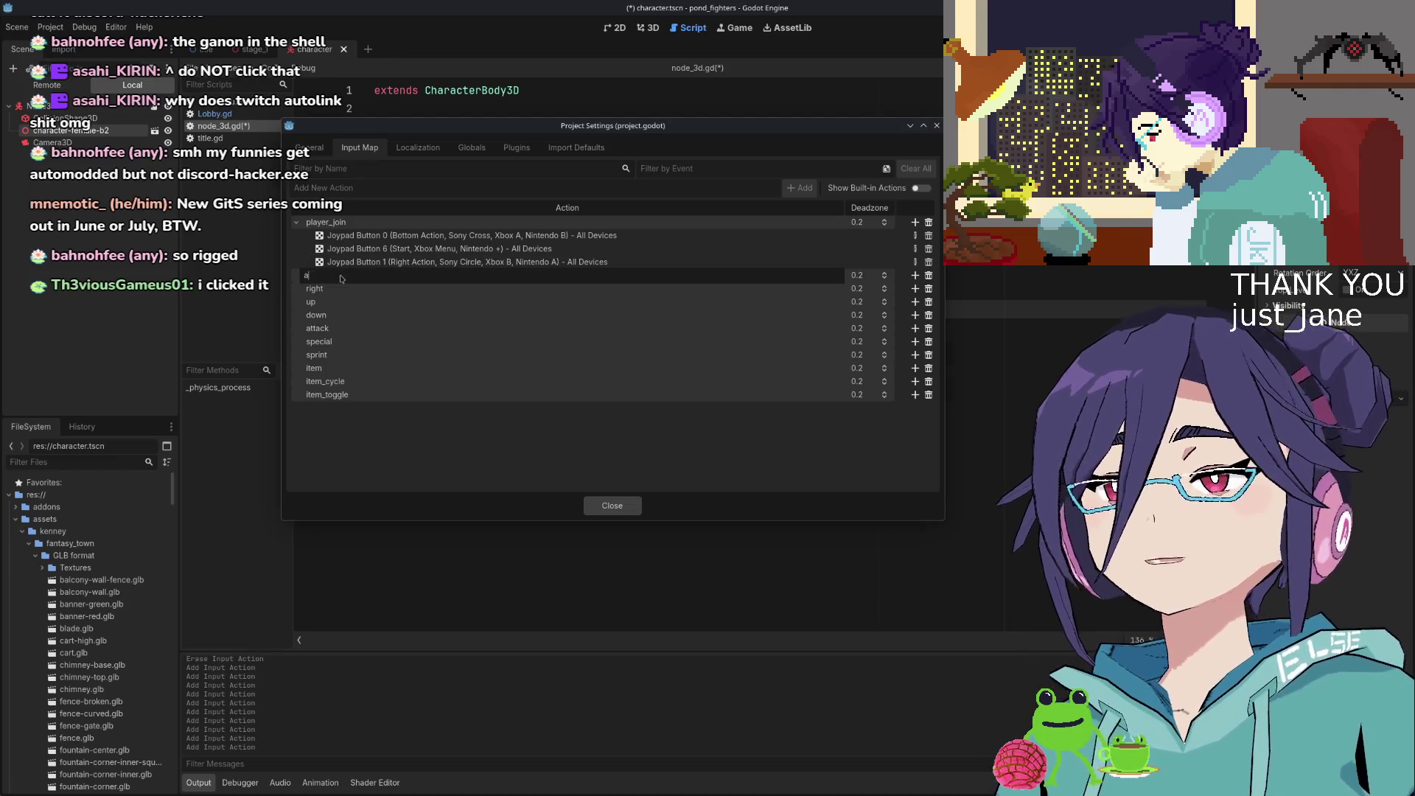
key("Escape")
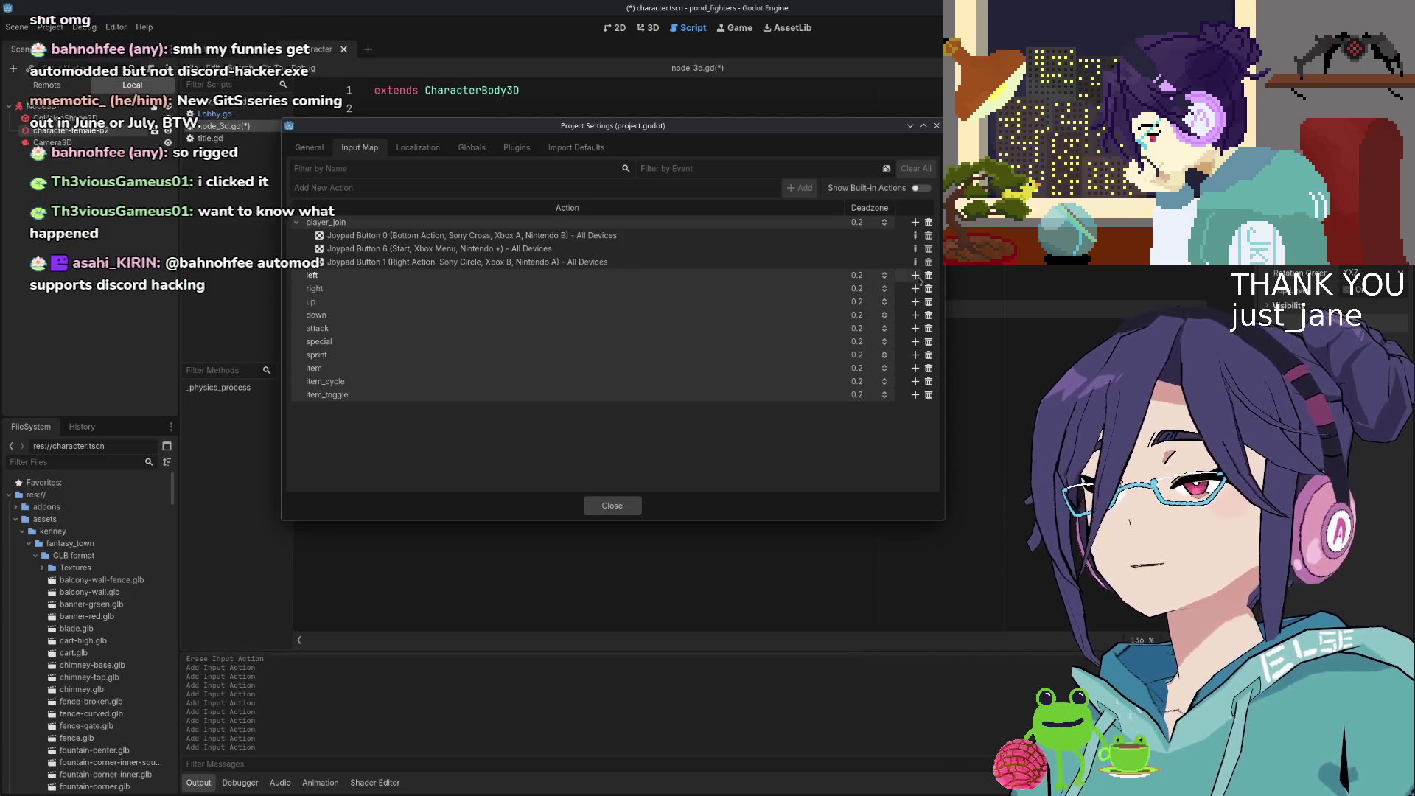
left_click(915, 275)
key("a")
key("Return")
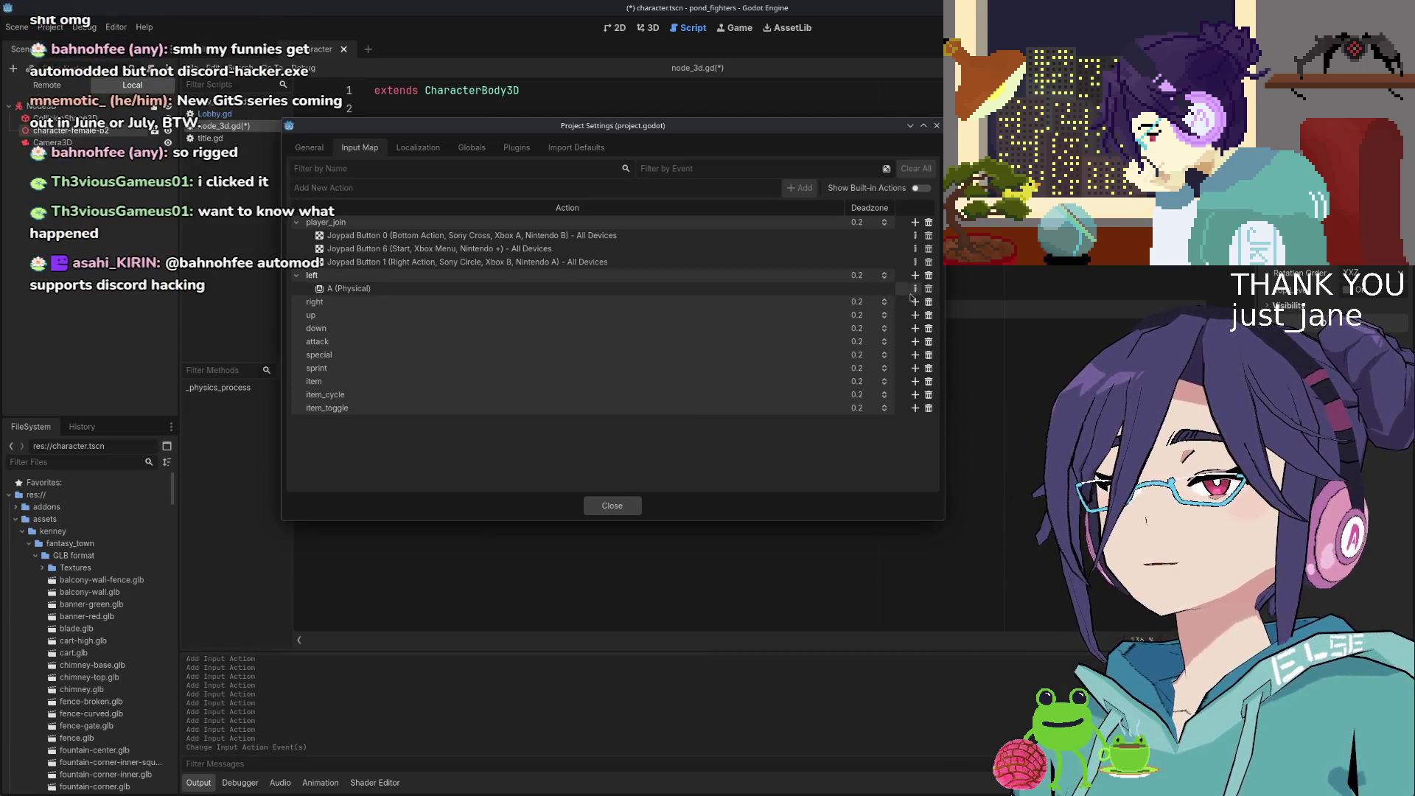
left_click(914, 301)
key("d")
key("Return")
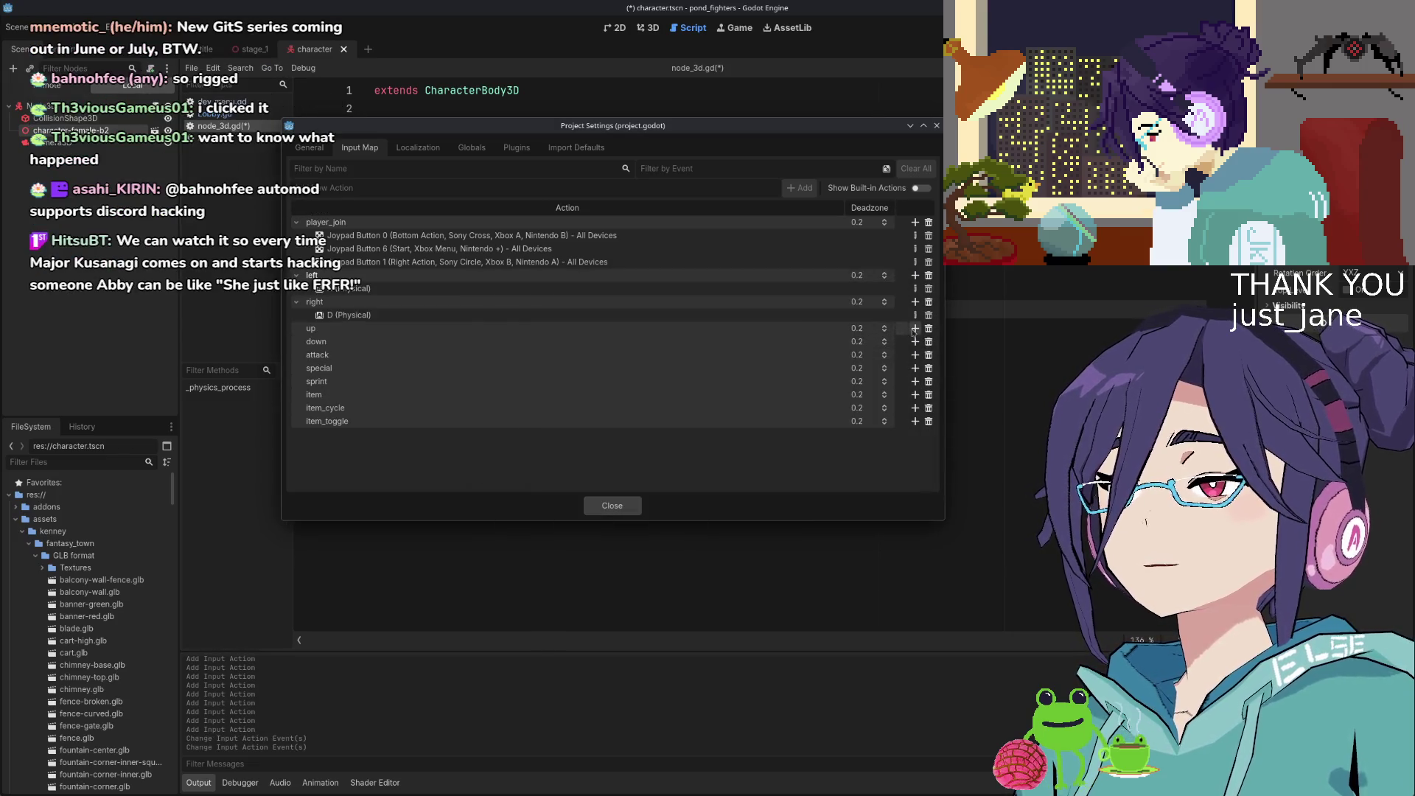
left_click(915, 328)
key("w")
left_click(641, 505)
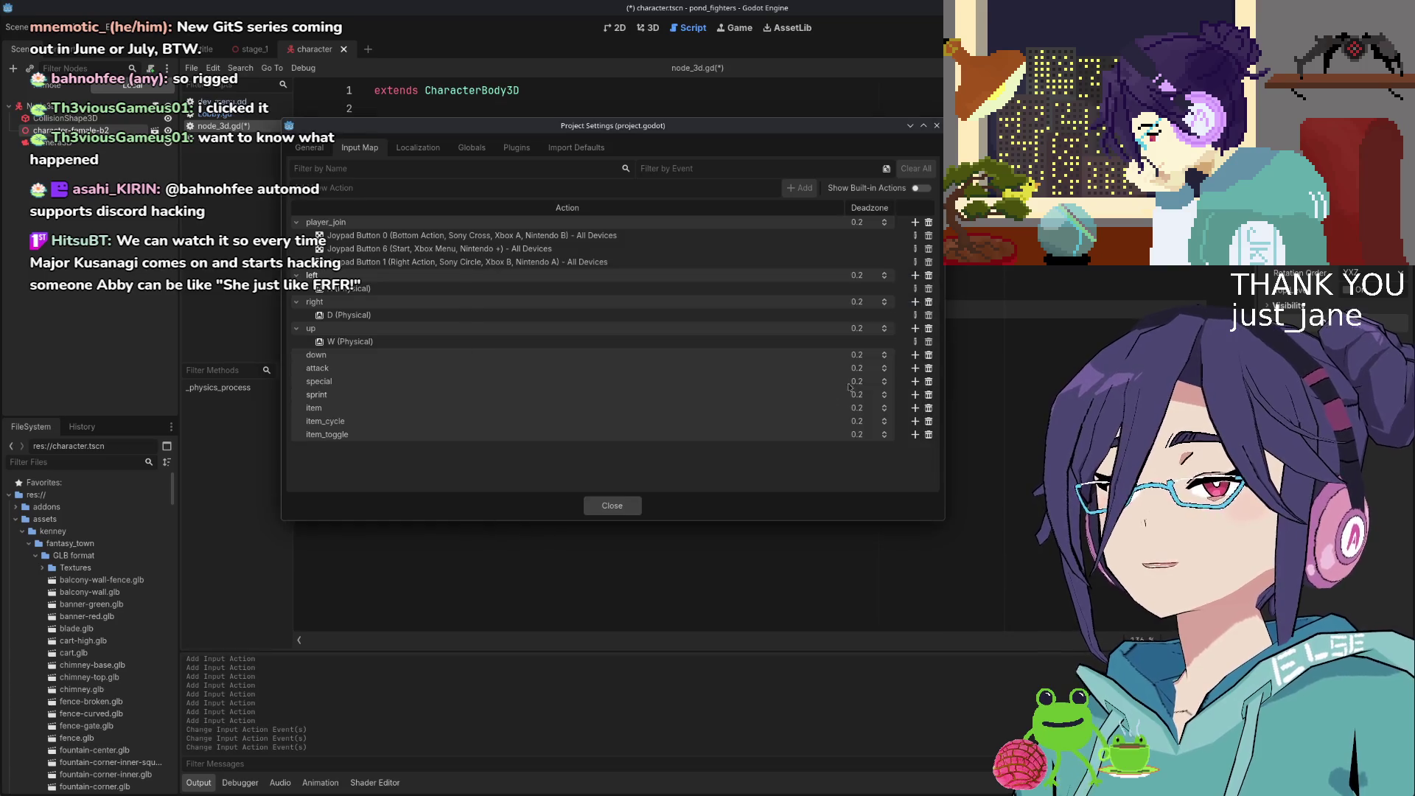
Bind S to down and B to attack, instead of Space.
left_click(914, 354)
key("s")
left_click(628, 493)
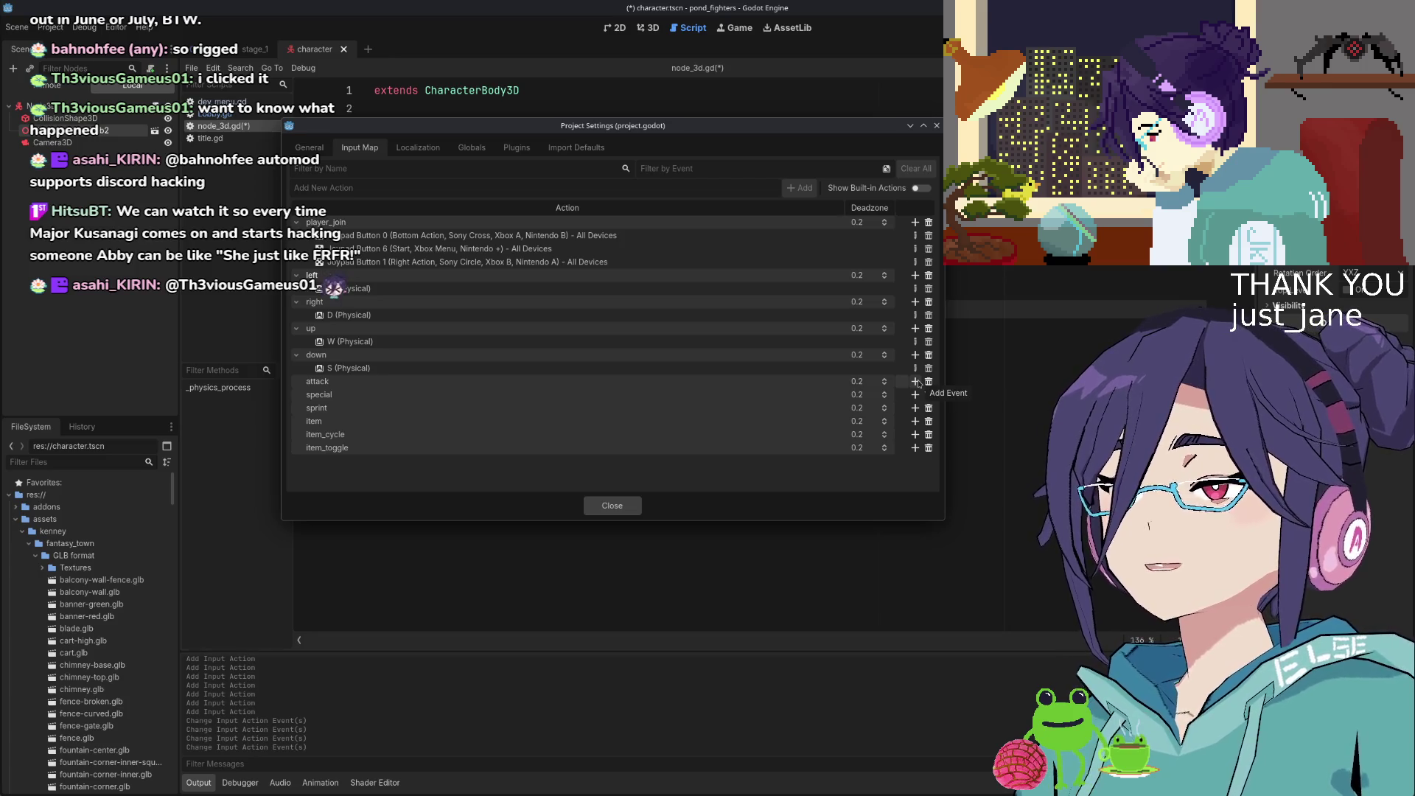
left_click(915, 381)
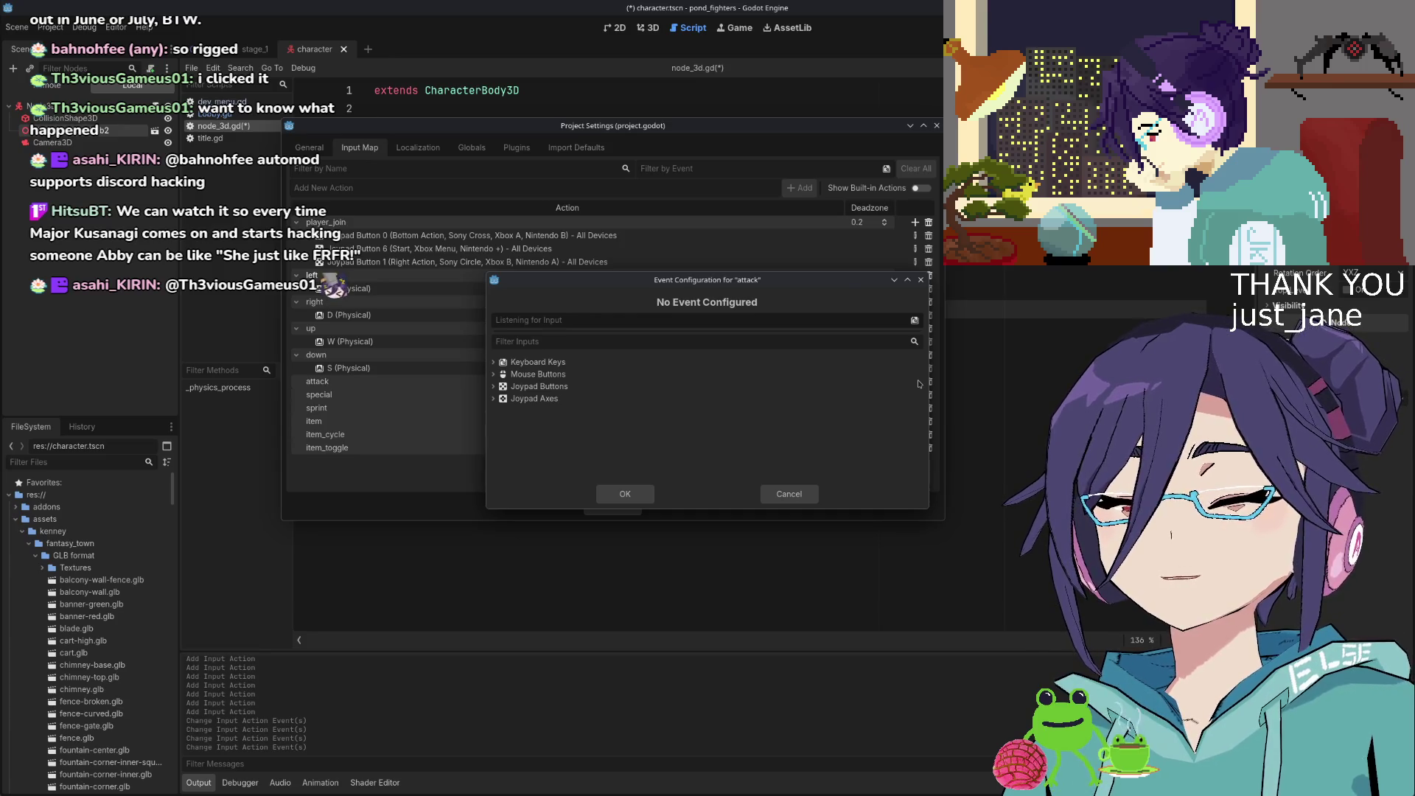
key("space")
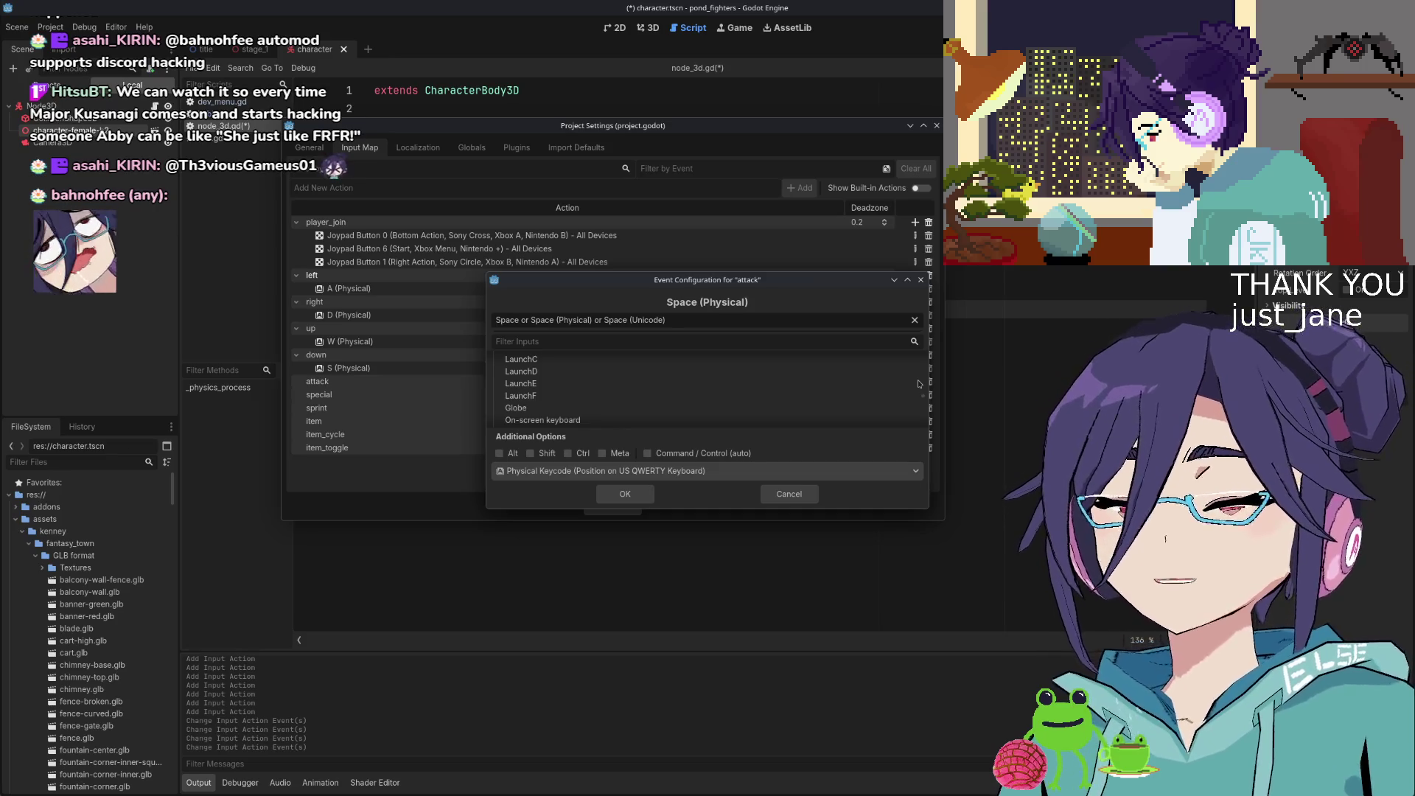
key("b")
left_click(625, 494)
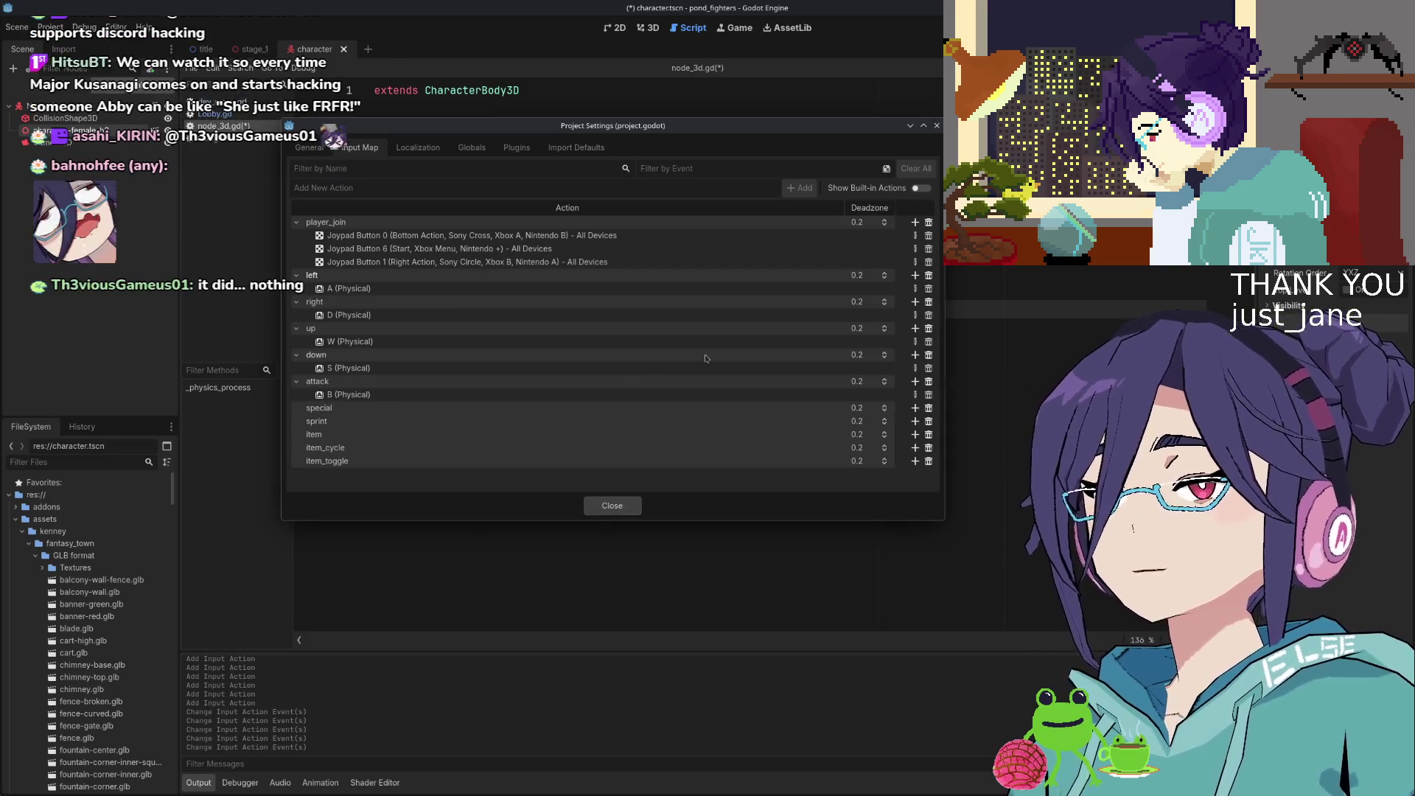
Bind V to special, Shift to sprint and F to item.
left_click(915, 409)
key("v")
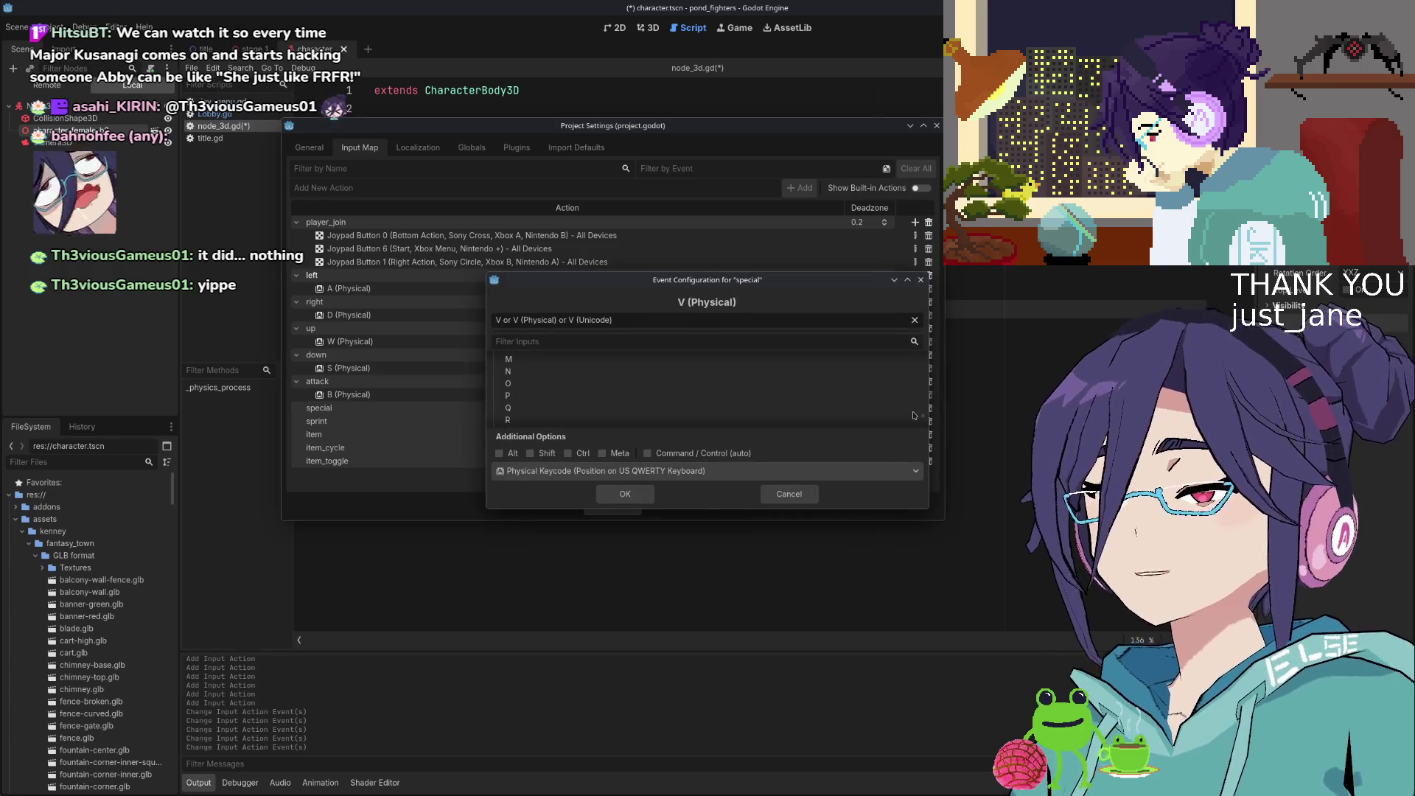
left_click(625, 494)
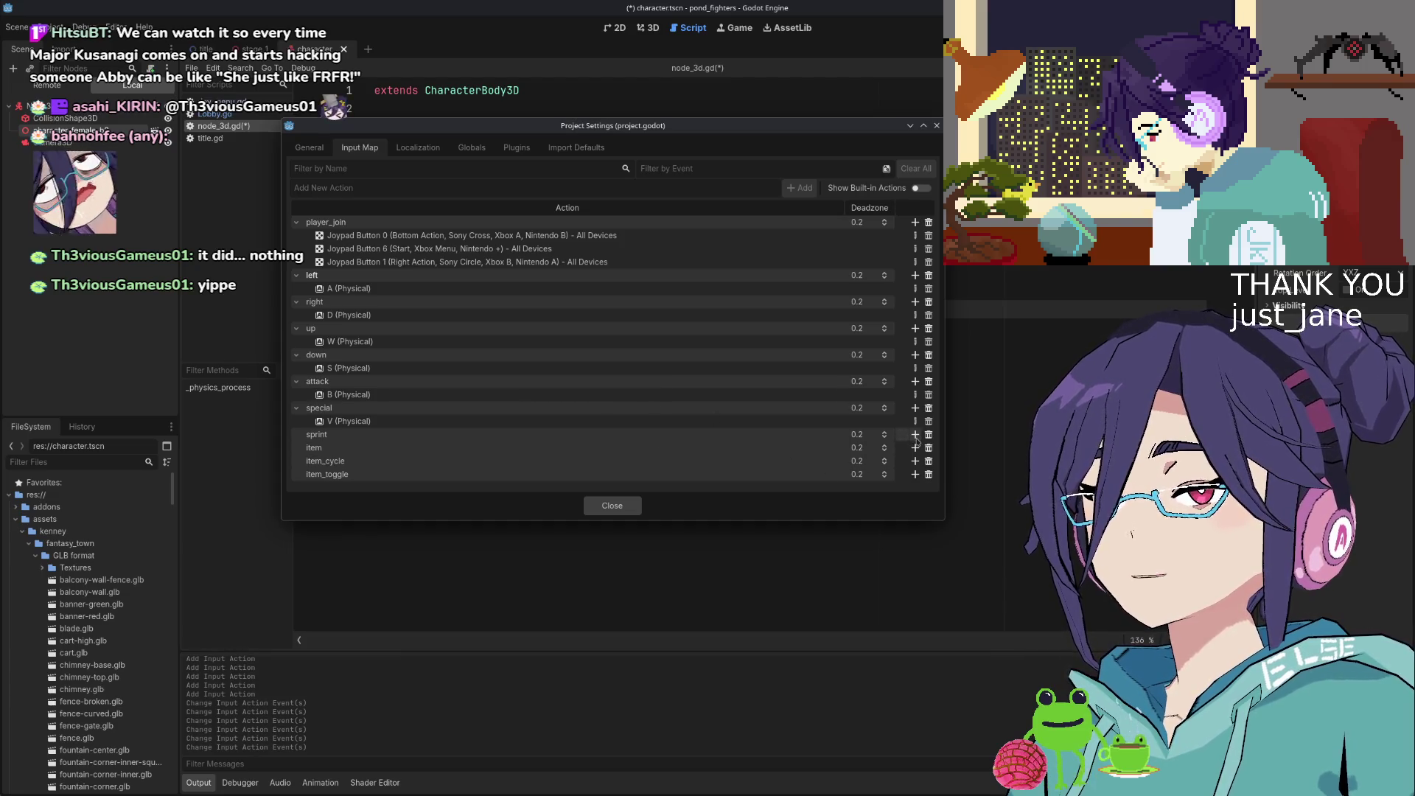
left_click(915, 435)
key("shift")
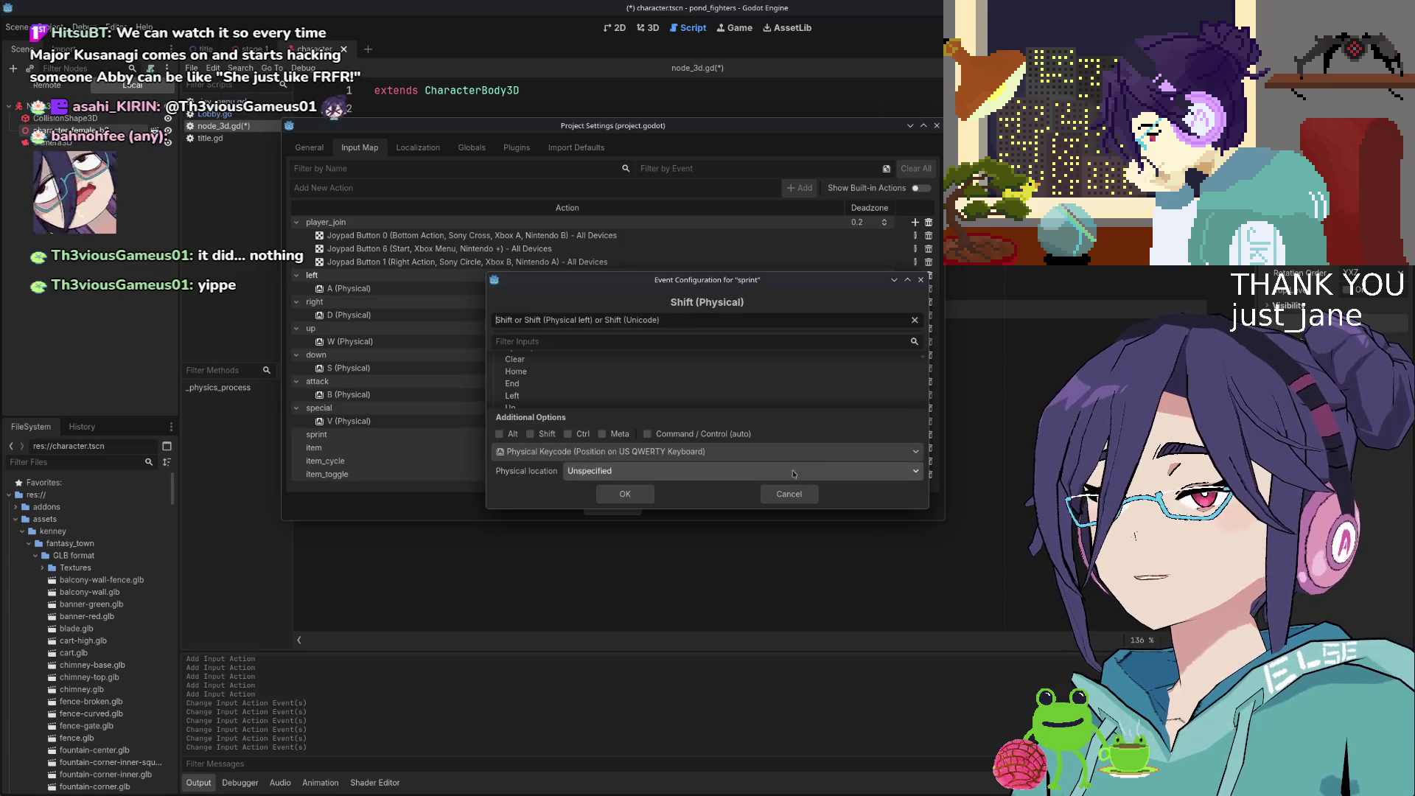
left_click(625, 494)
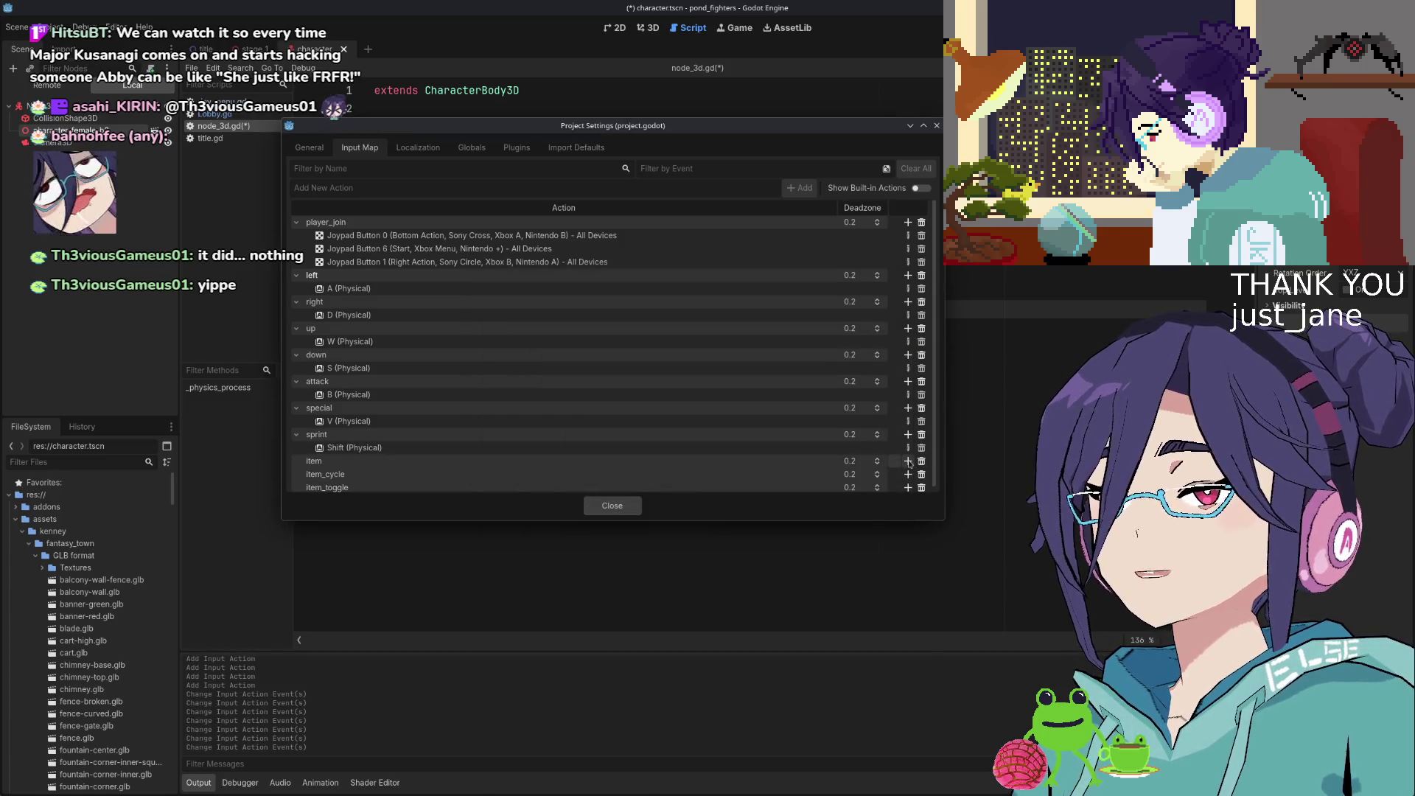
left_click(910, 462)
key("f")
left_click(625, 494)
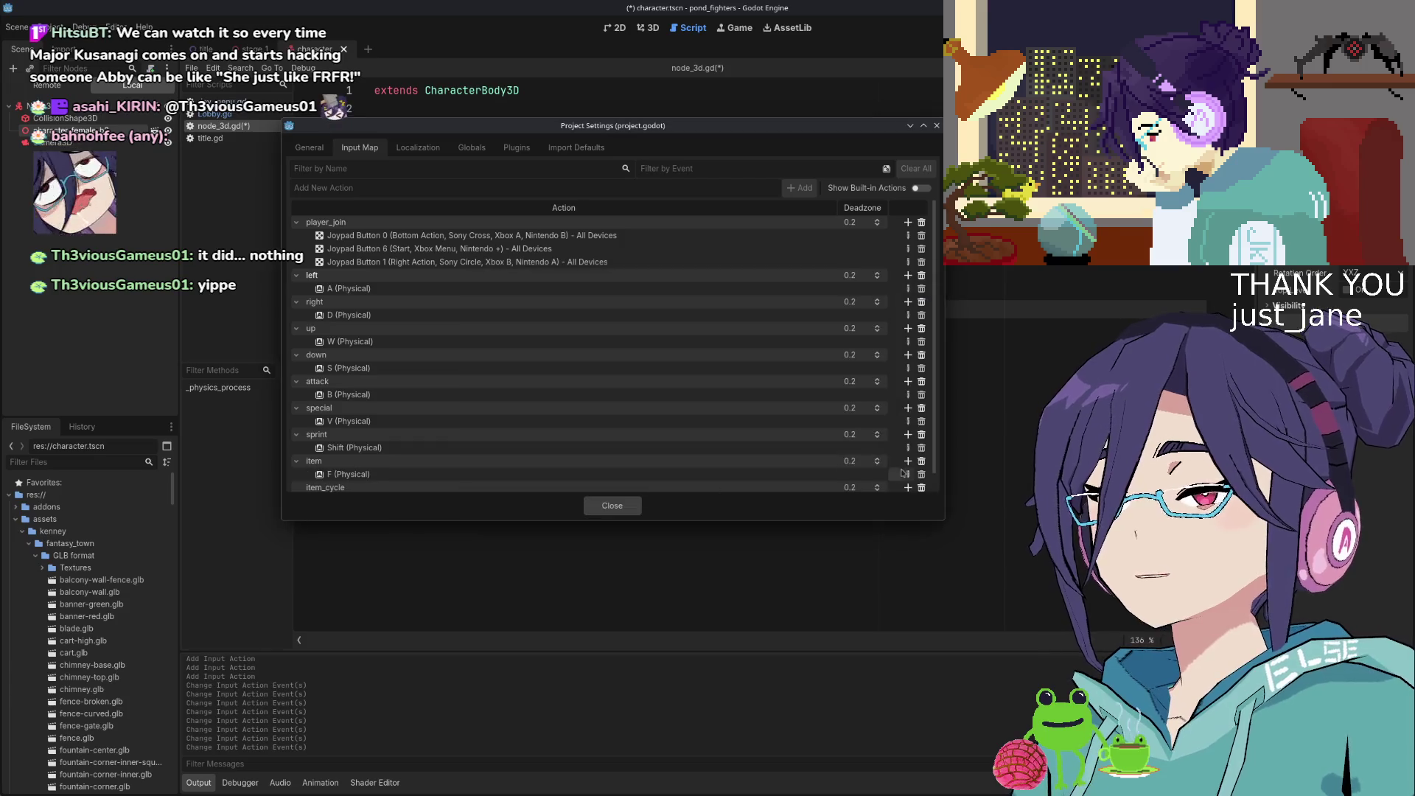
Bind Q to item_cycle and E to item_toggle.
scroll(907, 473, "down", 1)
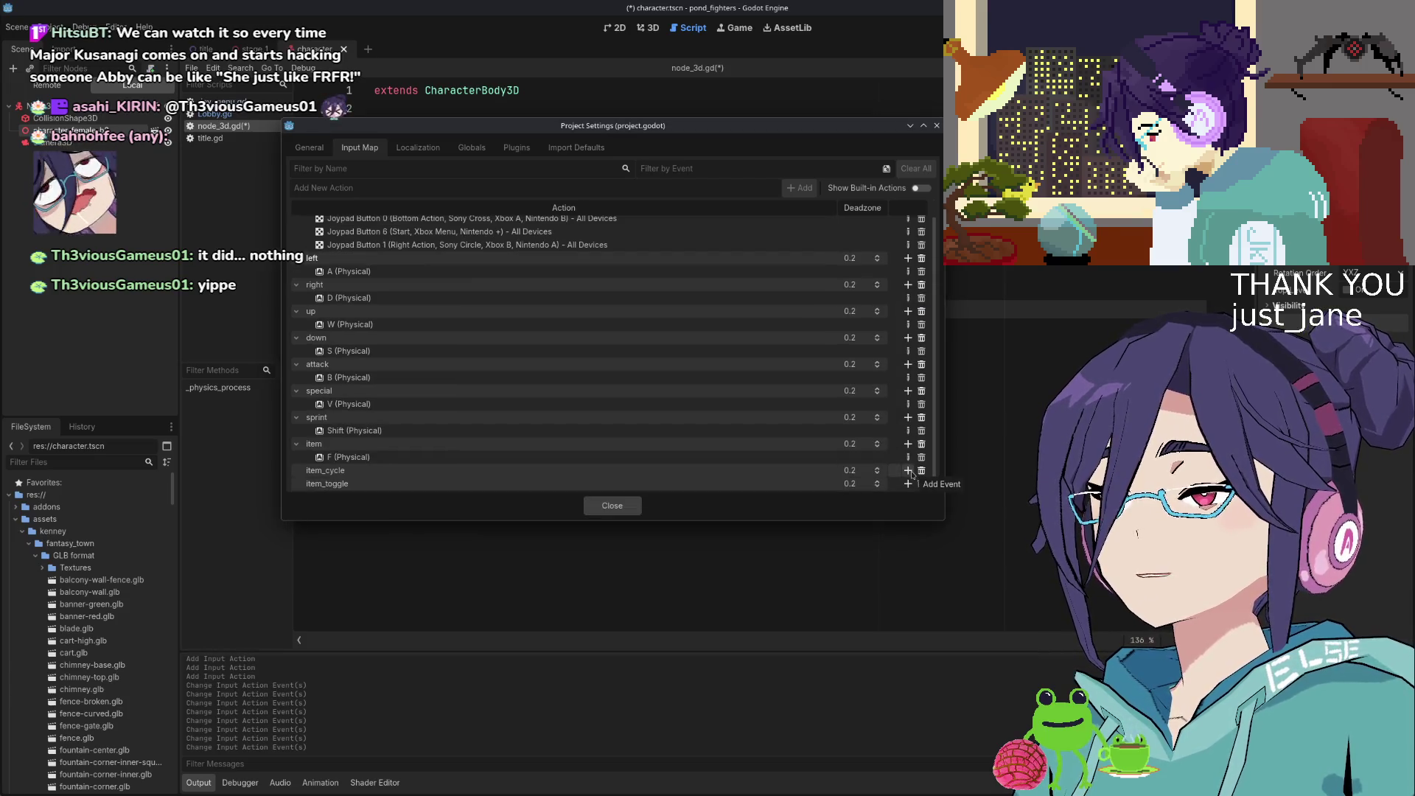
left_click(909, 471)
key("q")
left_click(625, 493)
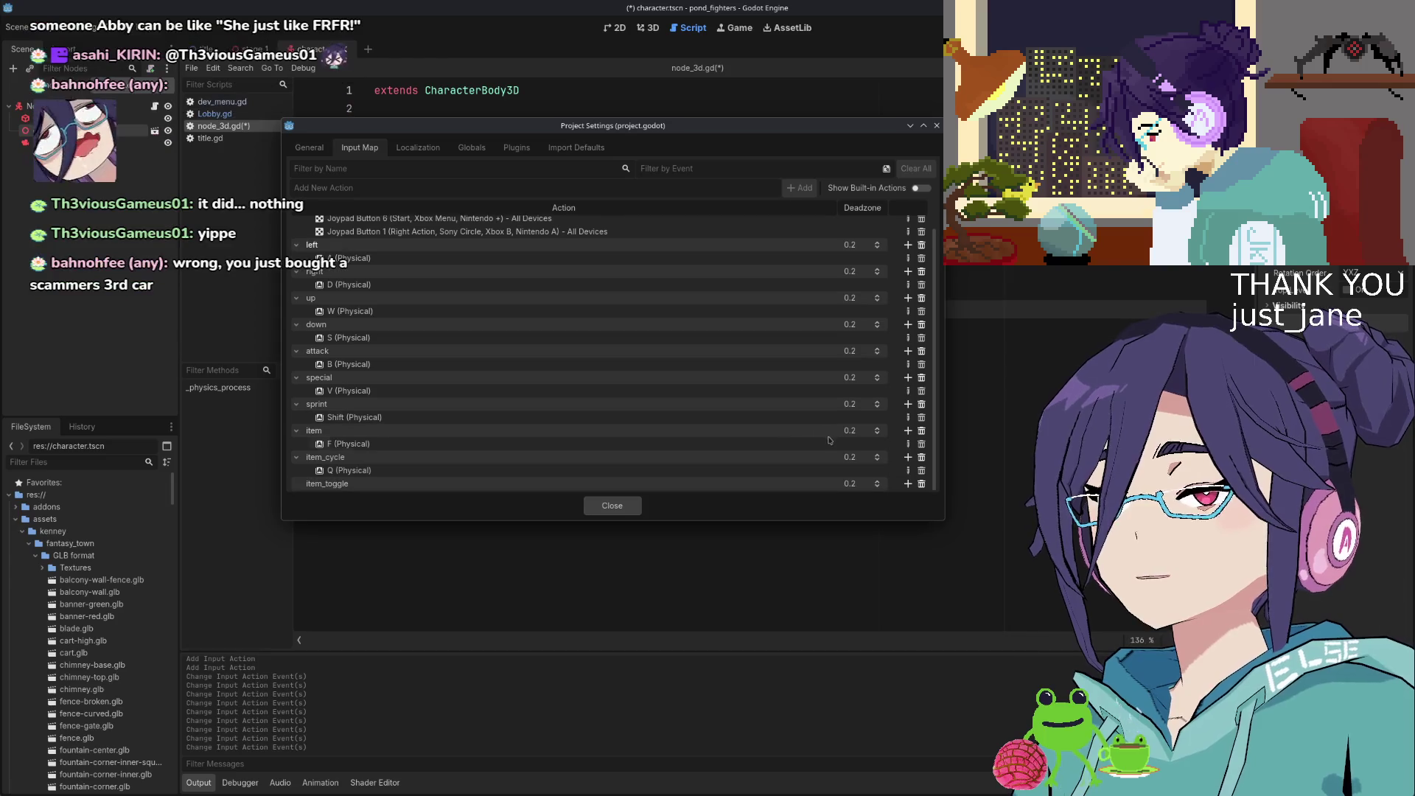
left_click(908, 484)
key("e")
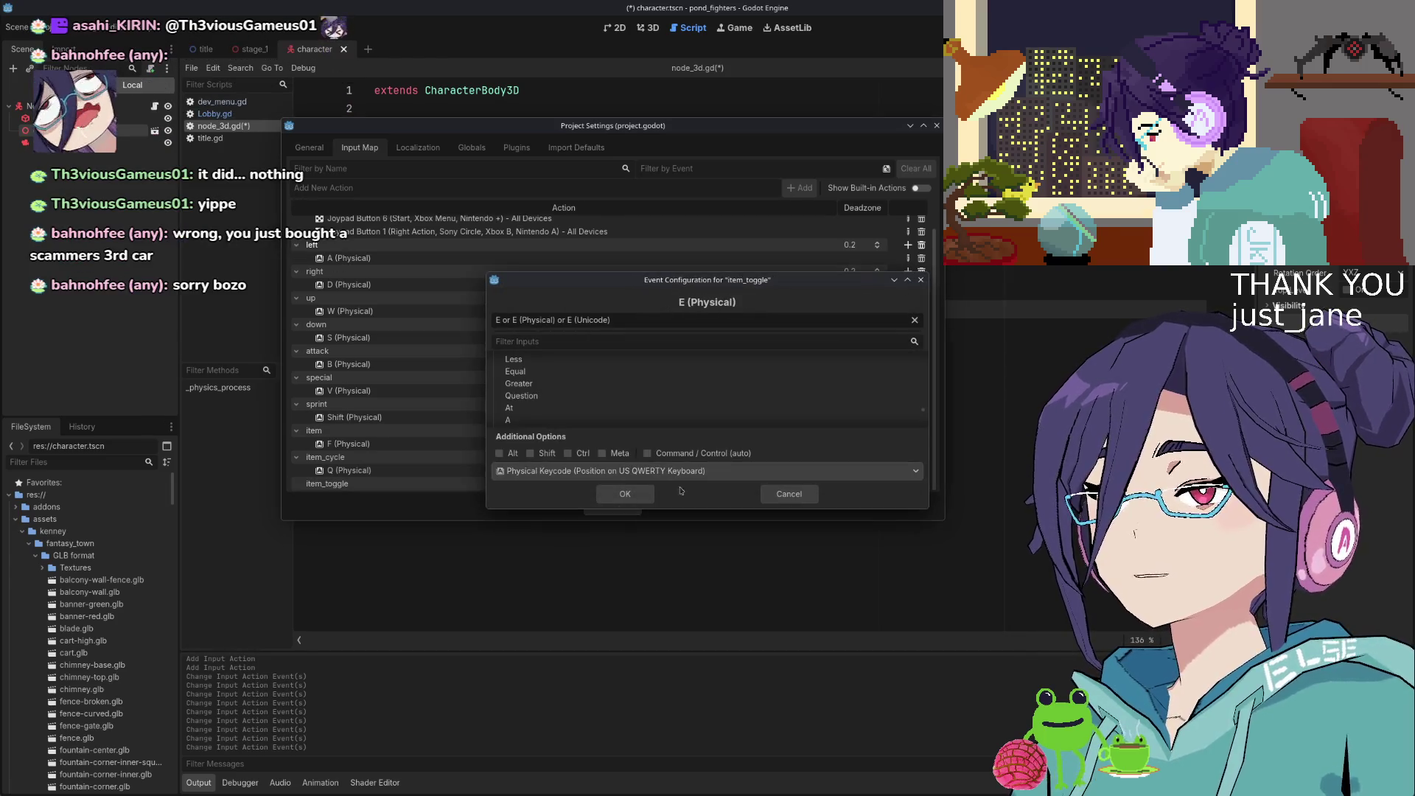
left_click(634, 494)
scroll(654, 462, "down", 1)
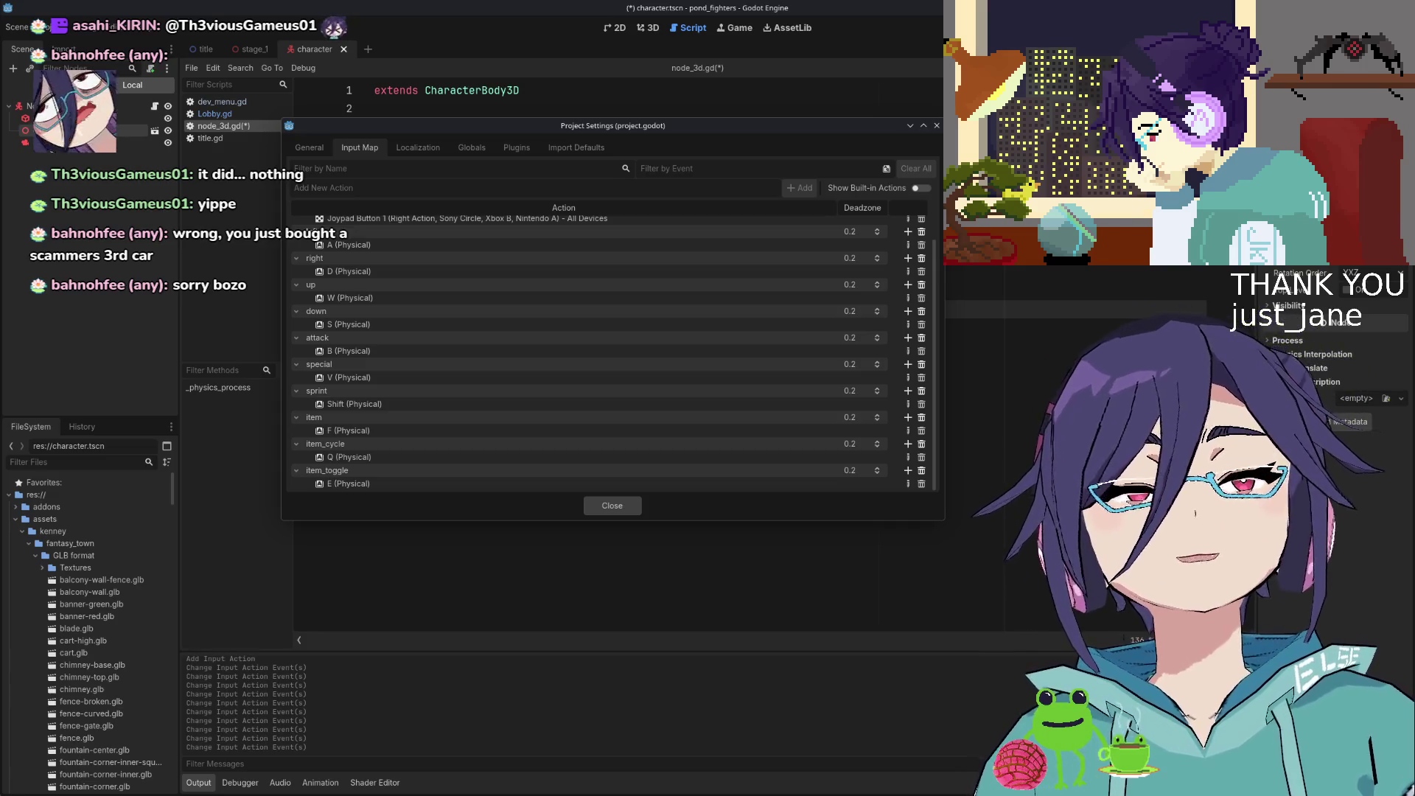
scroll(867, 294, "up", 2)
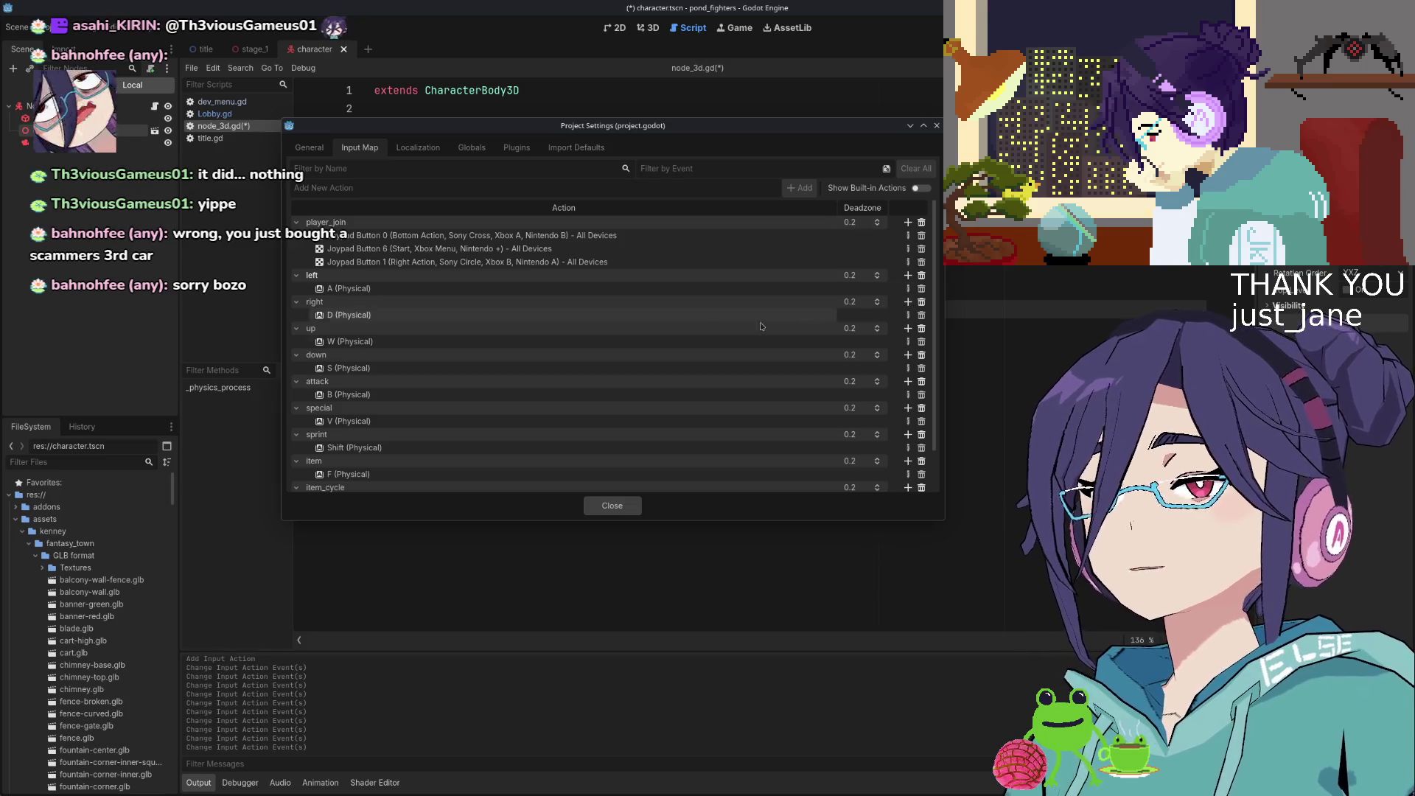
left_click(908, 381)
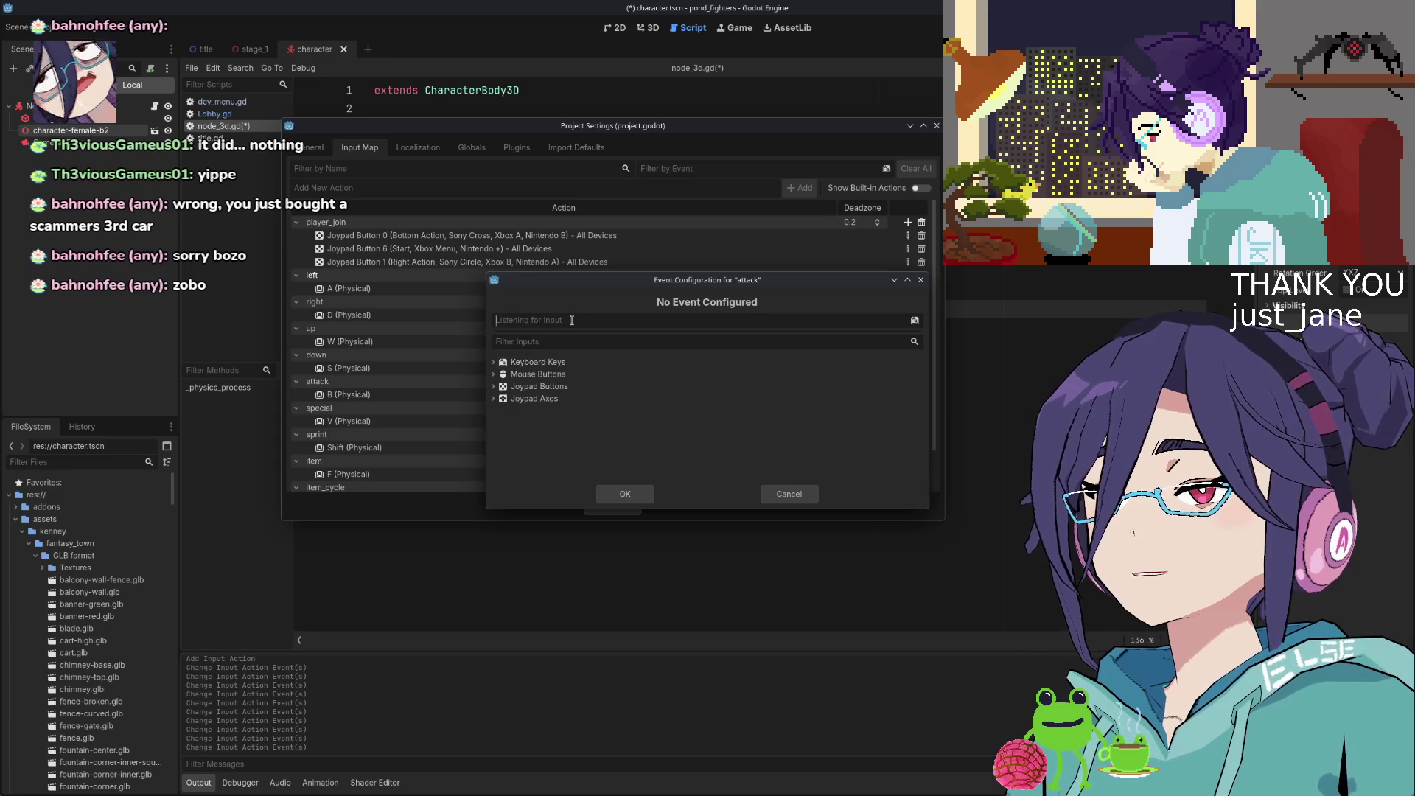
Add Left Mouse Button as a second binding for attack.
left_click(511, 376)
double_click(511, 376)
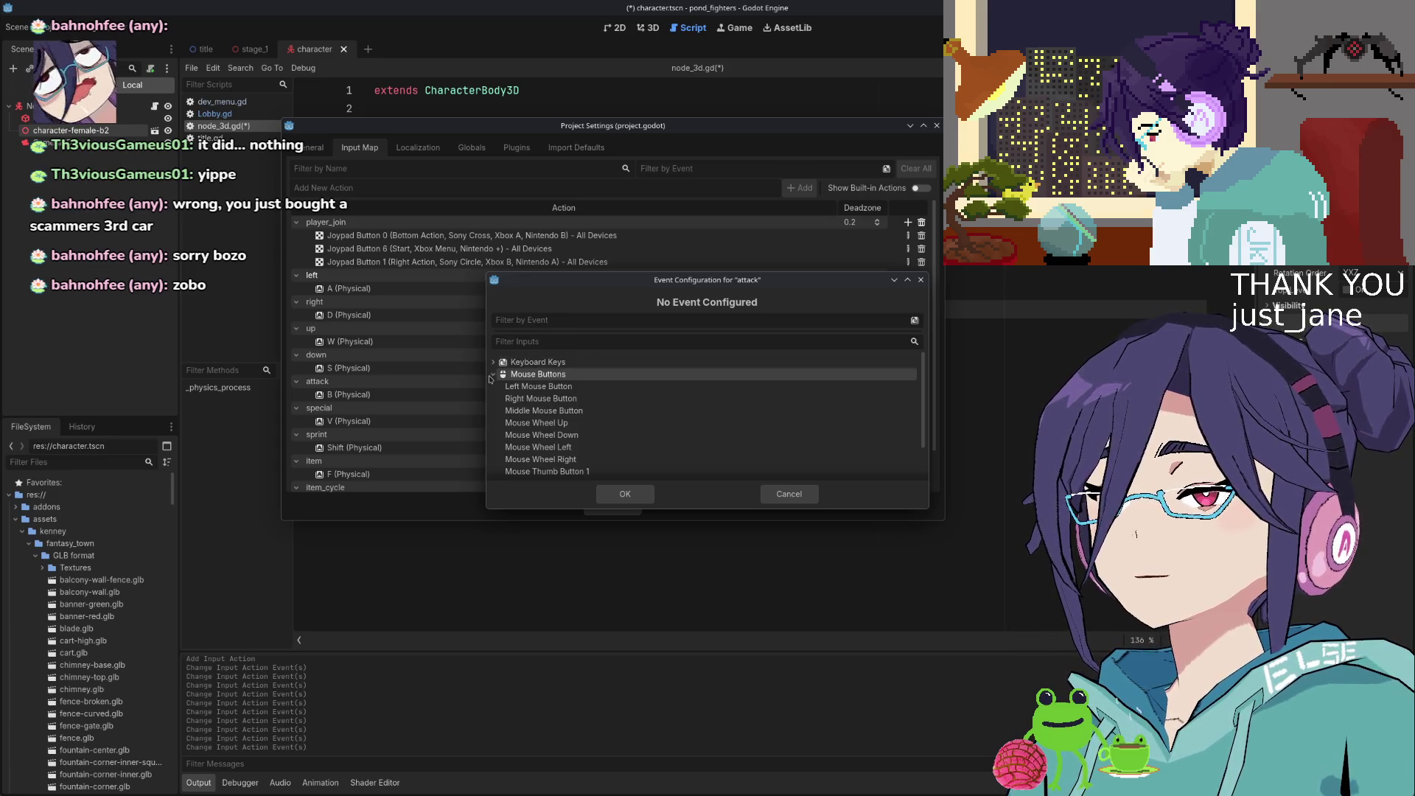
left_click(525, 388)
left_click(632, 500)
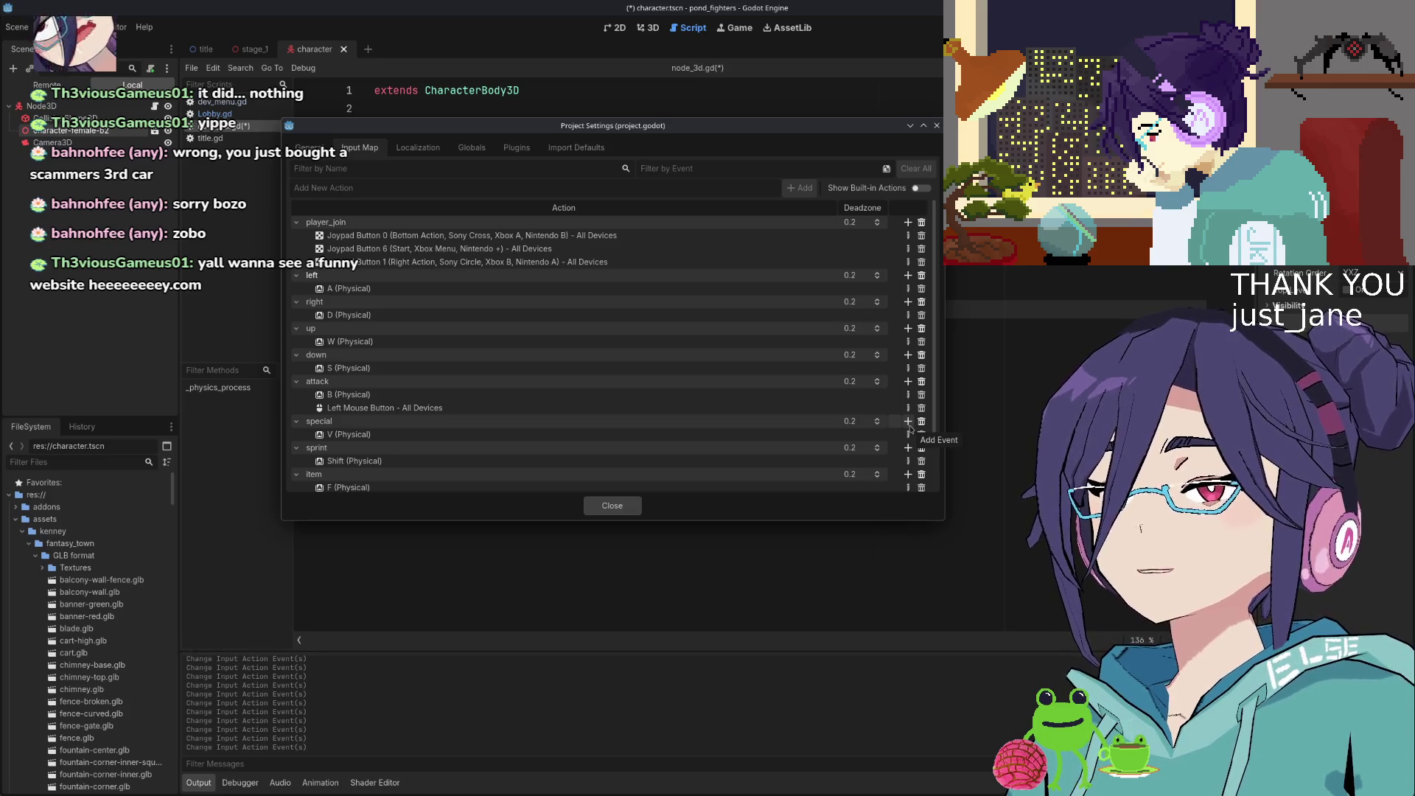
Add Right Mouse Button as a second binding for special.
left_click(909, 423)
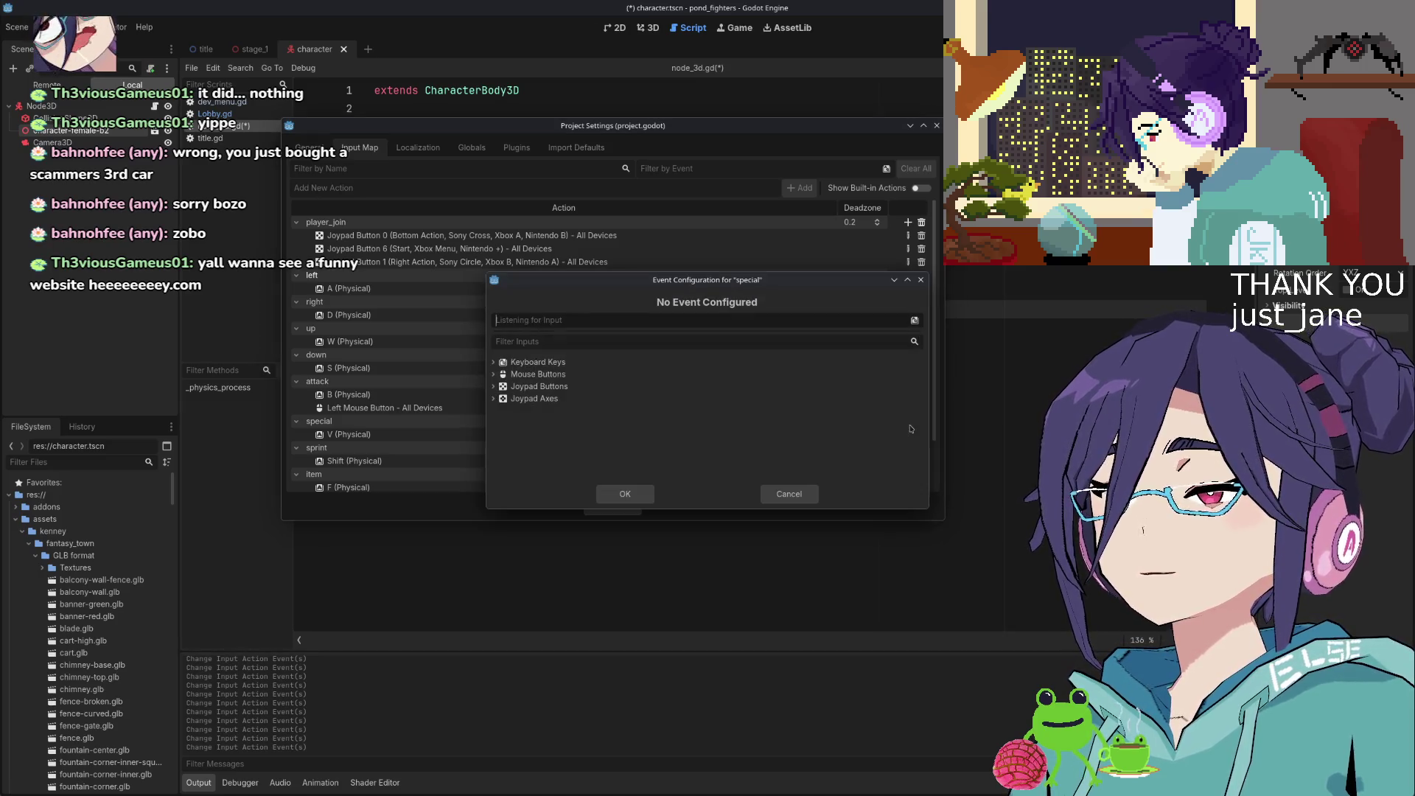
double_click(563, 375)
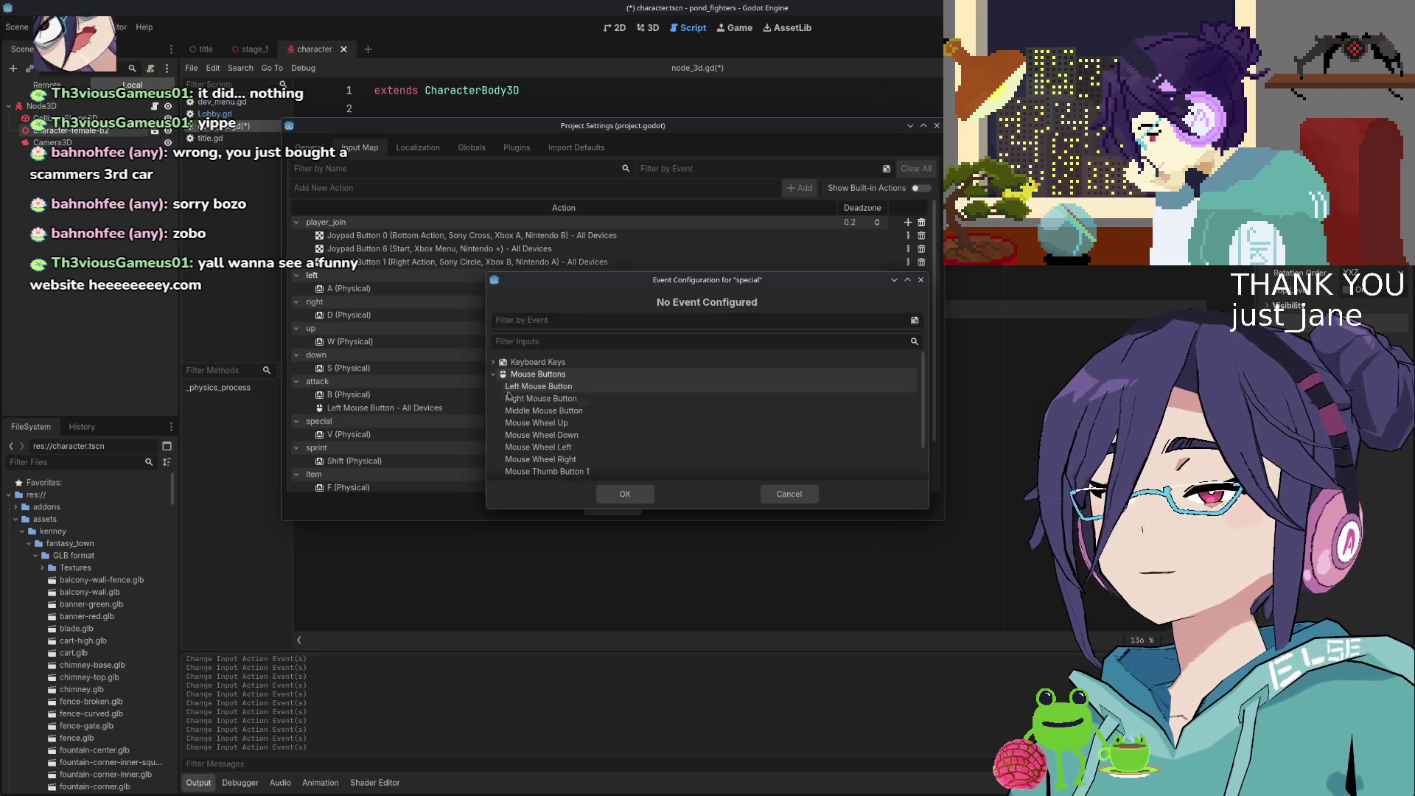
left_click(541, 398)
left_click(625, 495)
scroll(608, 418, "down", 3)
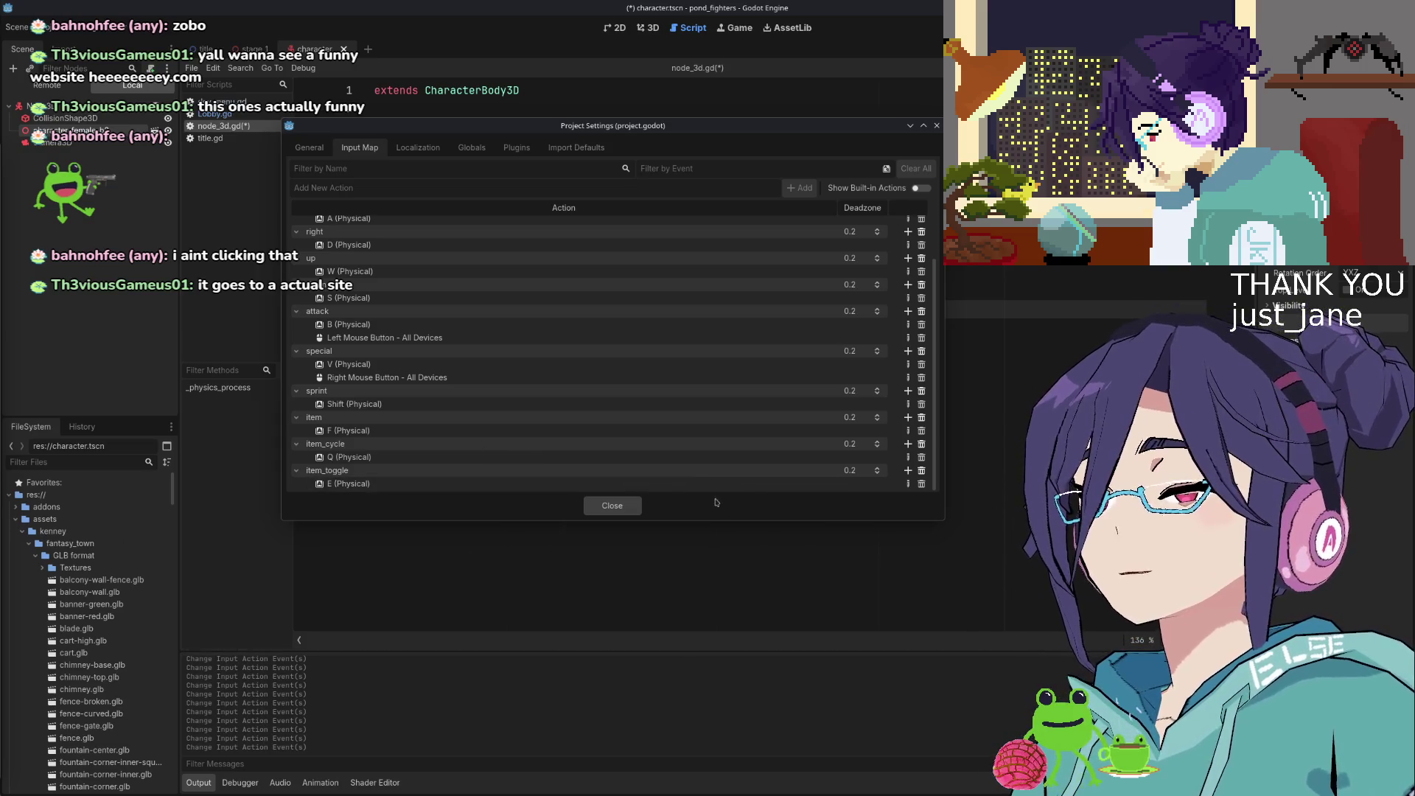
scroll(740, 419, "up", 3)
scroll(740, 418, "down", 5)
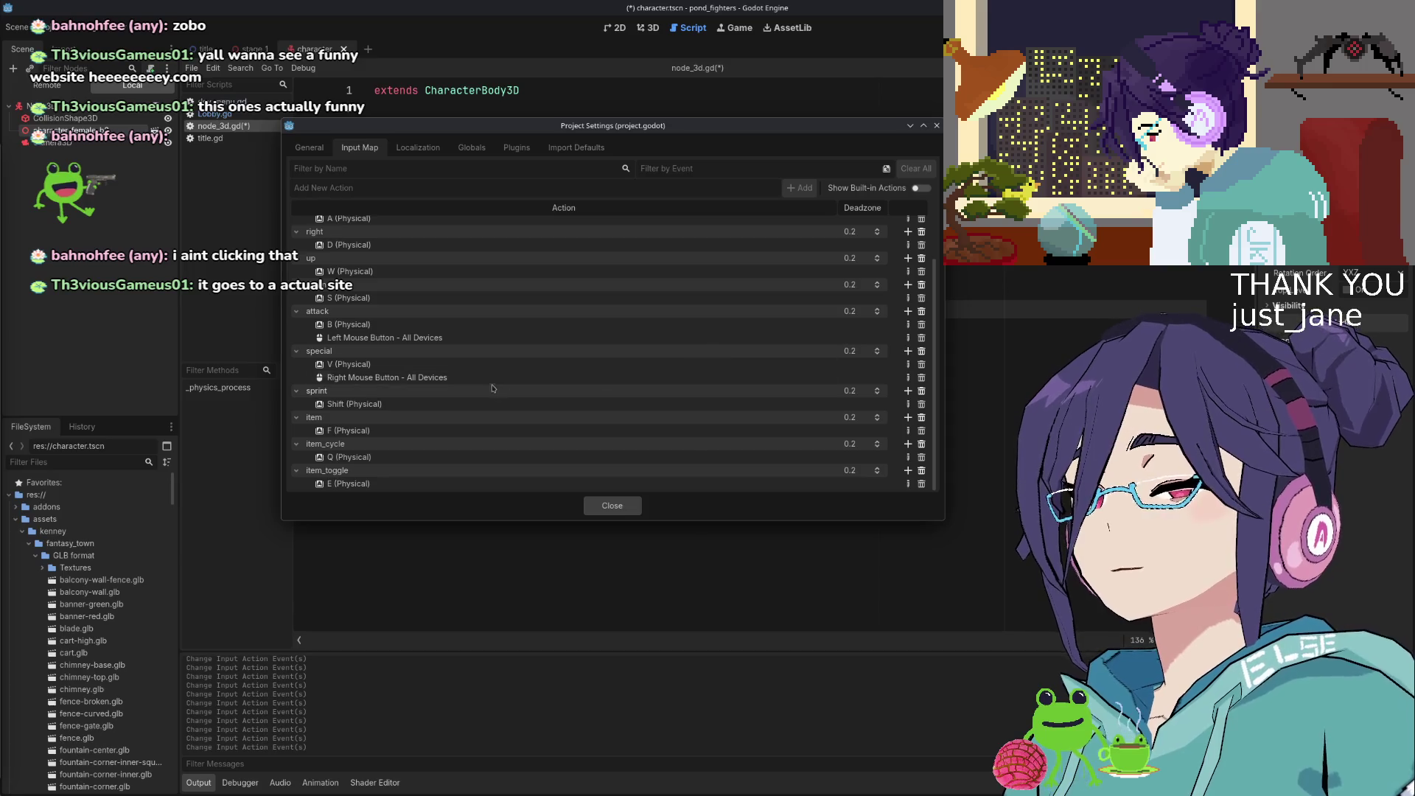
scroll(663, 381, "up", 3)
scroll(634, 381, "down", 3)
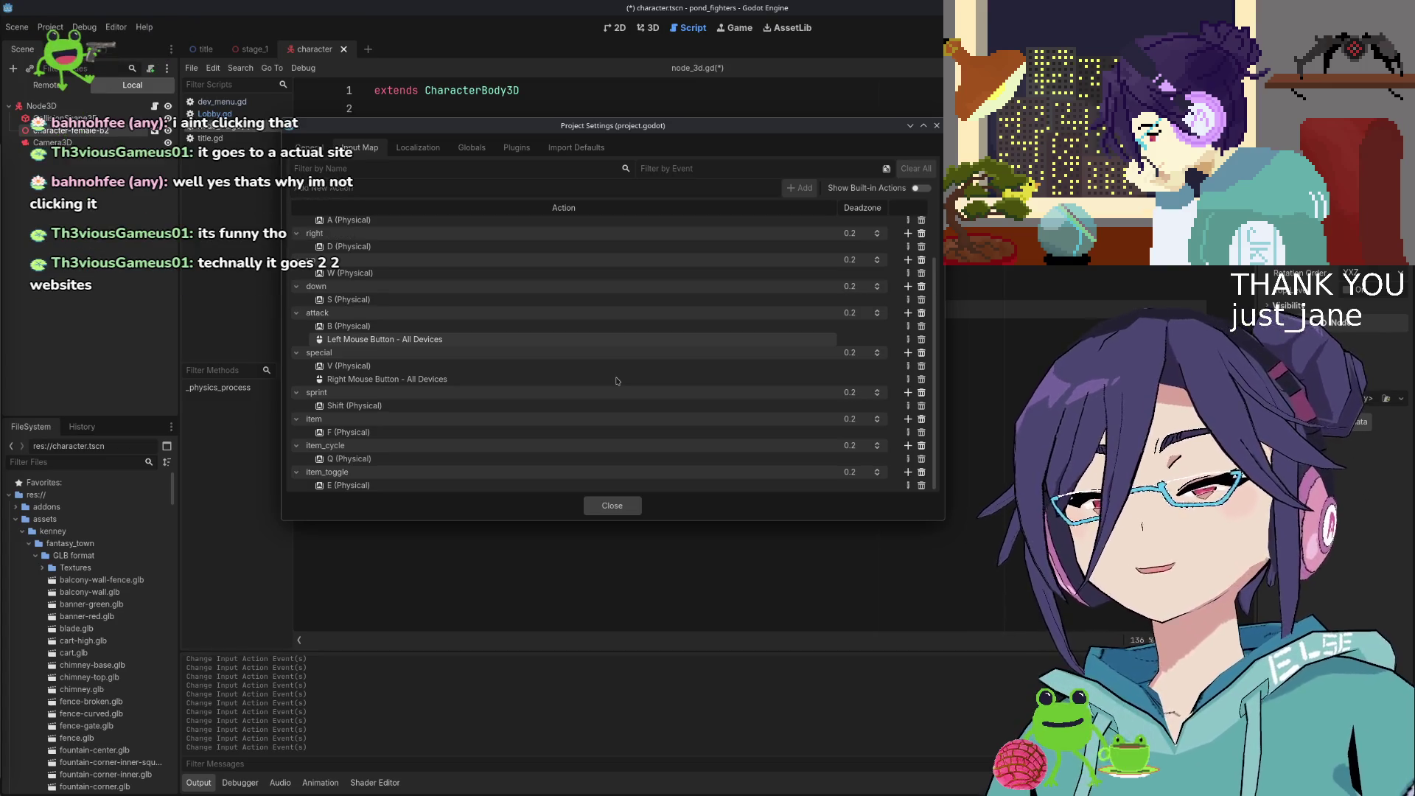
scroll(663, 277, "up", 3)
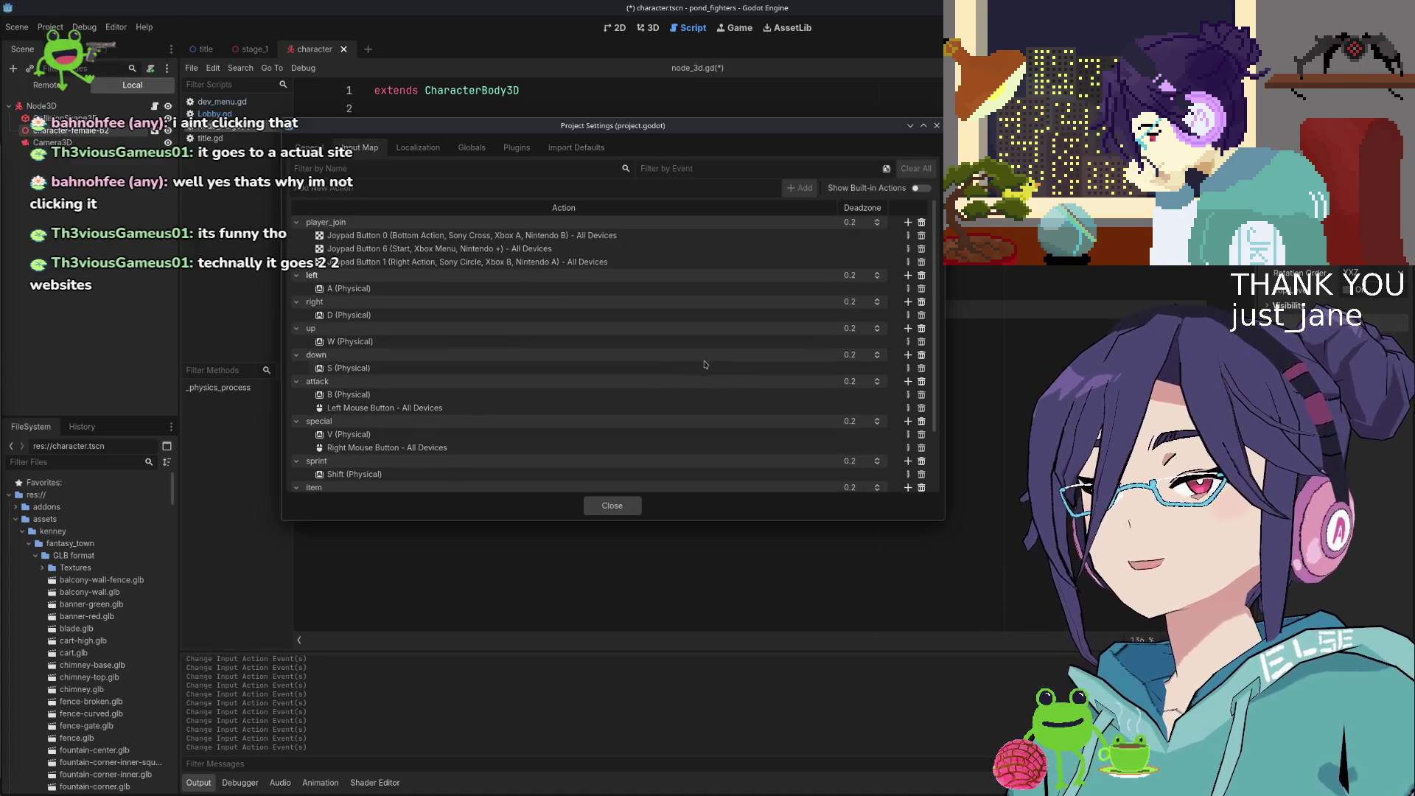
Add the matching left-stick directions to the left, right, up and down actions.
left_click(909, 275)
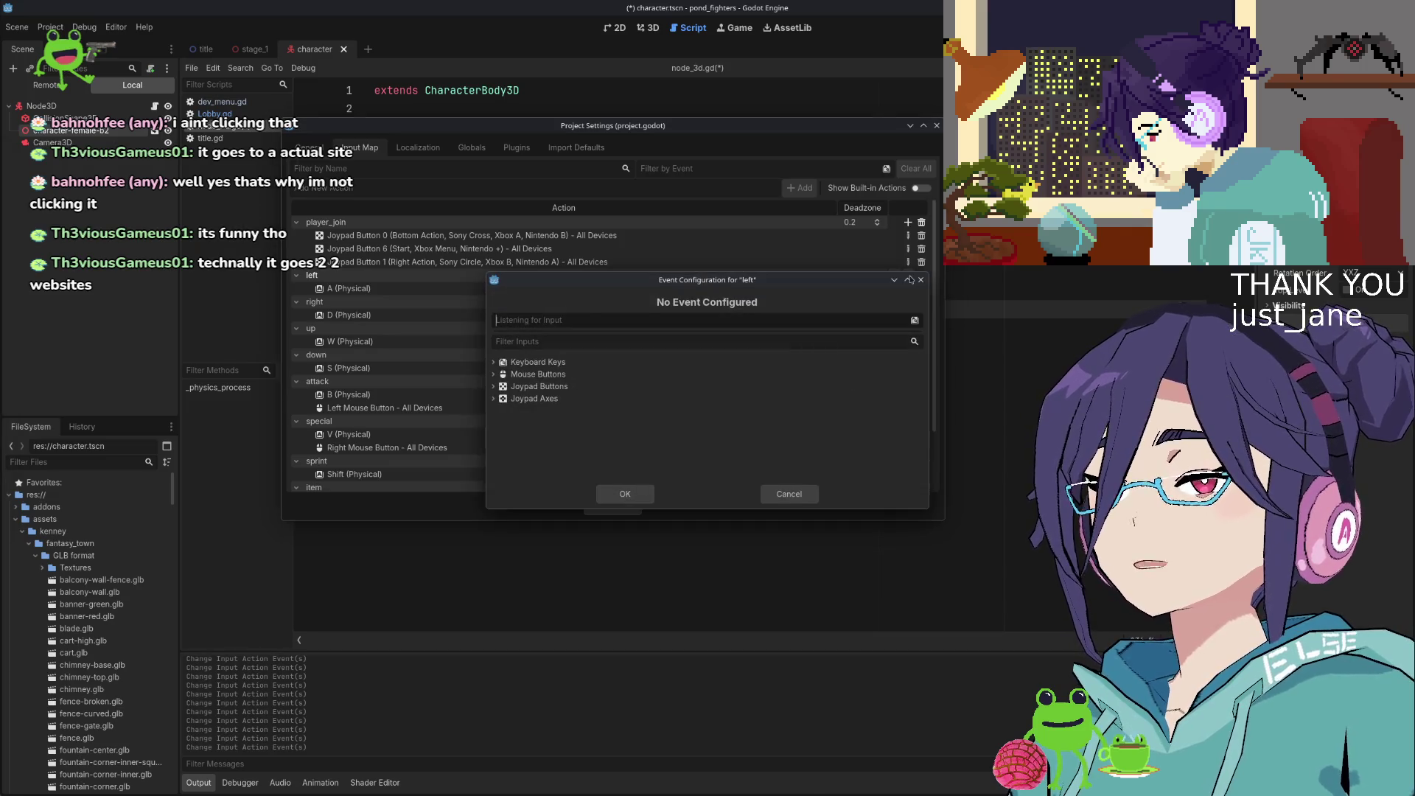
left_click(606, 495)
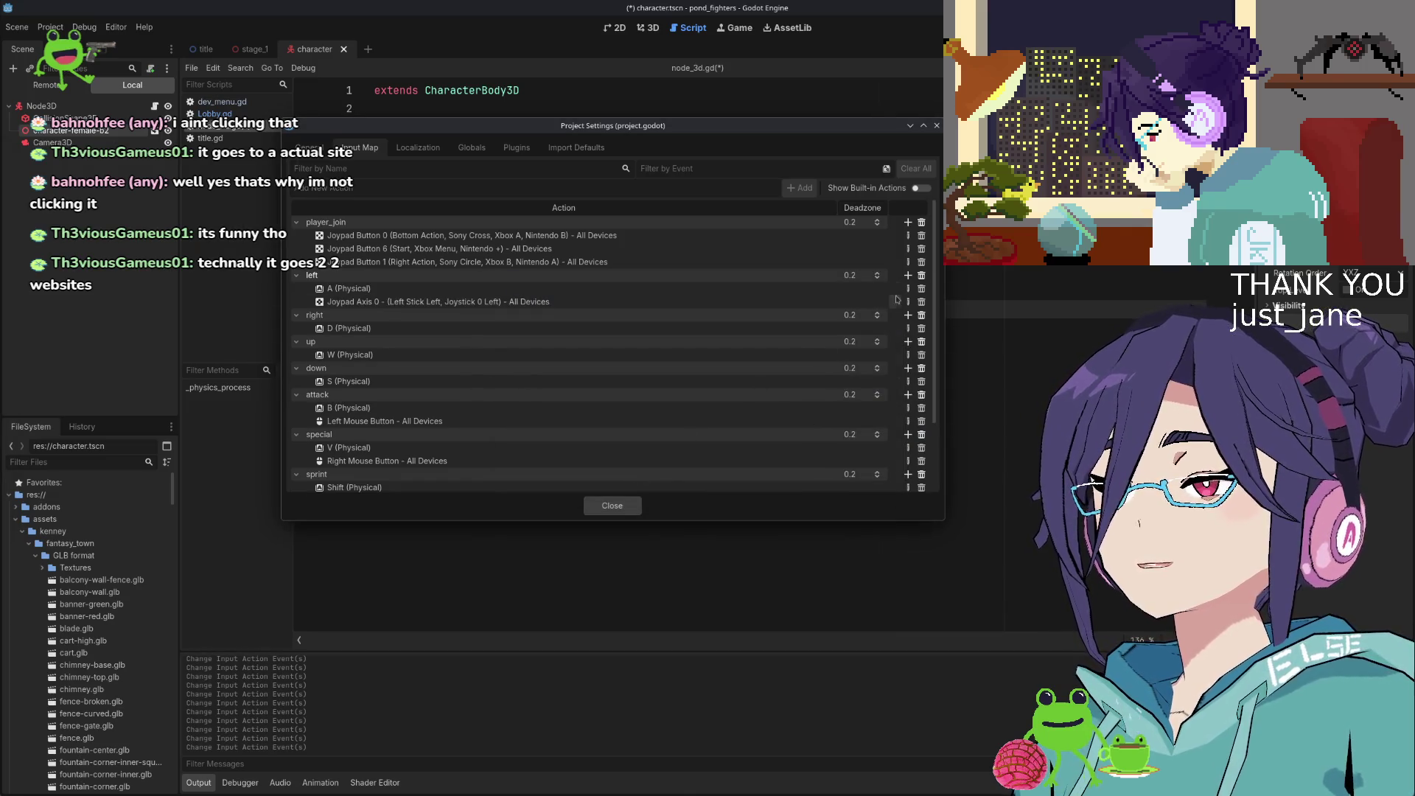
left_click(908, 315)
left_click(625, 494)
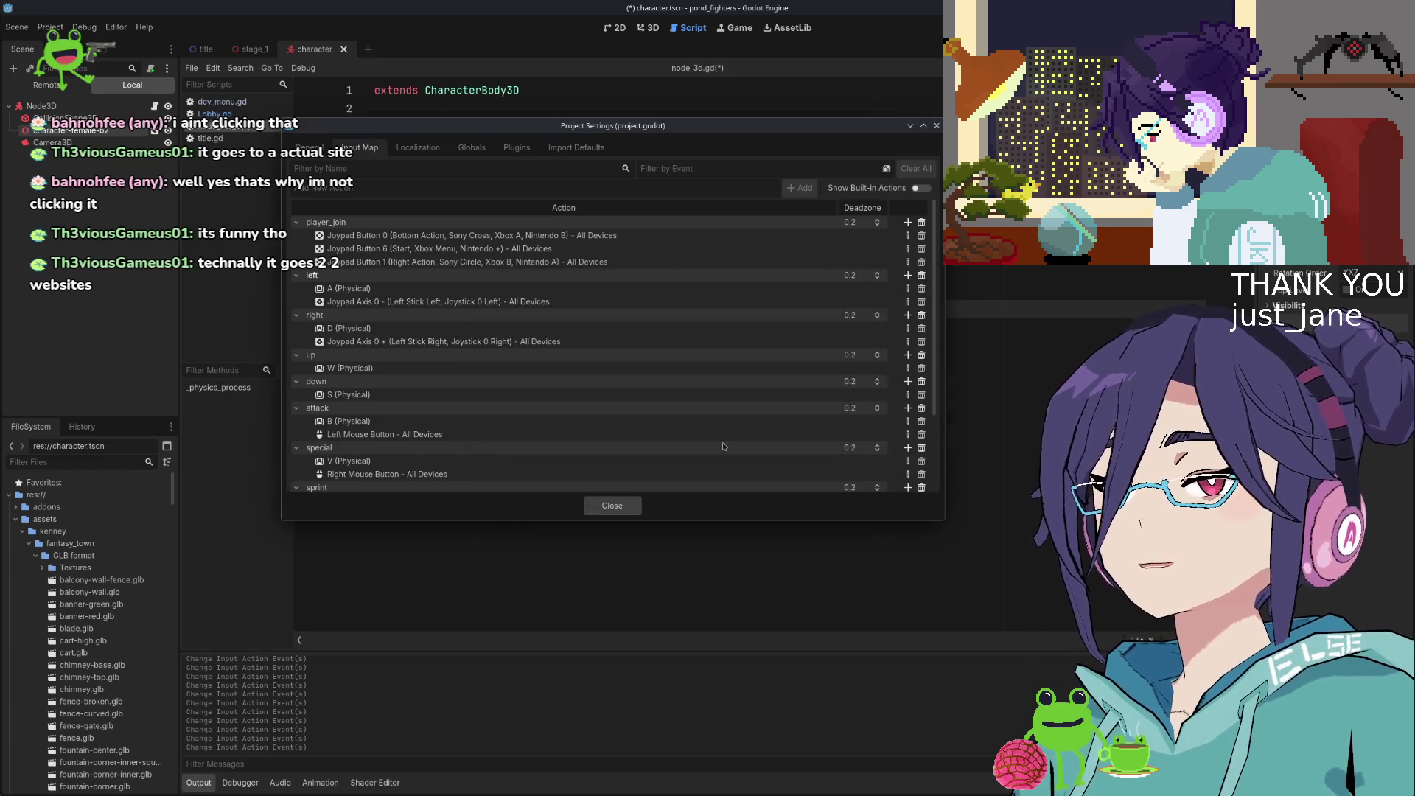
left_click(906, 357)
left_click(625, 493)
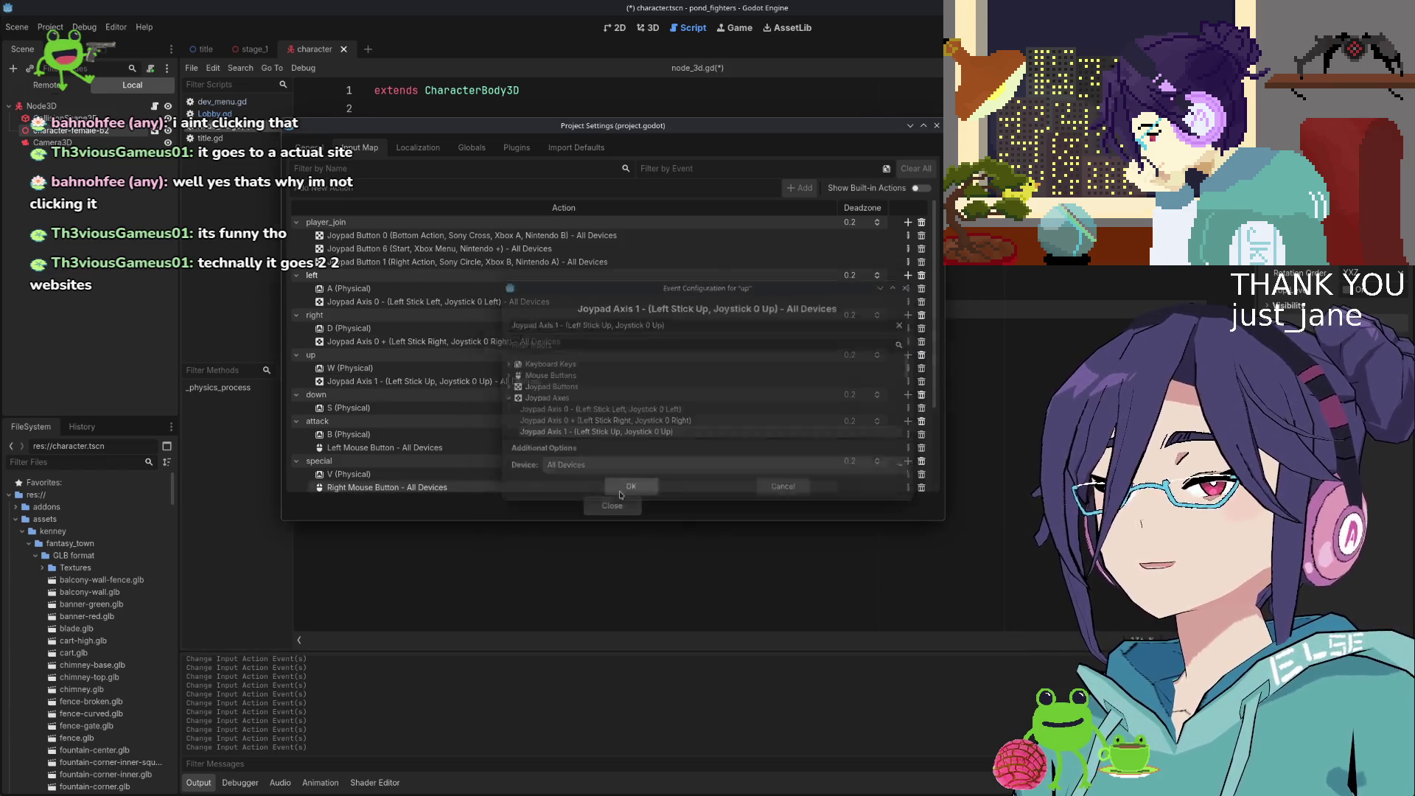
left_click(907, 395)
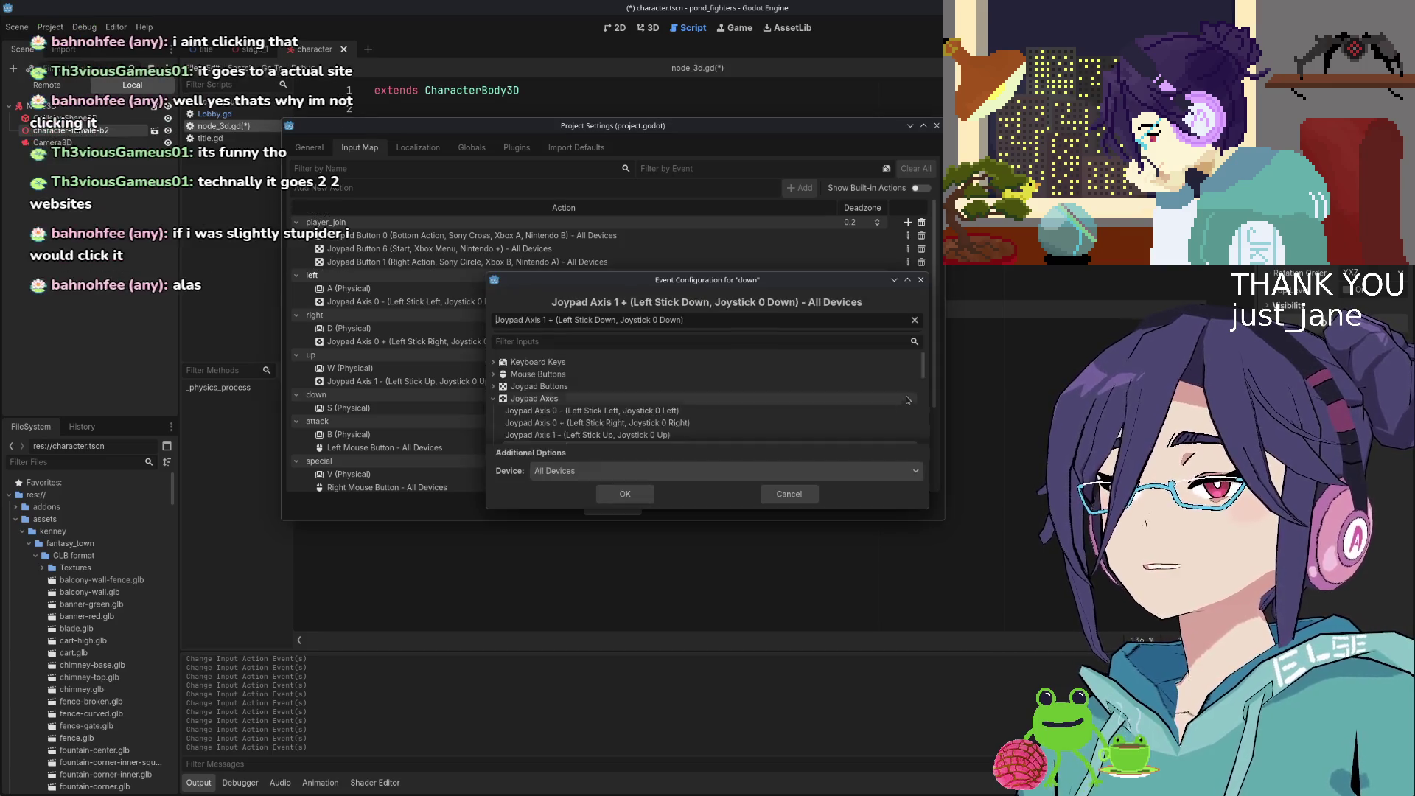
left_click(625, 494)
scroll(623, 411, "down", 3)
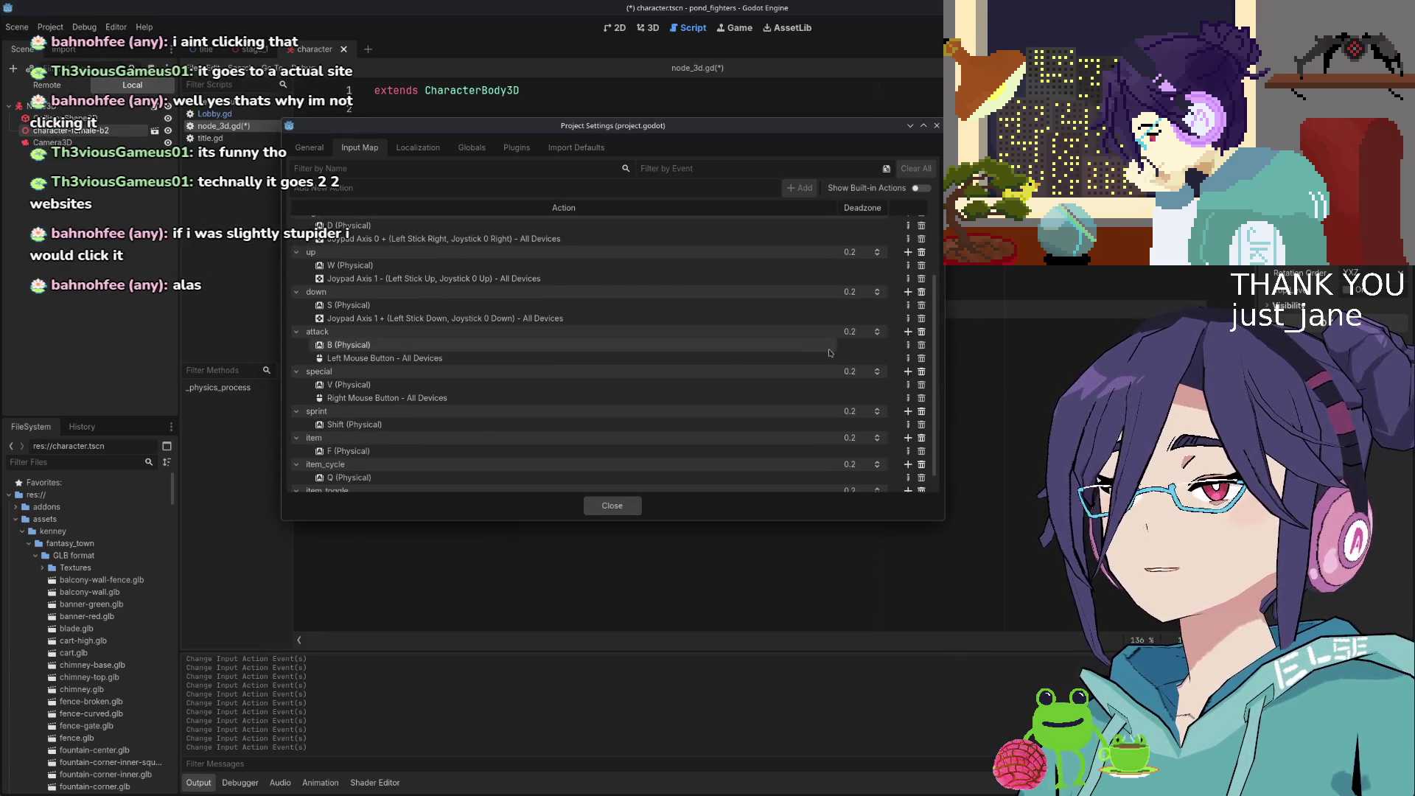
Bind Joypad Button 0 to attack and Joypad Button 1 to special.
left_click(908, 332)
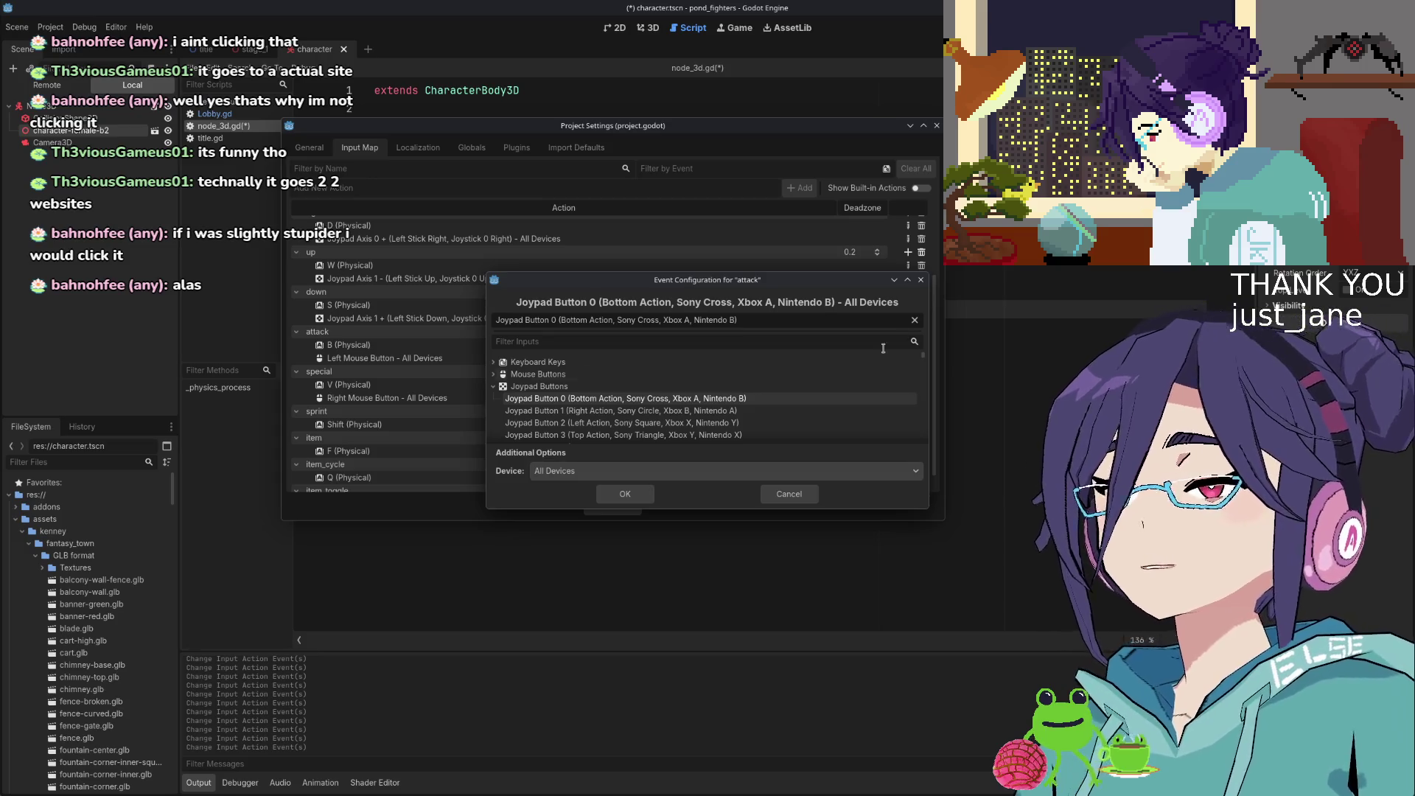
left_click(638, 498)
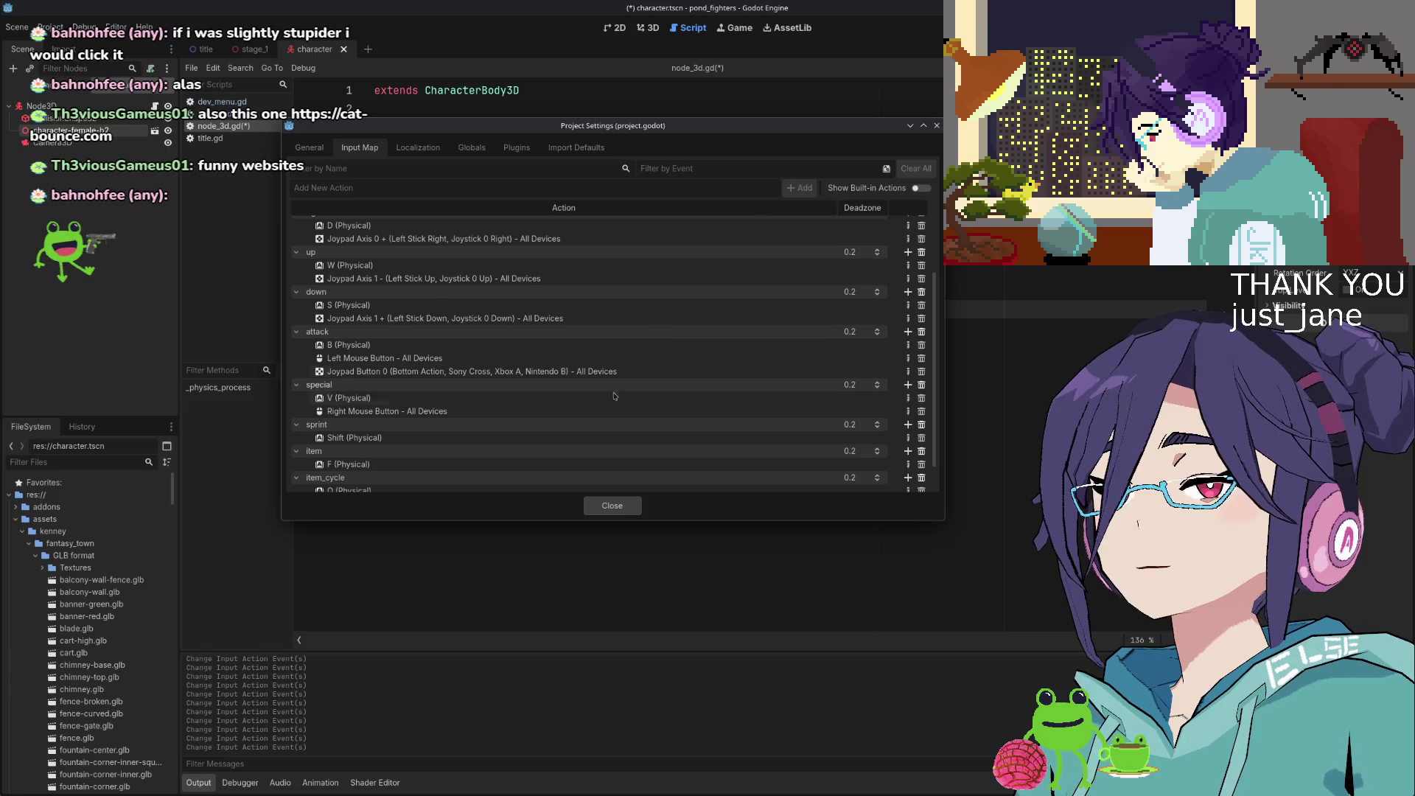
left_click(909, 388)
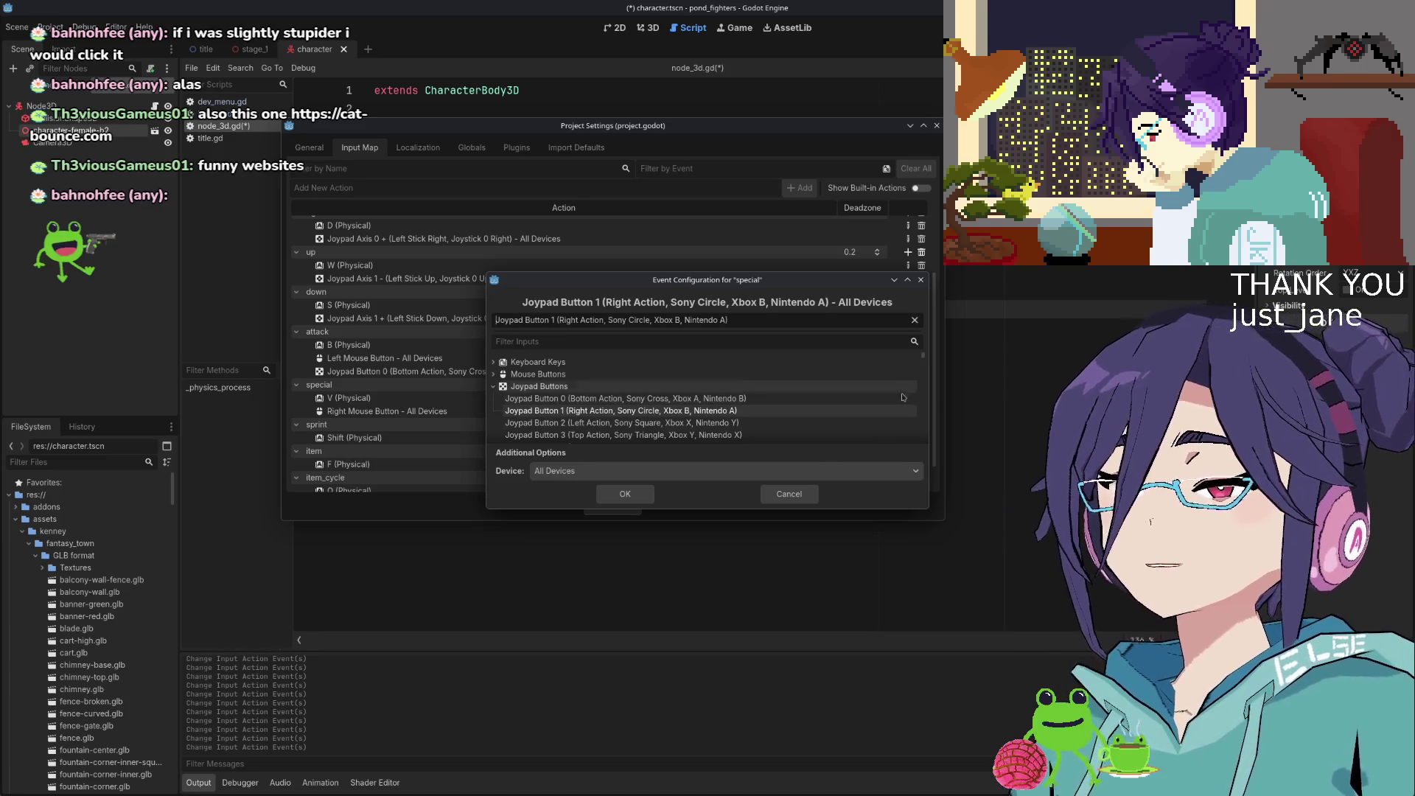
left_click(643, 499)
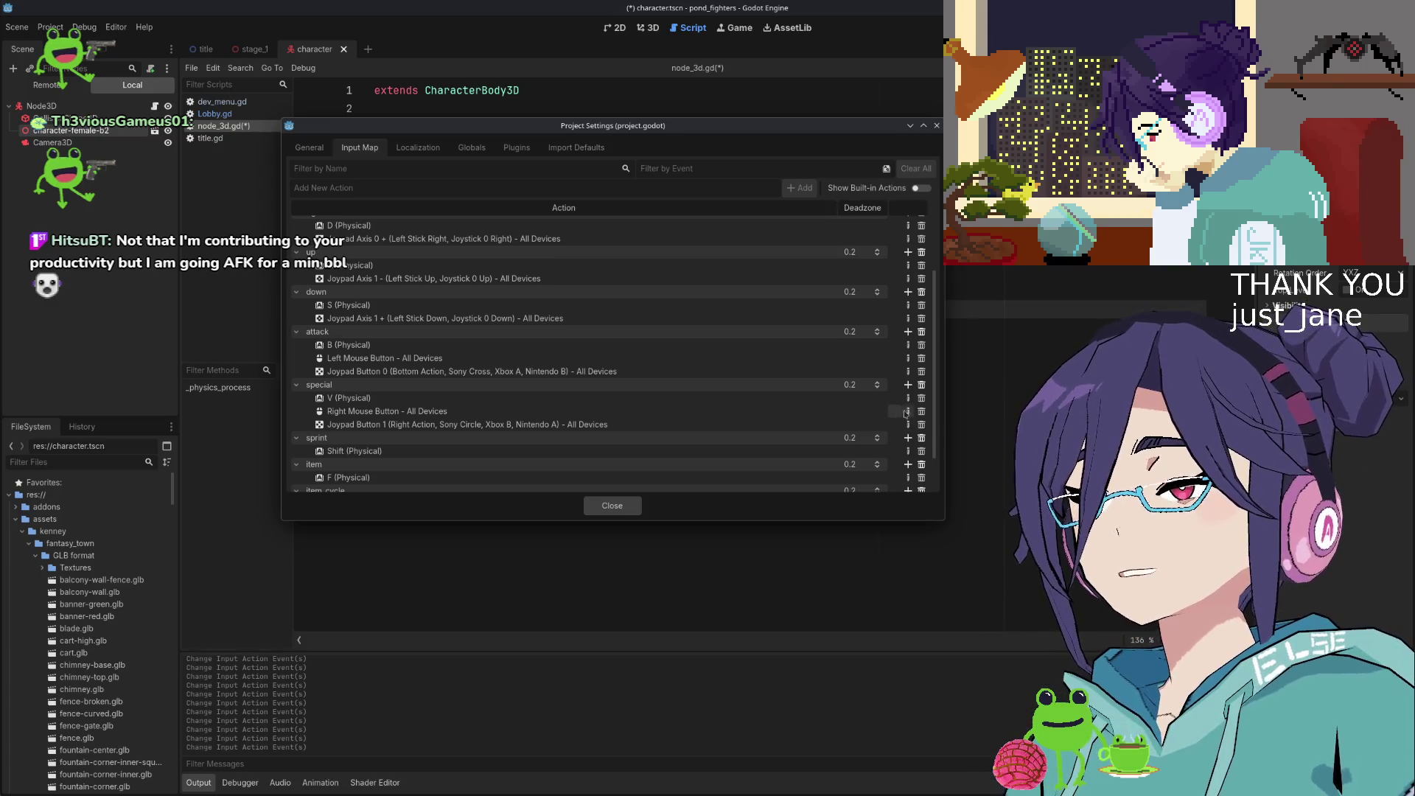
Bind Joypad Button 2 to sprint and Joypad Button 3 to item.
scroll(758, 376, "down", 3)
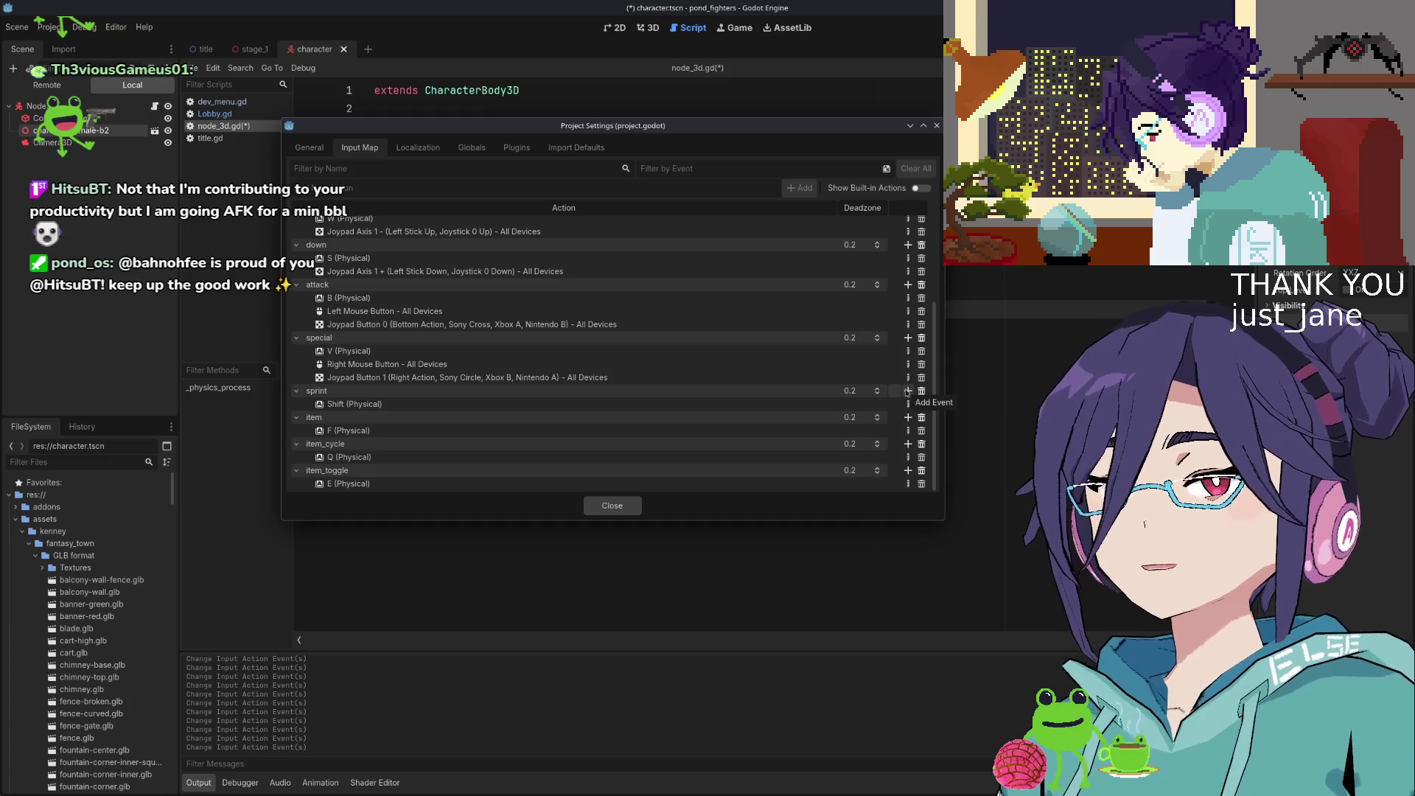
left_click(907, 392)
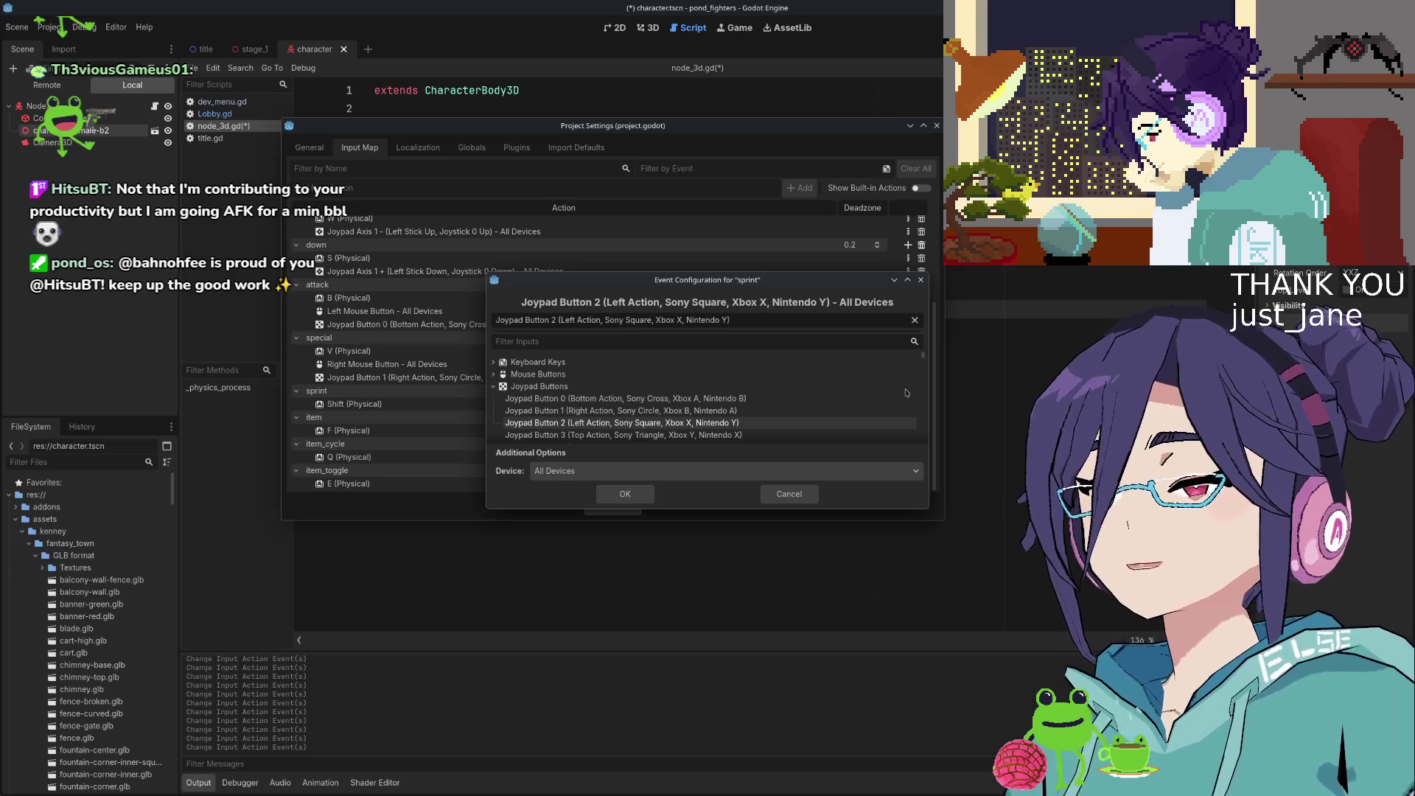
left_click(627, 495)
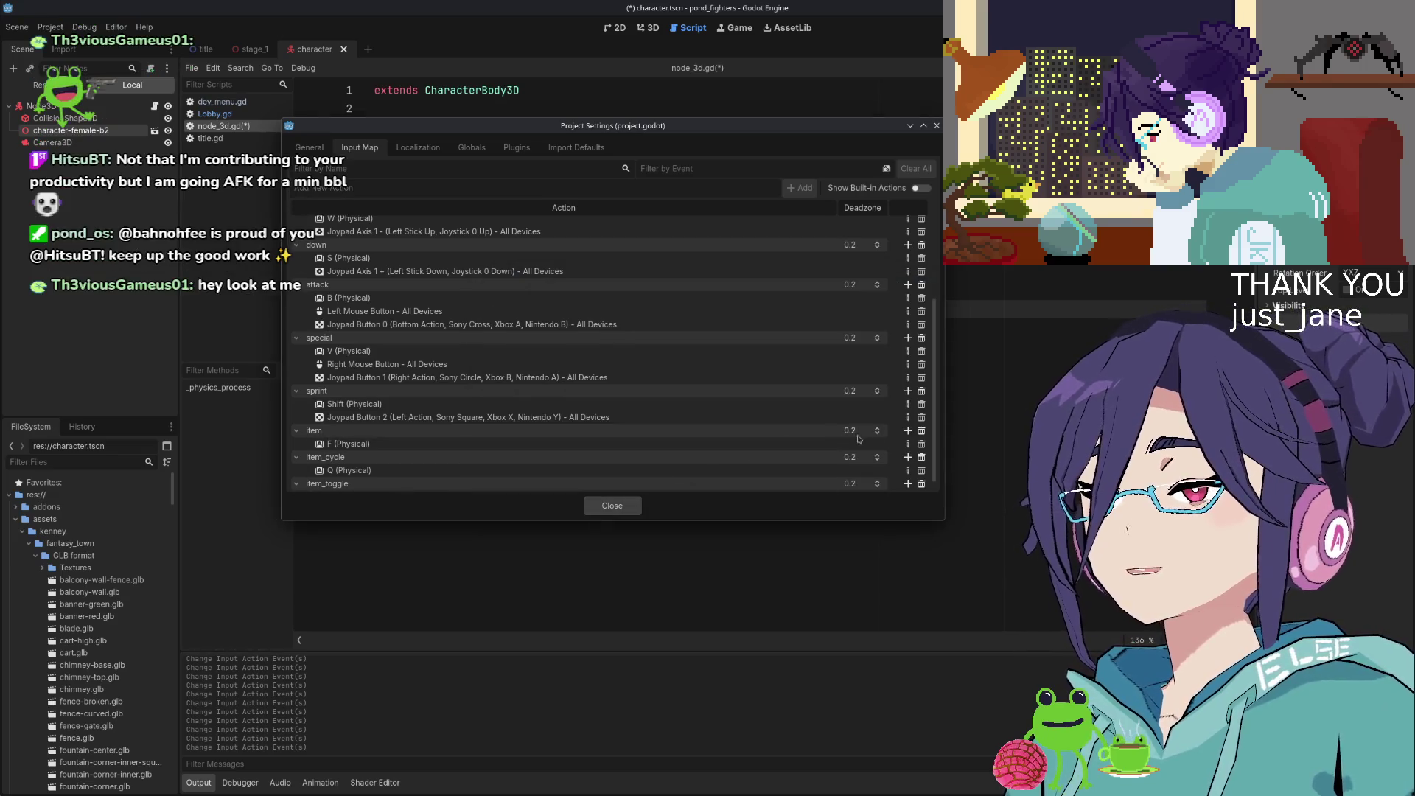
left_click(908, 432)
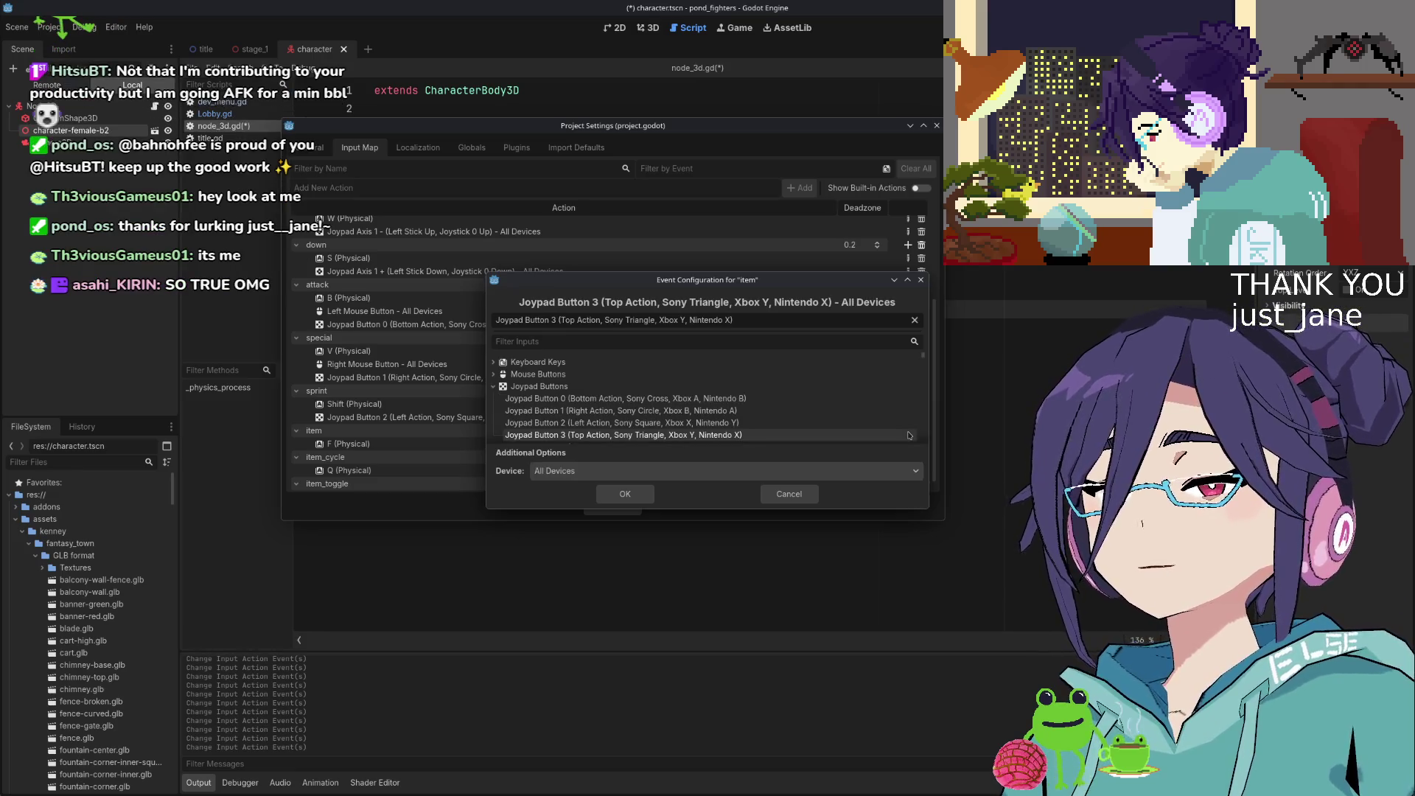
left_click(787, 495)
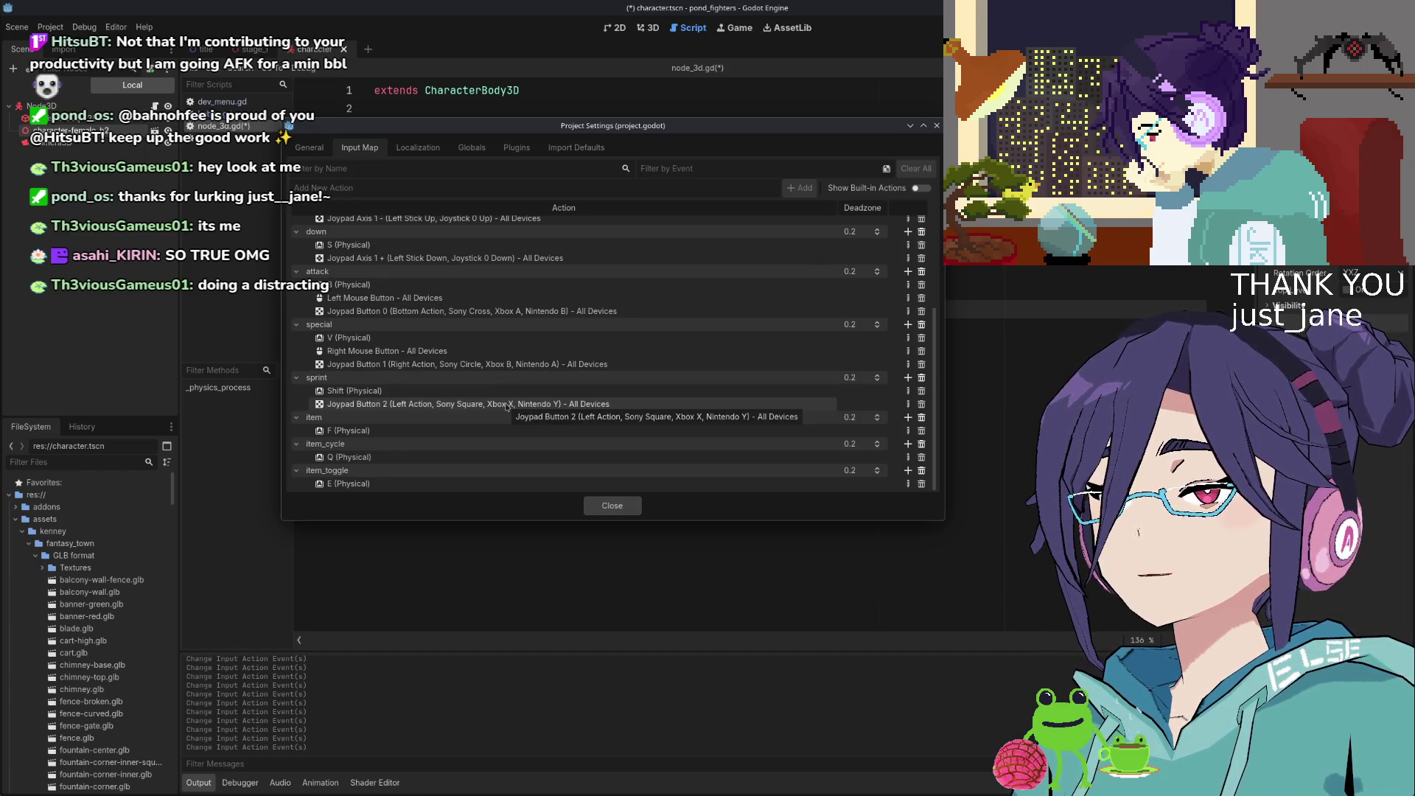
left_click(908, 418)
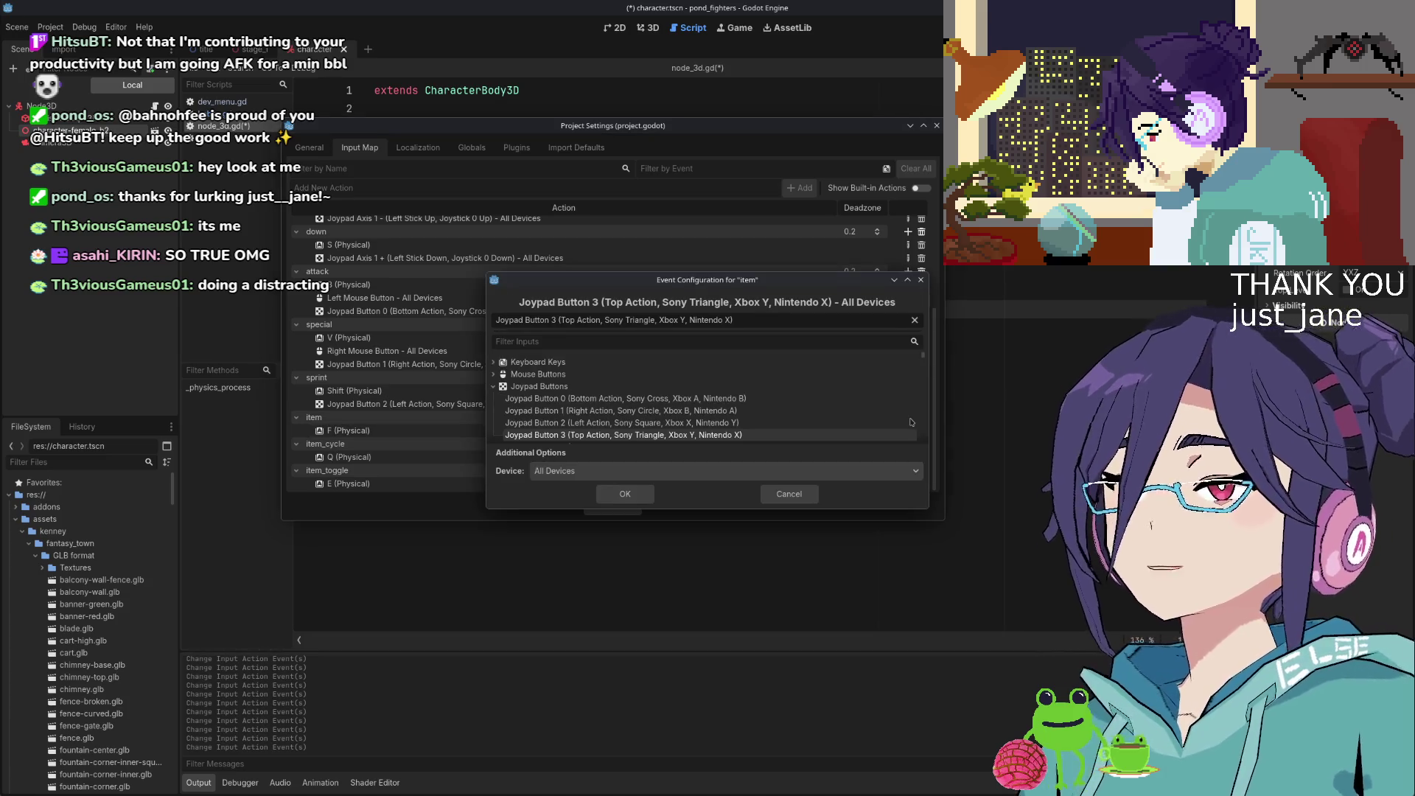
left_click(625, 493)
Bind Joypad Buttons 9 and 10 to item_cycle and item_toggle, then close Project Settings.
scroll(506, 374, "up", 4)
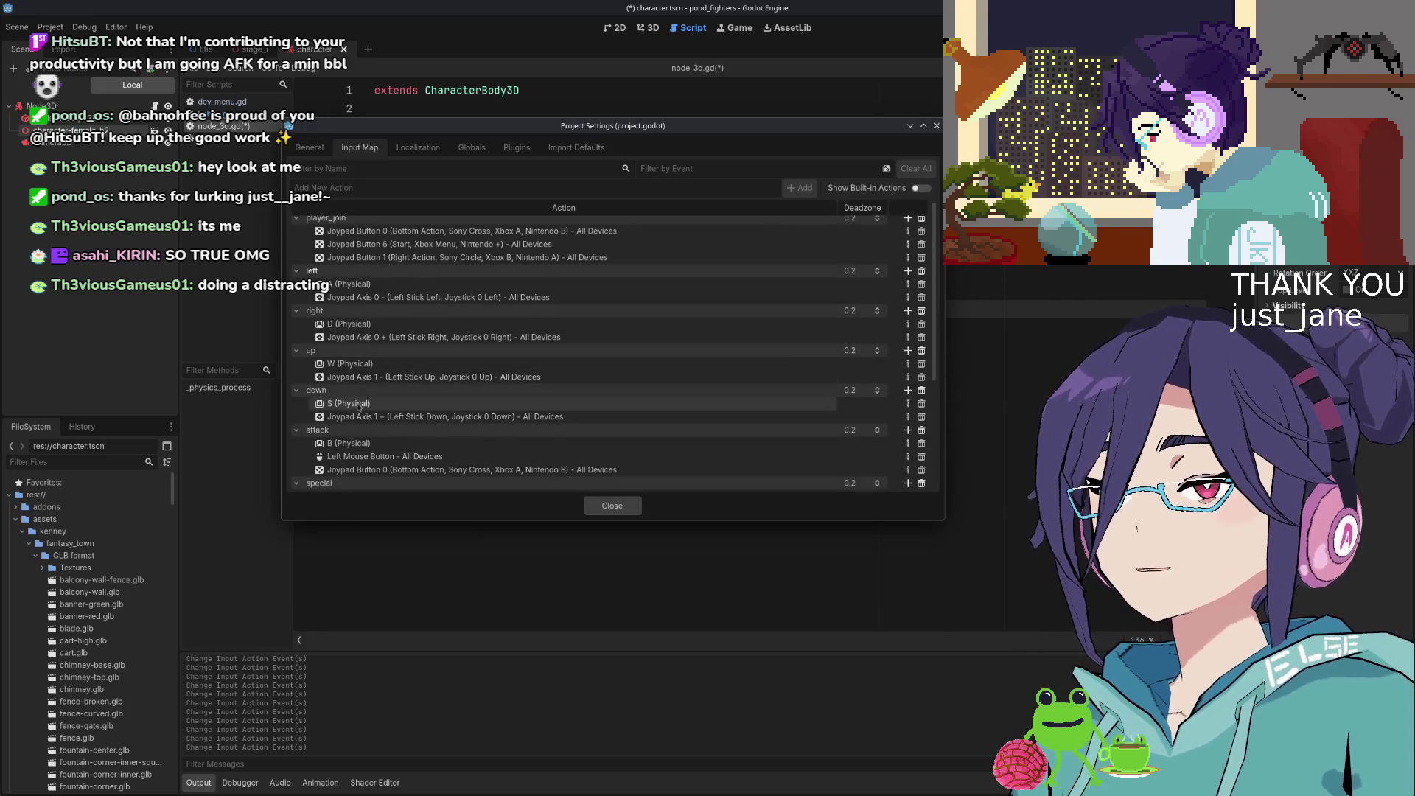
scroll(360, 407, "down", 2)
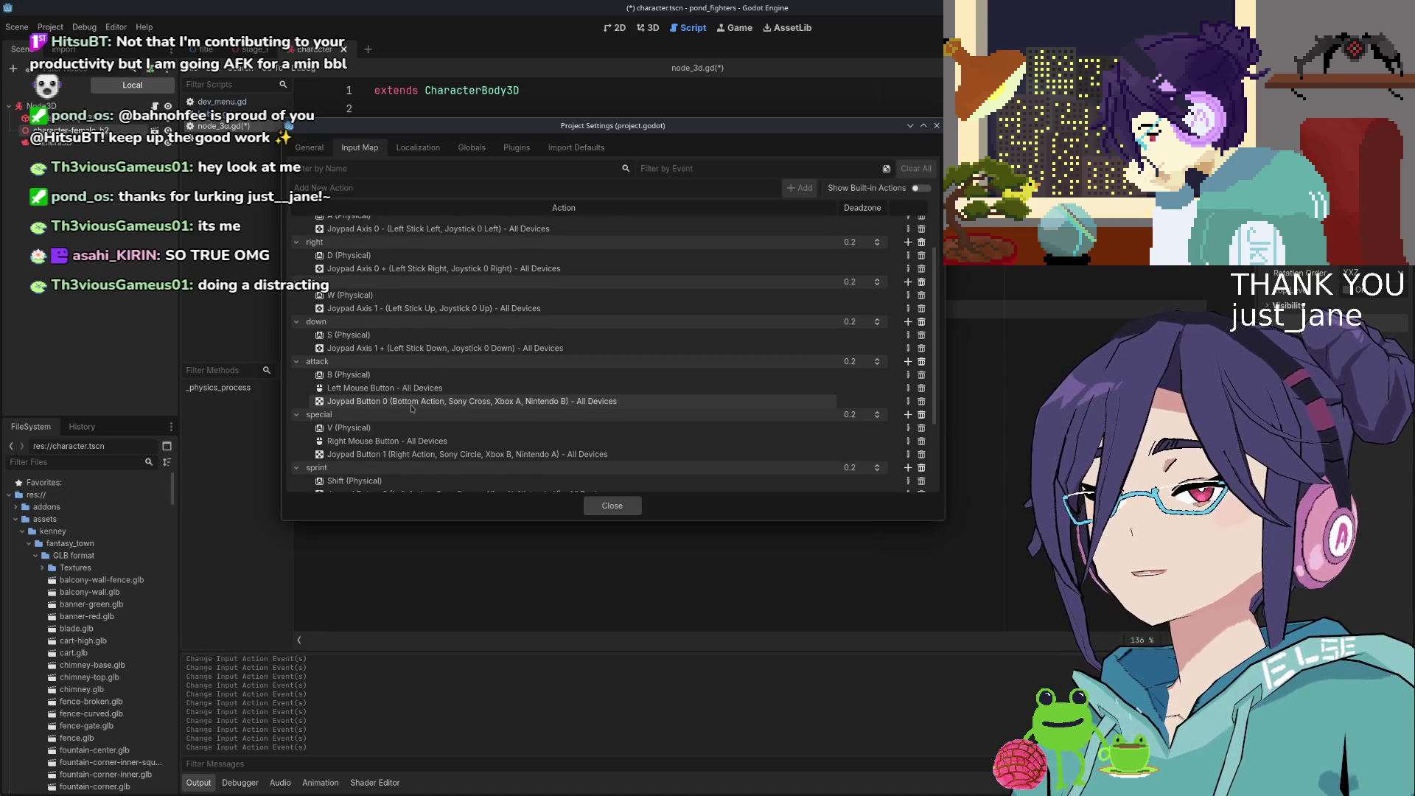
scroll(409, 411, "down", 3)
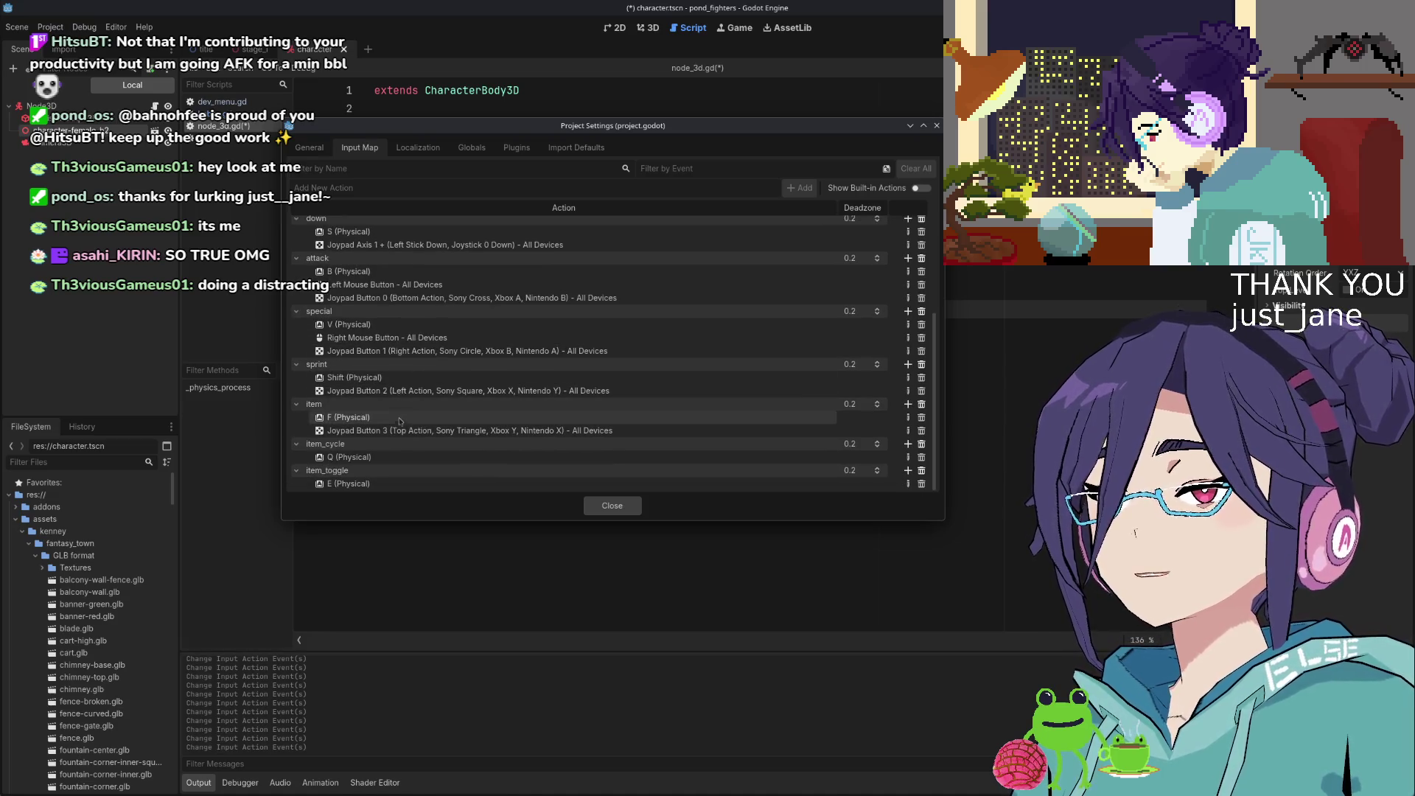
left_click(908, 444)
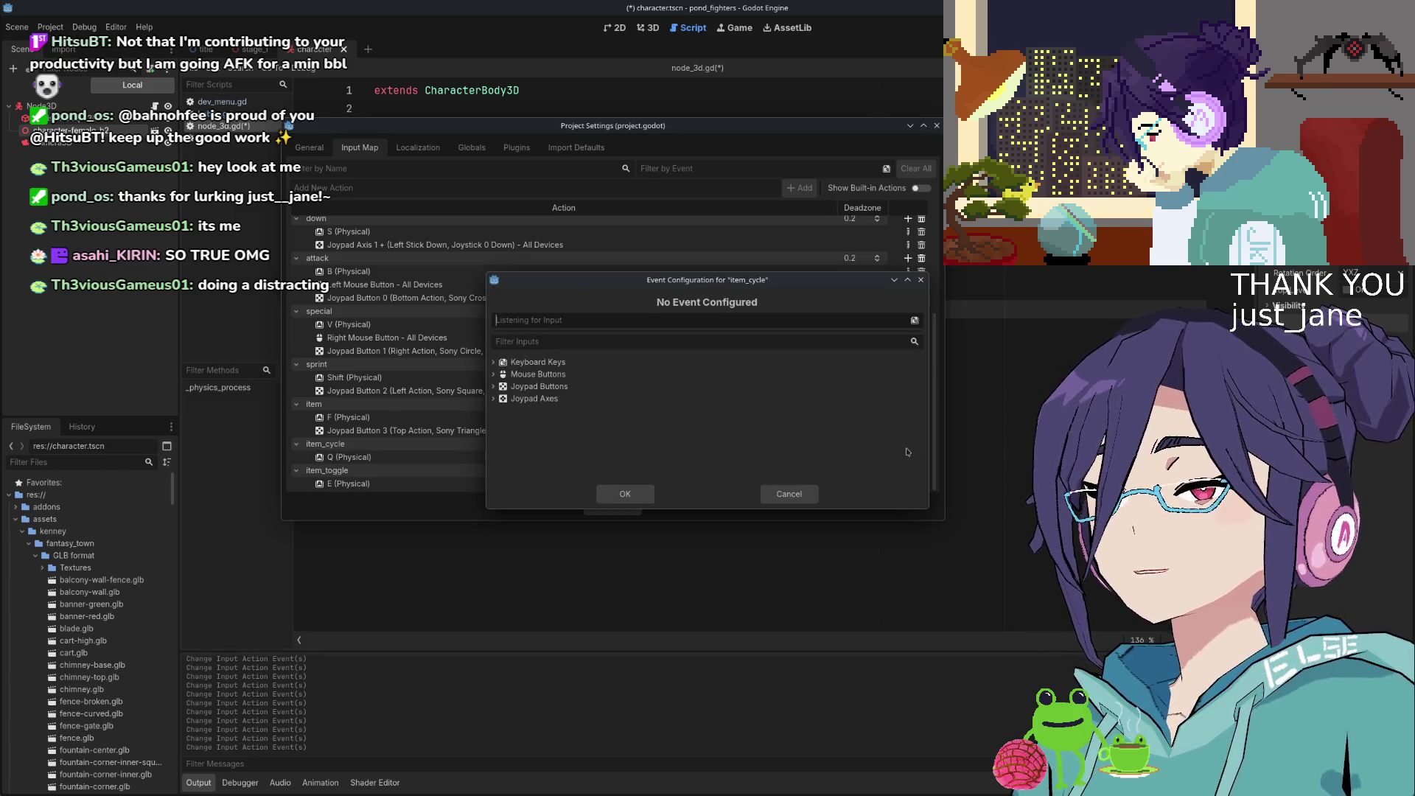
left_click(625, 494)
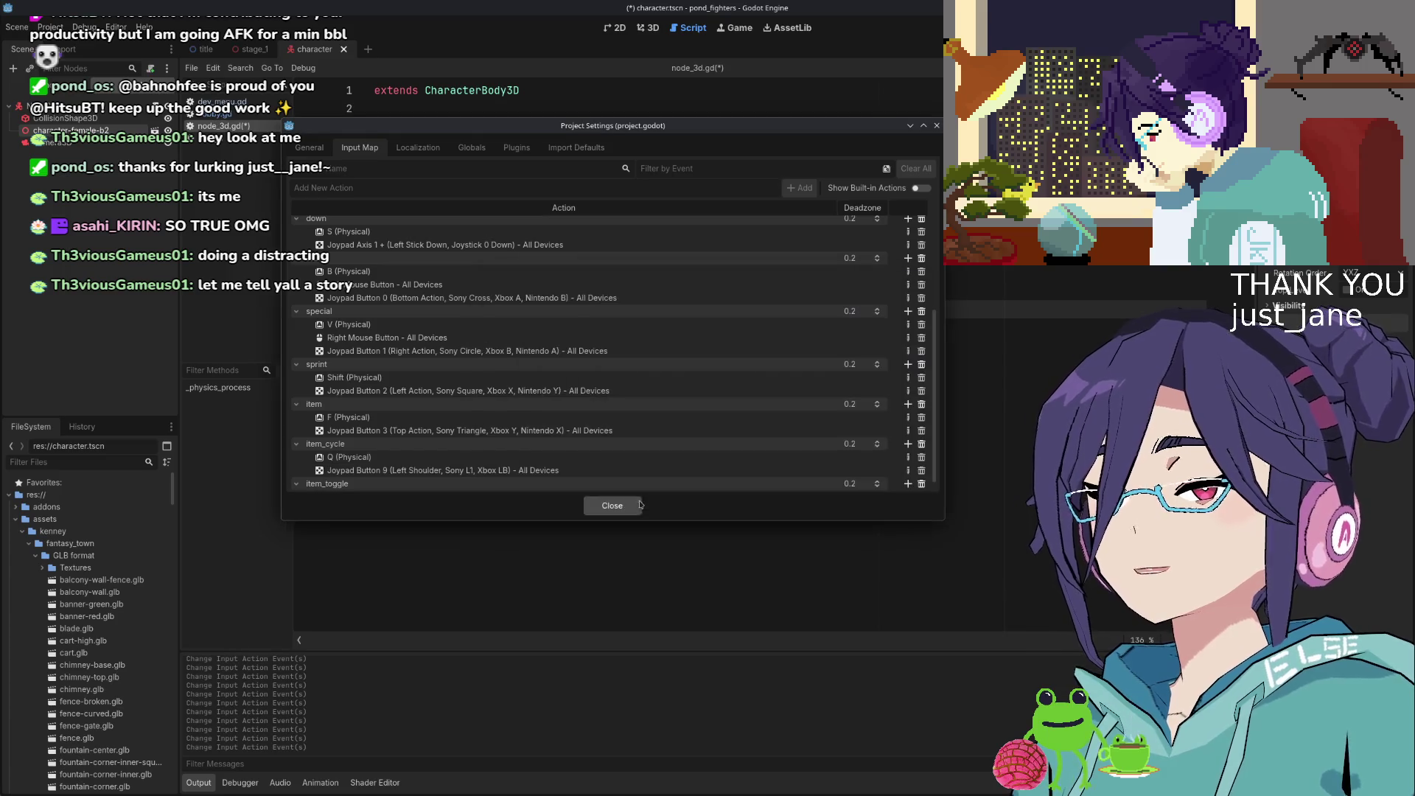
scroll(905, 473, "down", 1)
left_click(907, 472)
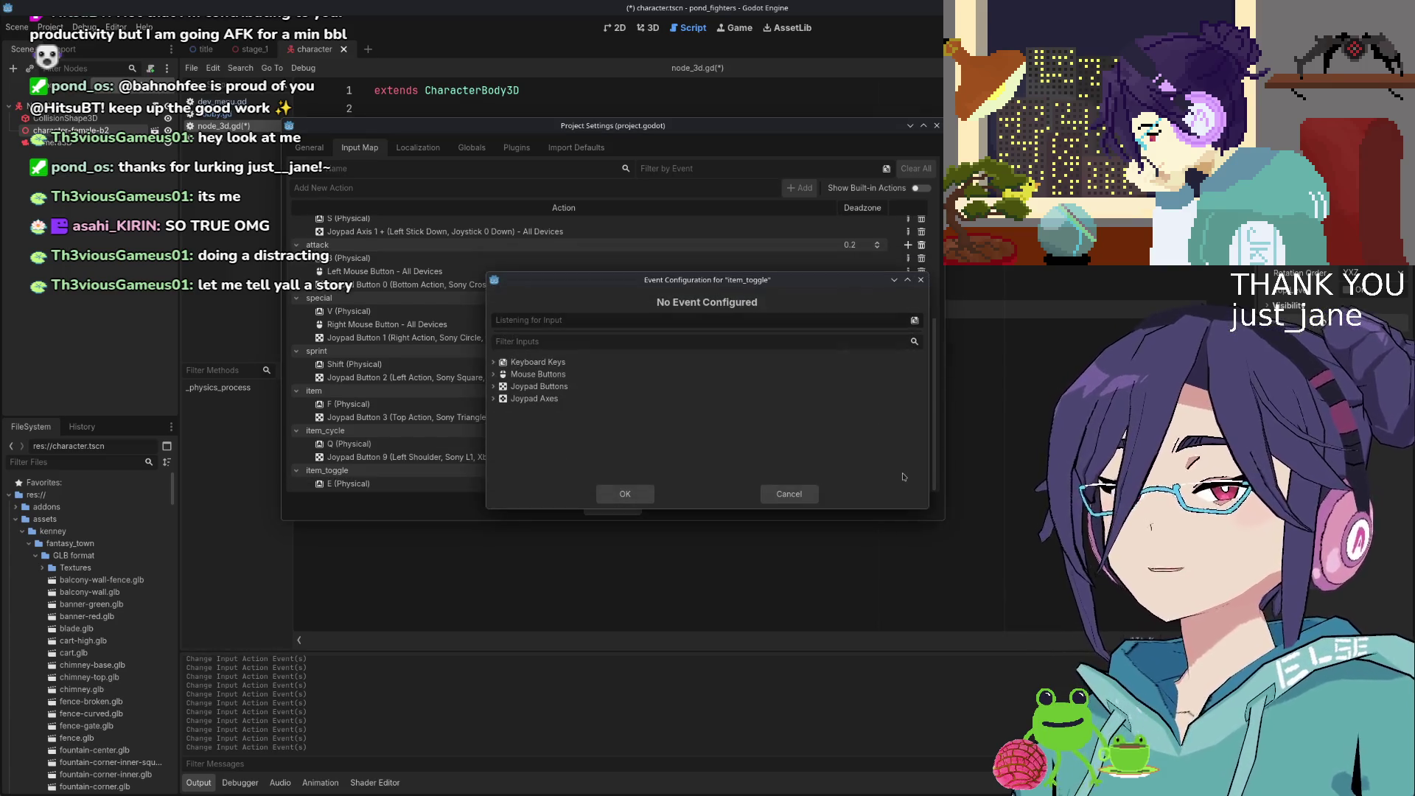
left_click(625, 494)
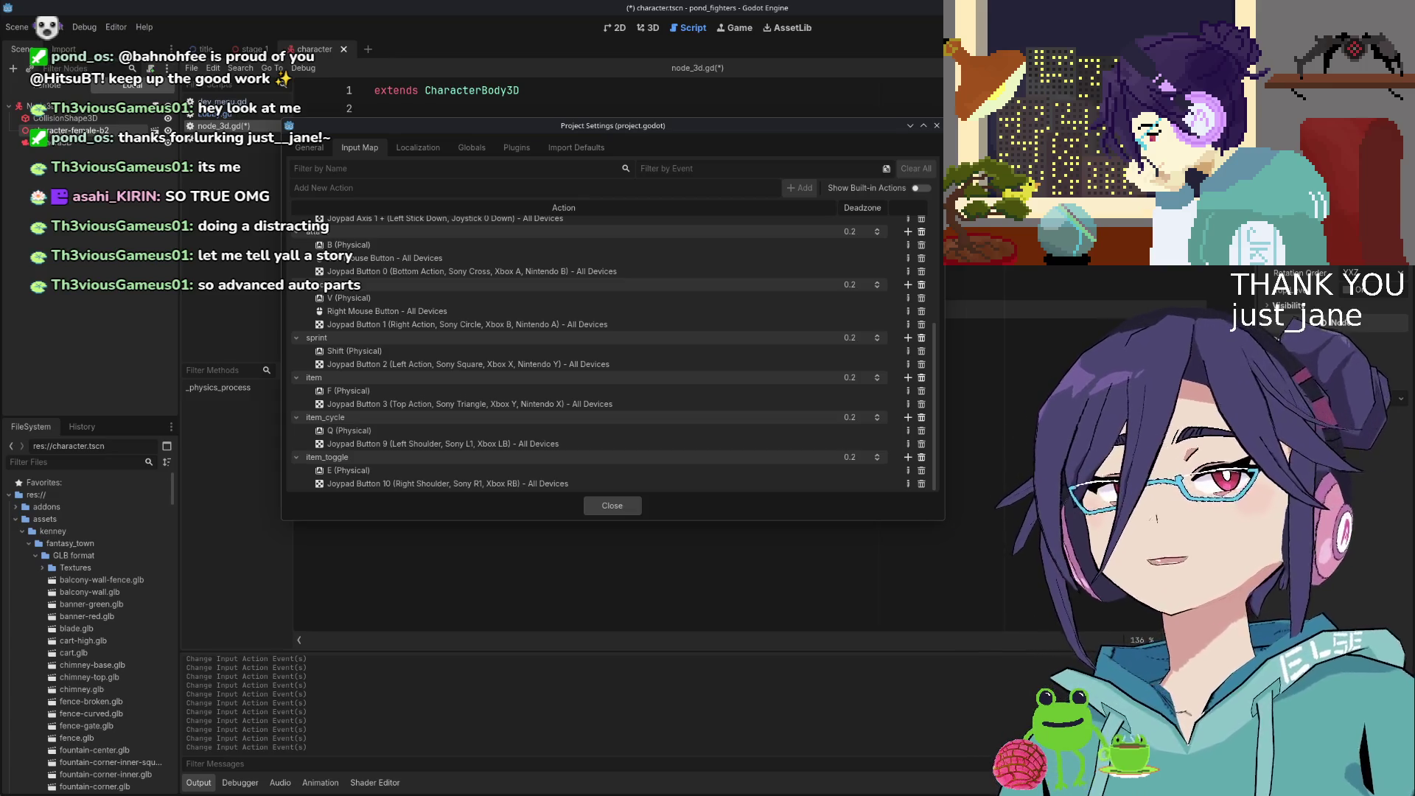
scroll(525, 433, "up", 5)
scroll(526, 434, "down", 3)
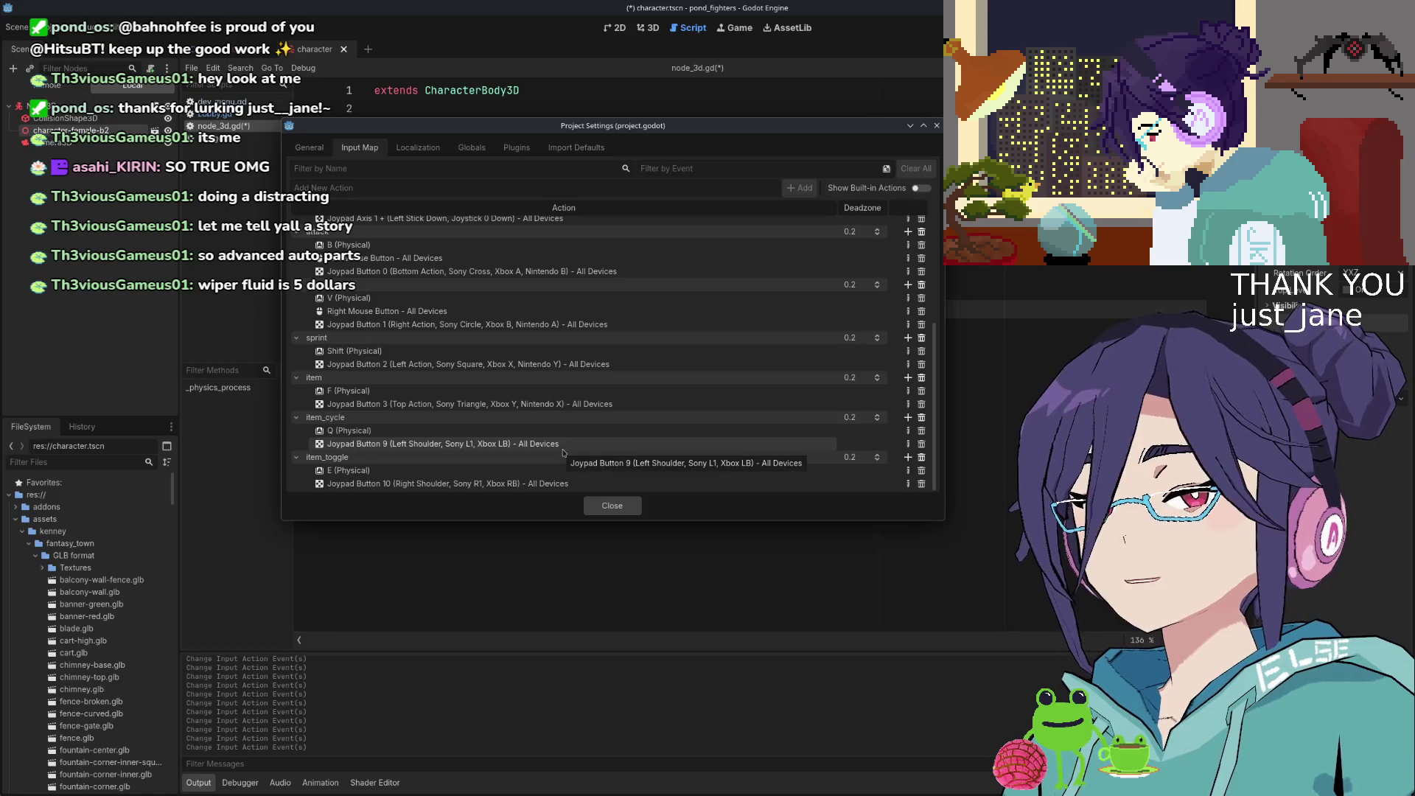
left_click(612, 507)
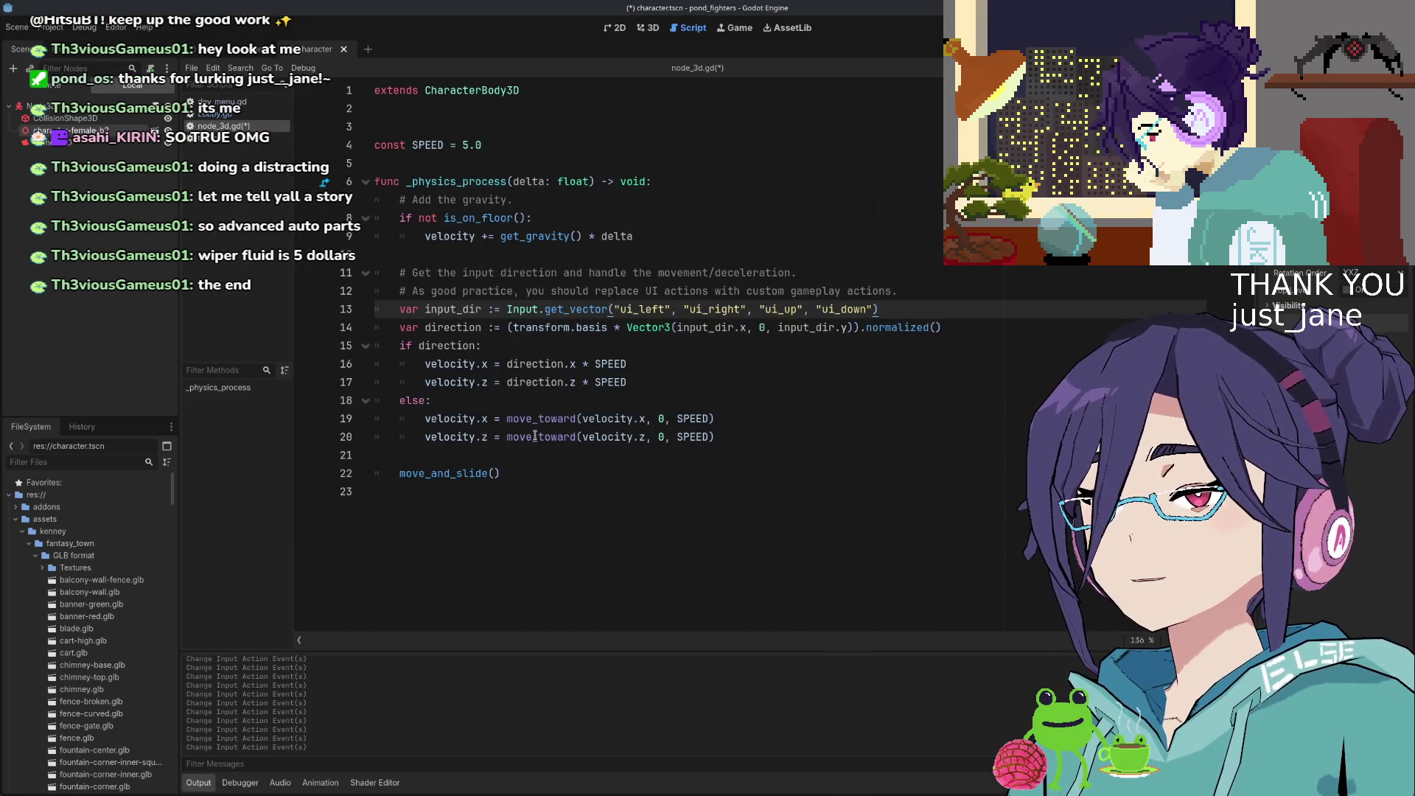
Edit the input line's action names, undoing back to left, right, up and down.
key("End")
double_click(633, 310)
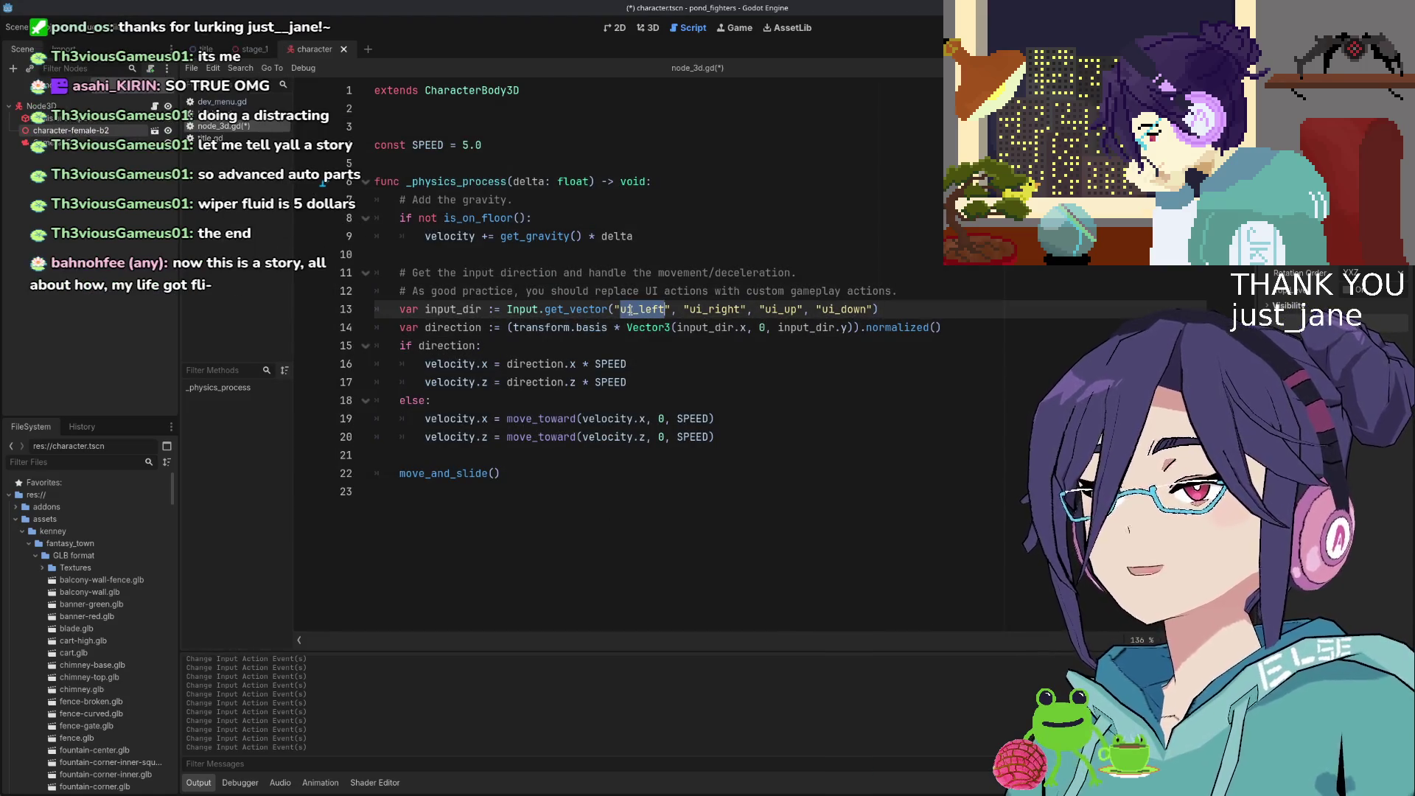
key("Left")
key("shift+End")
key("shift+Left")
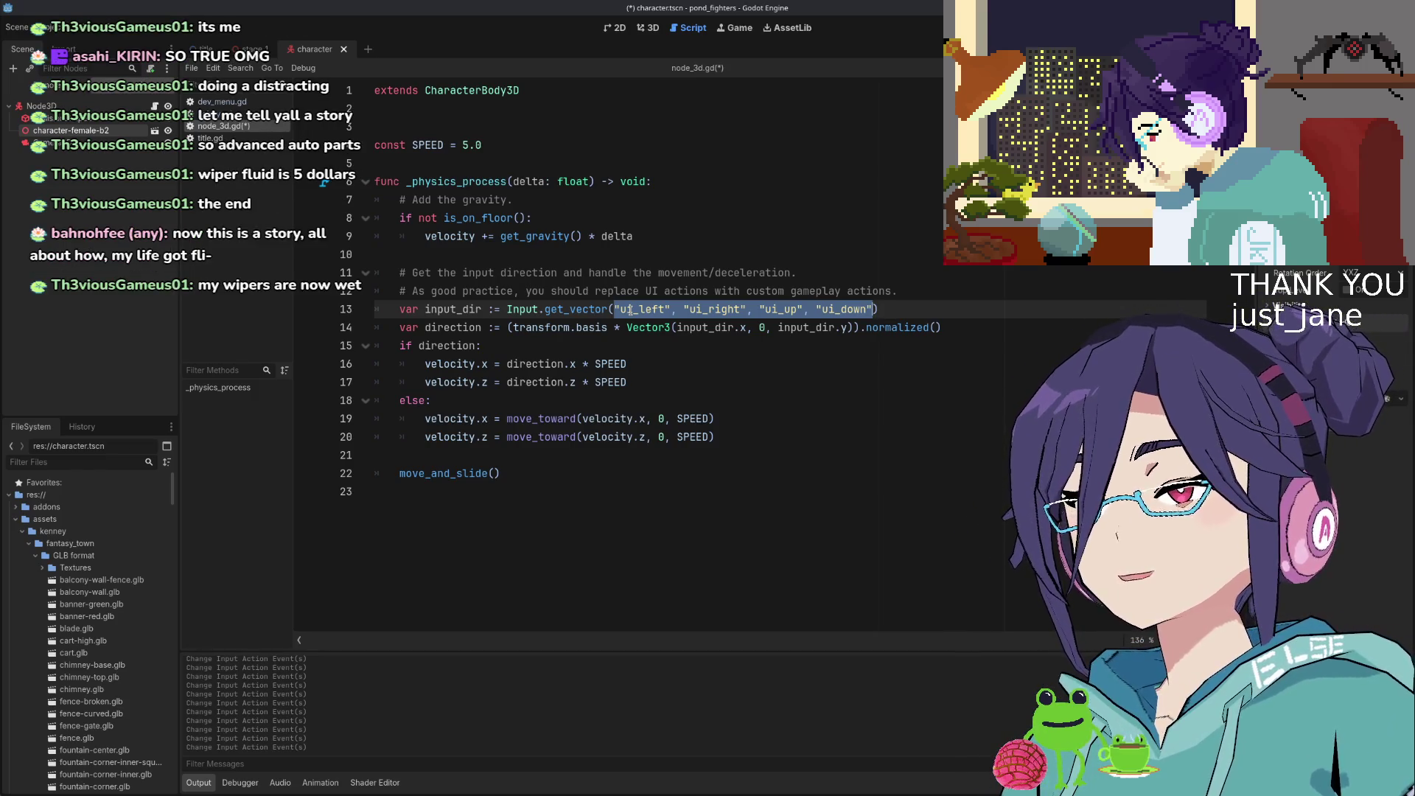
type("\"")
key("BackSpace")
key("BackSpace")
key("BackSpace")
key("BackSpace")
key("BackSpace")
key("BackSpace")
key("ctrl+z")
key("ctrl+z")
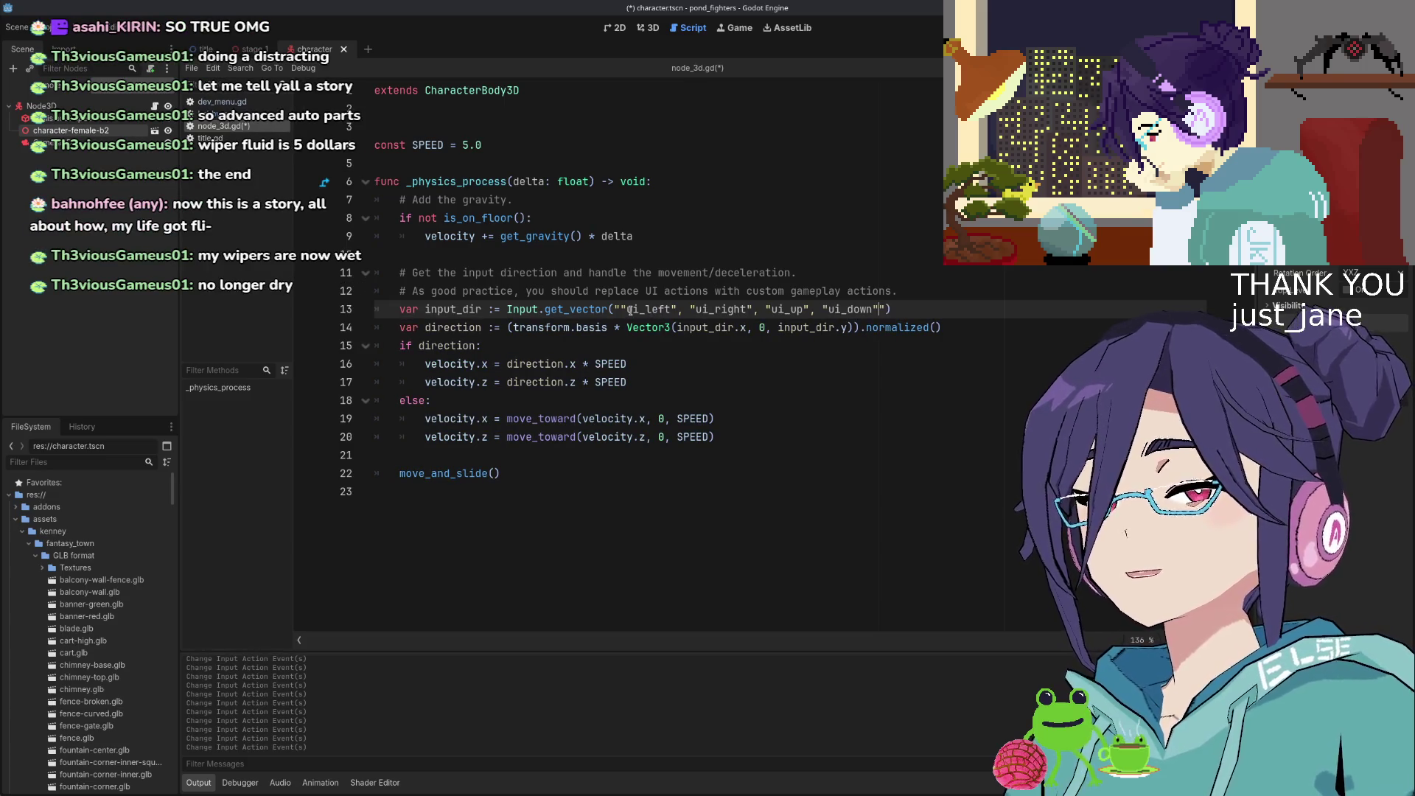
double_click(630, 311)
key("Right")
key("ctrl+z")
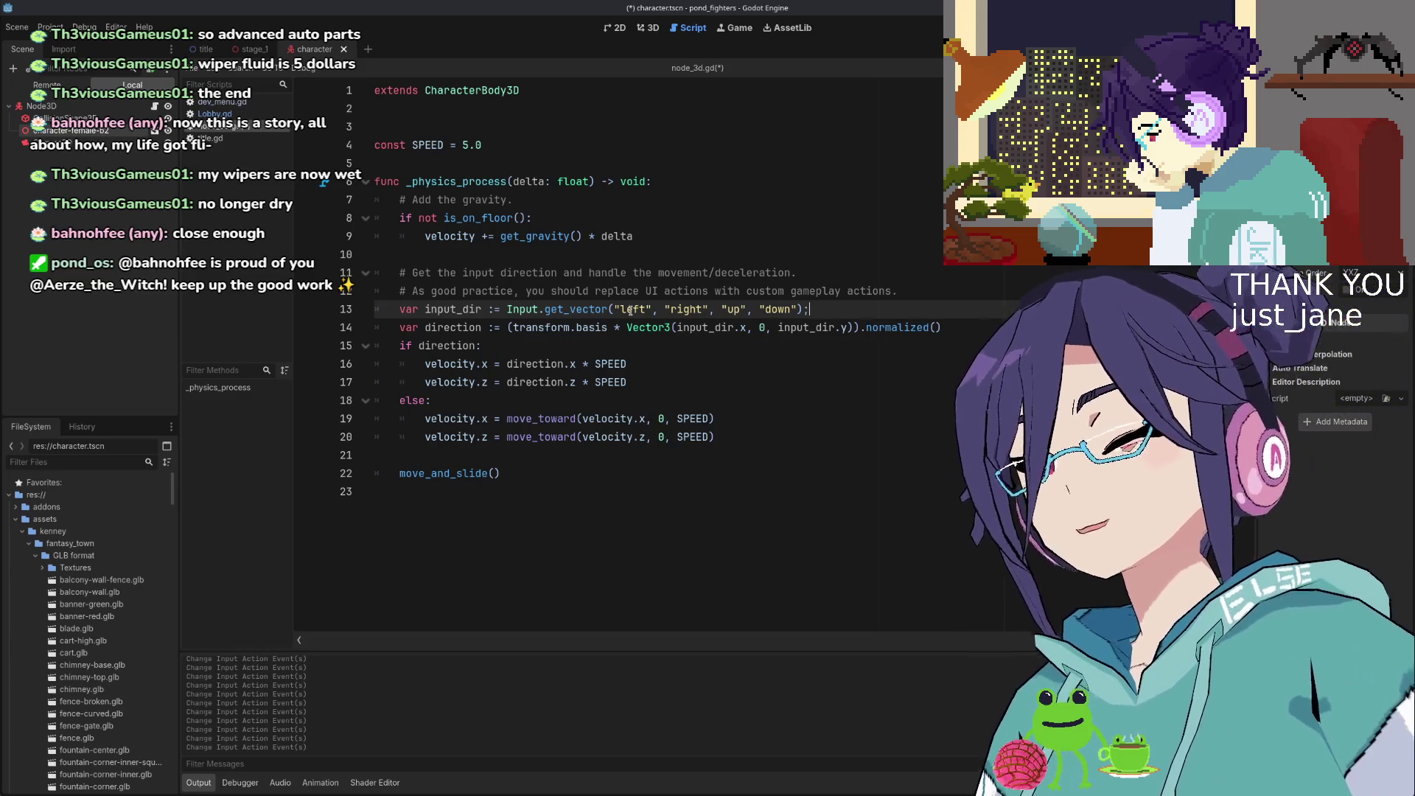
Review the direction, gravity and move_and_slide code, then save node_3d.gd.
key("Down")
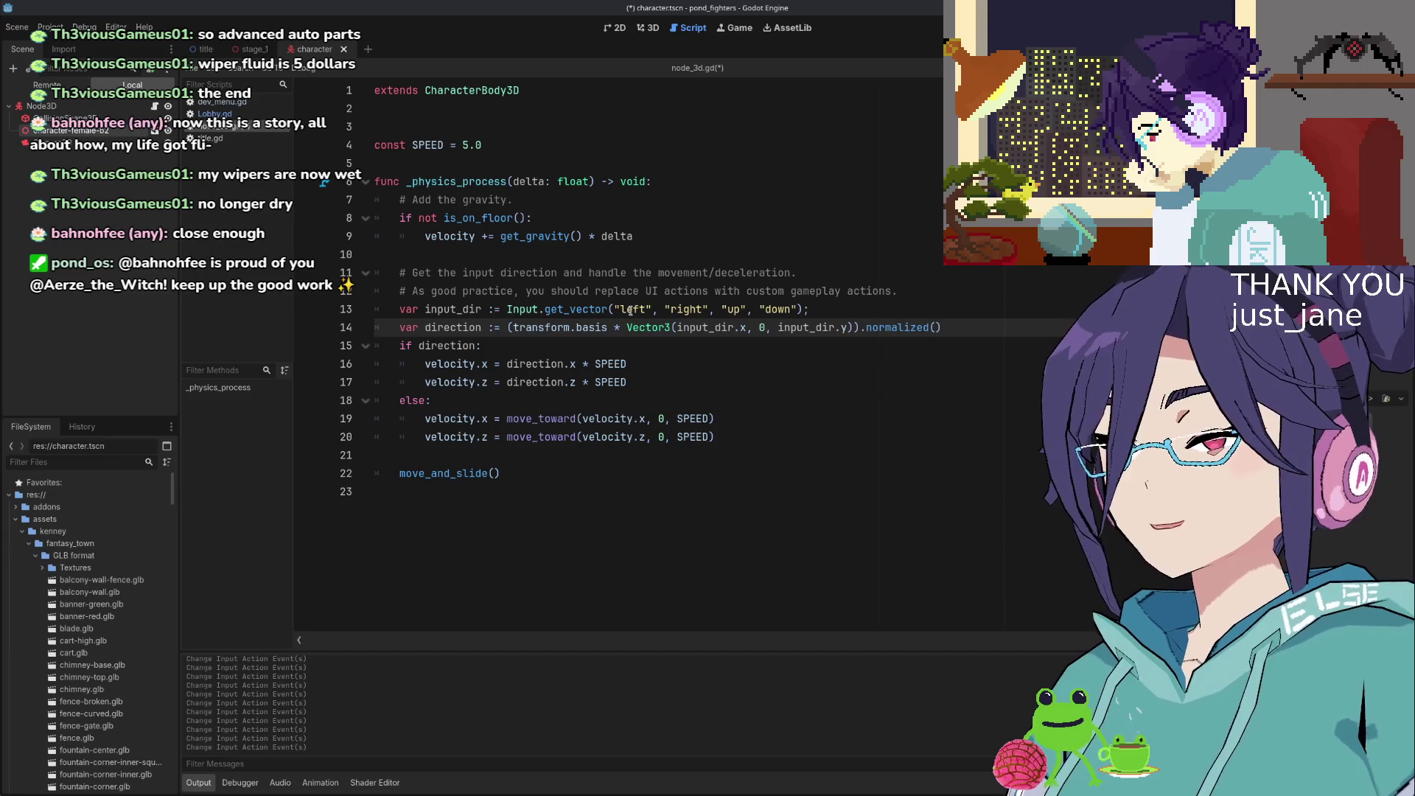
key("Up")
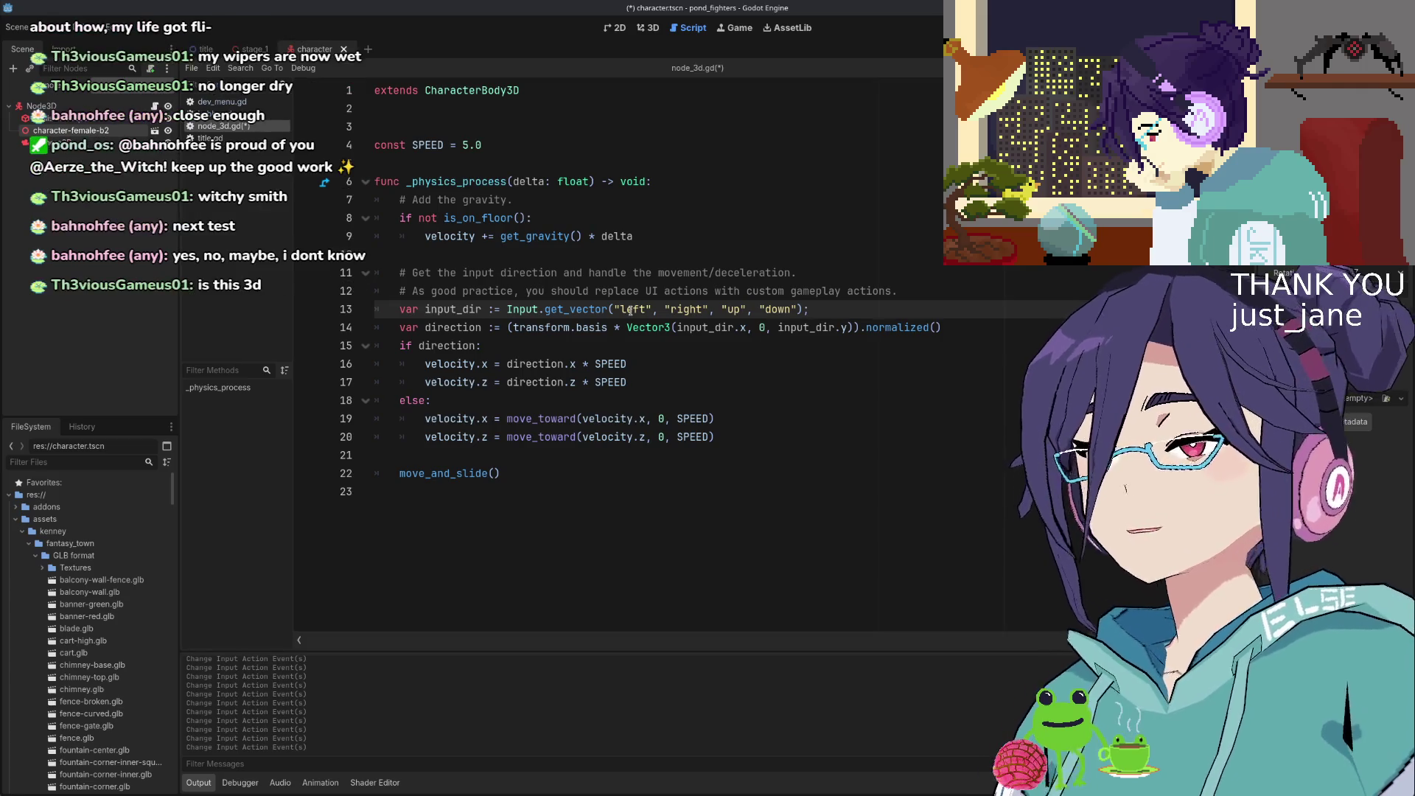
key("Down")
key("Home")
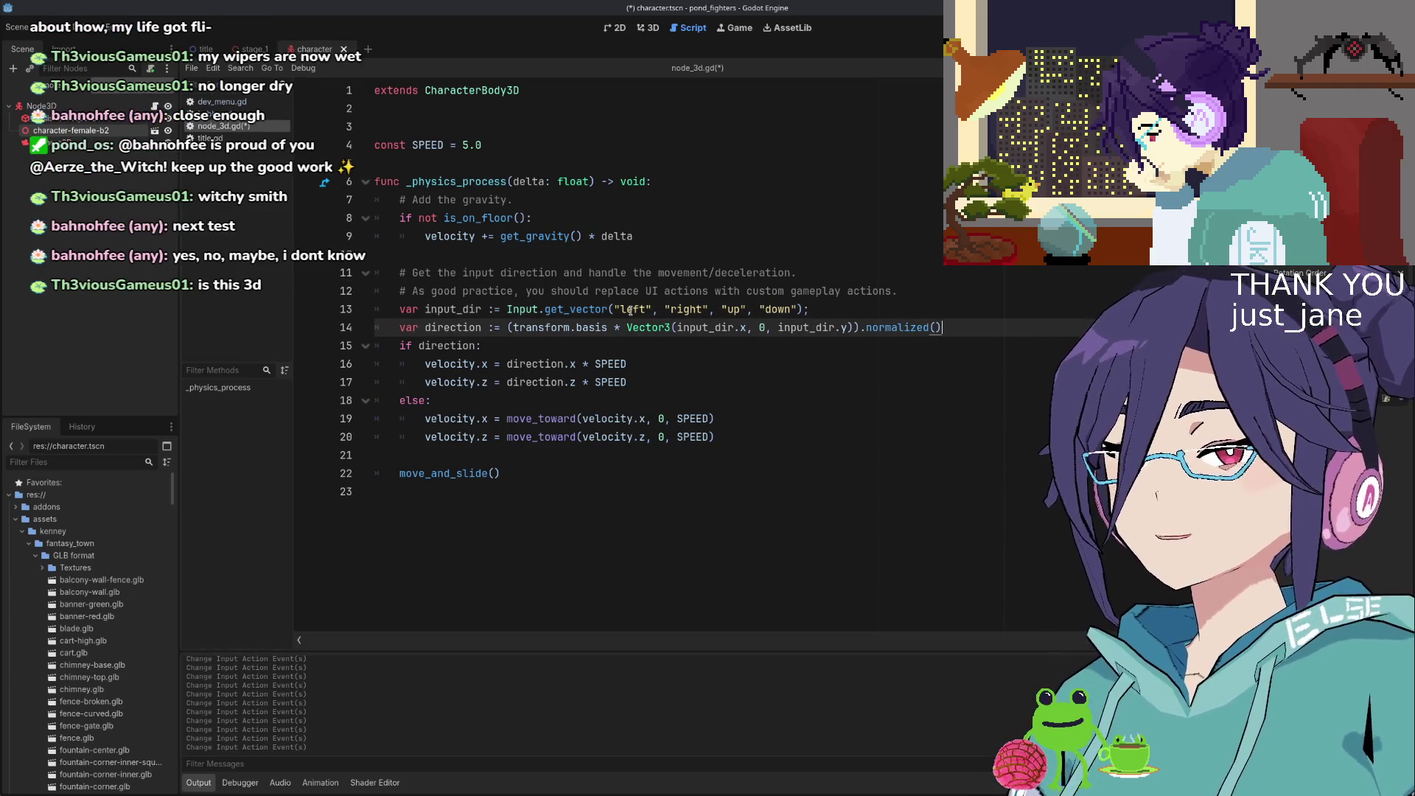
key("Down")
key("Down")
key("Down")
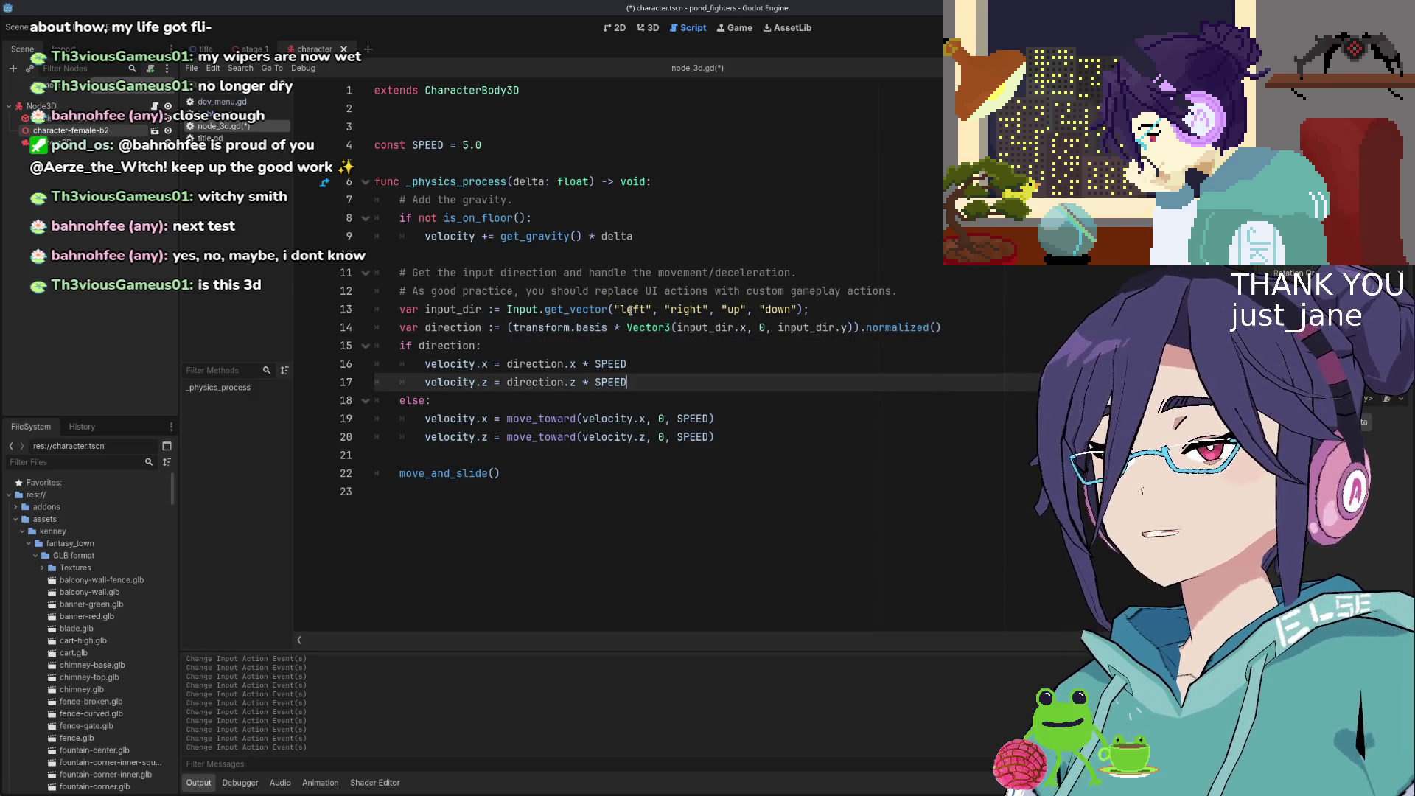
key("Down")
key("Down")
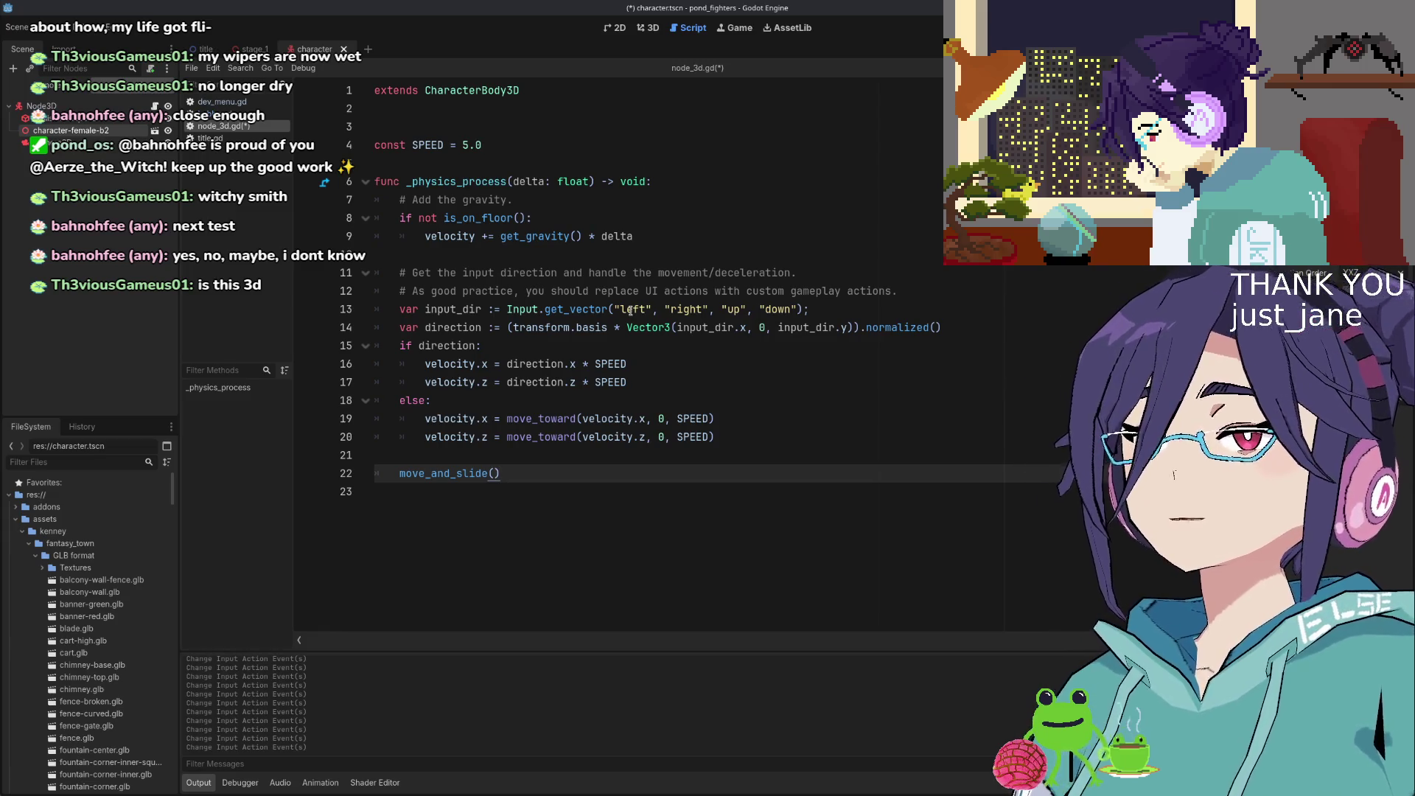
left_click(702, 240)
key("ctrl+s")
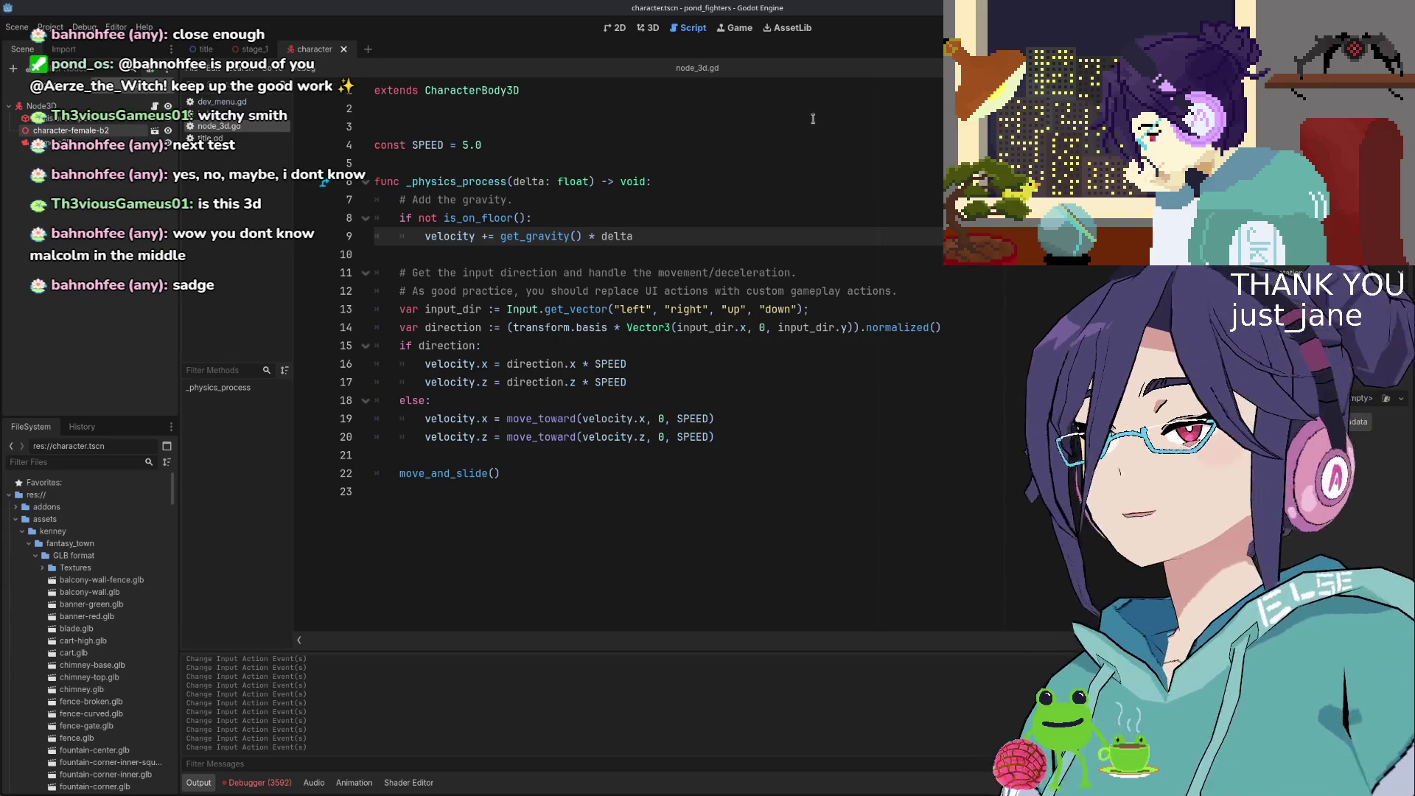
Run stage_1 with F5 to test walking, then stop it and return to the character scene.
left_click(648, 28)
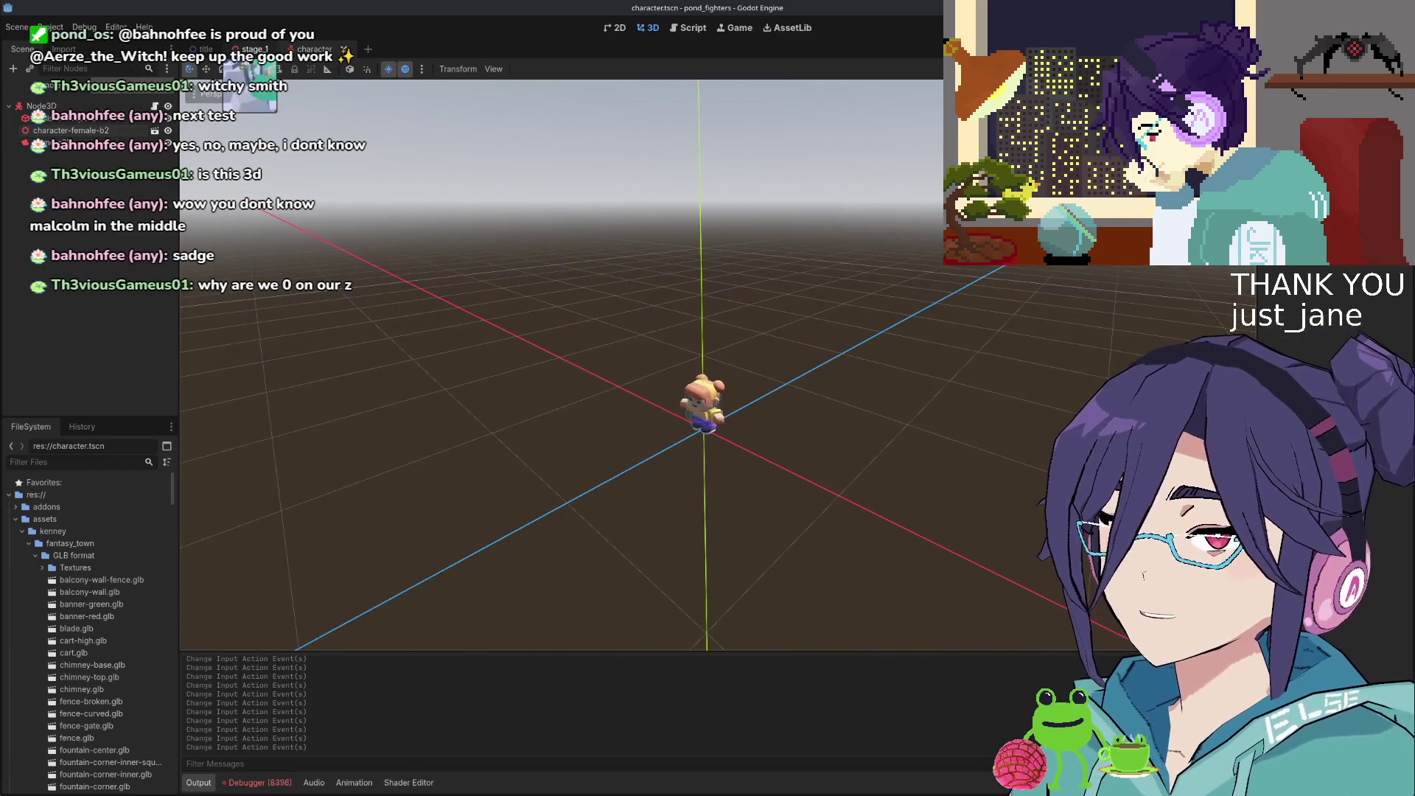
left_click(250, 48)
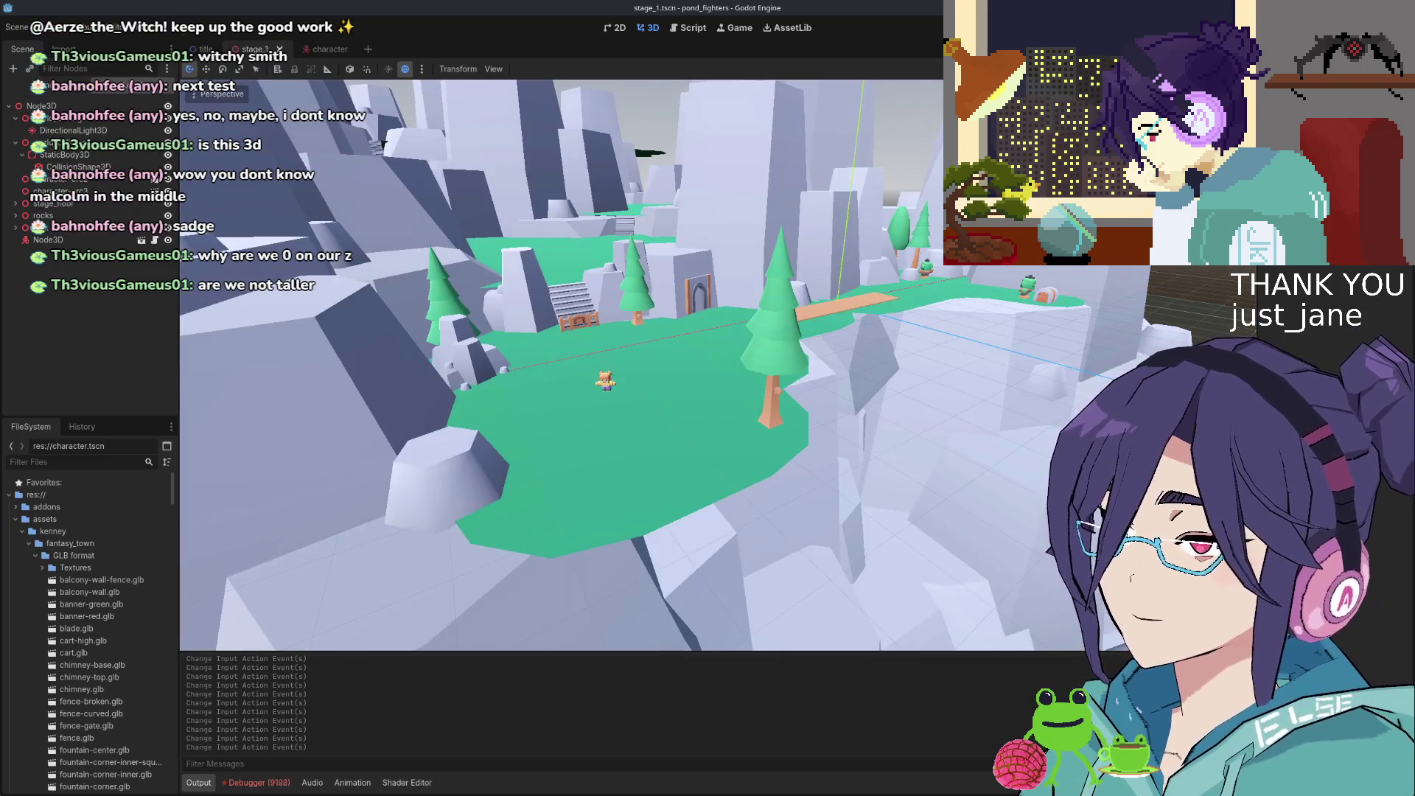
key("F8")
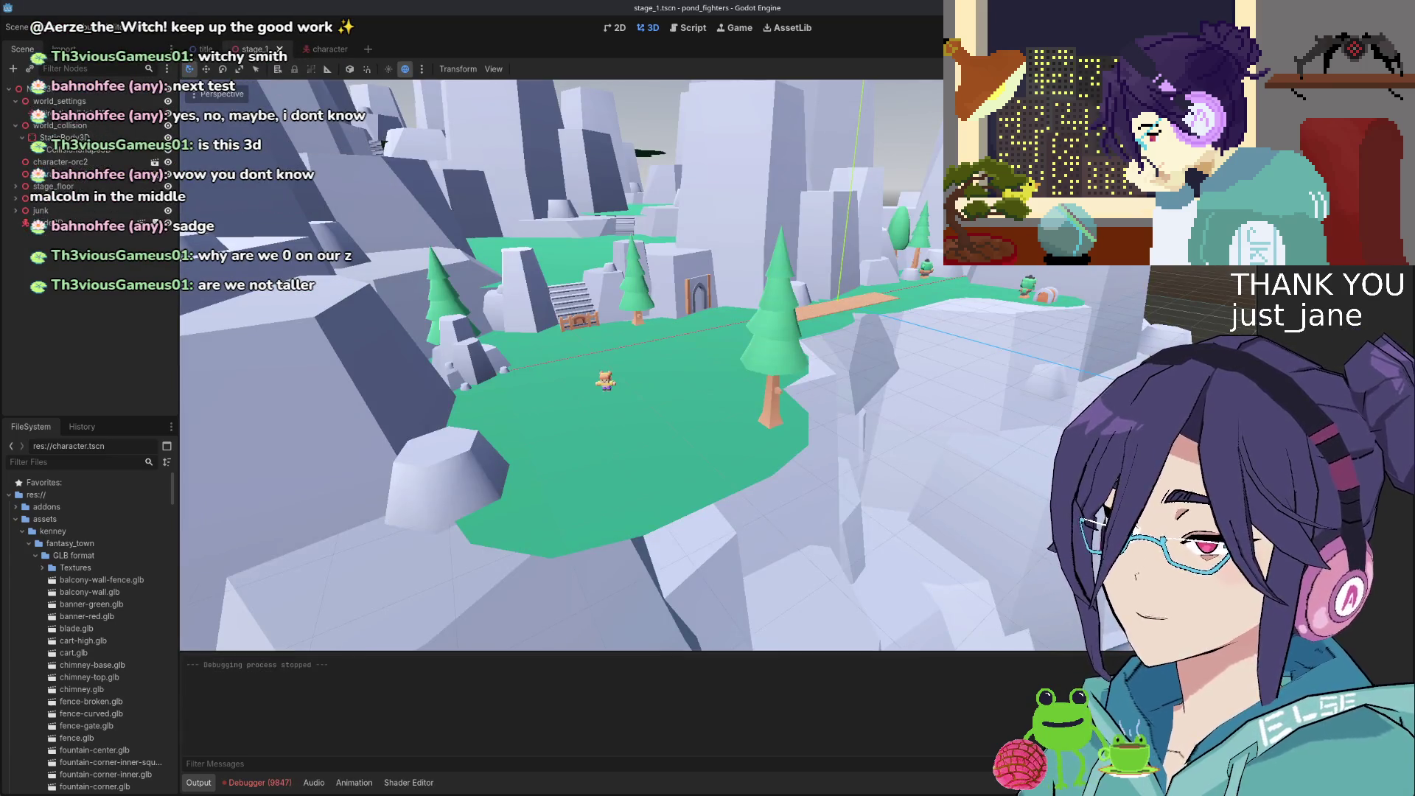
key("F5")
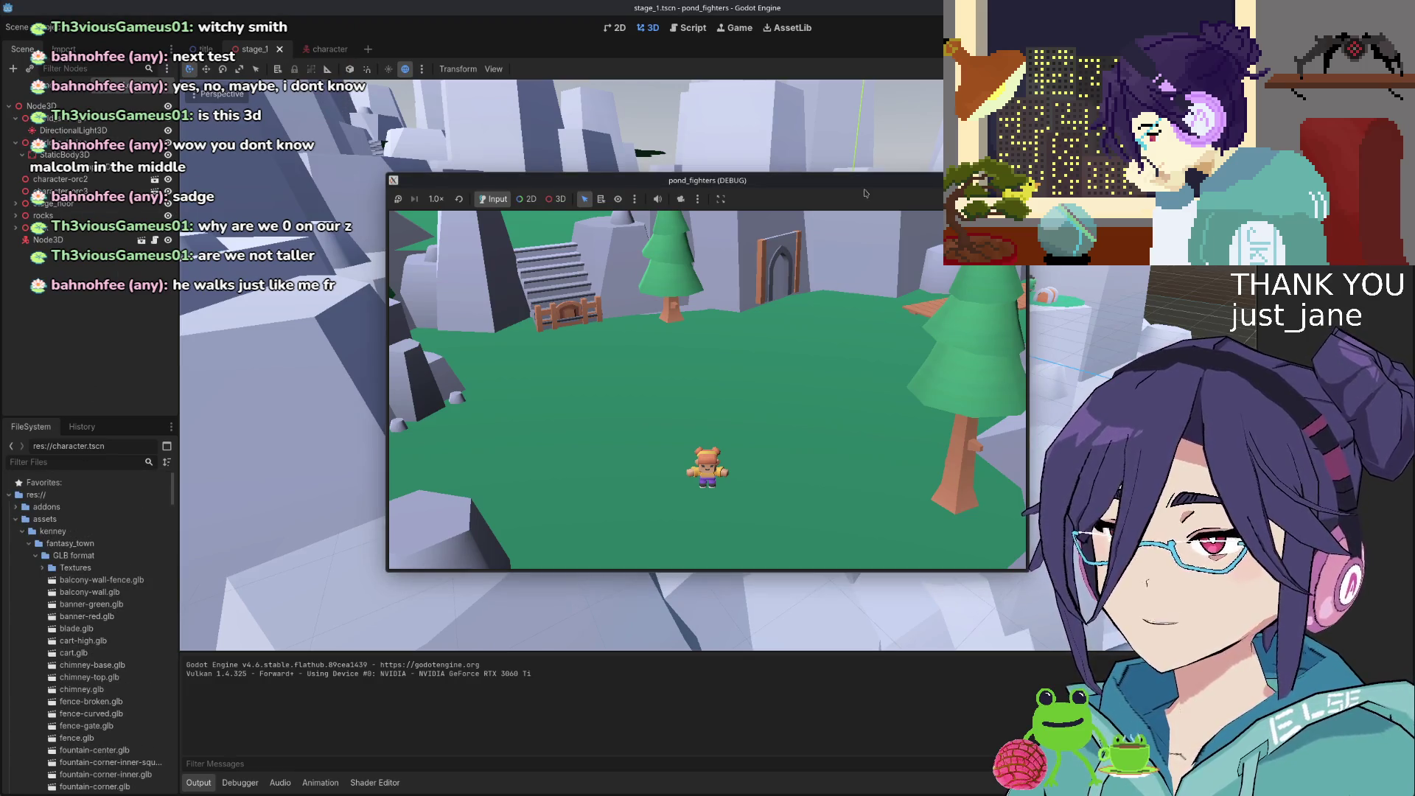
key("F8")
key("ctrl+Tab")
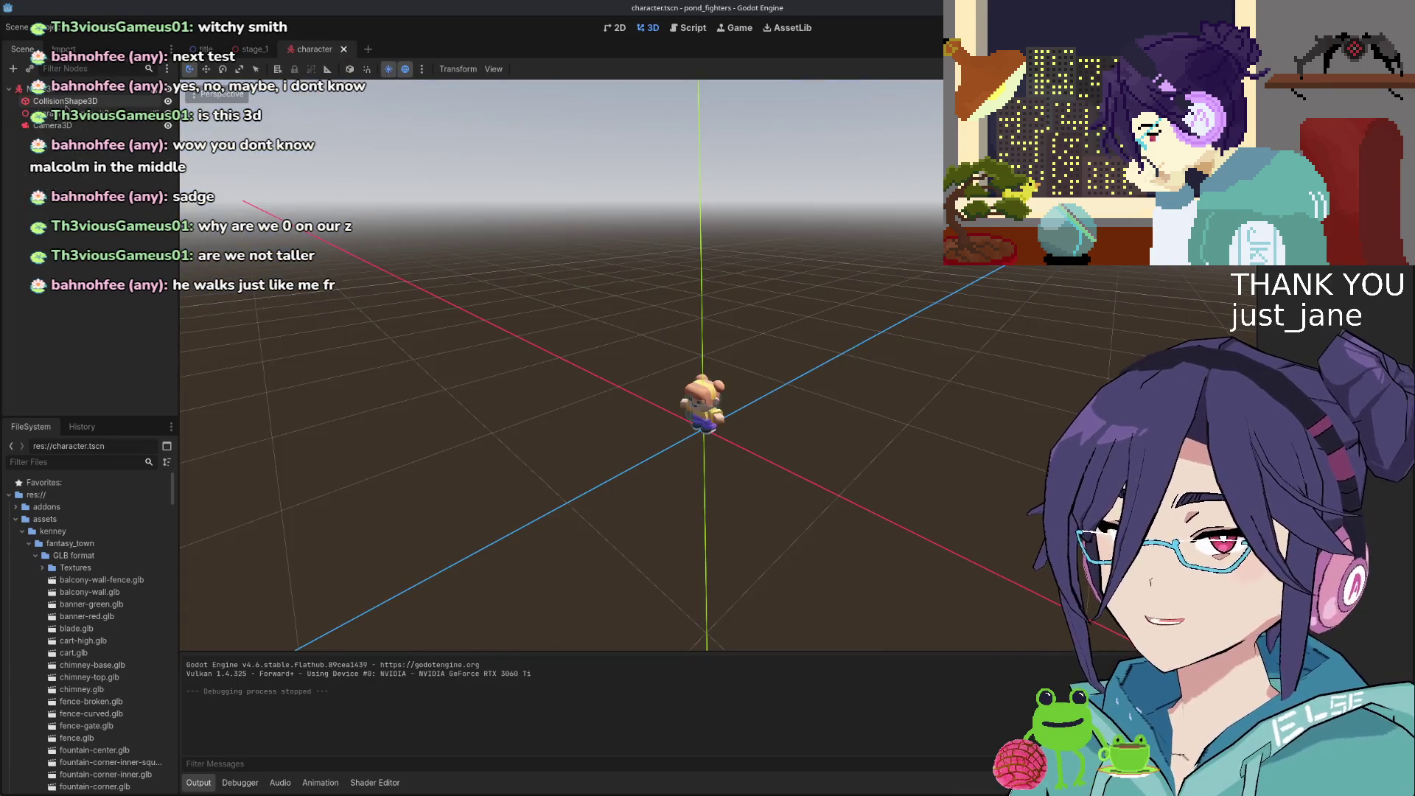
Open the character-female-b model's own scene from the character scene tree, choosing Open Anyway.
scroll(89, 634, "down", 5)
scroll(89, 634, "up", 5)
right_click(45, 151)
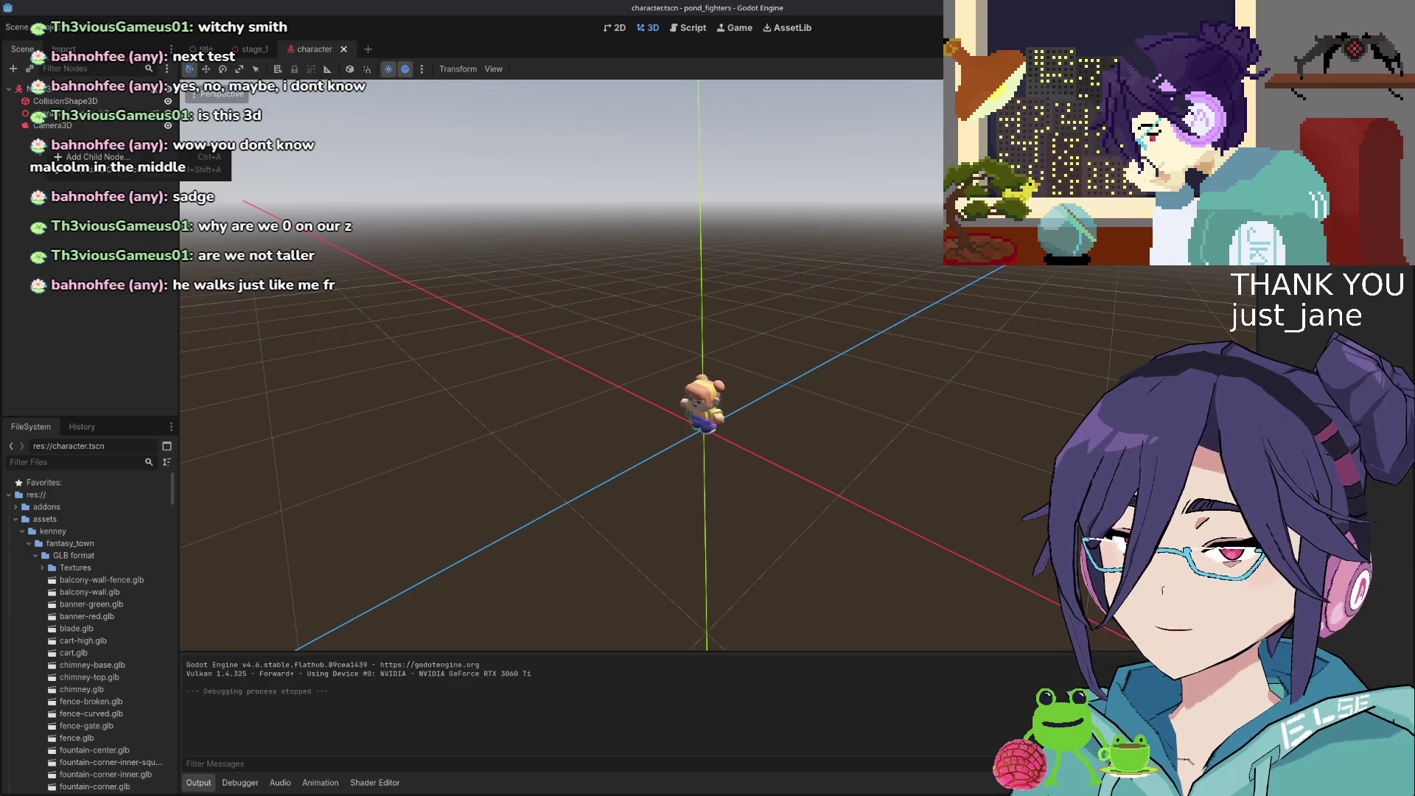
key("Escape")
scroll(92, 687, "down", 5)
scroll(91, 687, "down", 5)
scroll(91, 687, "up", 6)
scroll(92, 688, "up", 6)
left_click(29, 89)
left_click(66, 113)
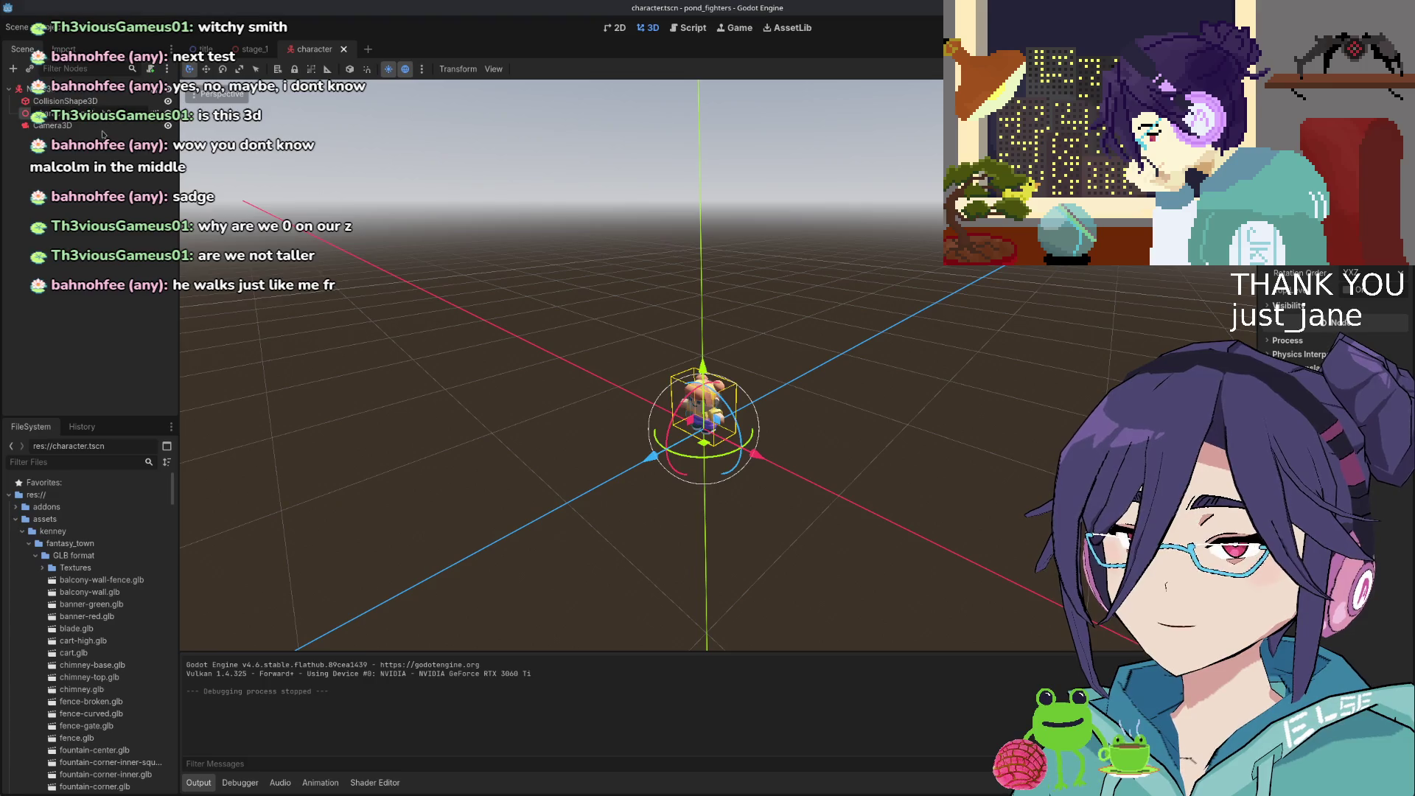
left_click(155, 111)
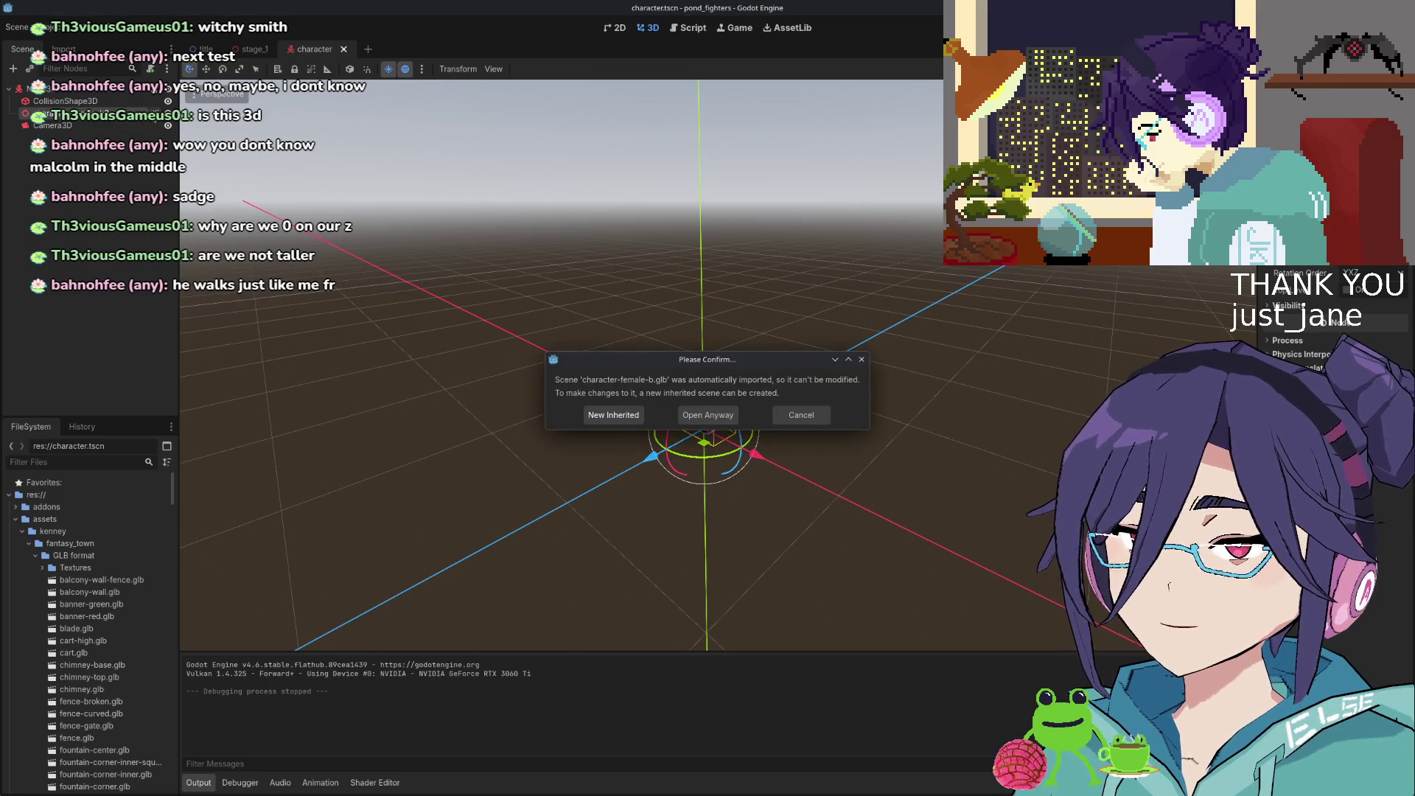
left_click(687, 416)
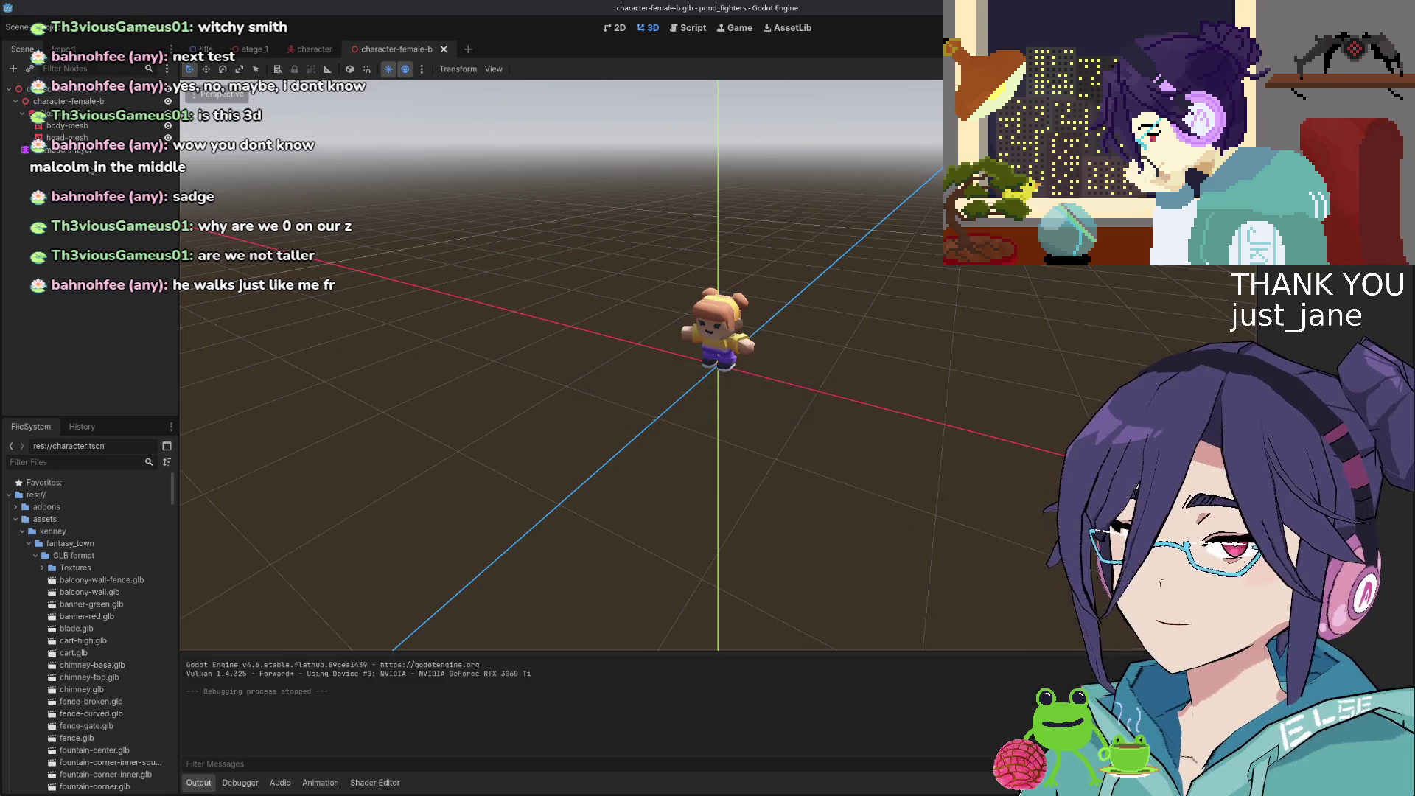
Select the model's AnimationPlayer and browse its list of animations.
left_click(87, 150)
scroll(267, 715, "down", 5)
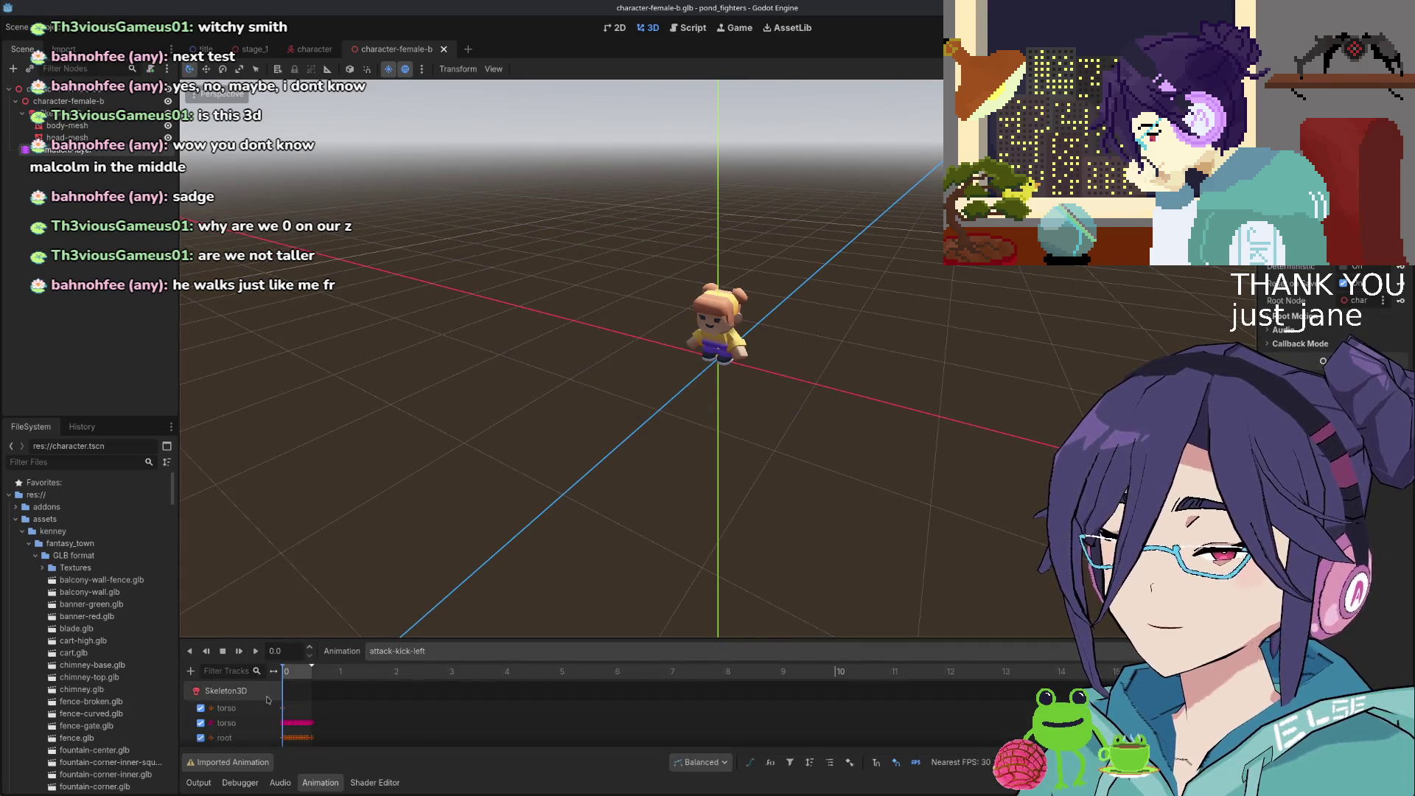
scroll(267, 715, "up", 5)
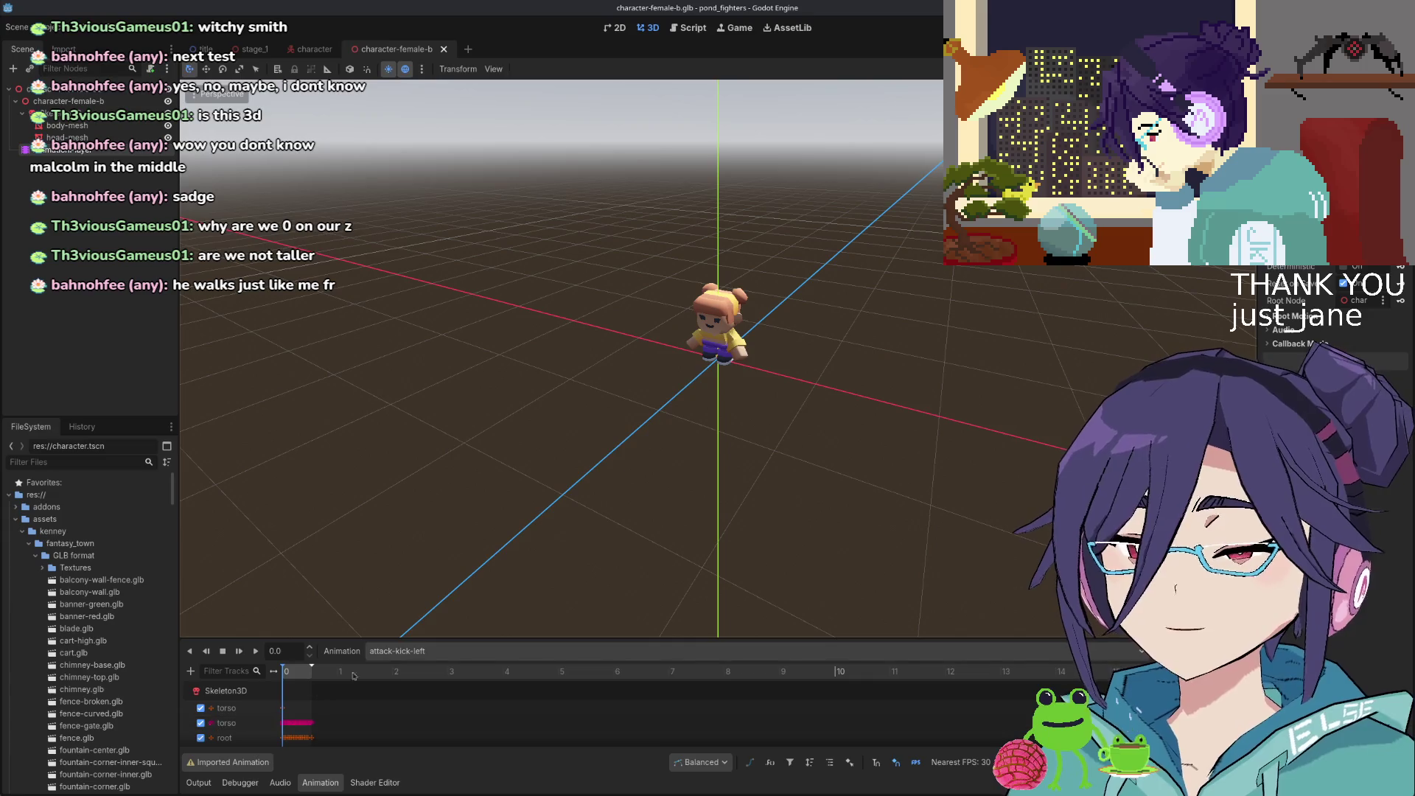
left_click(396, 650)
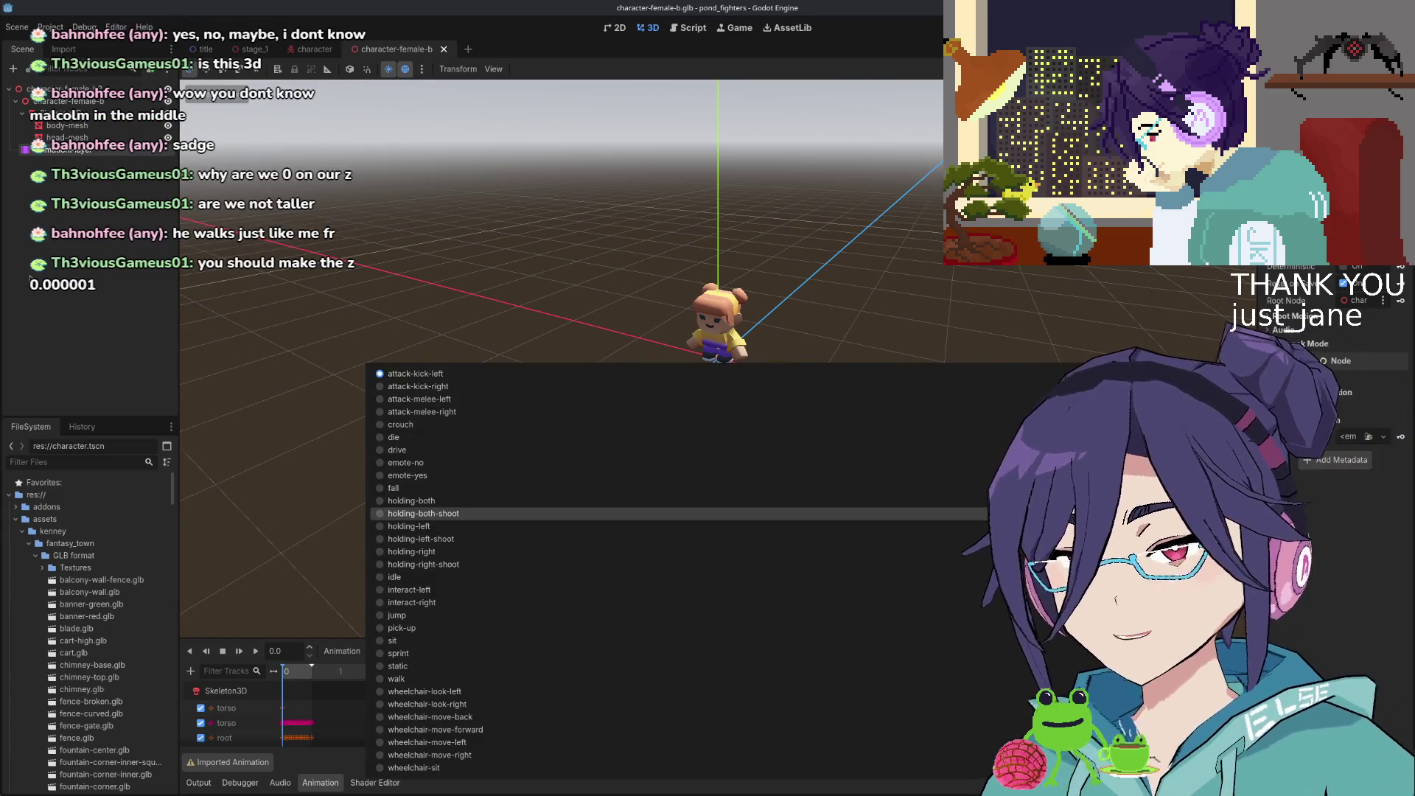
key("Escape")
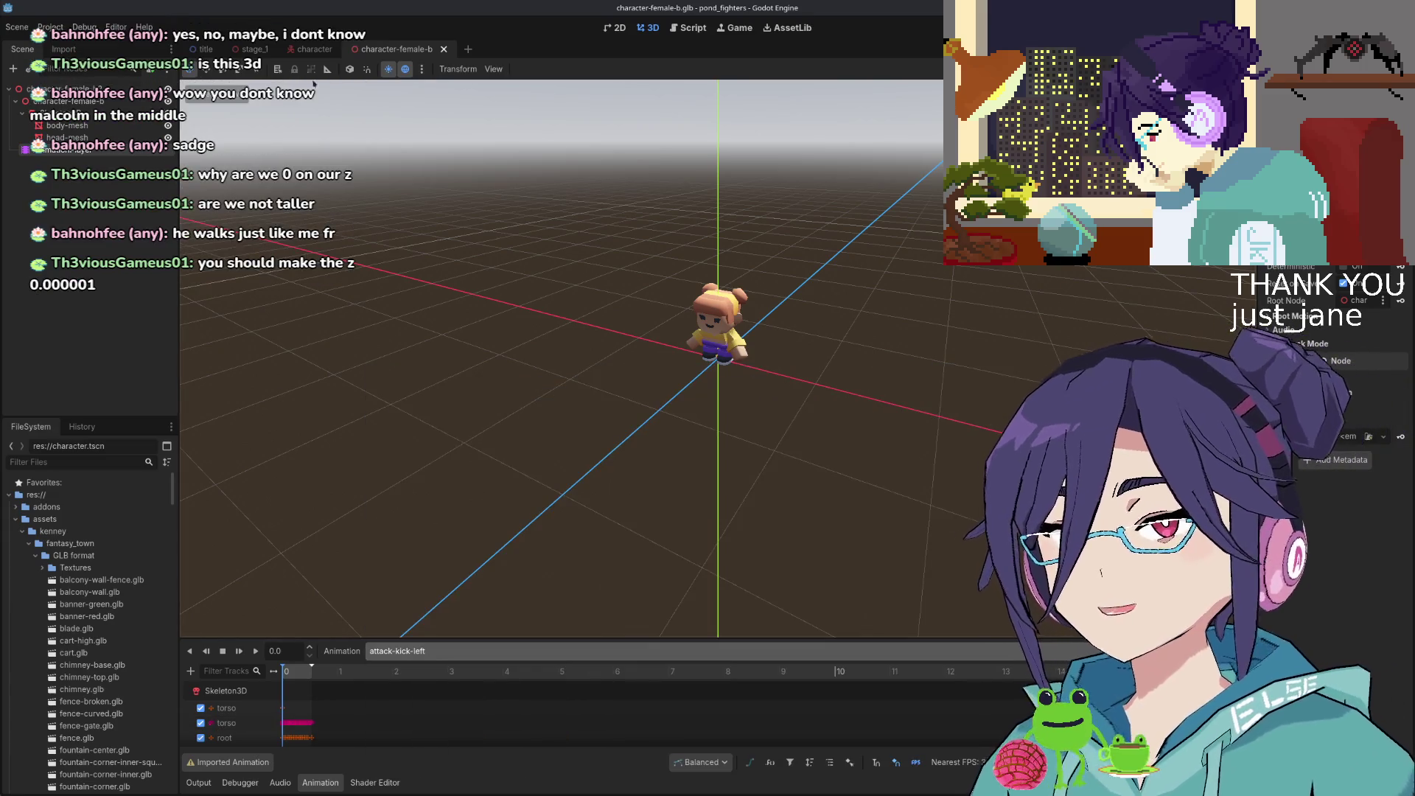
Close the character-female-b model scene and return to the node_3d.gd movement script.
left_click(315, 49)
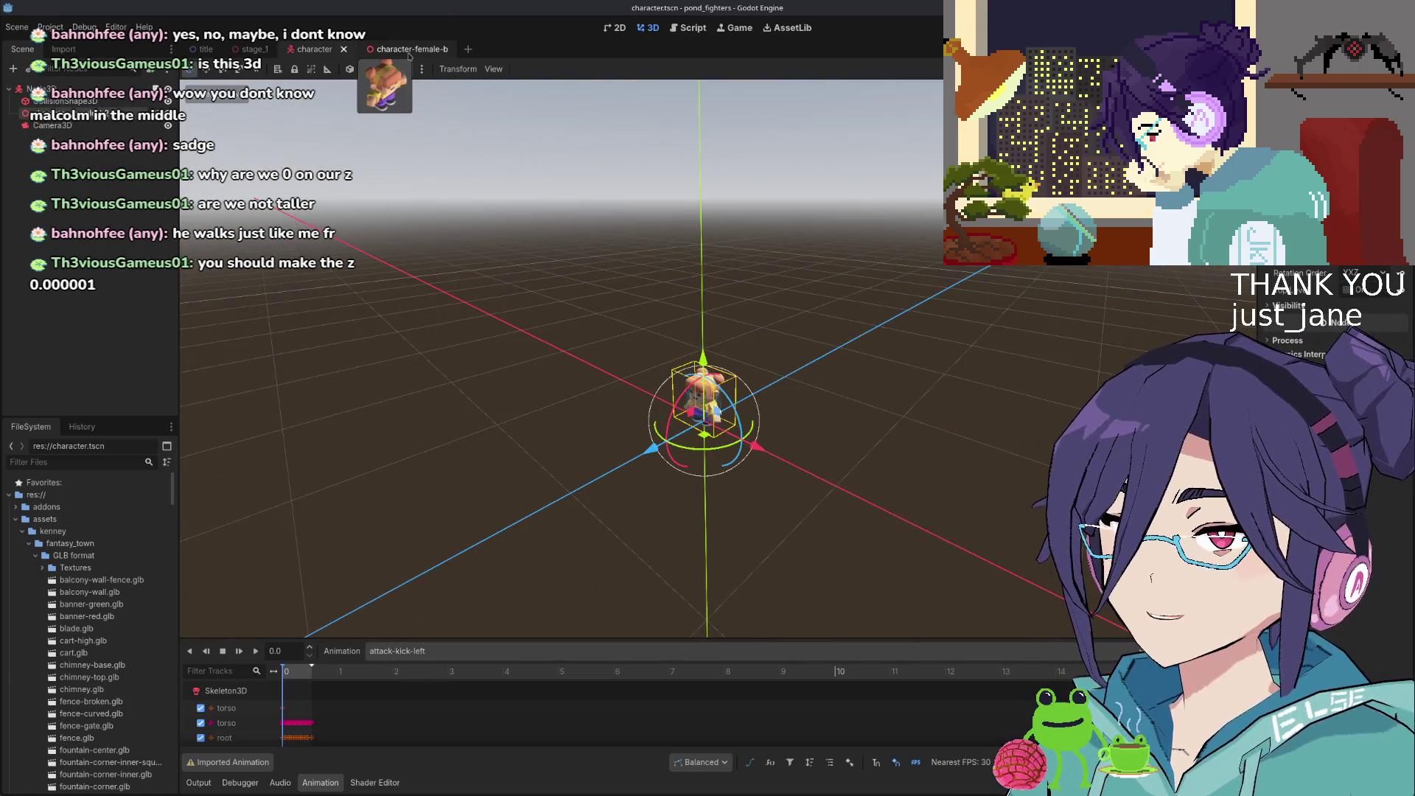
left_click(455, 49)
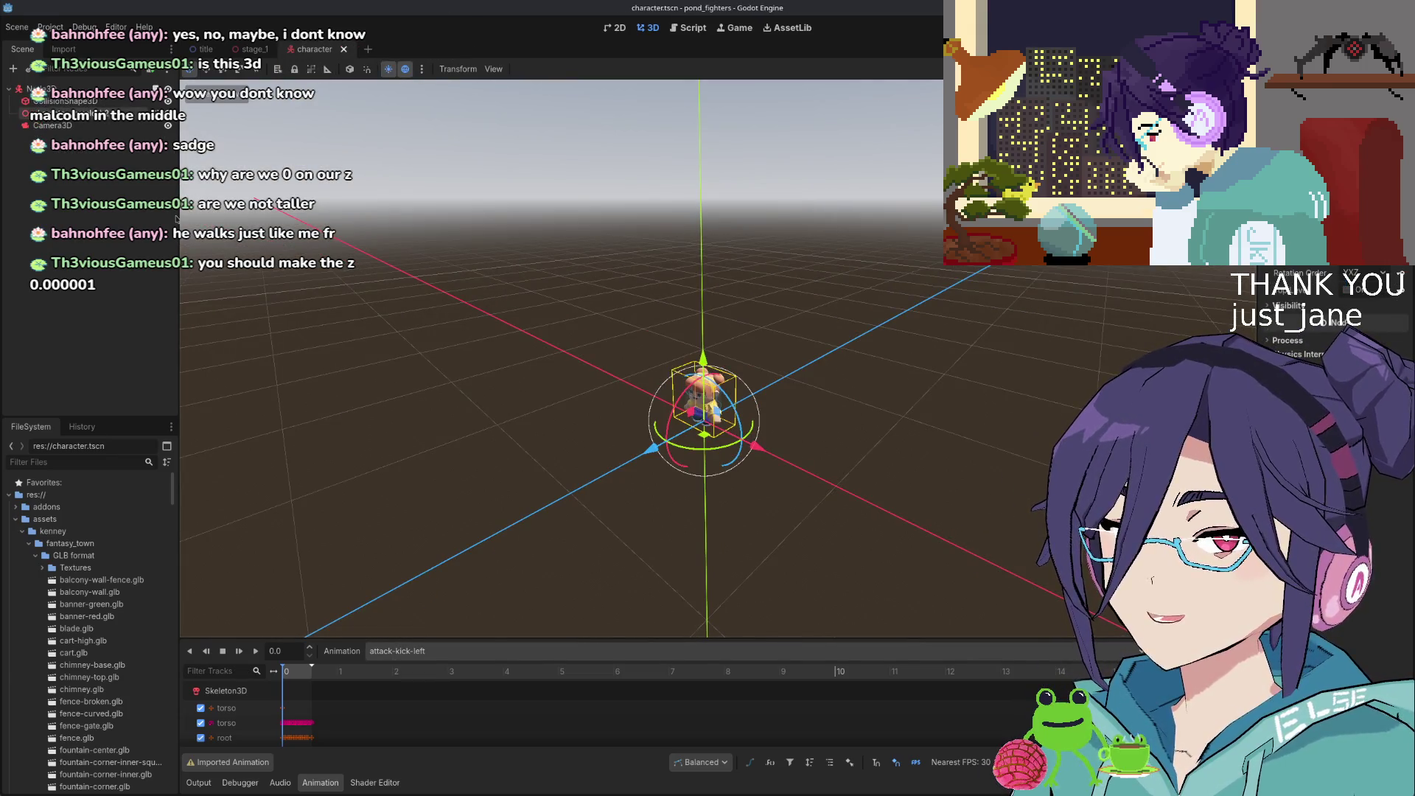
left_click(698, 29)
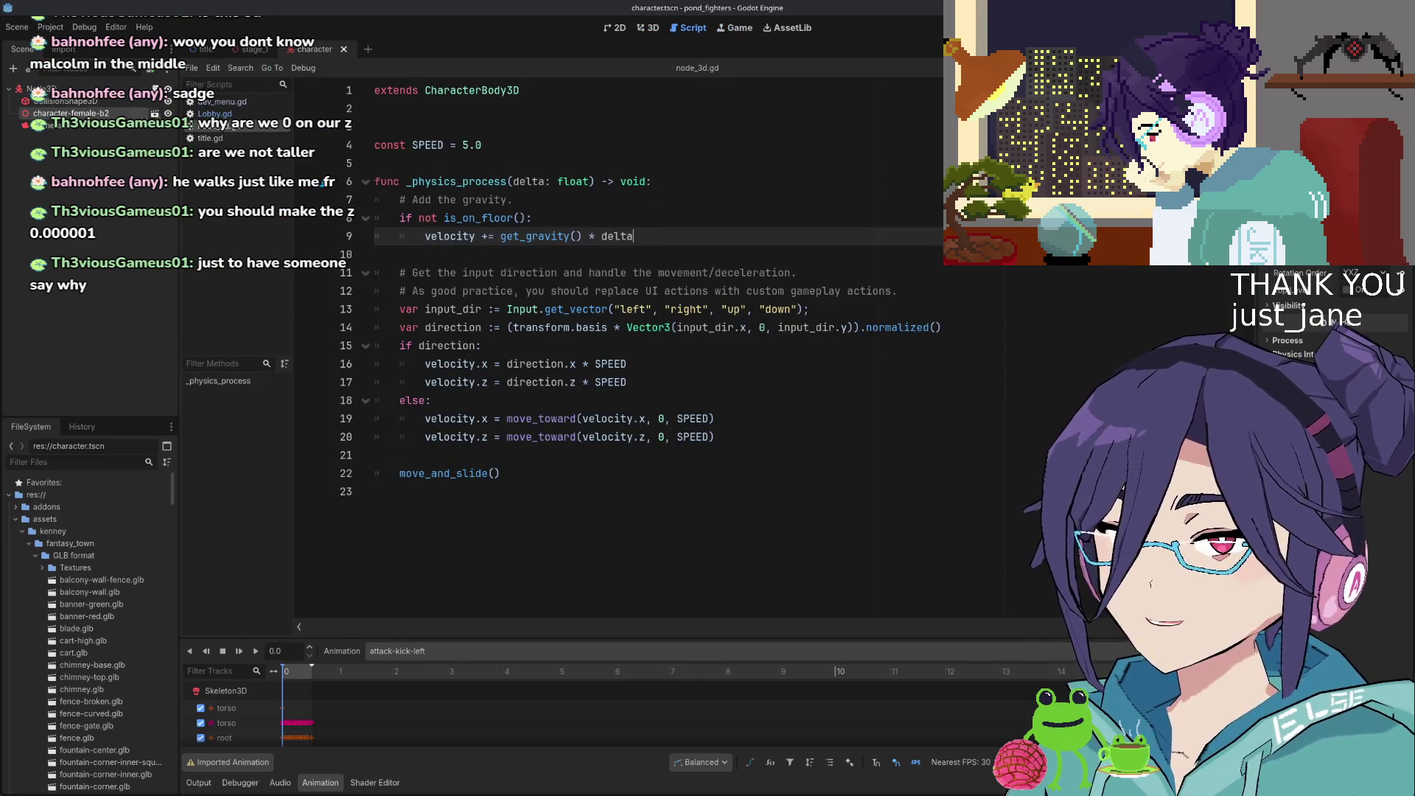
Add an empty func _ready(): stub below the SPEED constant in node_3d.gd.
left_click(529, 146)
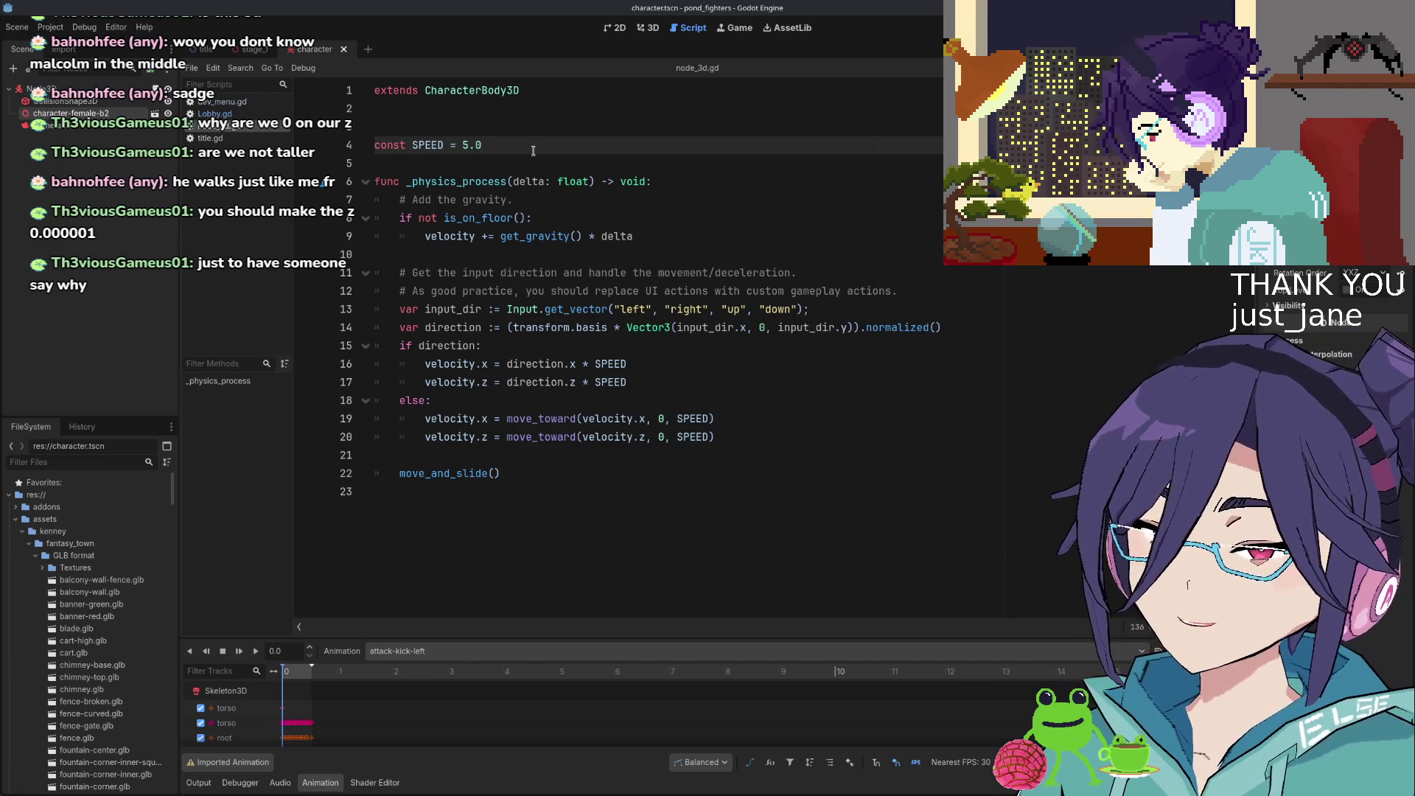
key("Return")
key("Return")
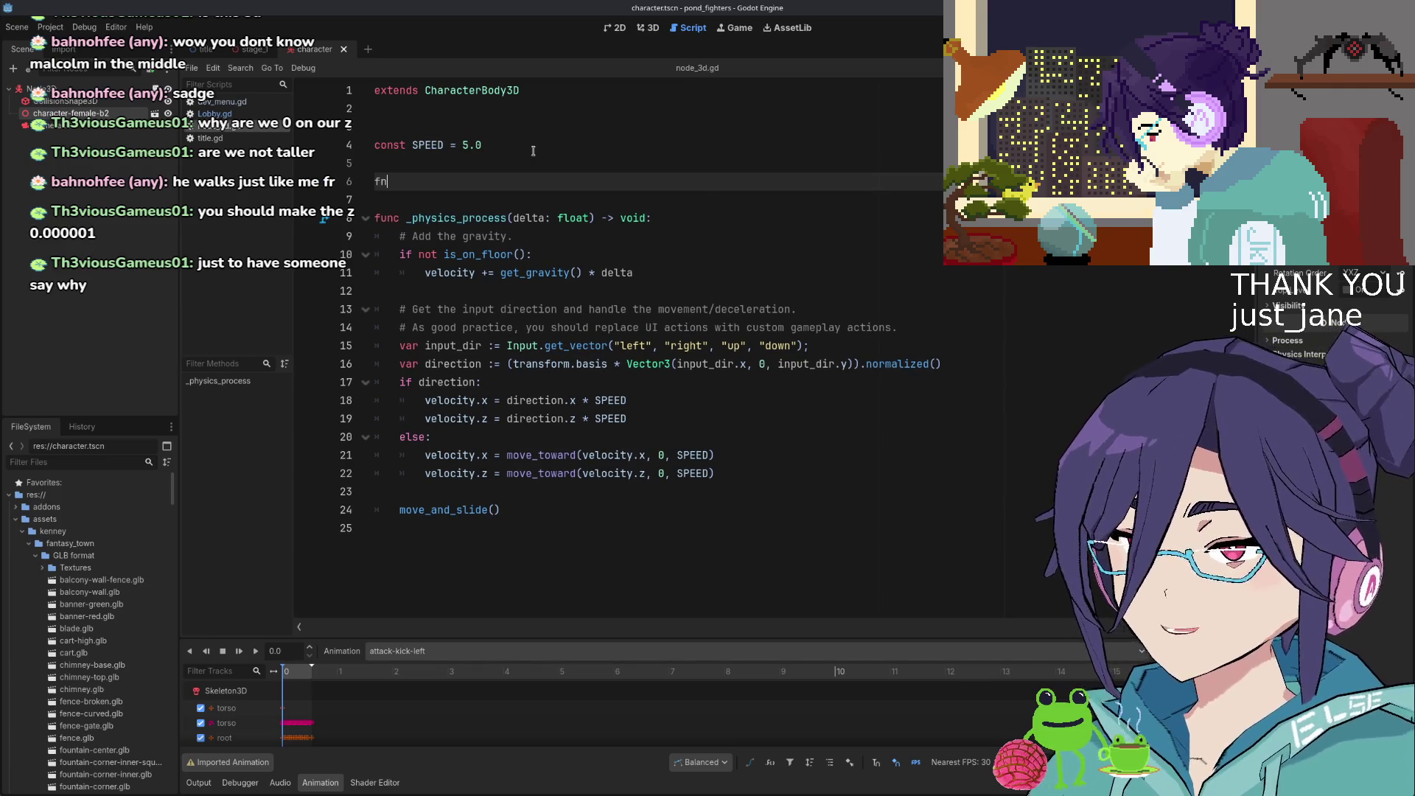
type("nc _r")
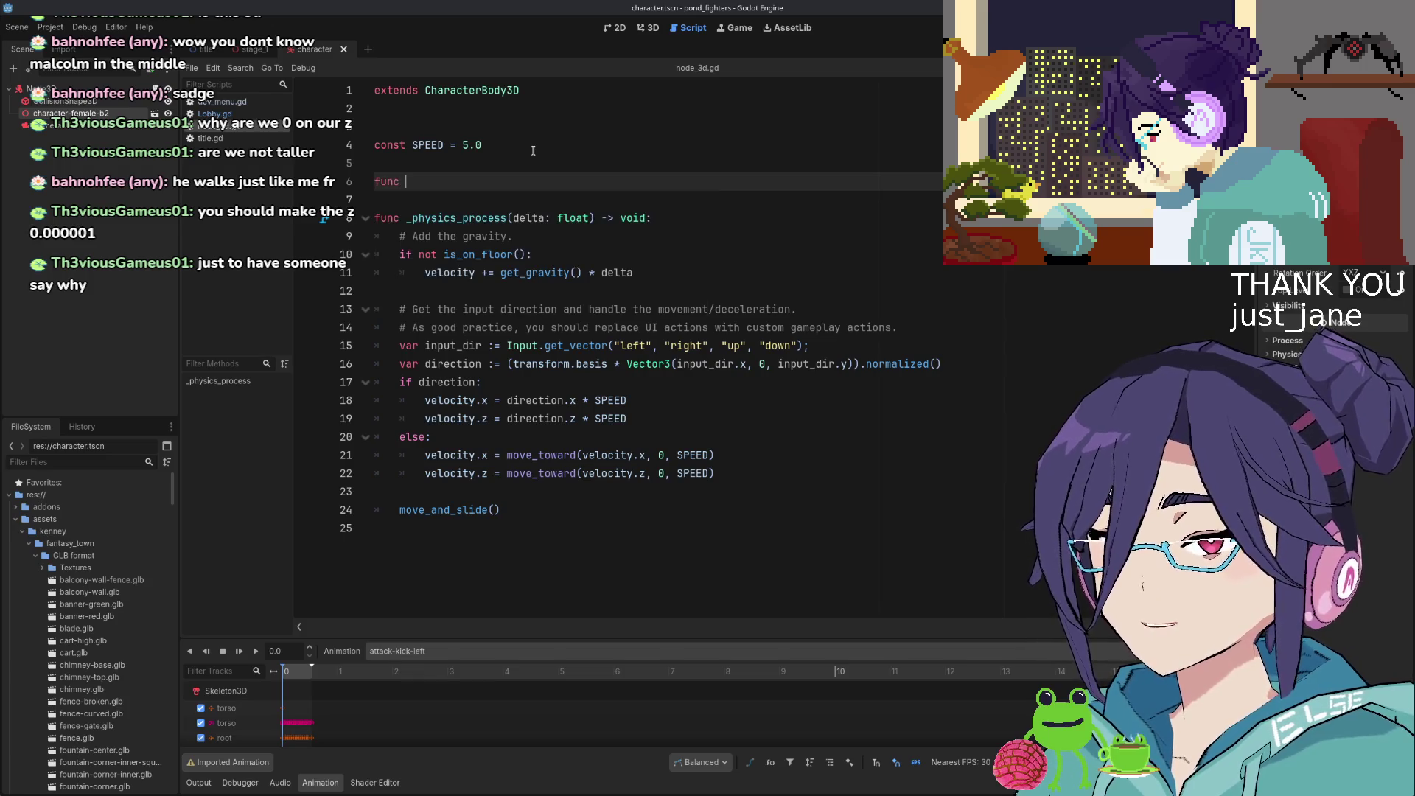
type("eady")
key("Return")
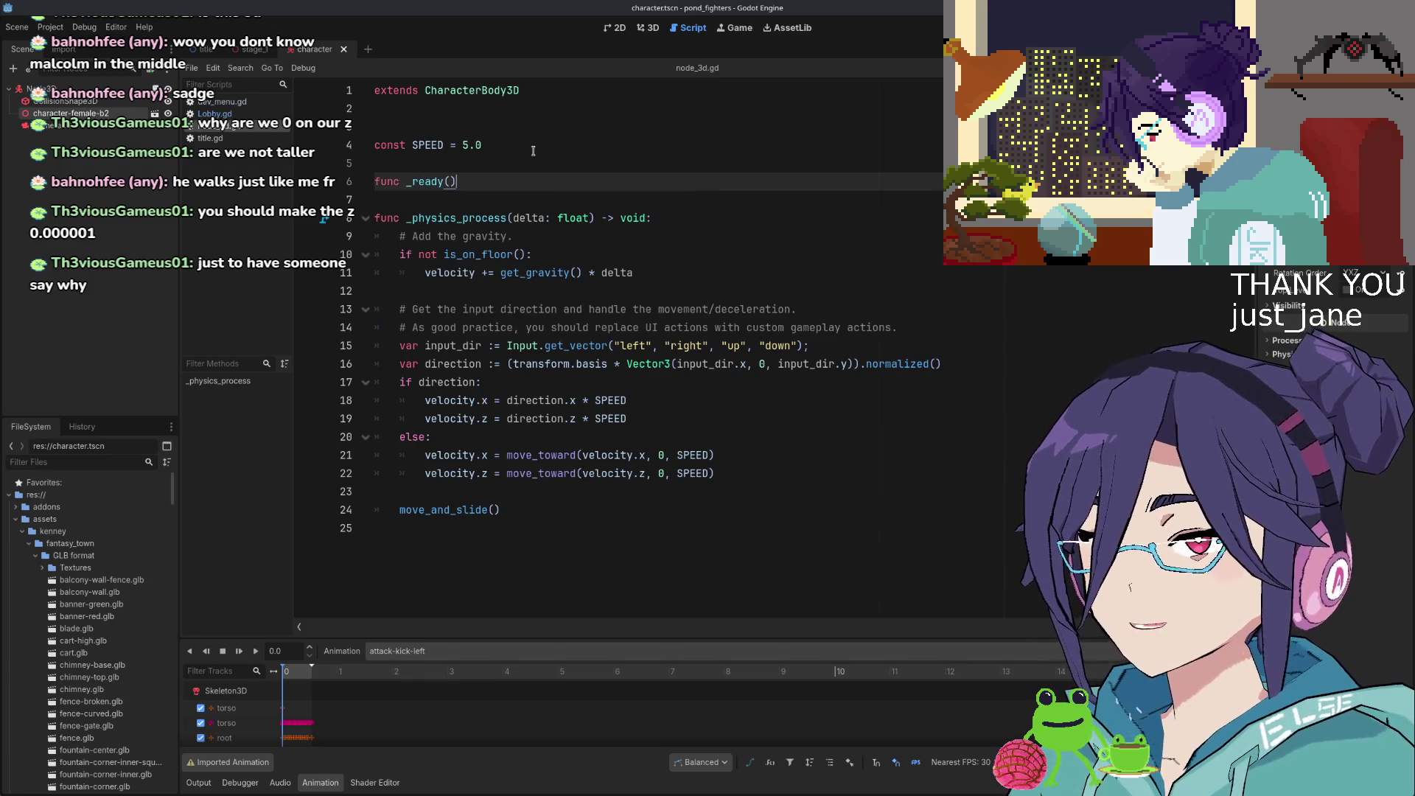
key("Return")
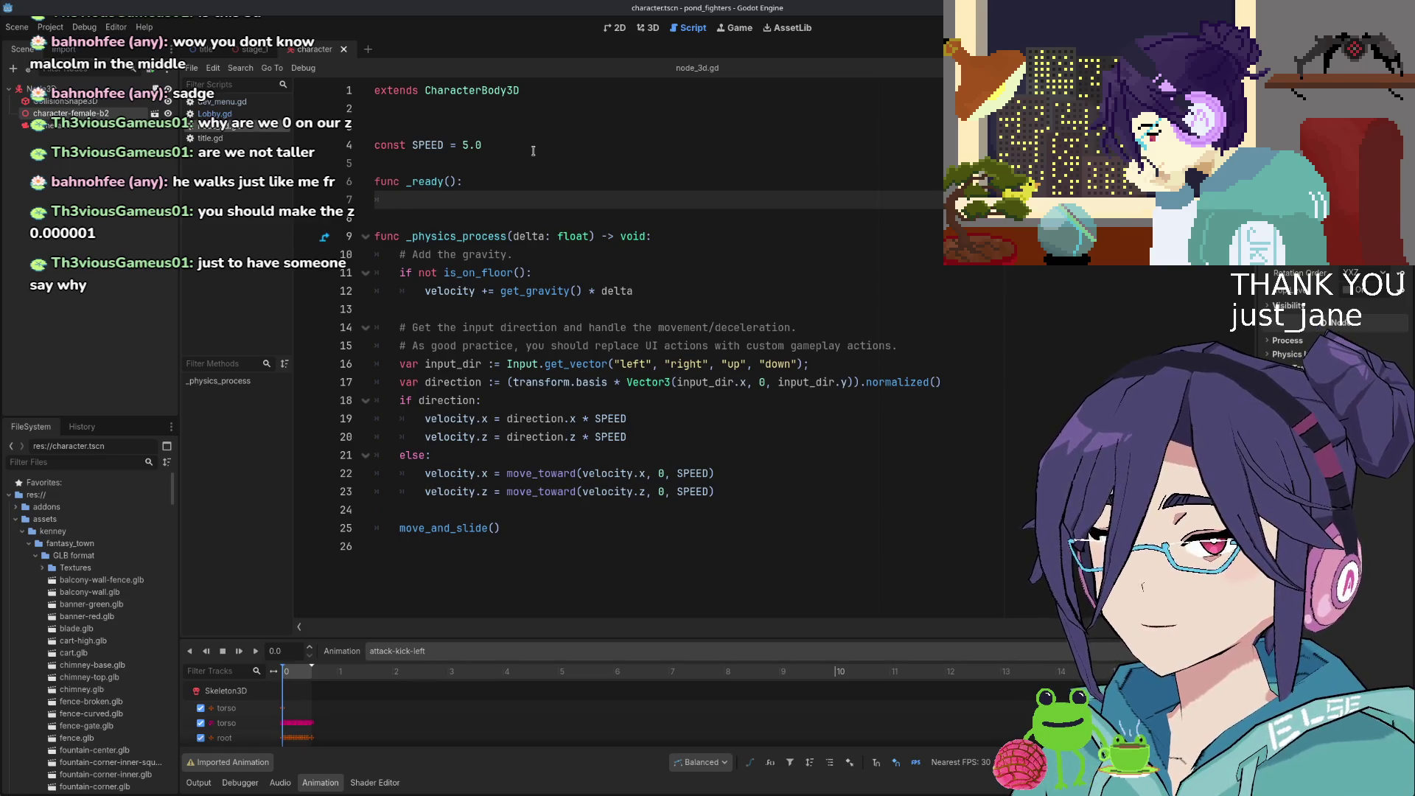
type("ani")
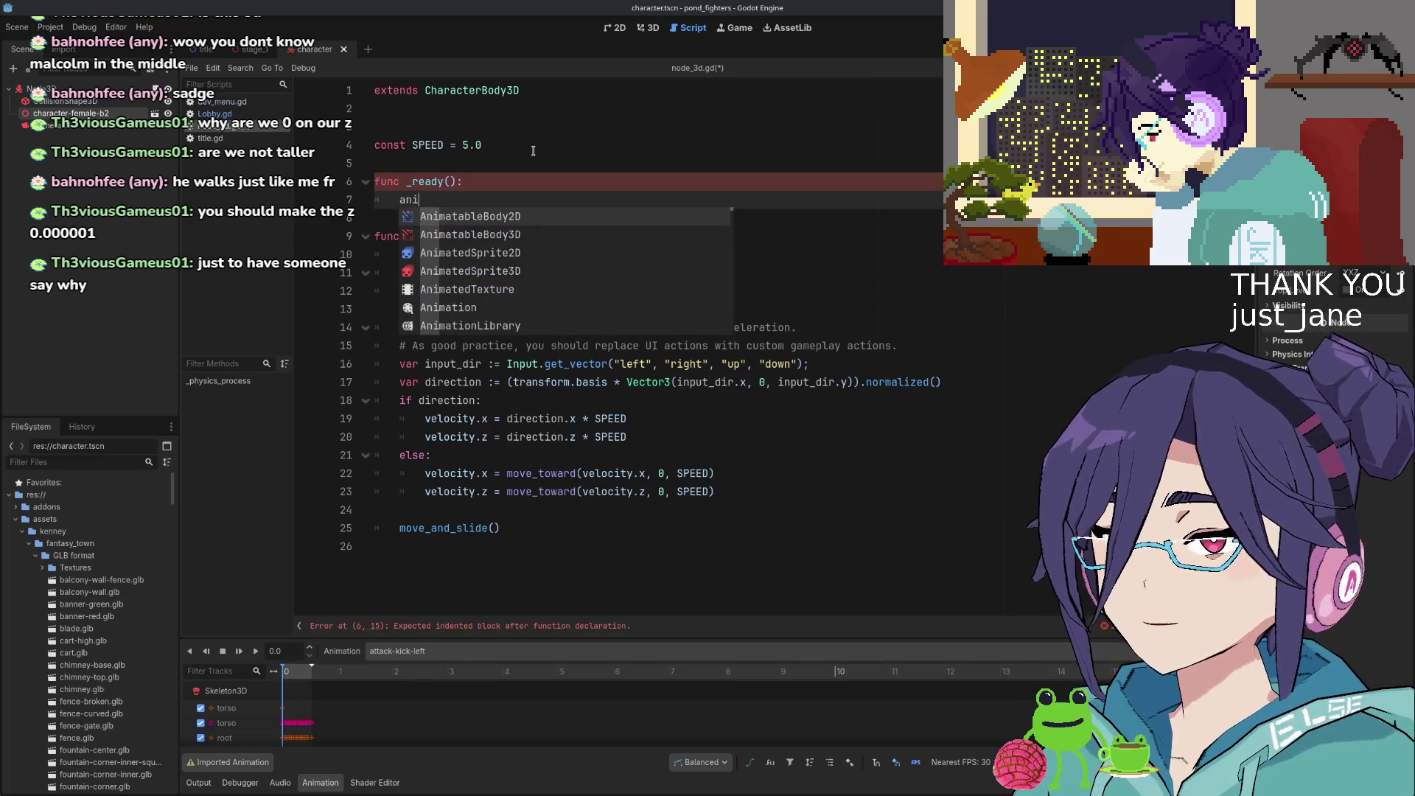
key("BackSpace")
key("BackSpace")
key("BackSpace")
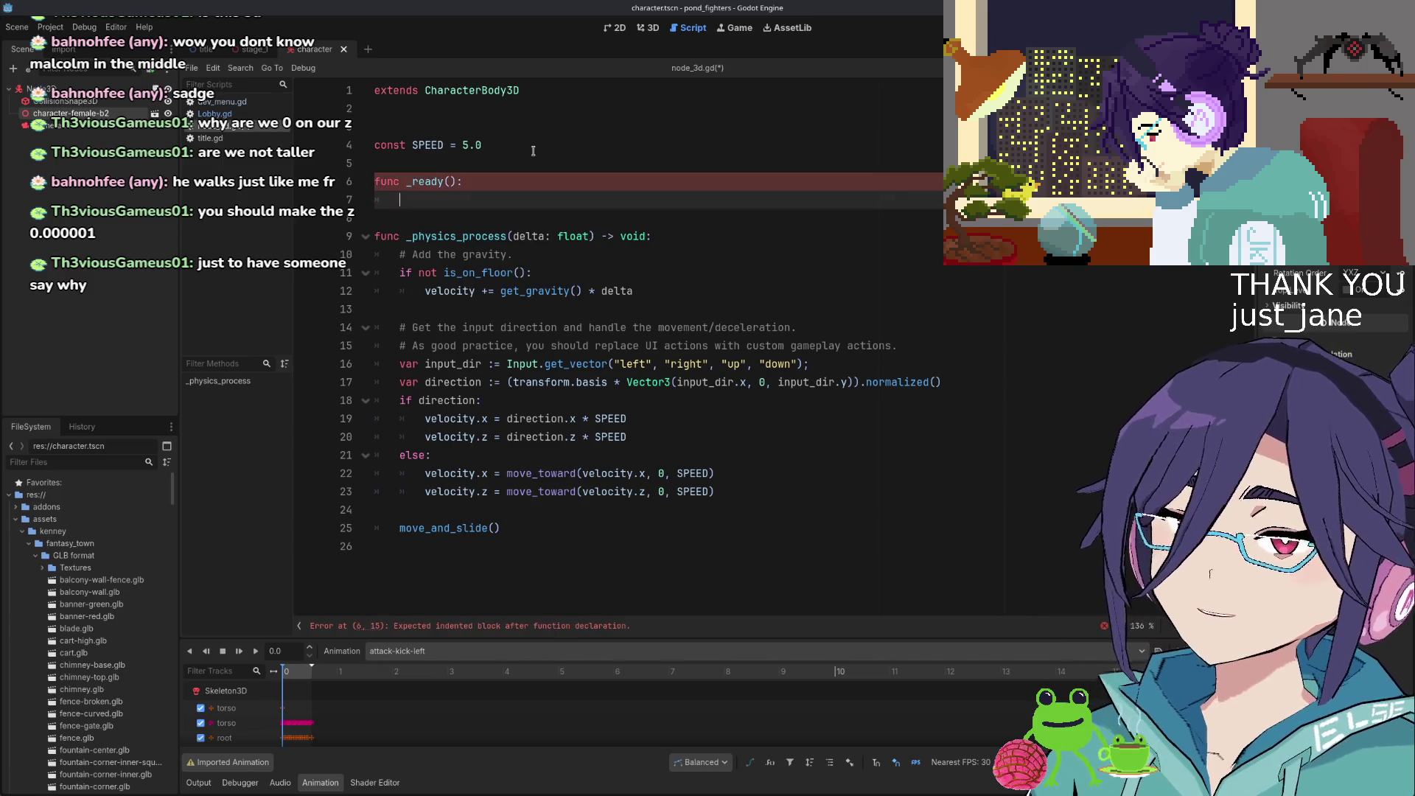
left_click(155, 114)
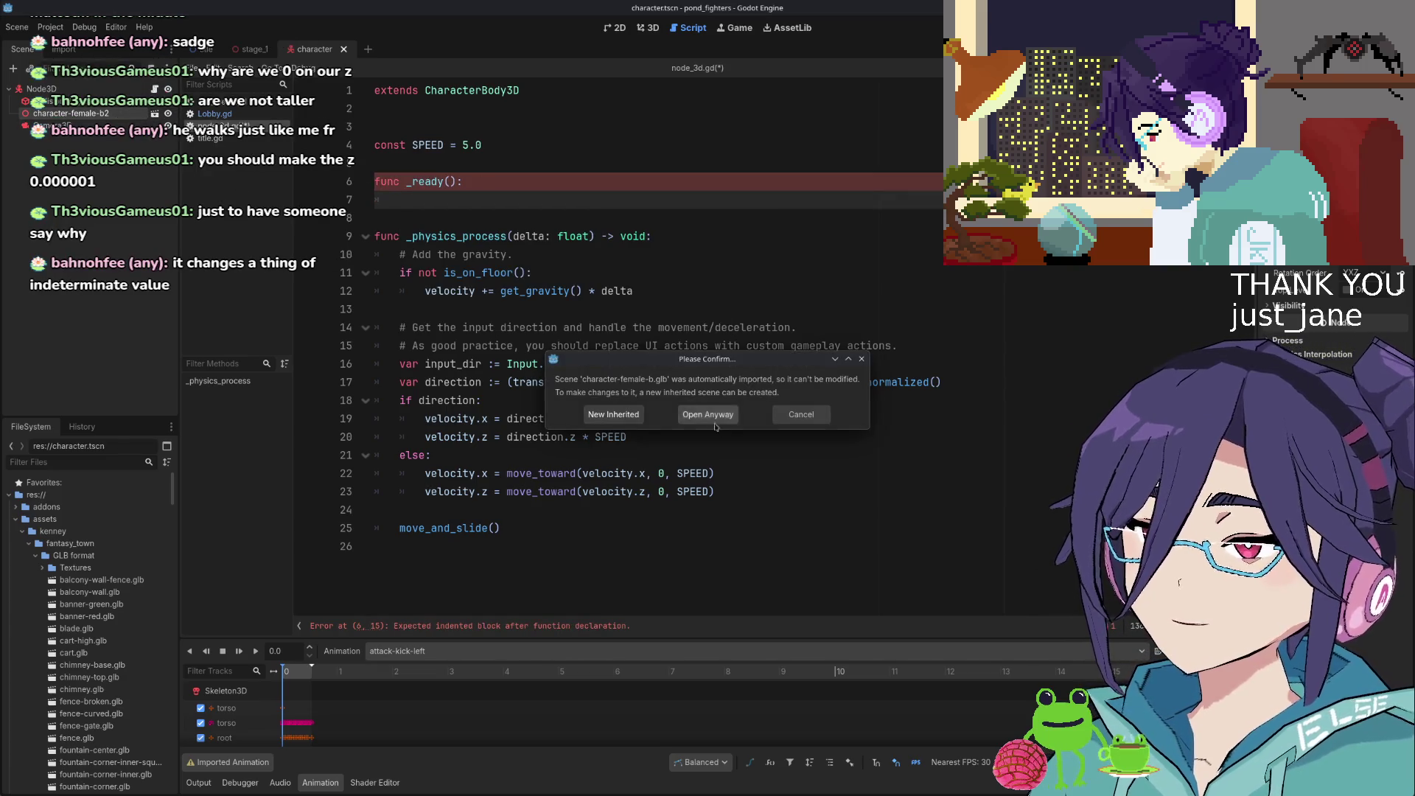
Change the SPEED constant from 5.0 to 2.0.
left_click(861, 359)
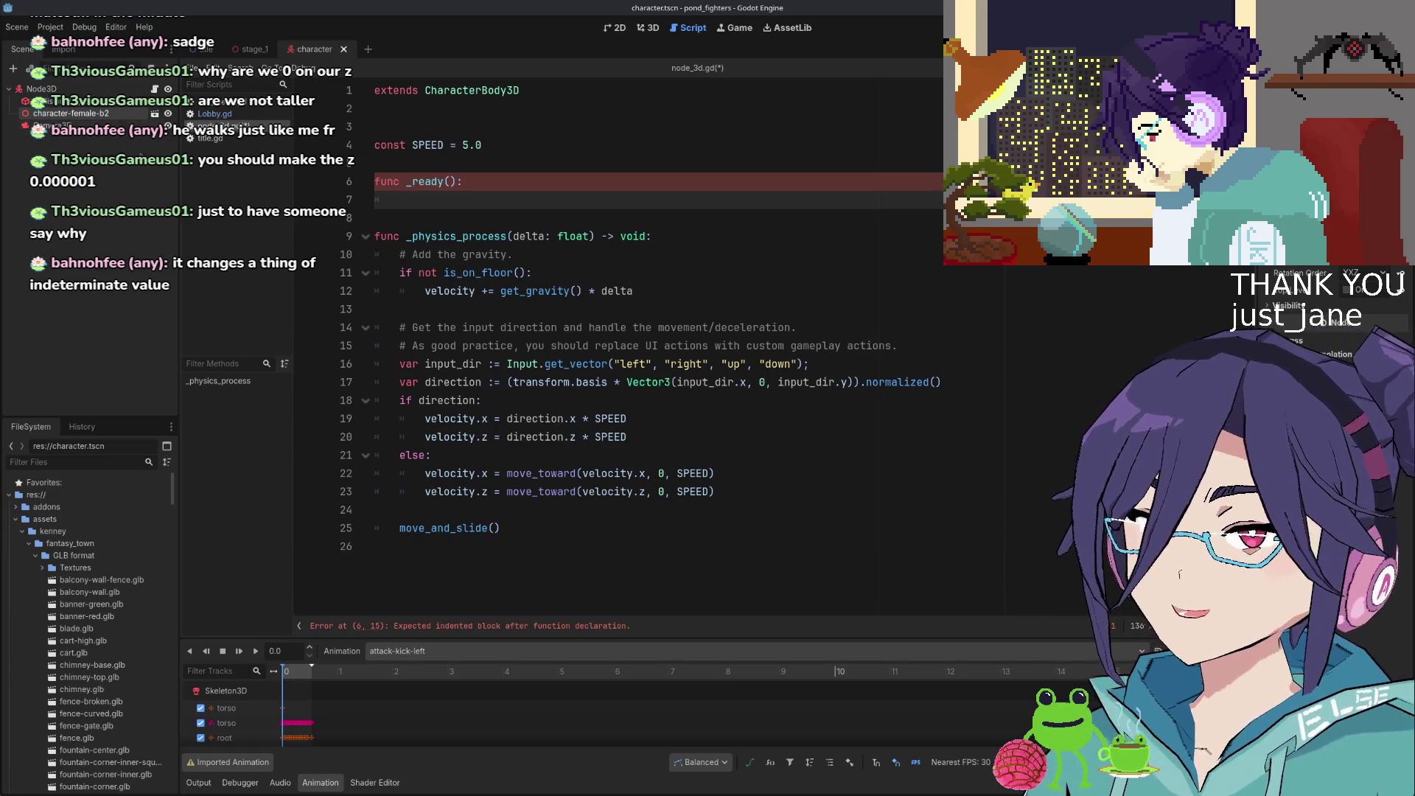
left_click(464, 145)
type("3")
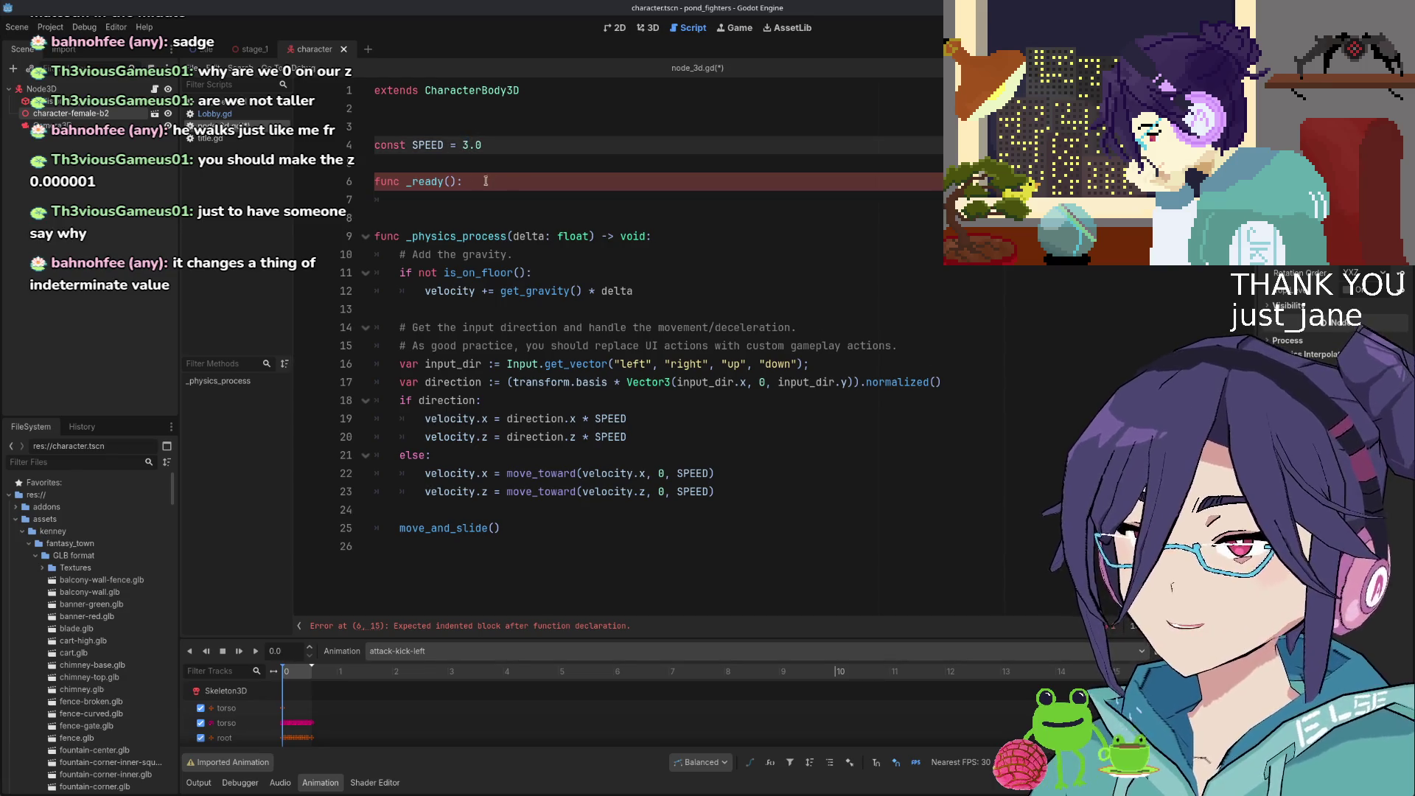
key("shift+Left")
type("1")
key("shift+Left")
type("2")
Put a return; placeholder in _ready() with a blank line above it.
left_click(485, 185)
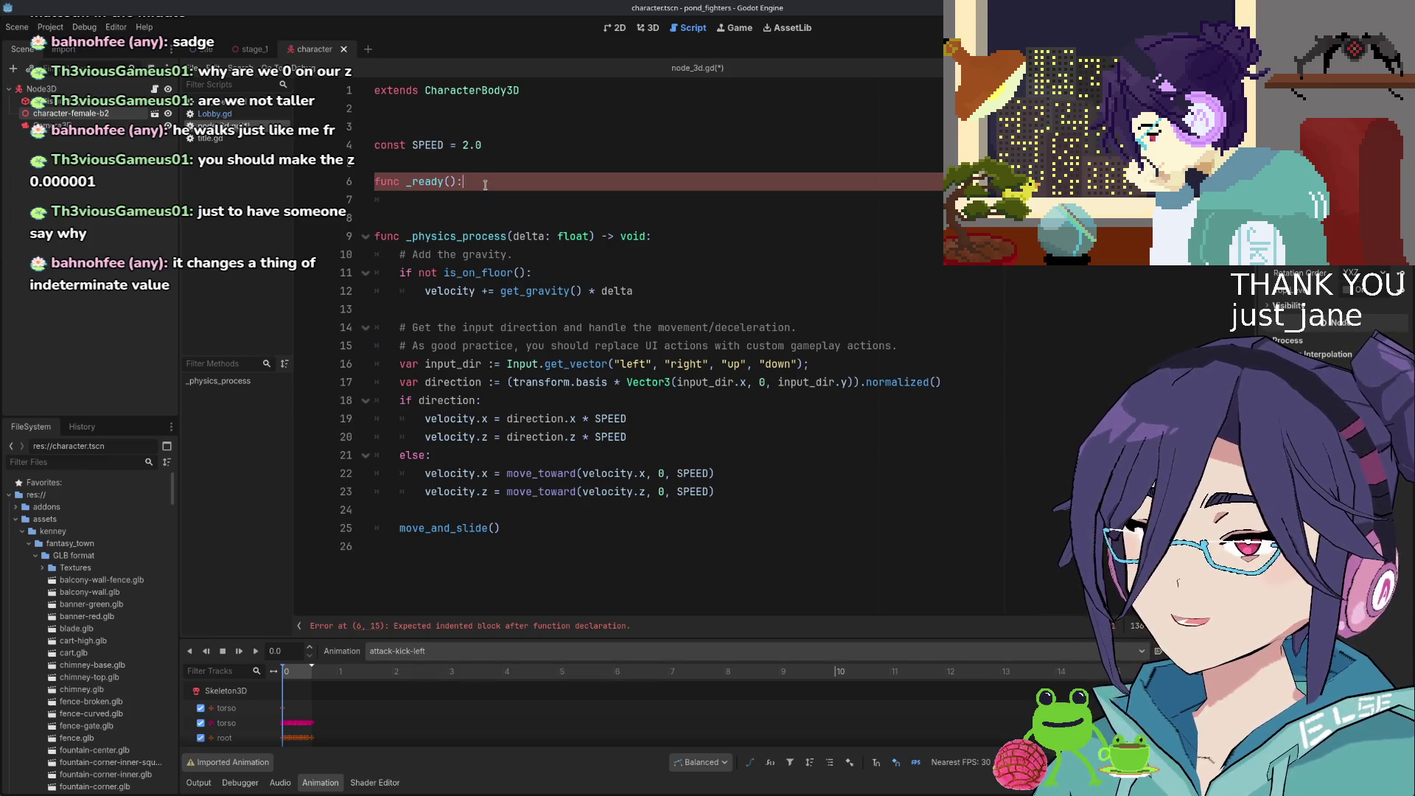
key("Return")
type("return;")
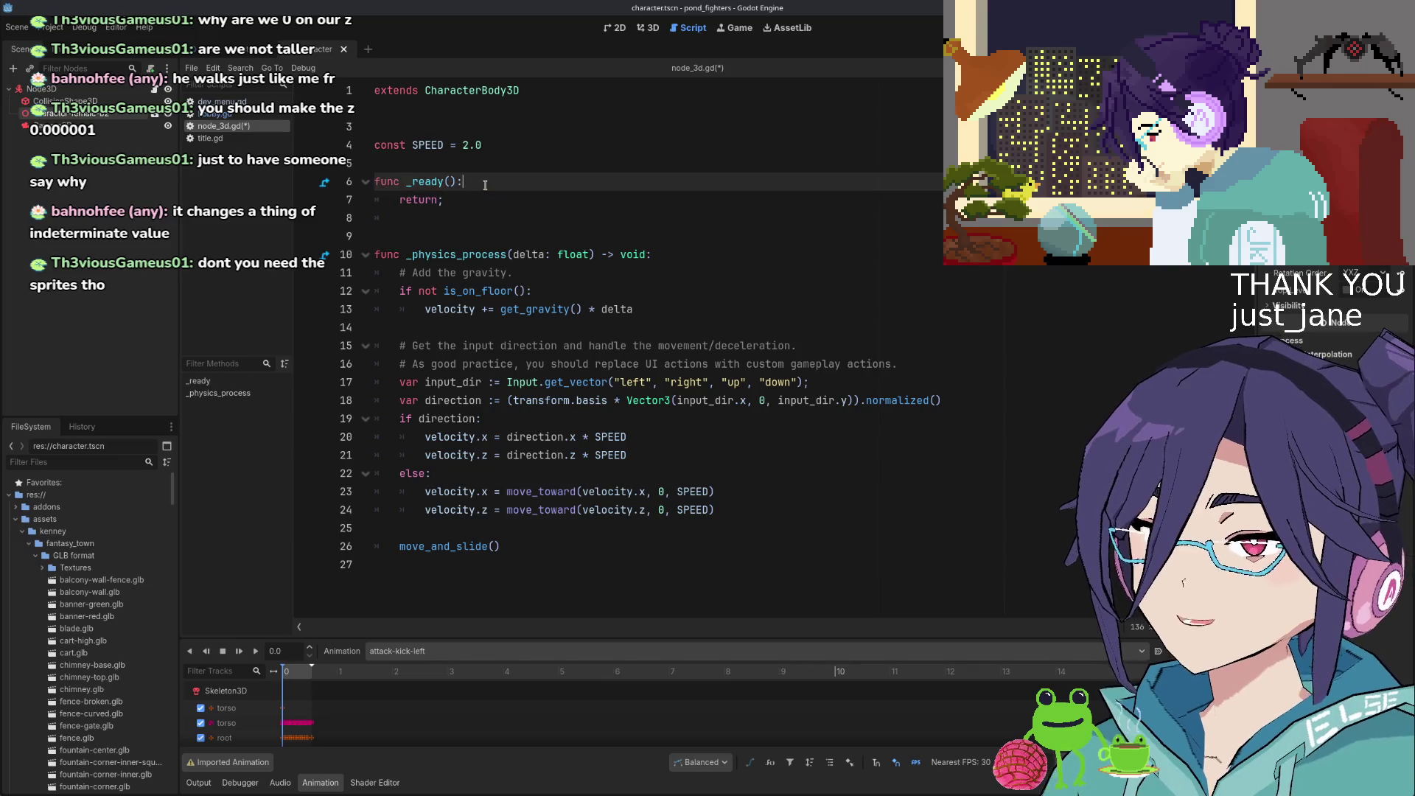
left_click(484, 185)
key("Return")
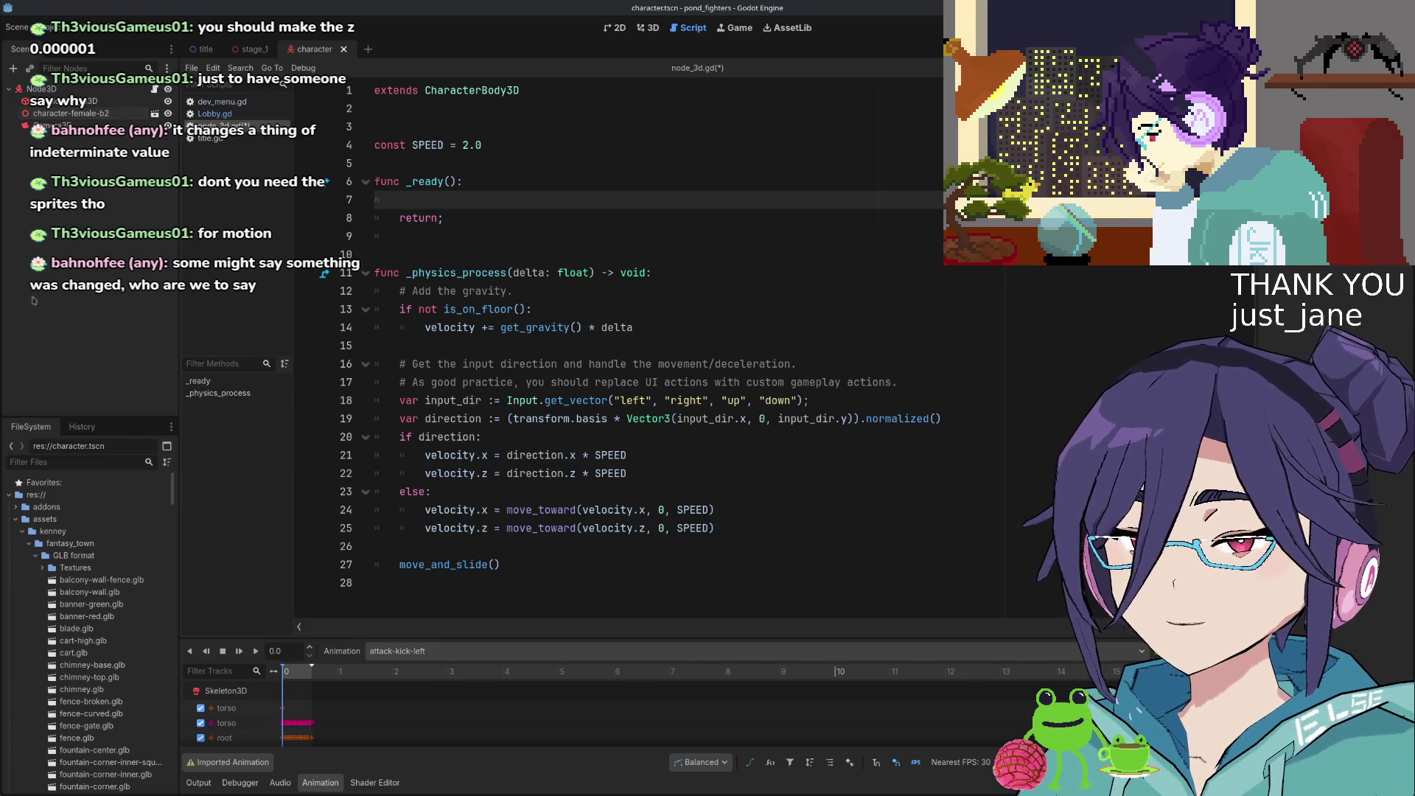
left_click(154, 115)
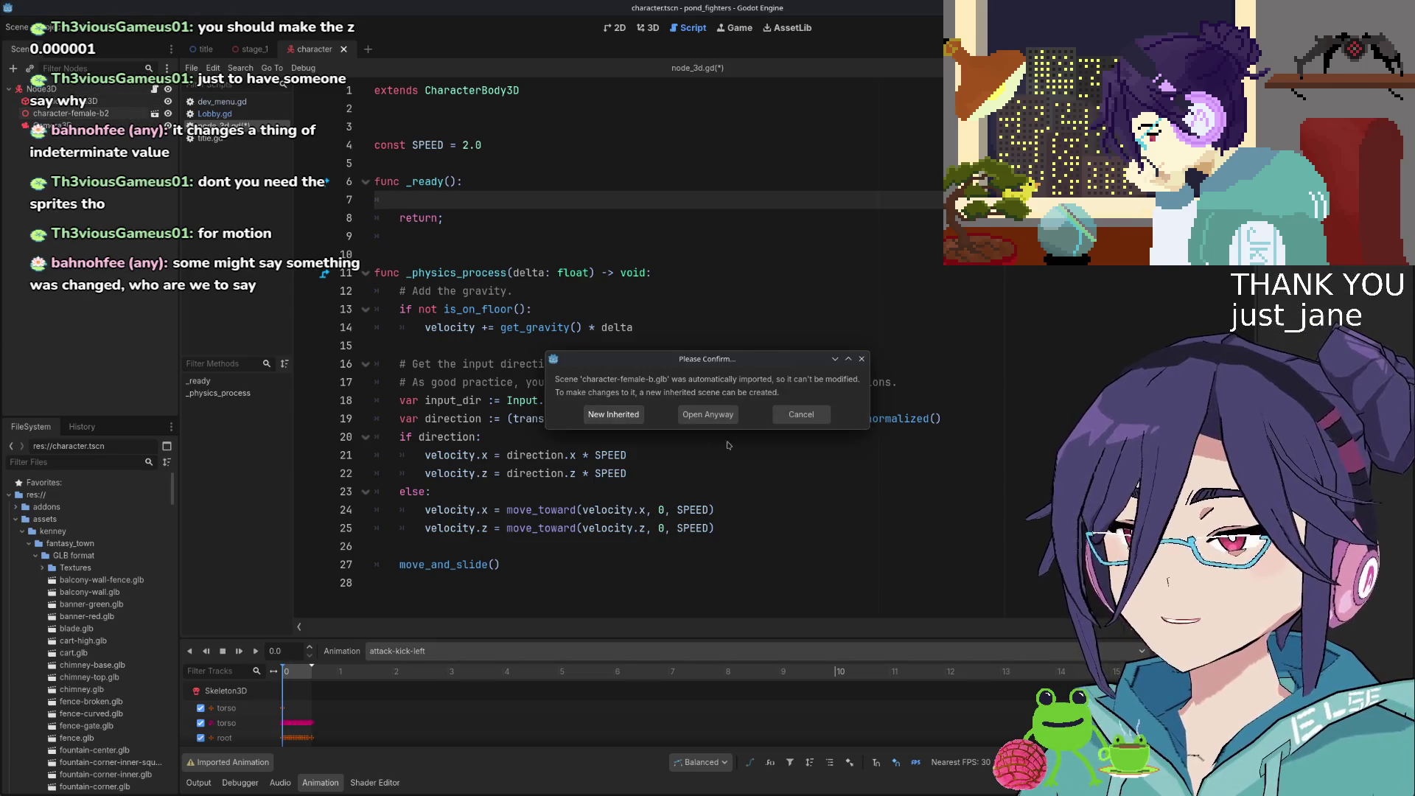
Open the imported model scene anyway, close it, and dismiss the imported animation warning.
left_click(708, 416)
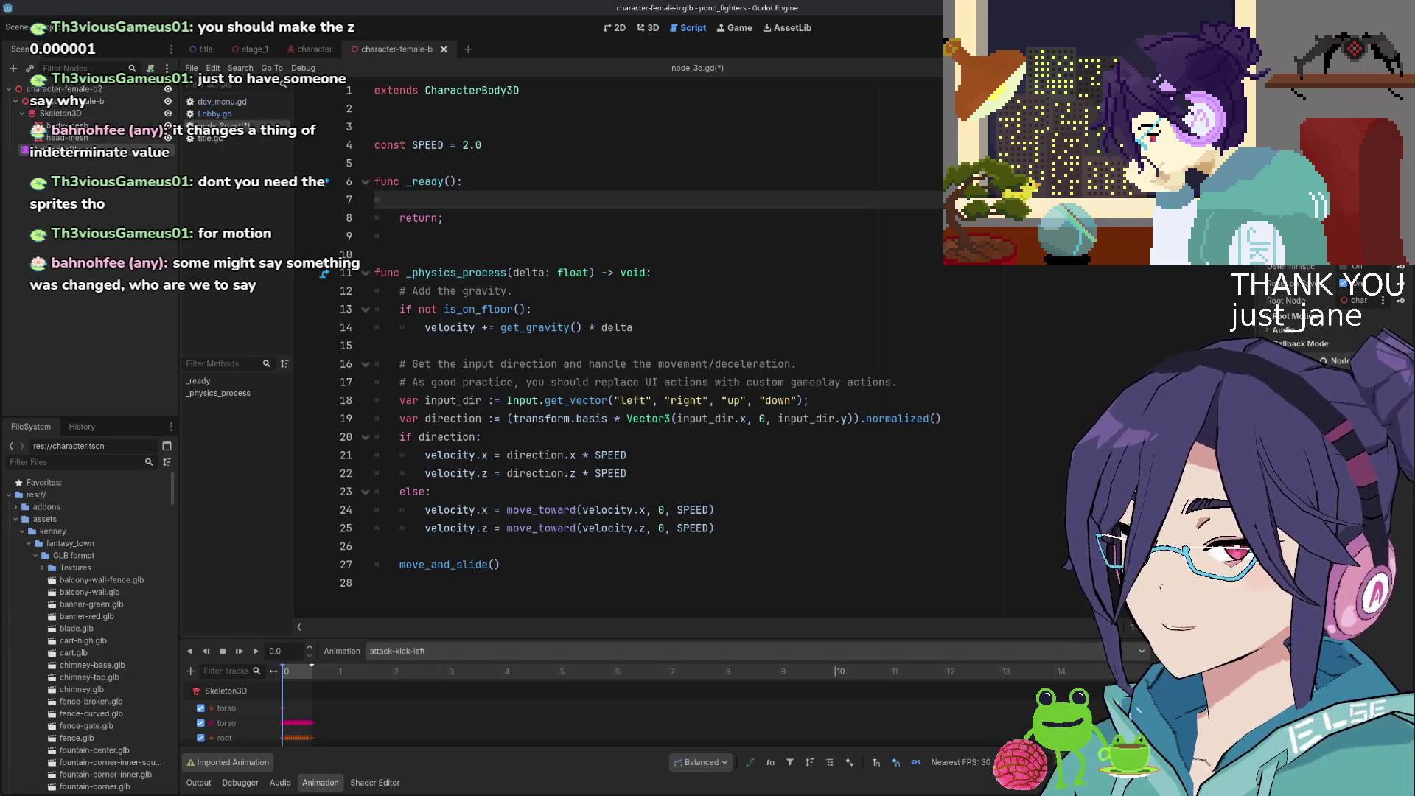
left_click(444, 50)
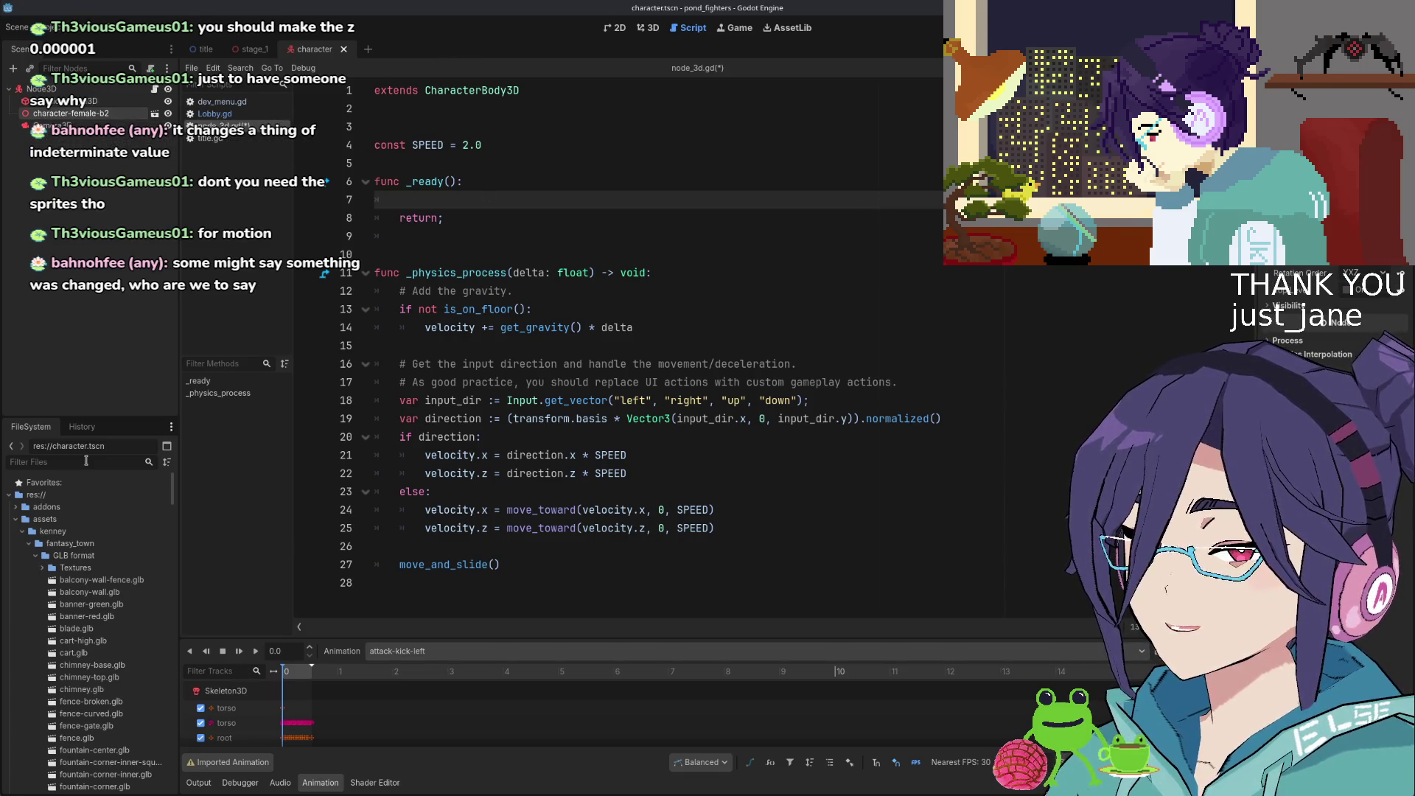
scroll(115, 615, "down", 3)
scroll(115, 612, "down", 1)
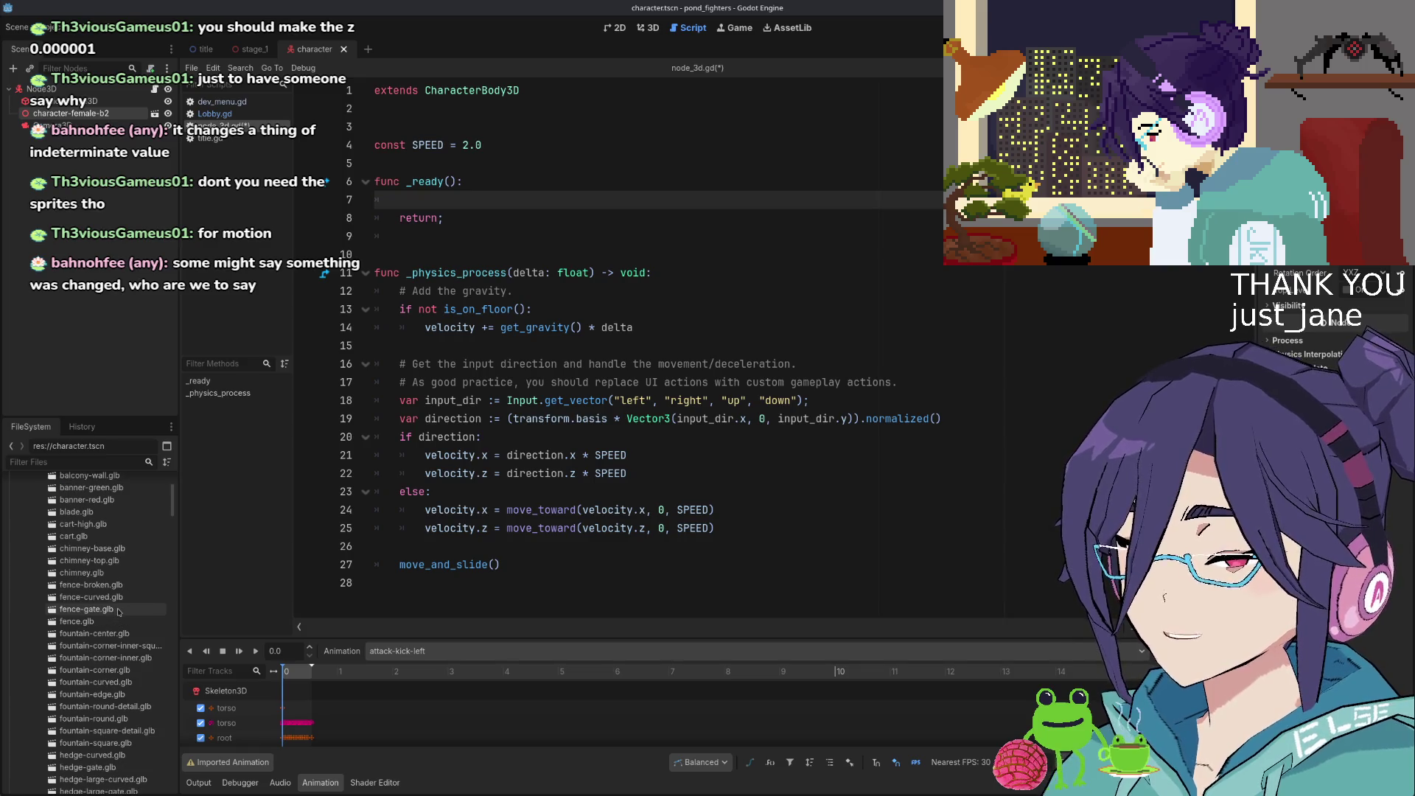
left_click(241, 769)
left_click(898, 333)
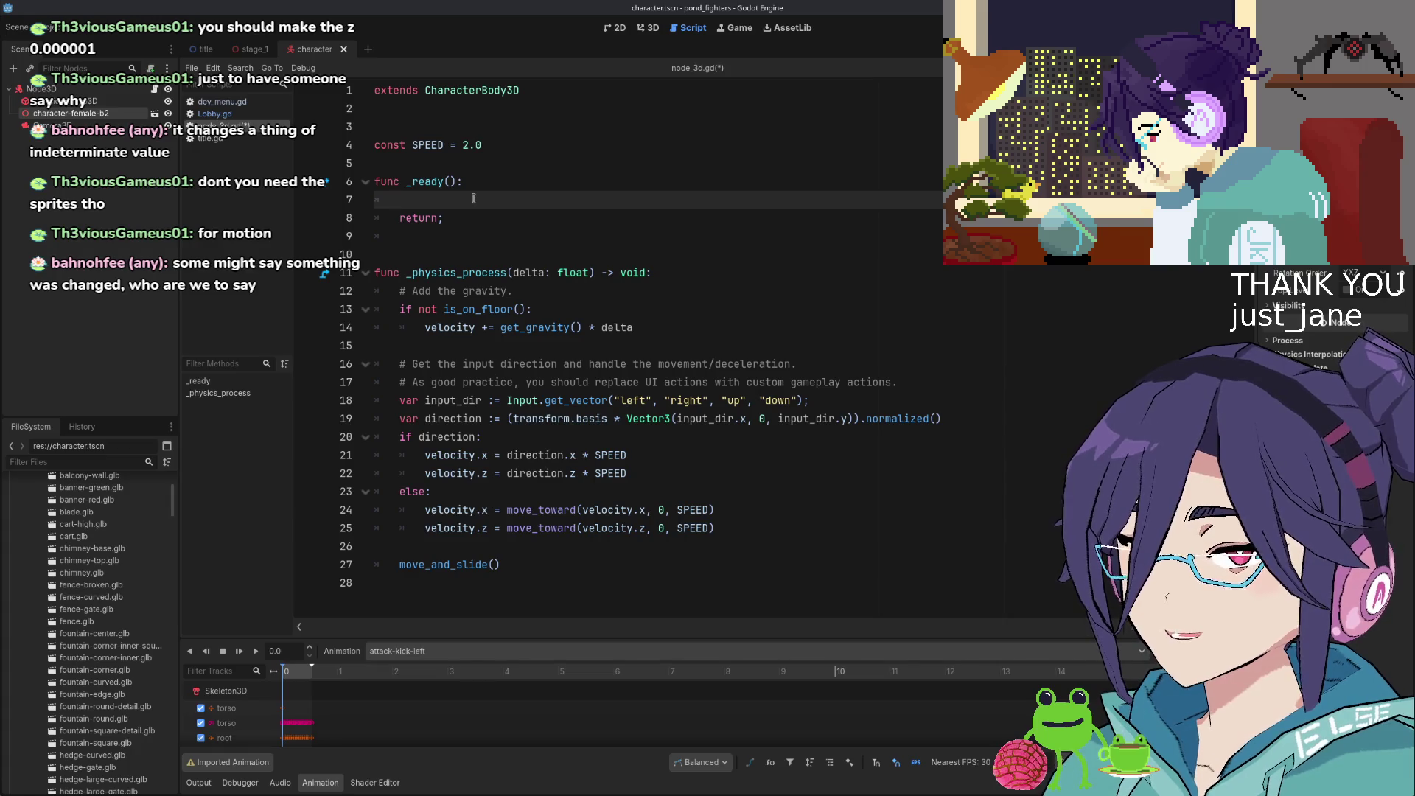
right_click(83, 153)
key("Escape")
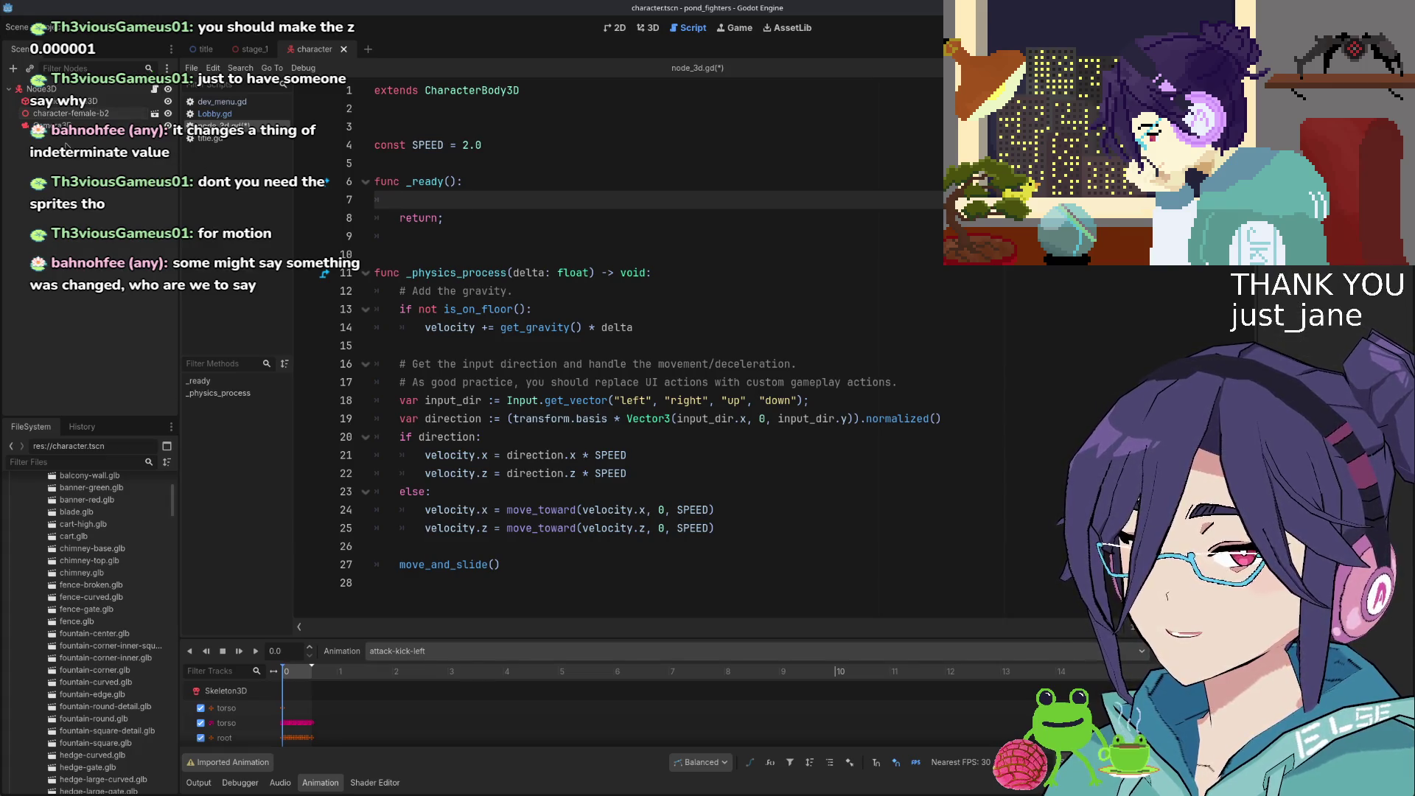
Reopen the character-female-b model scene, open Lobby.gd, and return to the character scene.
left_click(154, 114)
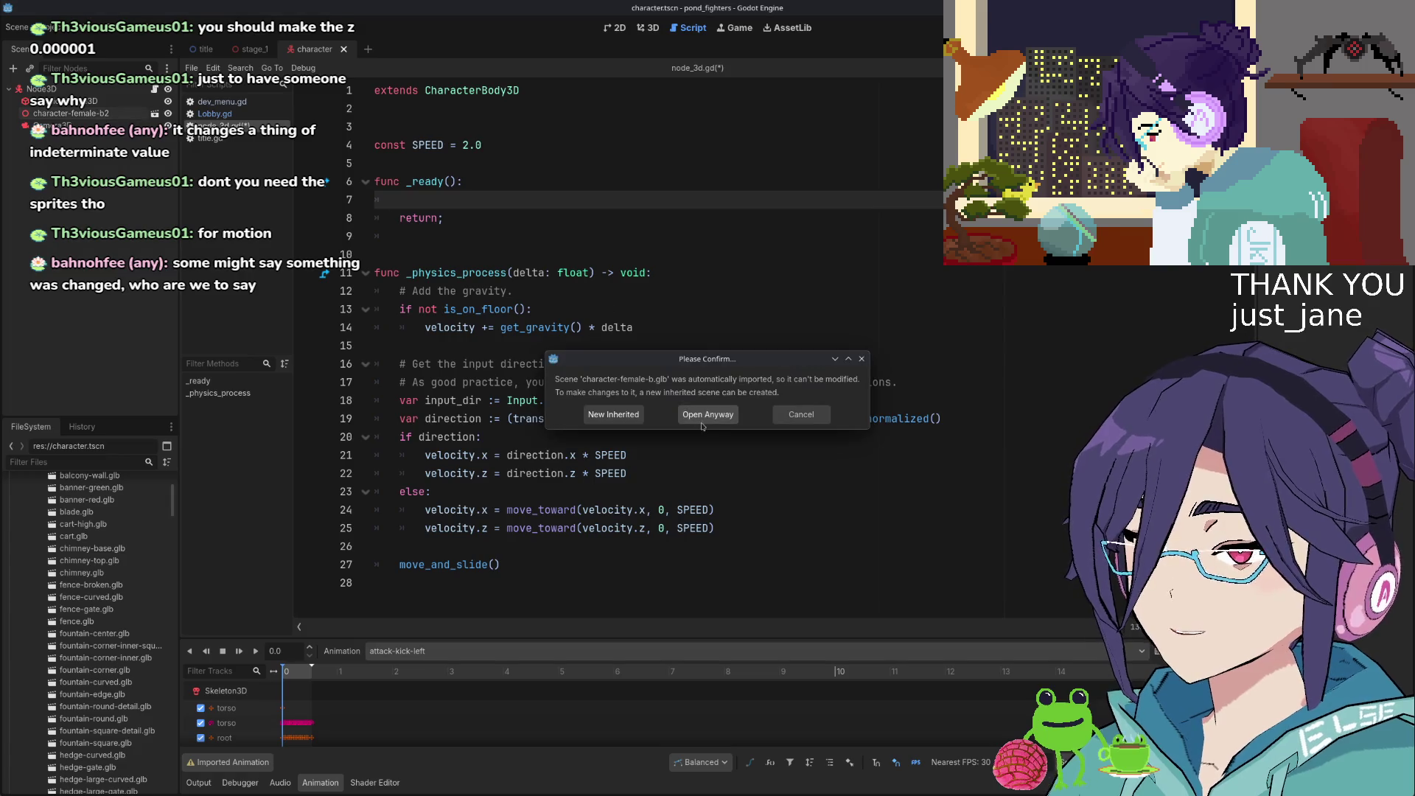
left_click(708, 418)
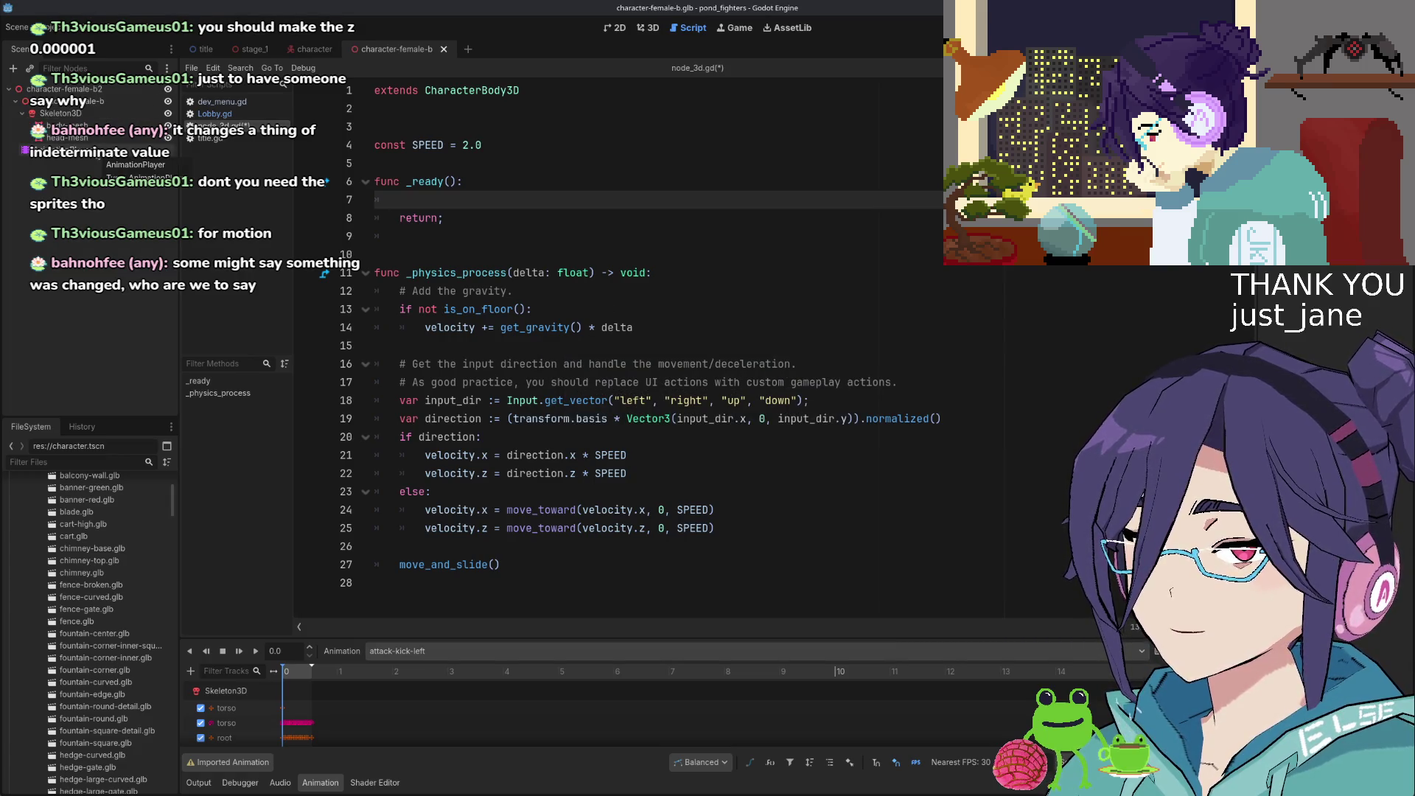
left_click(214, 114)
left_click(316, 53)
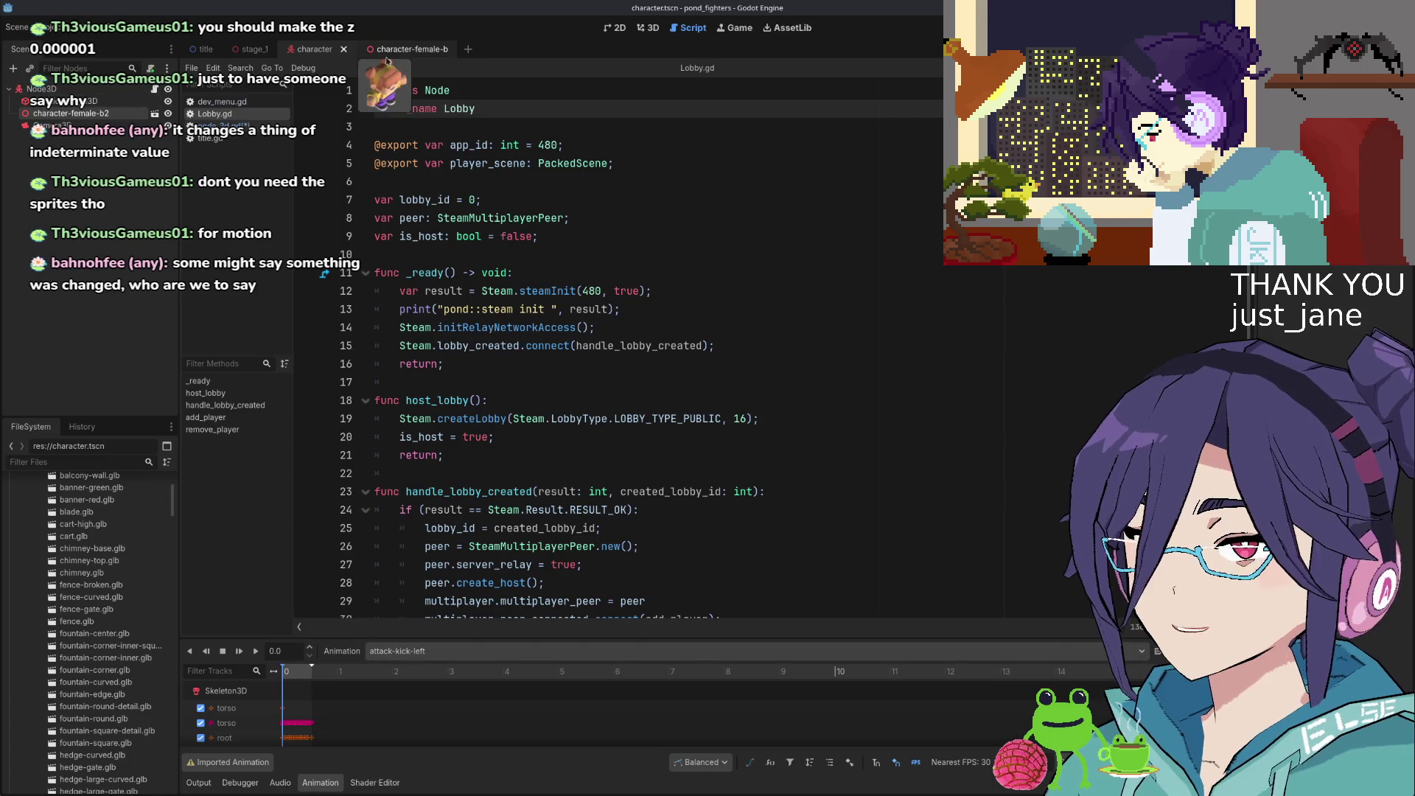
Close the model scene and drag a character-female-b2 onready reference into Lobby.gd, renamed character.
left_click(387, 53)
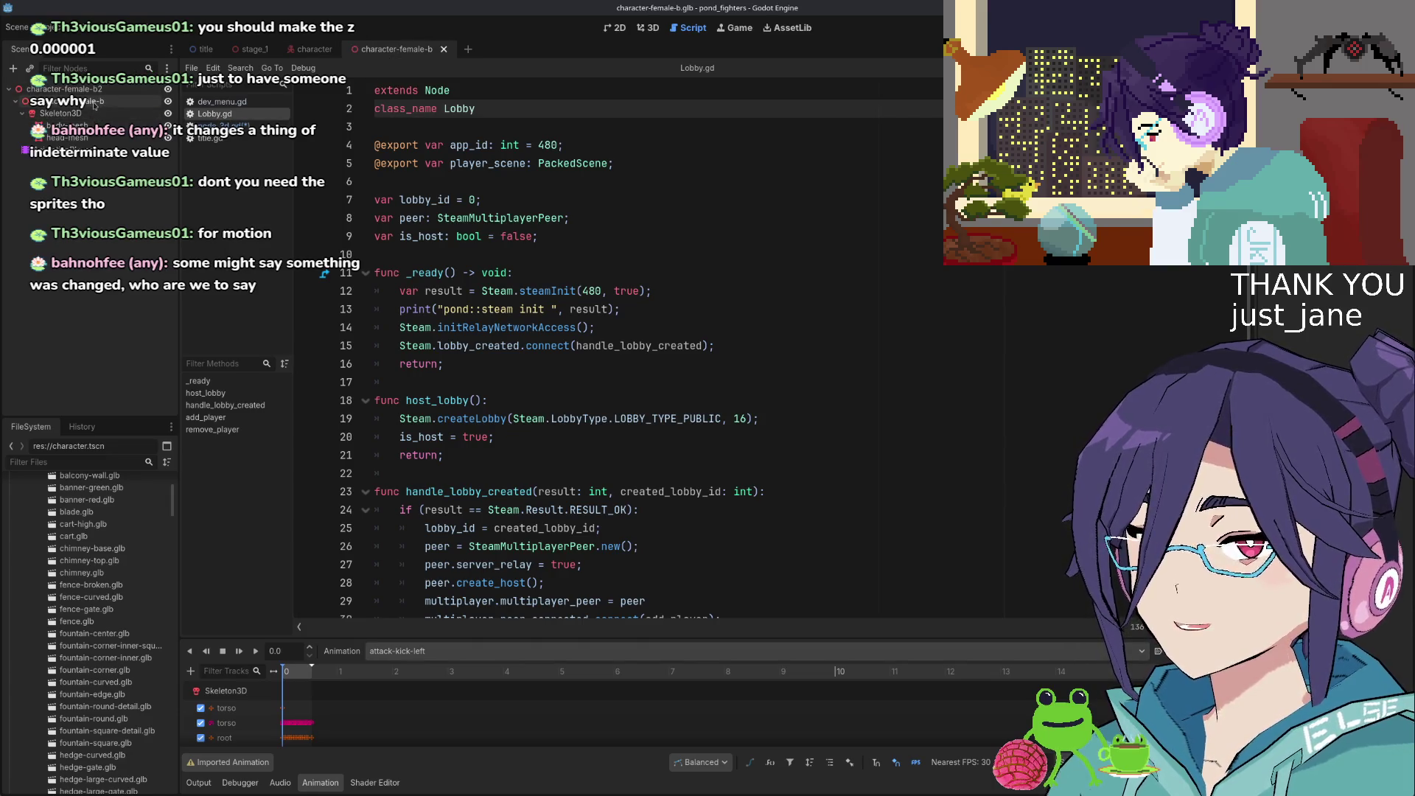
key("ctrl+shift+w")
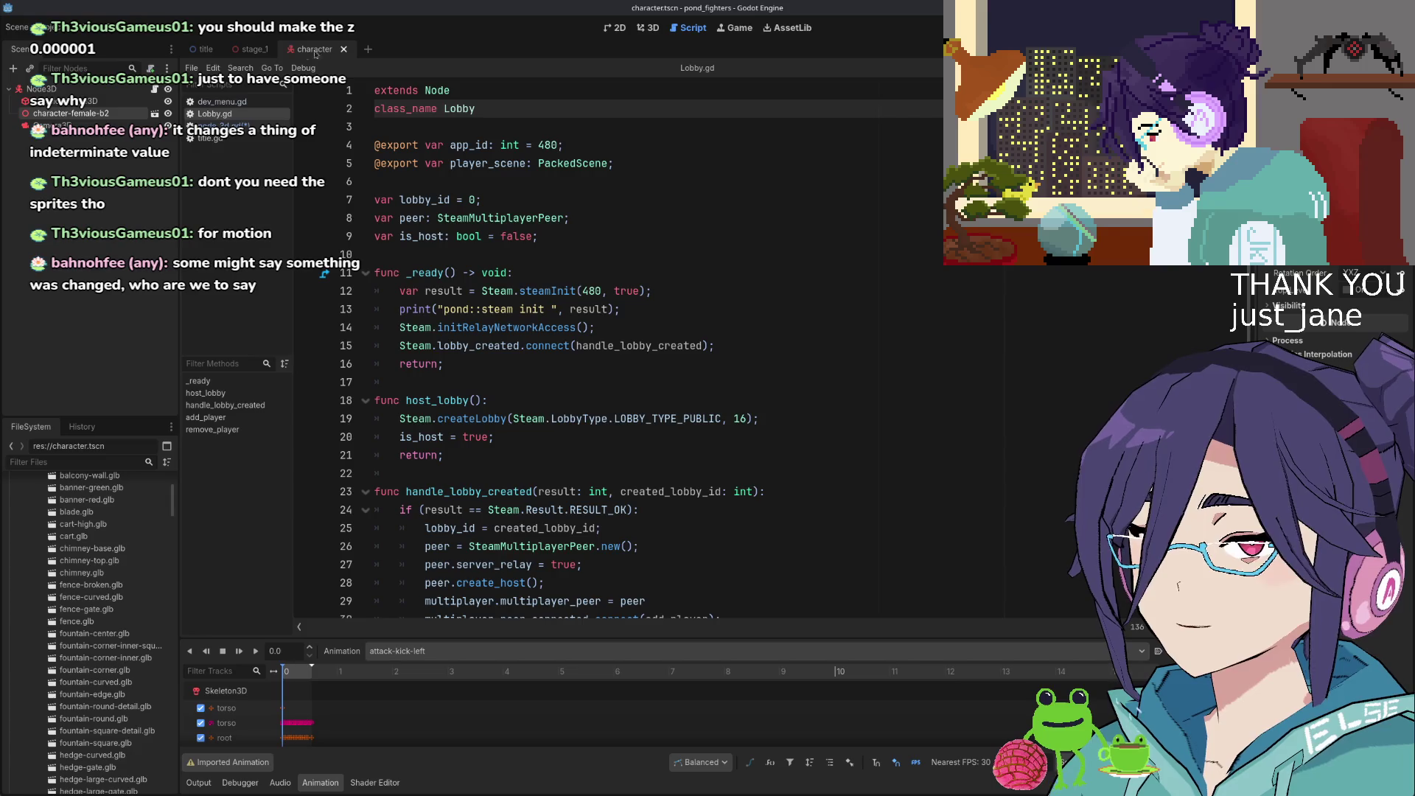
left_click_drag(68, 114, 422, 133)
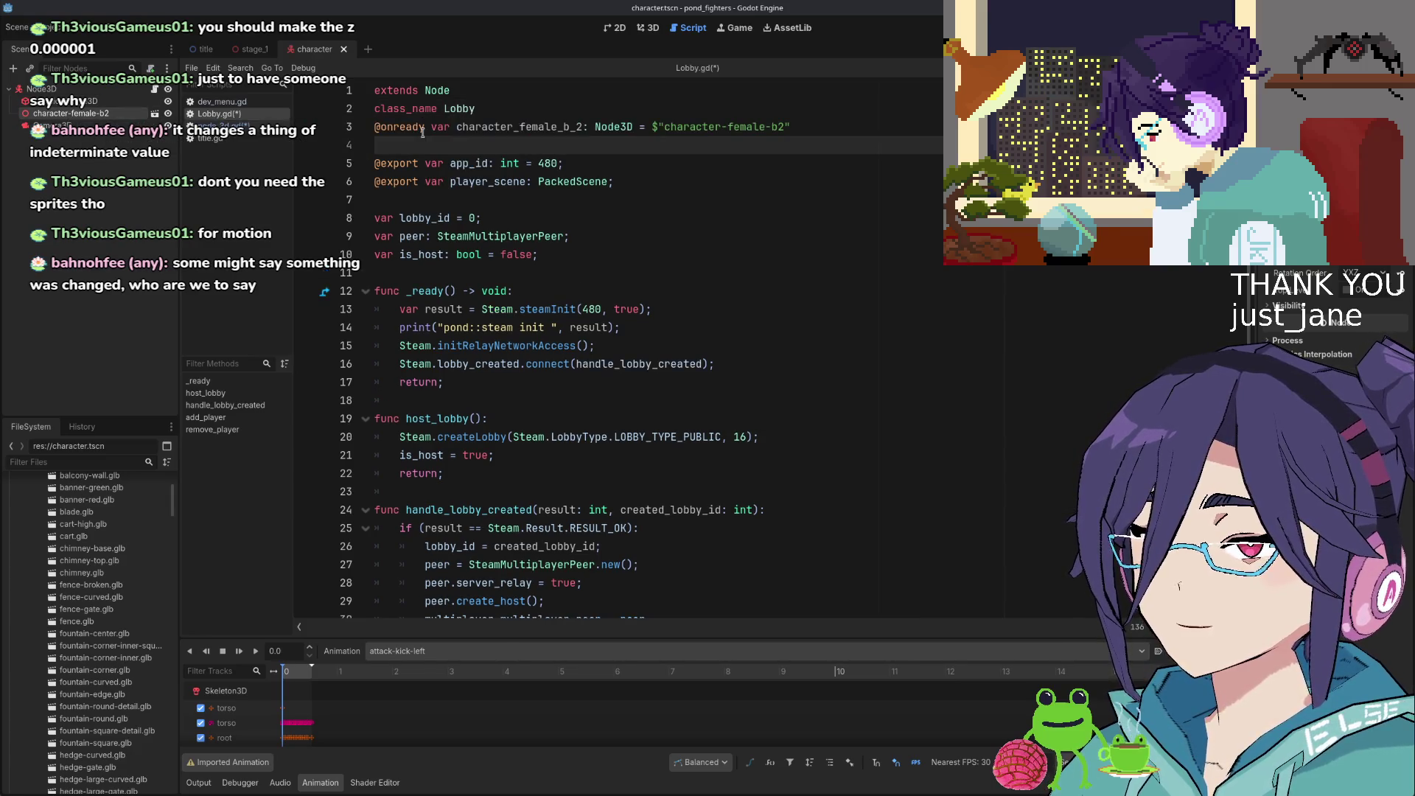
double_click(511, 126)
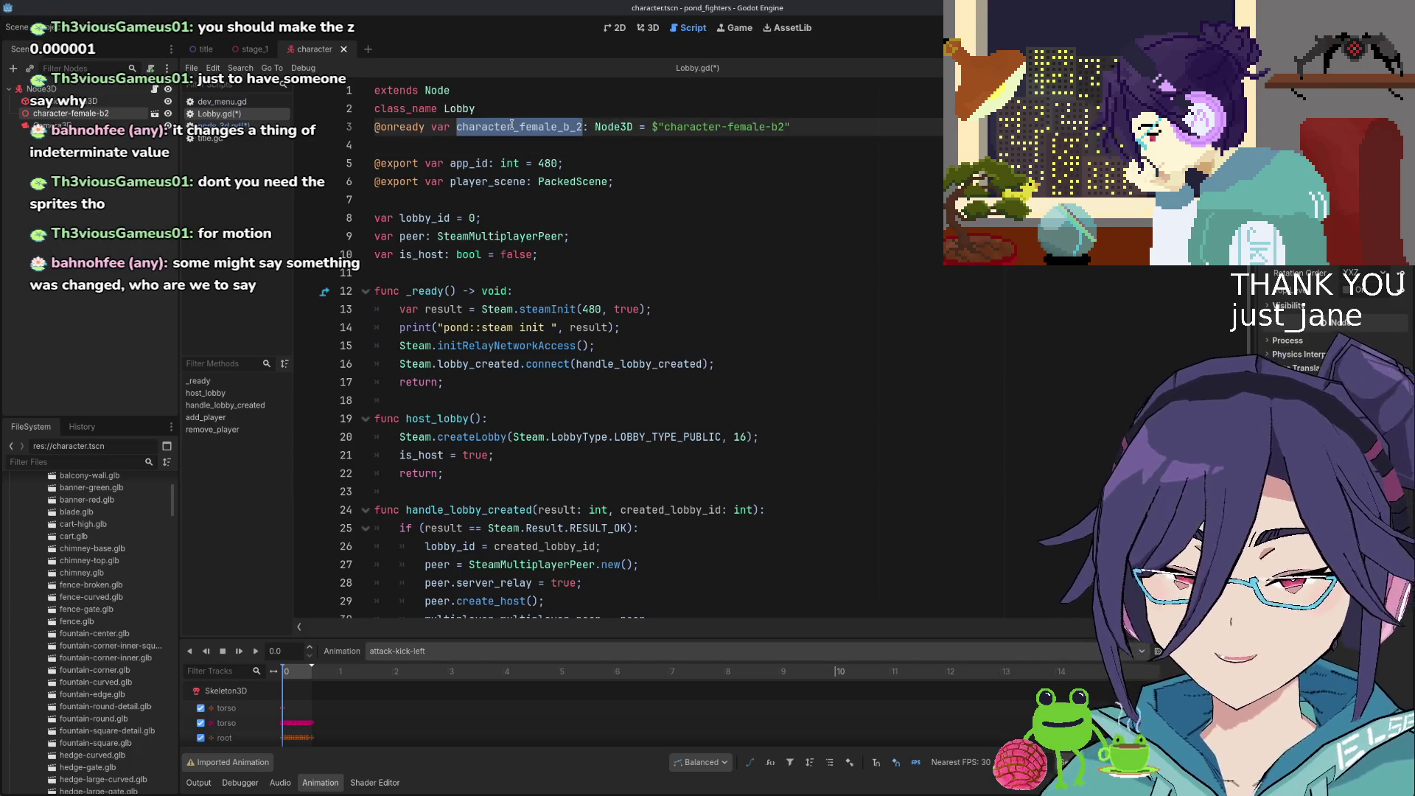
type("char")
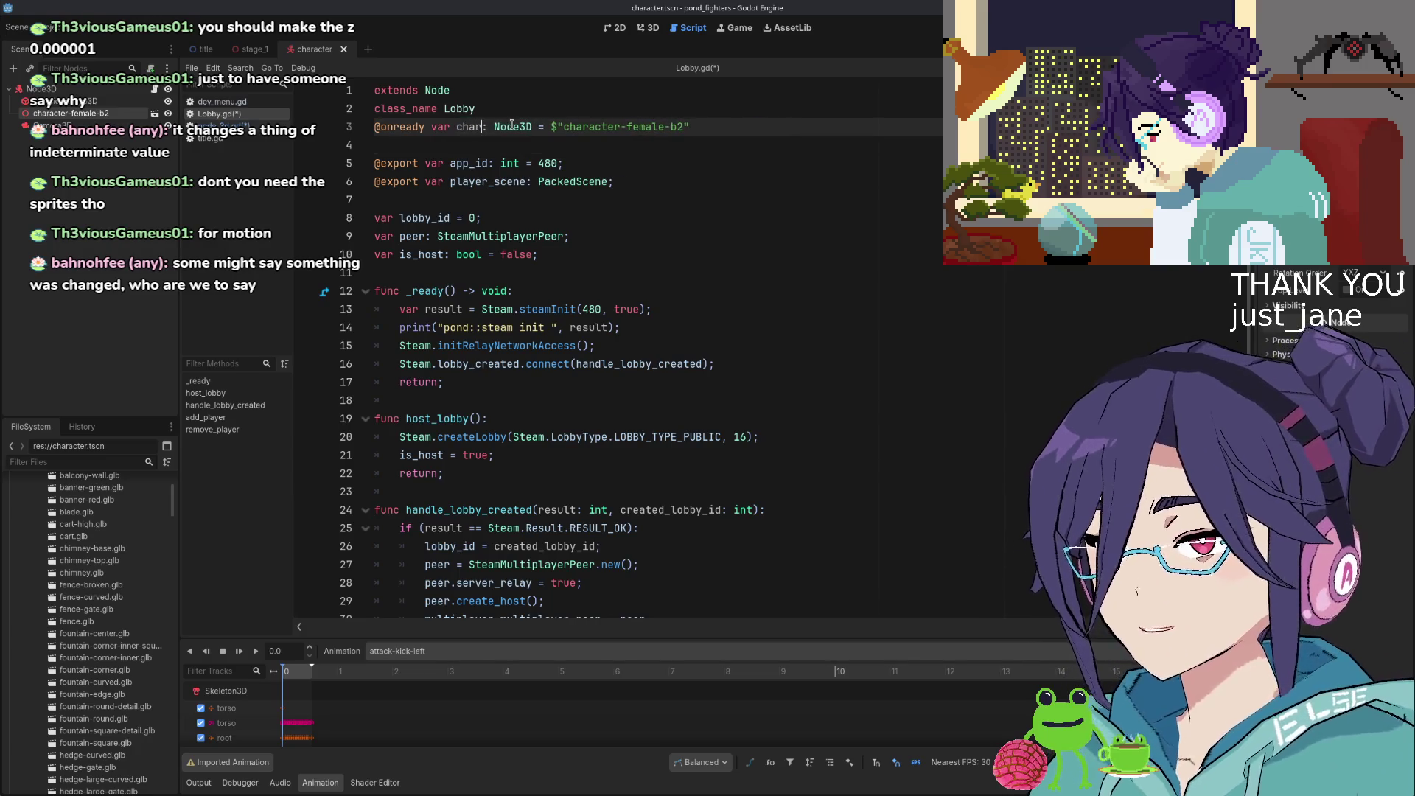
type("acter")
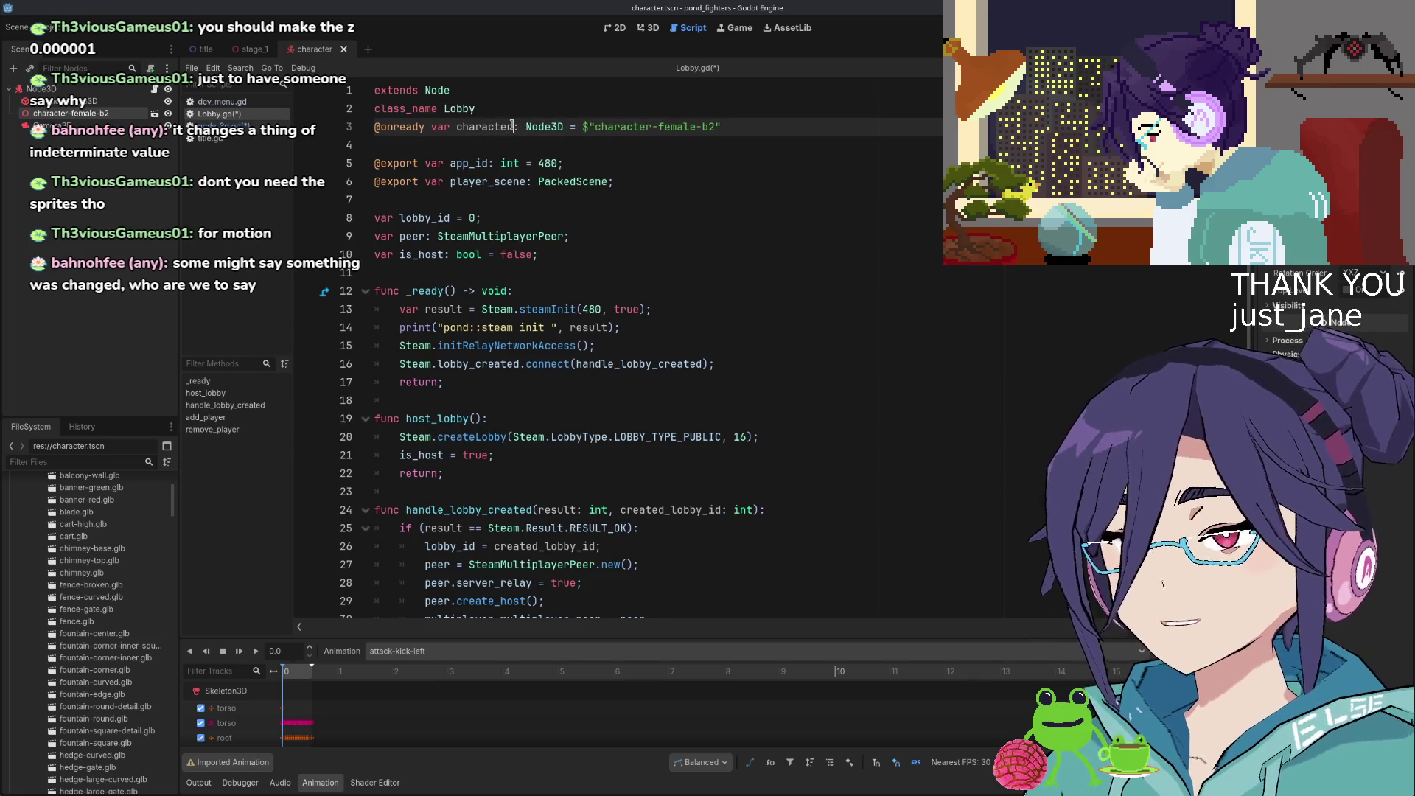
double_click(511, 126)
Delete the character reference line from Lobby.gd and save the project.
scroll(486, 354, "down", 3)
scroll(481, 372, "up", 3)
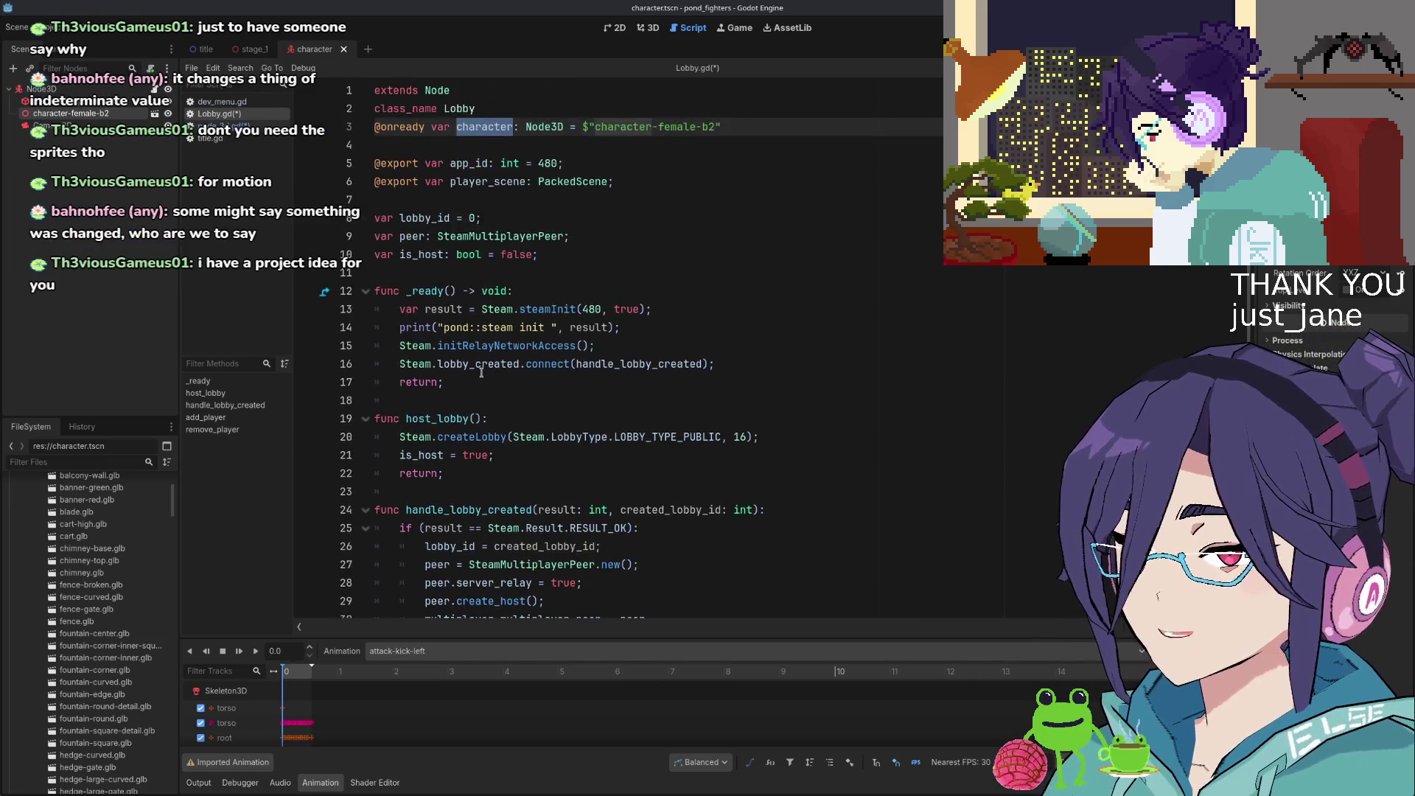
key("ctrl+shift+k")
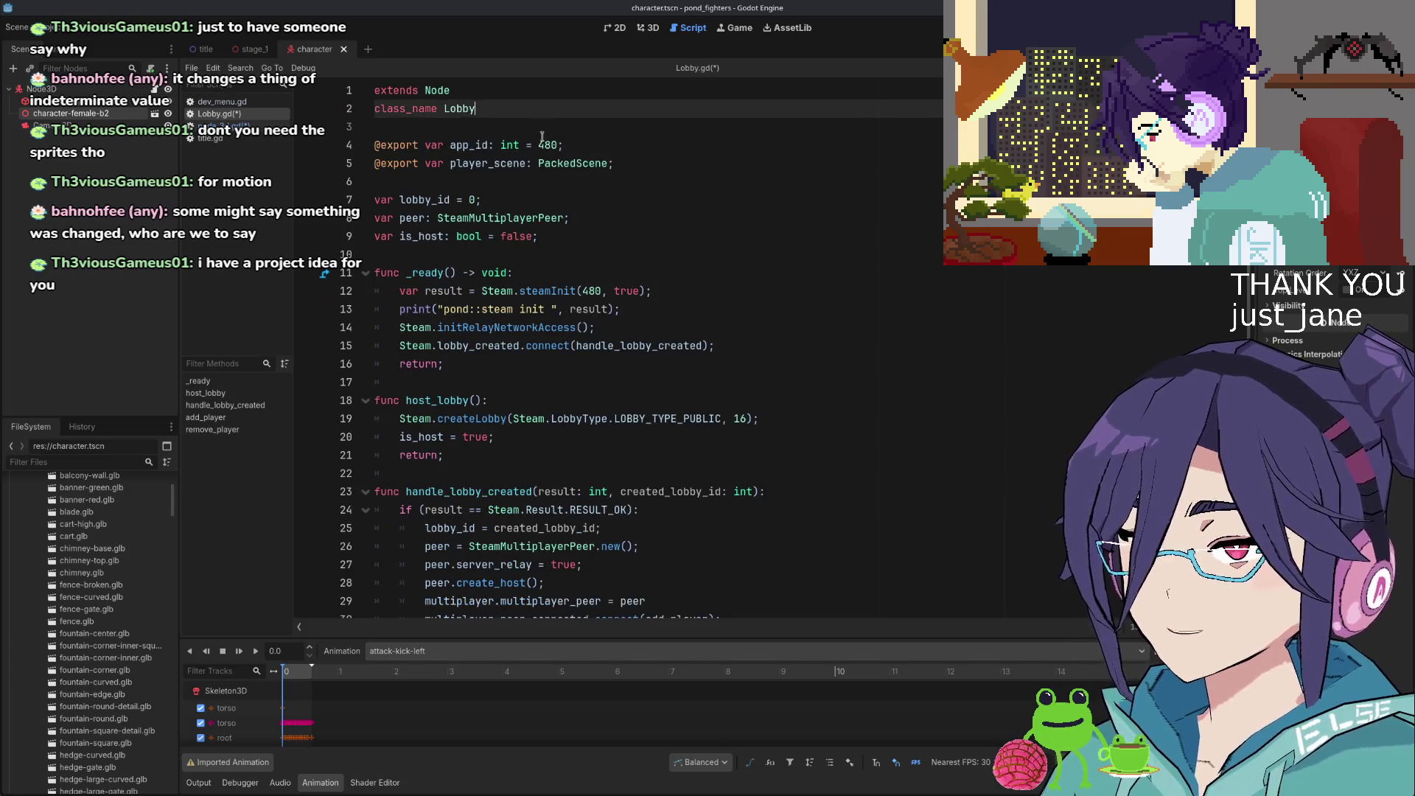
key("ctrl+s")
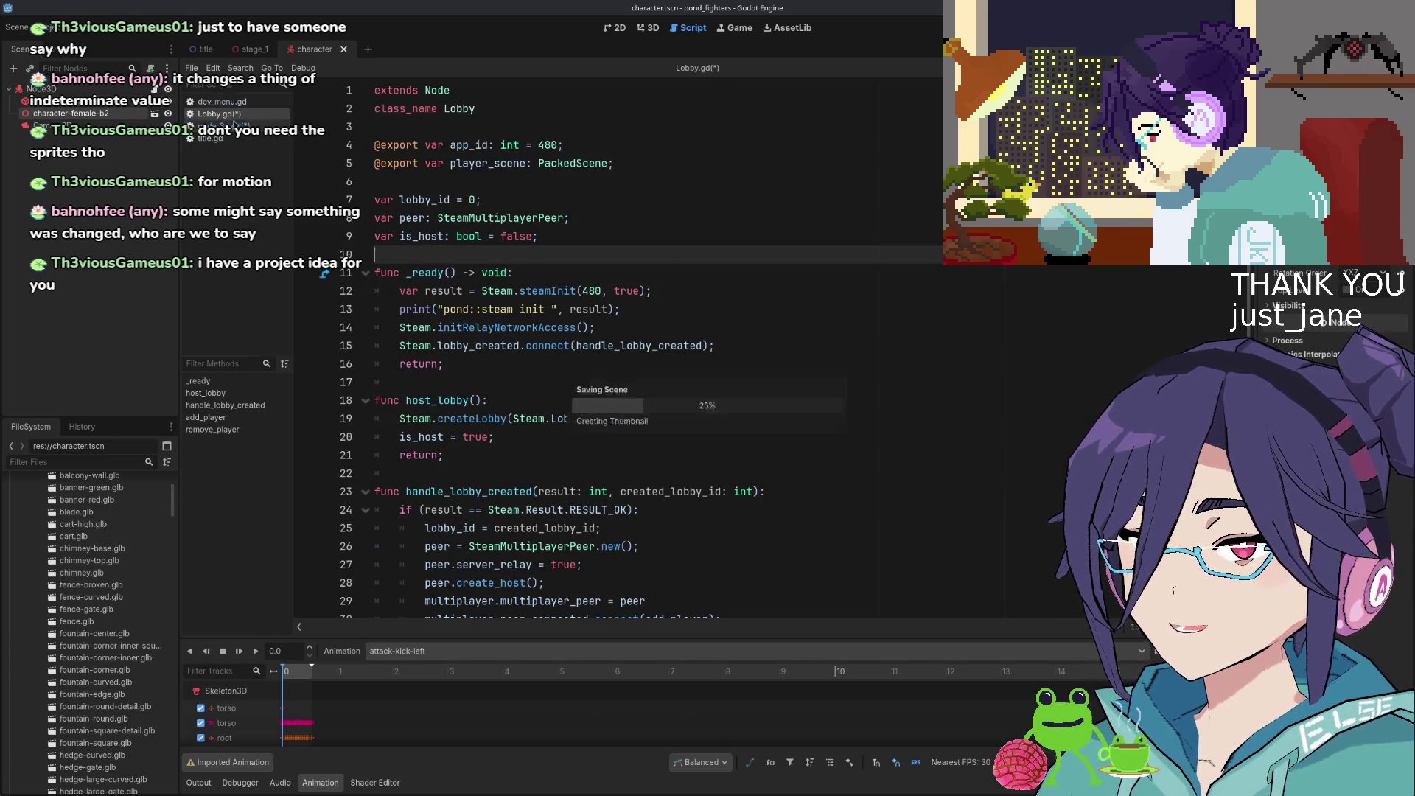
left_click(220, 126)
left_click_drag(71, 113, 423, 125)
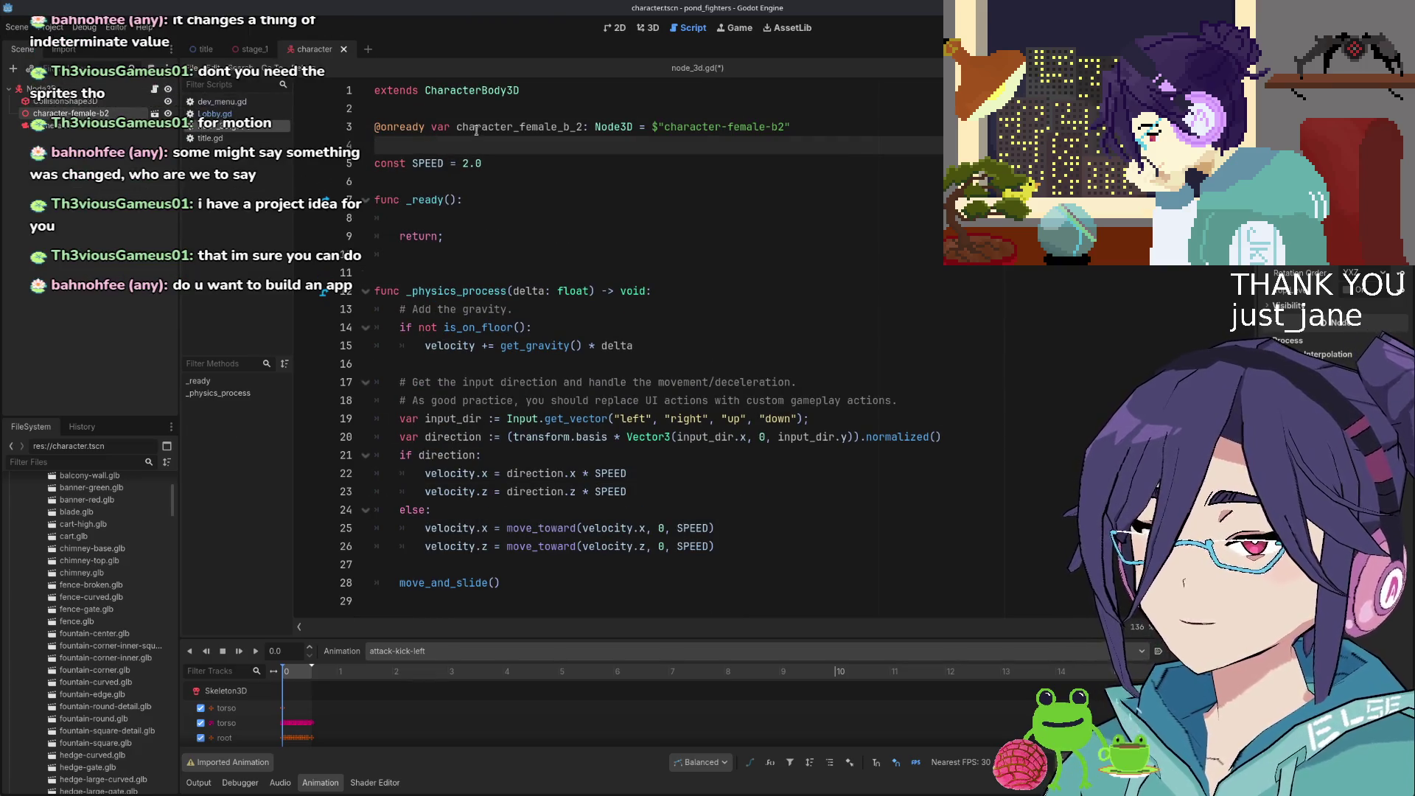
double_click(486, 127)
key("Right")
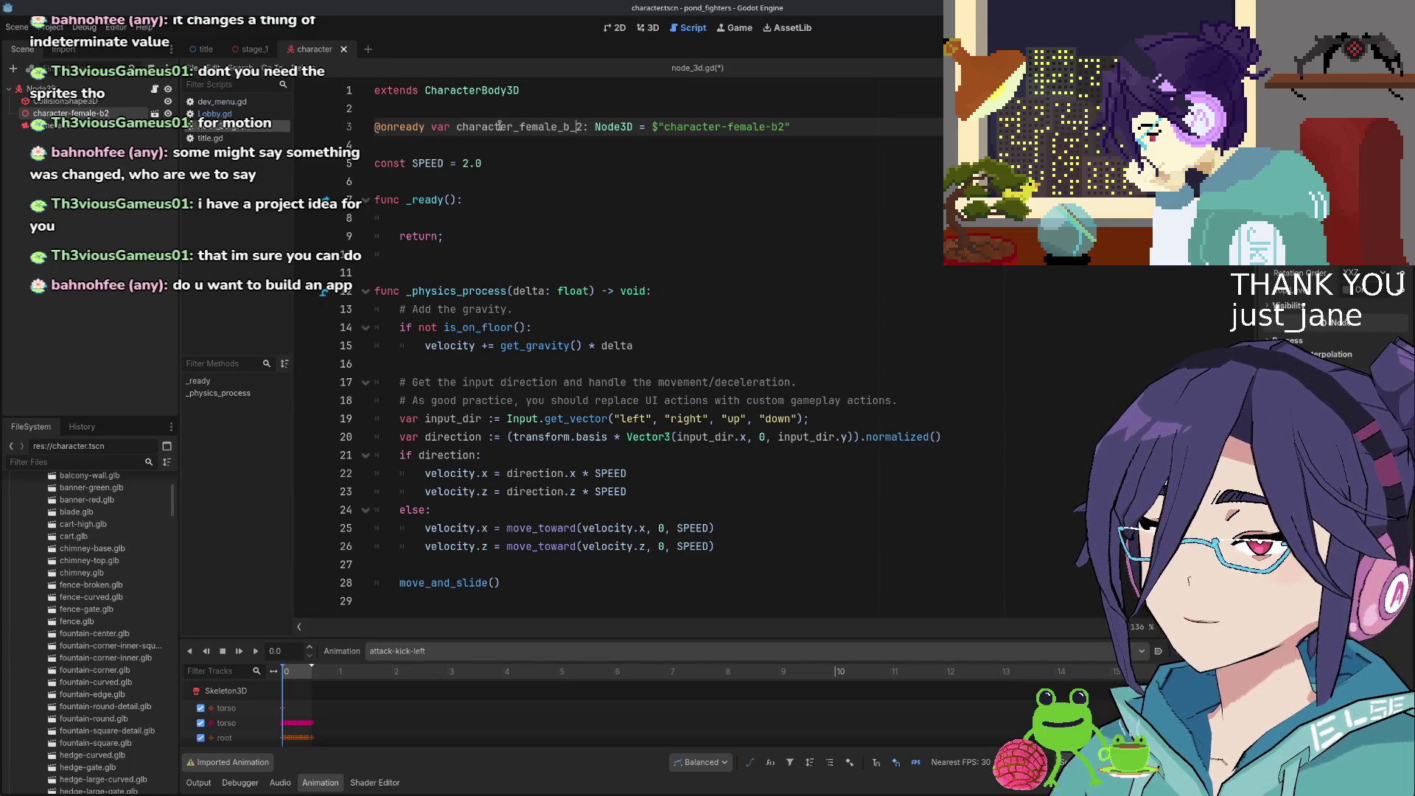
key("ctrl+shift+Right")
key("BackSpace")
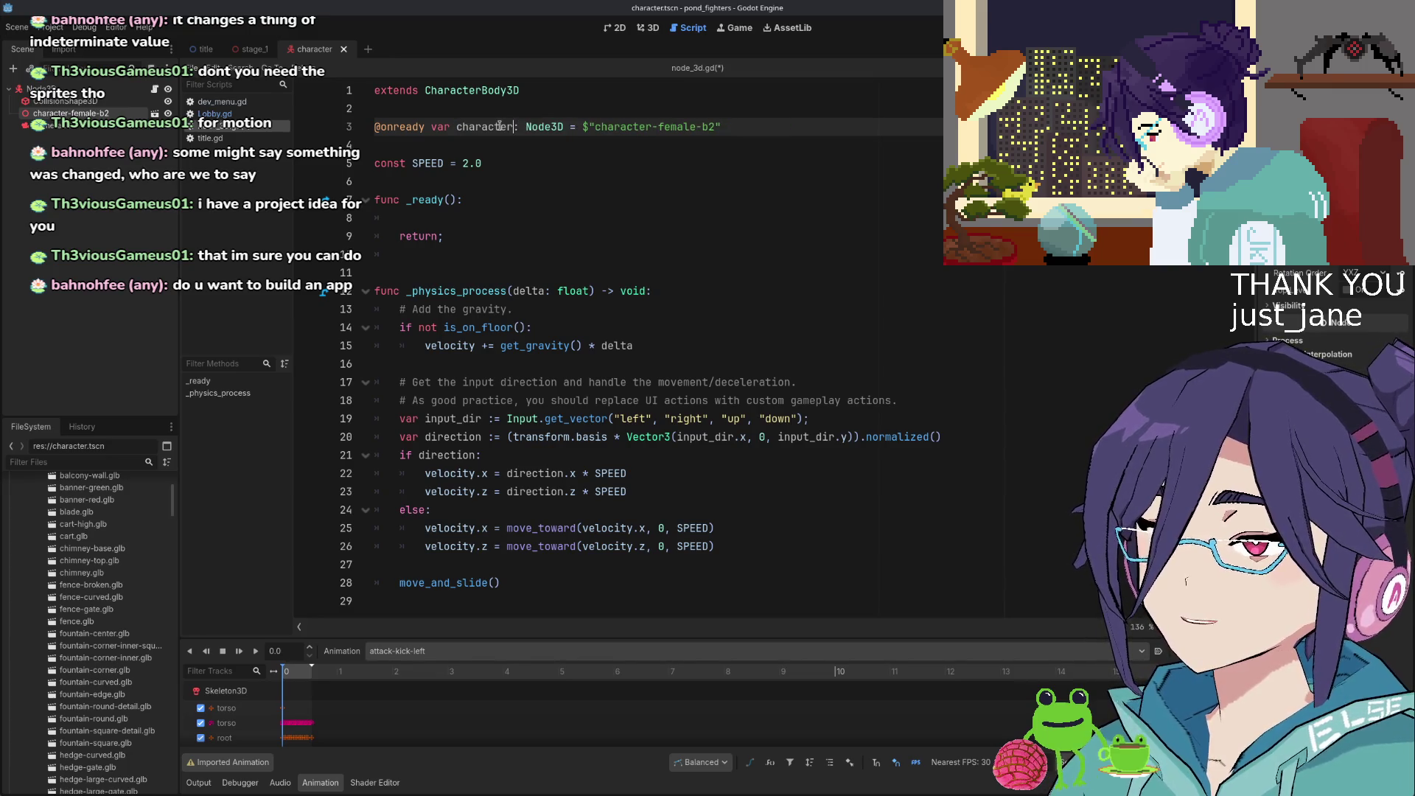
double_click(499, 126)
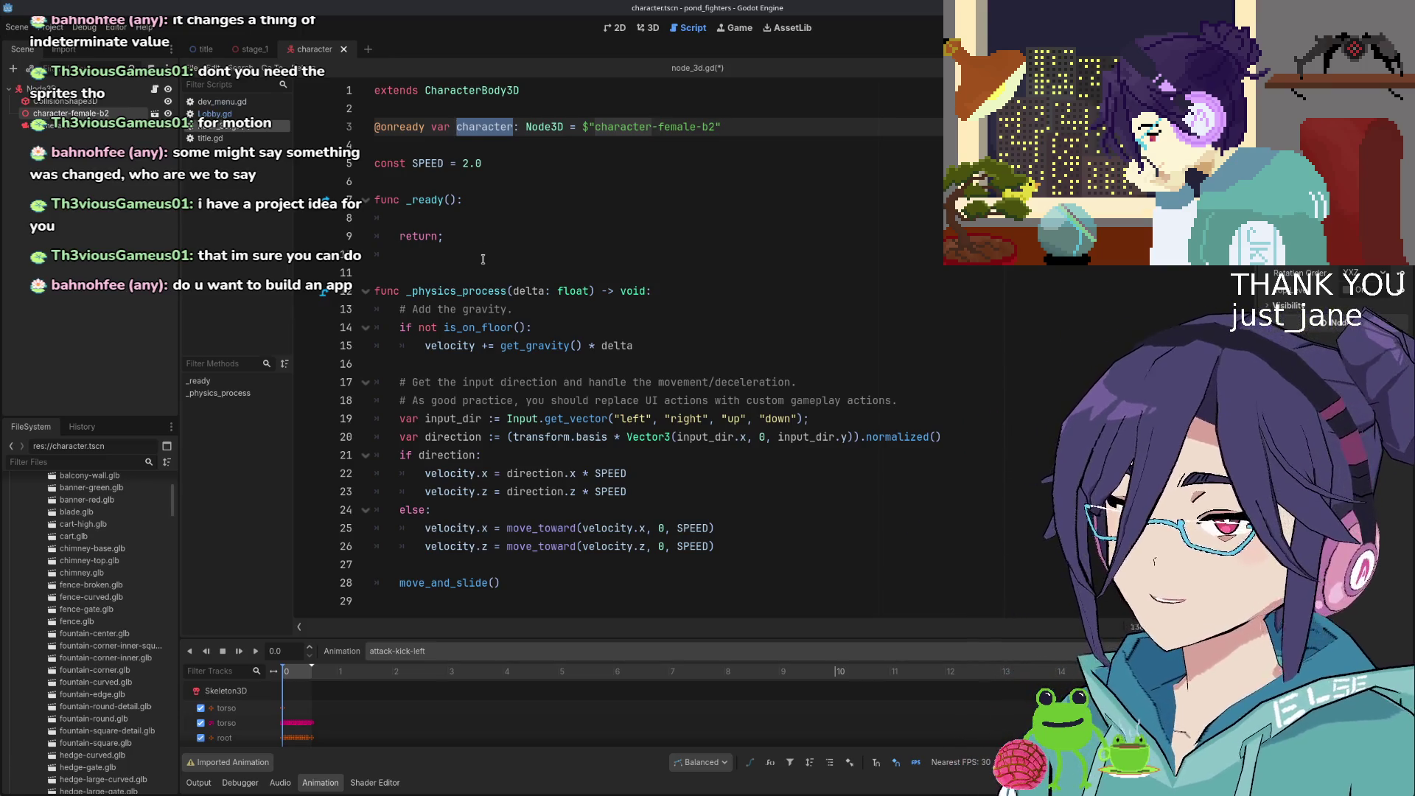
Type character.get_child on a new line in _ready, then erase it back to character.
left_click(482, 217)
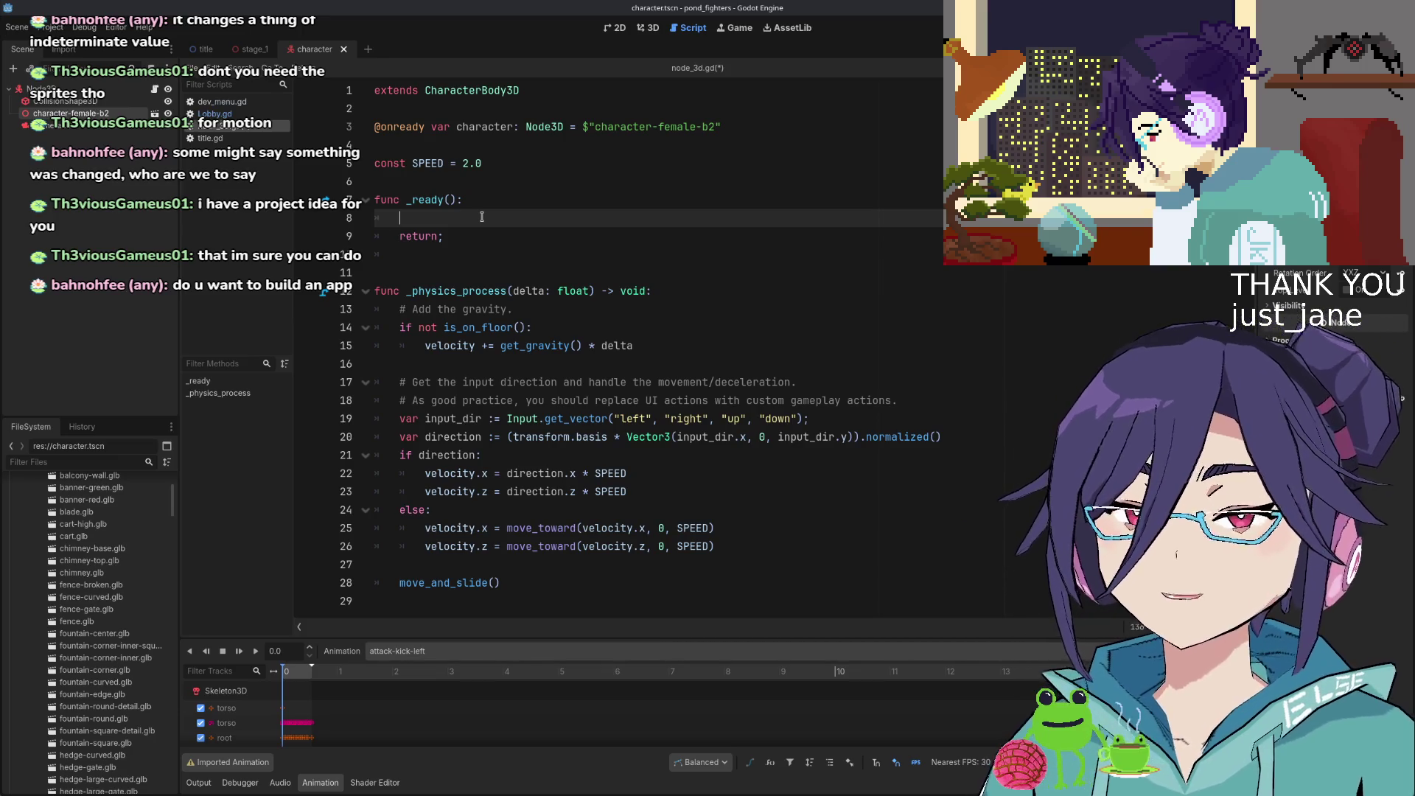
type("character.get")
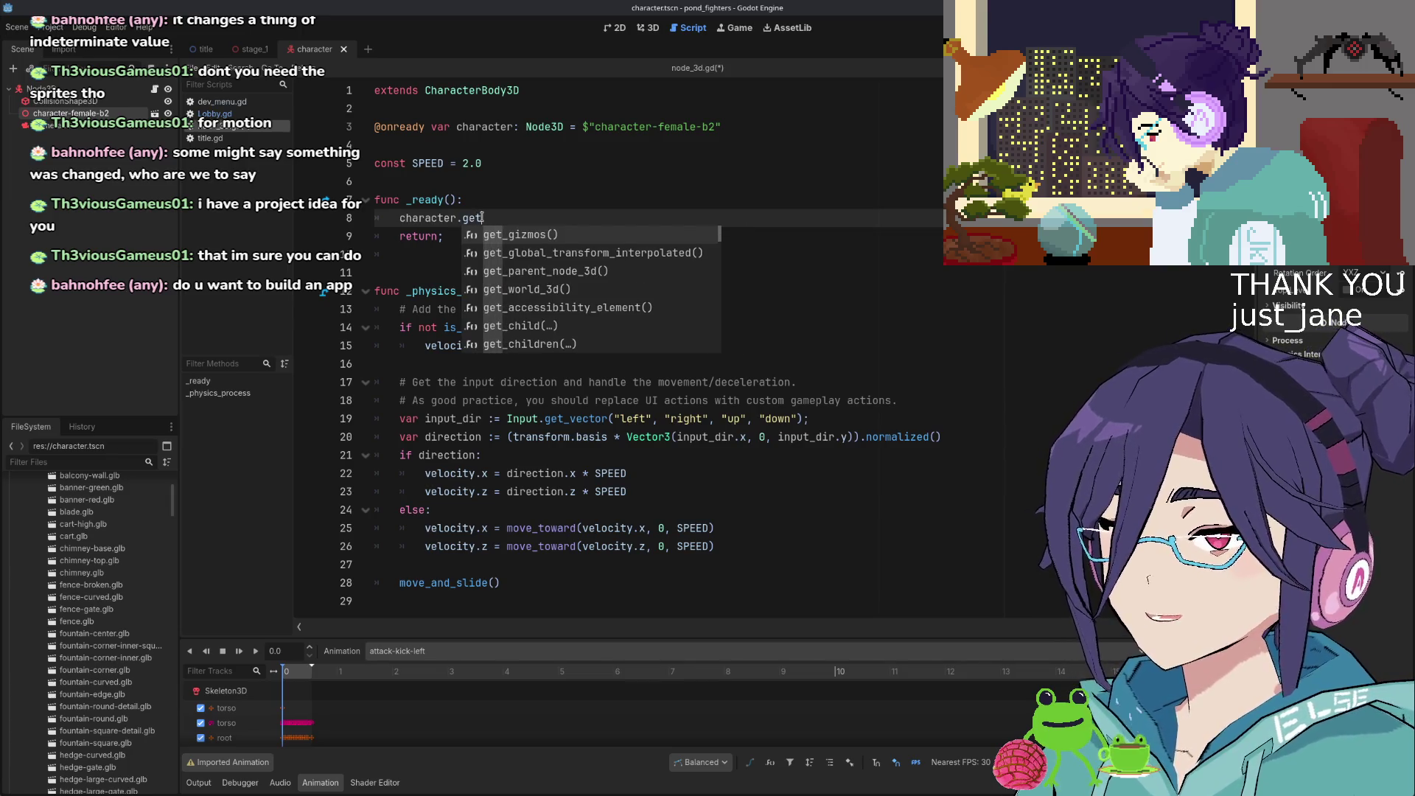
type("_chi")
key("Return")
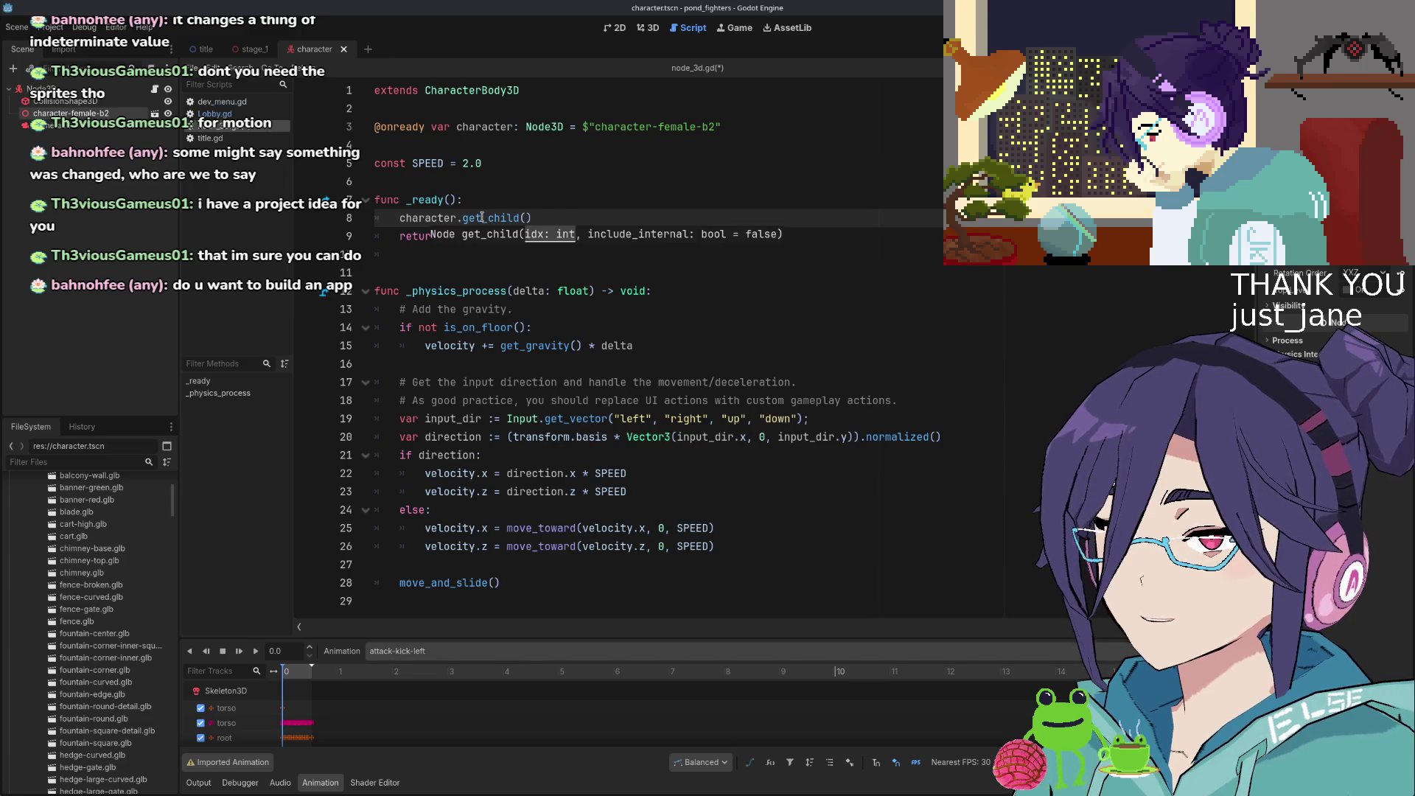
key("BackSpace")
key("BackSpace")
key("BackSpace")
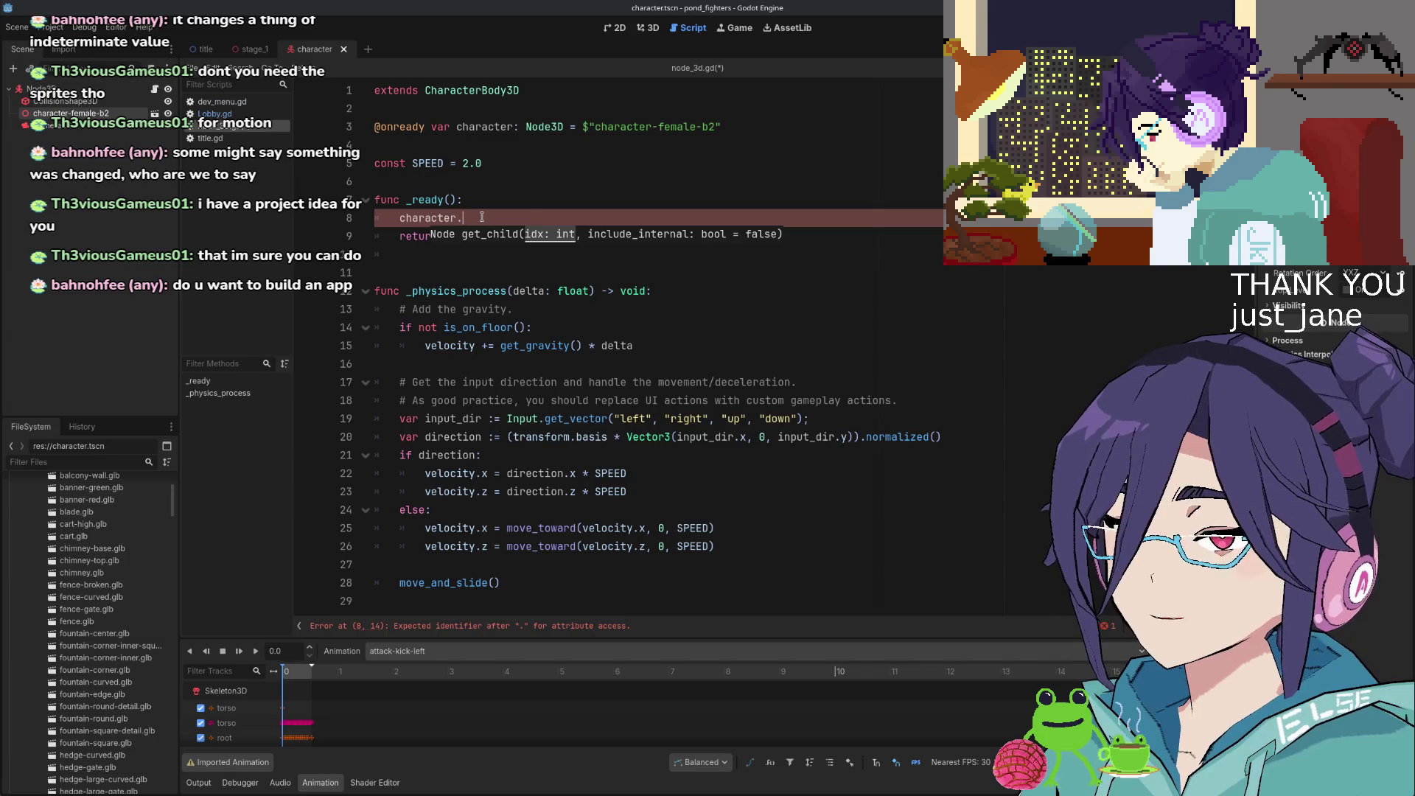
type("an")
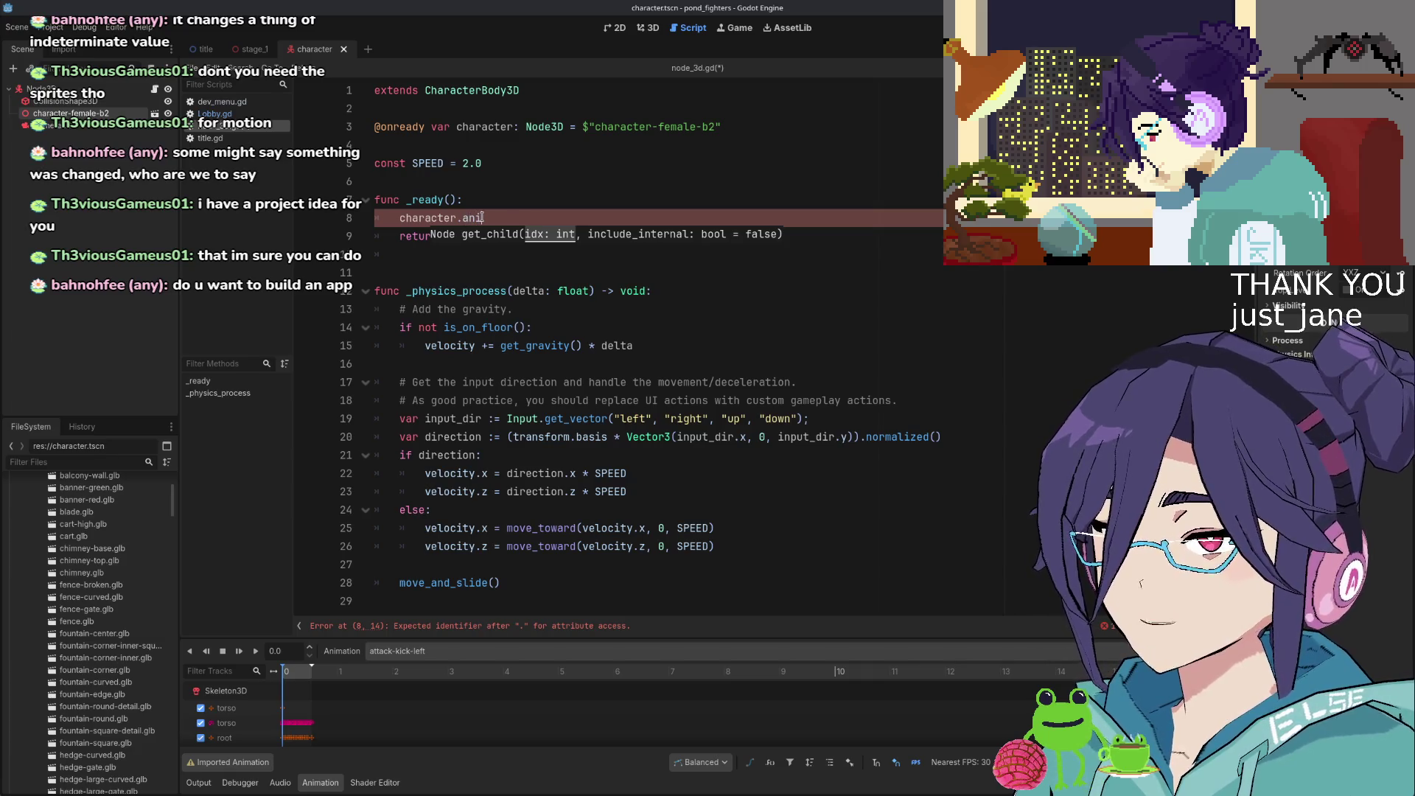
key("BackSpace")
key("BackSpace")
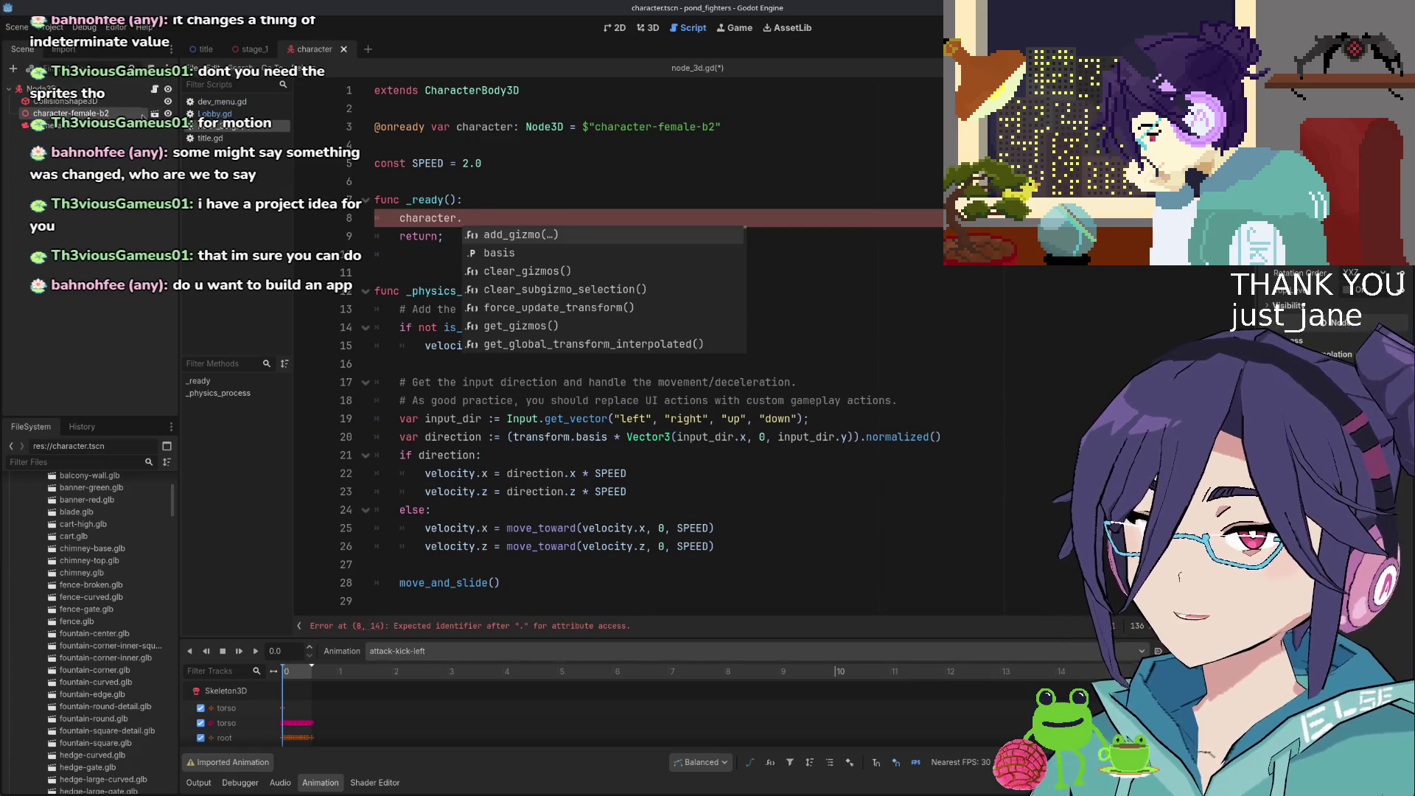
Open the character-female-b model scene and expand its node tree to locate AnimationPlayer.
left_click(154, 114)
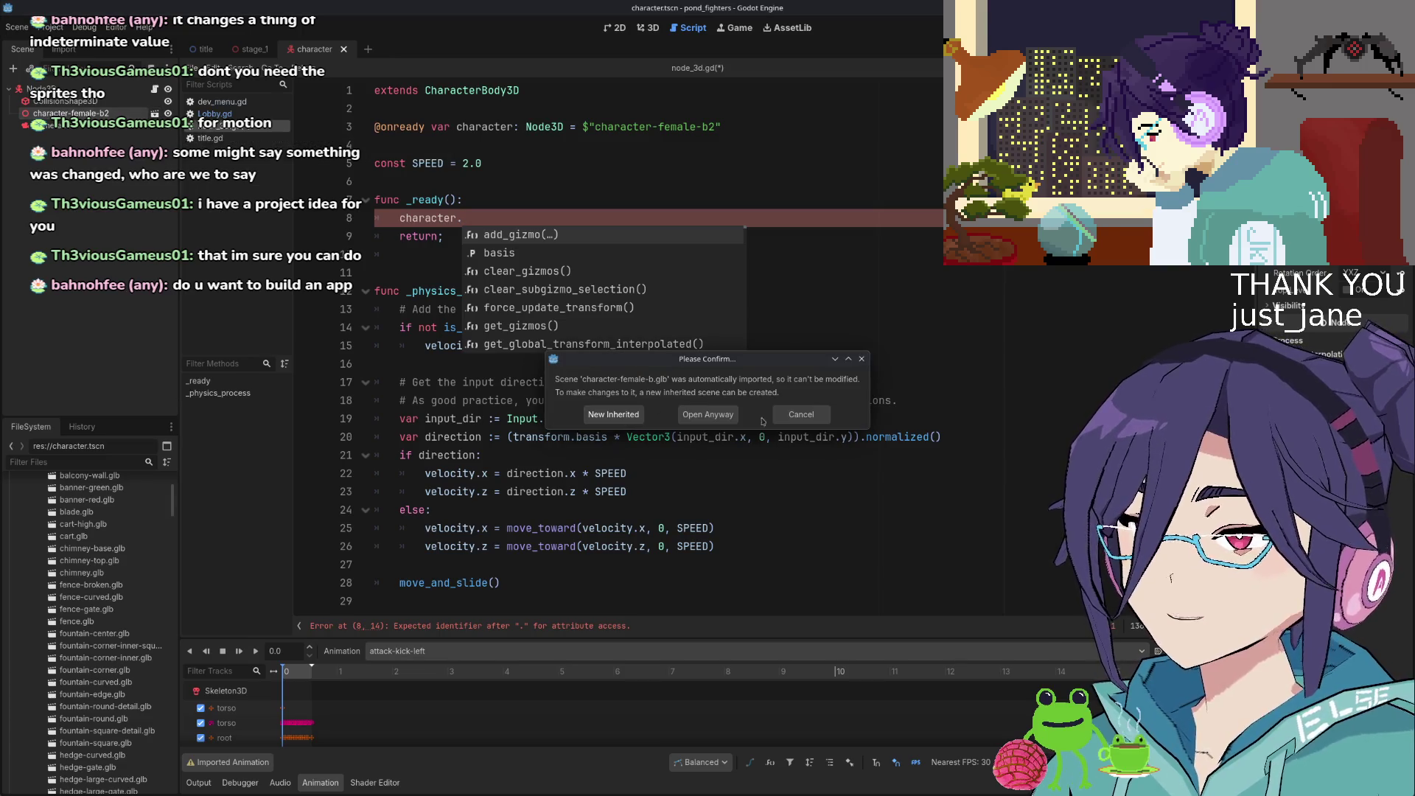
left_click(708, 414)
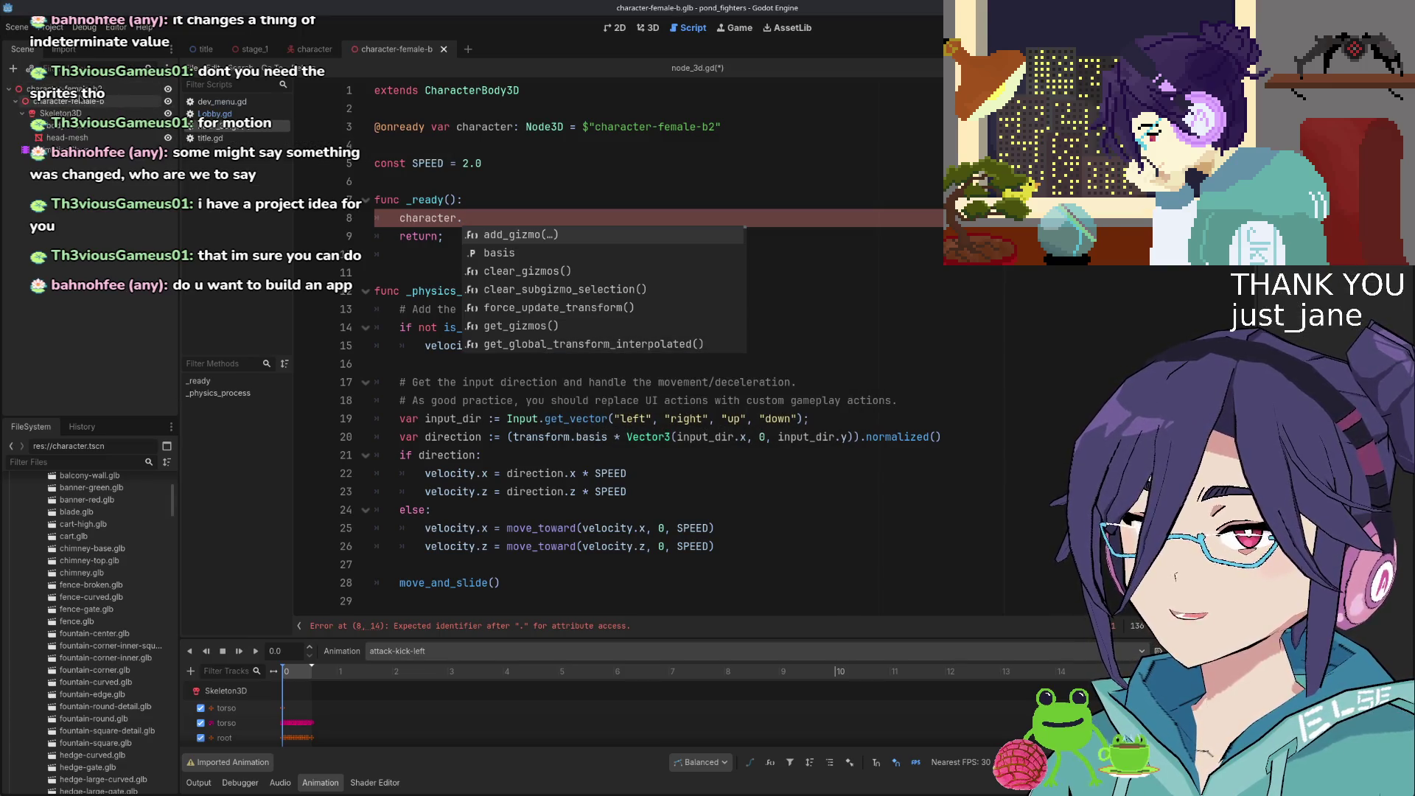
left_click(22, 113)
left_click(16, 103)
left_click(17, 103)
left_click(17, 103)
left_click(17, 103)
left_click(16, 103)
left_click(16, 103)
left_click(16, 103)
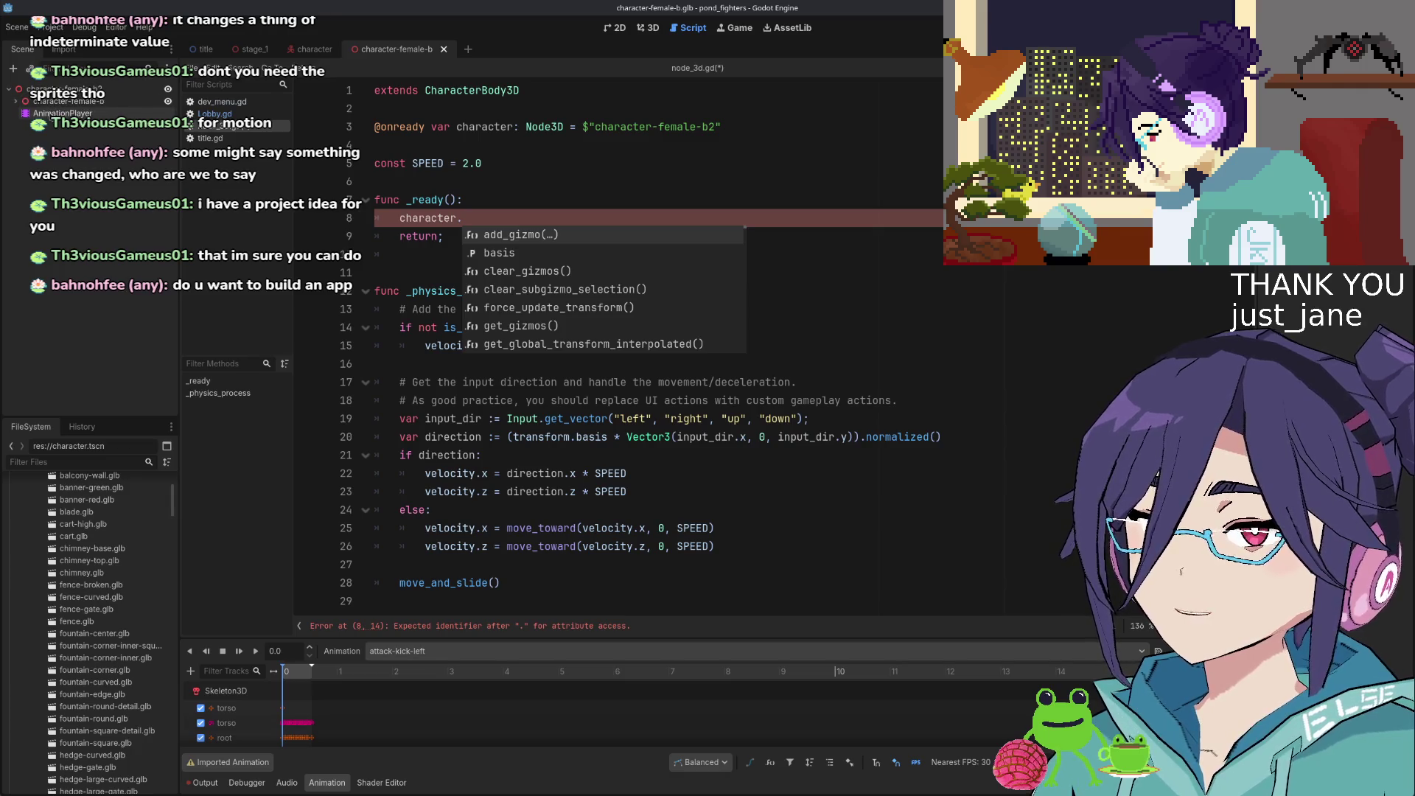
left_click(312, 49)
left_click(398, 49)
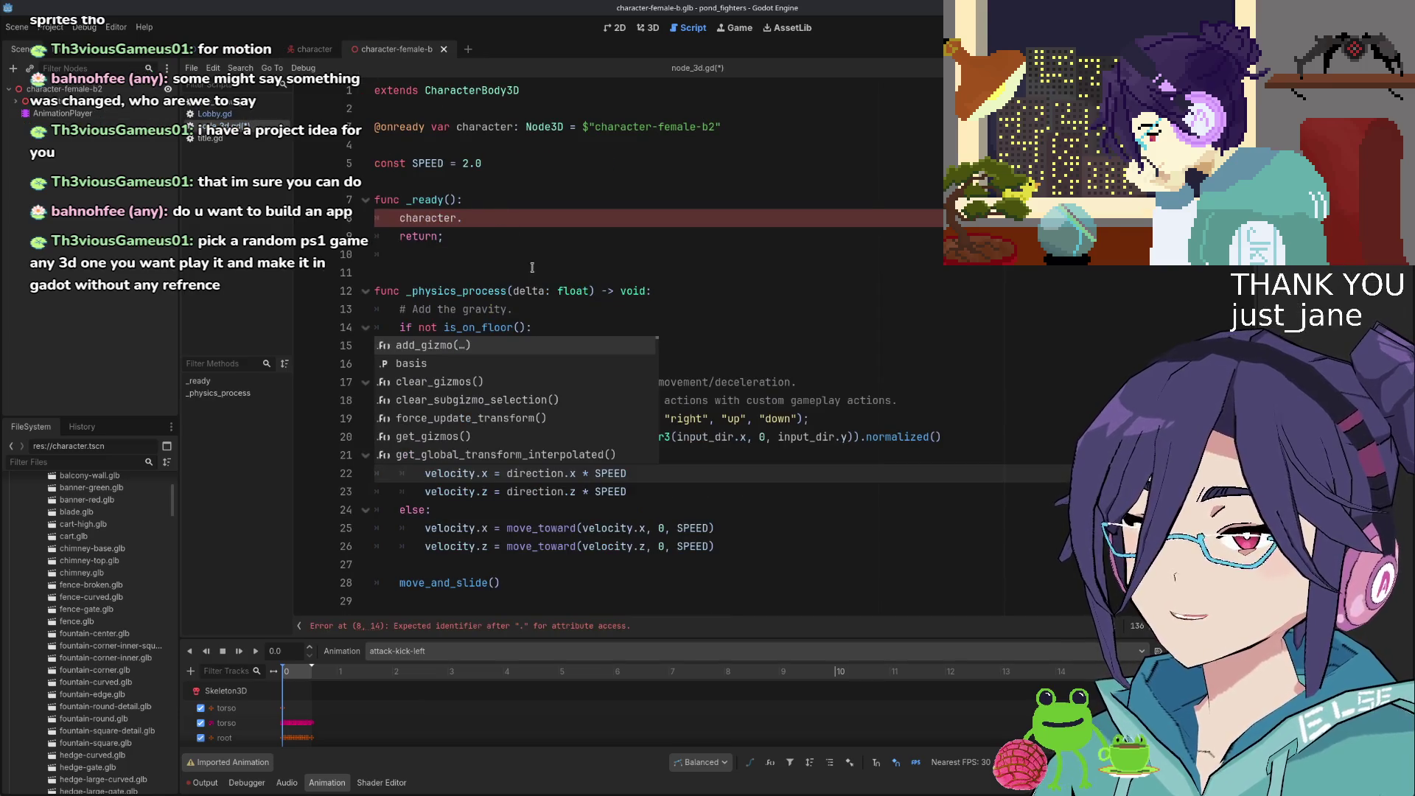
Complete line 8 as character.get_node() and type $" inside its parentheses.
left_click(532, 267)
left_click(493, 218)
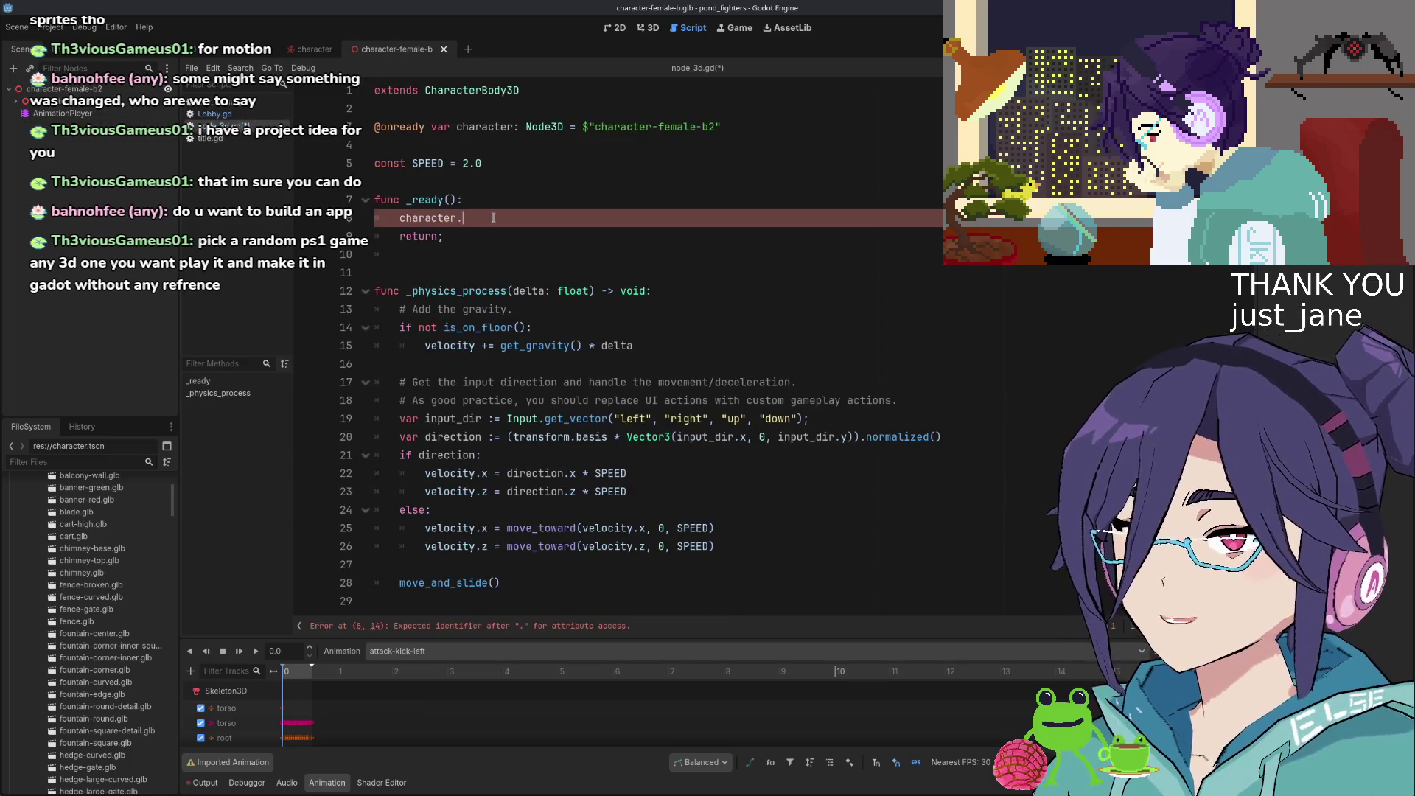
type("node")
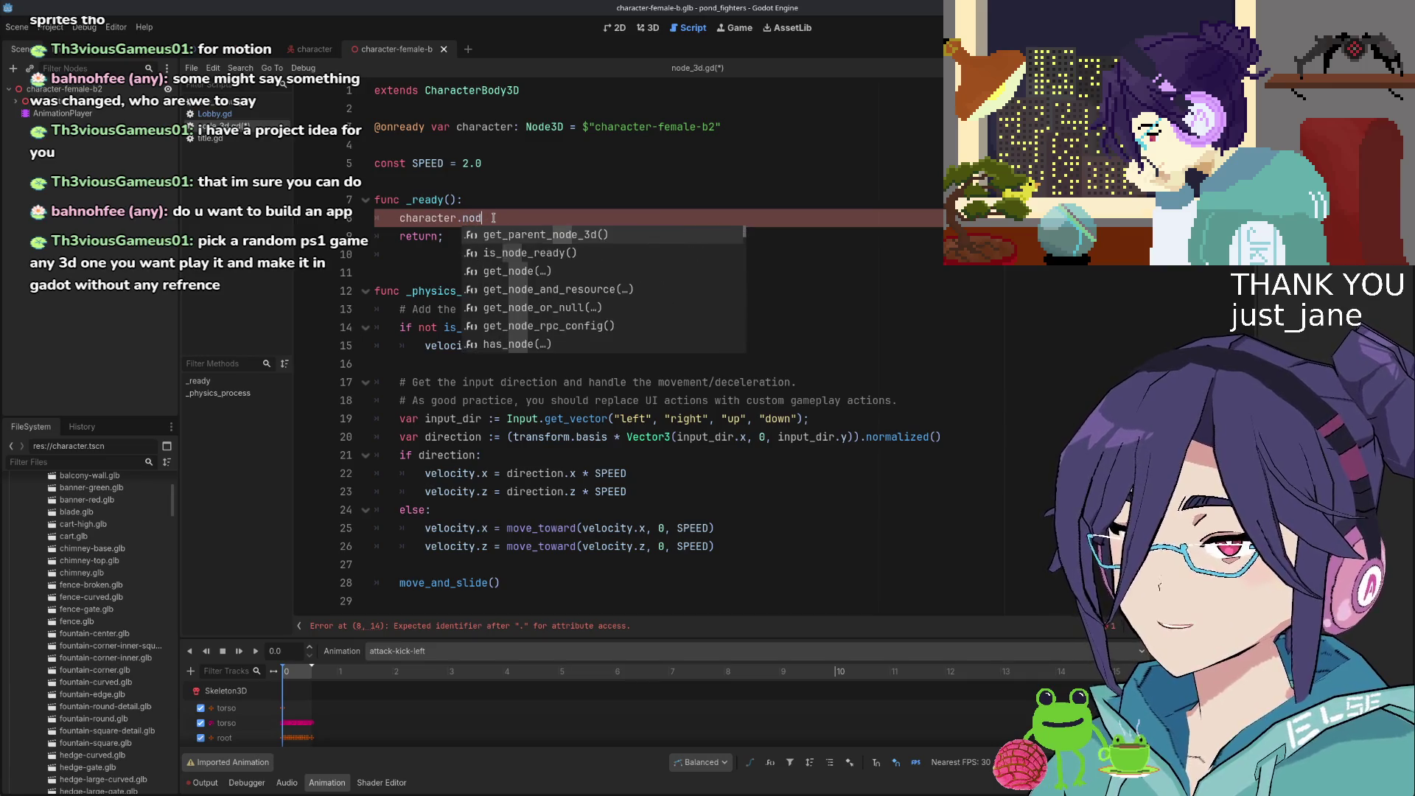
key("Down")
key("Down")
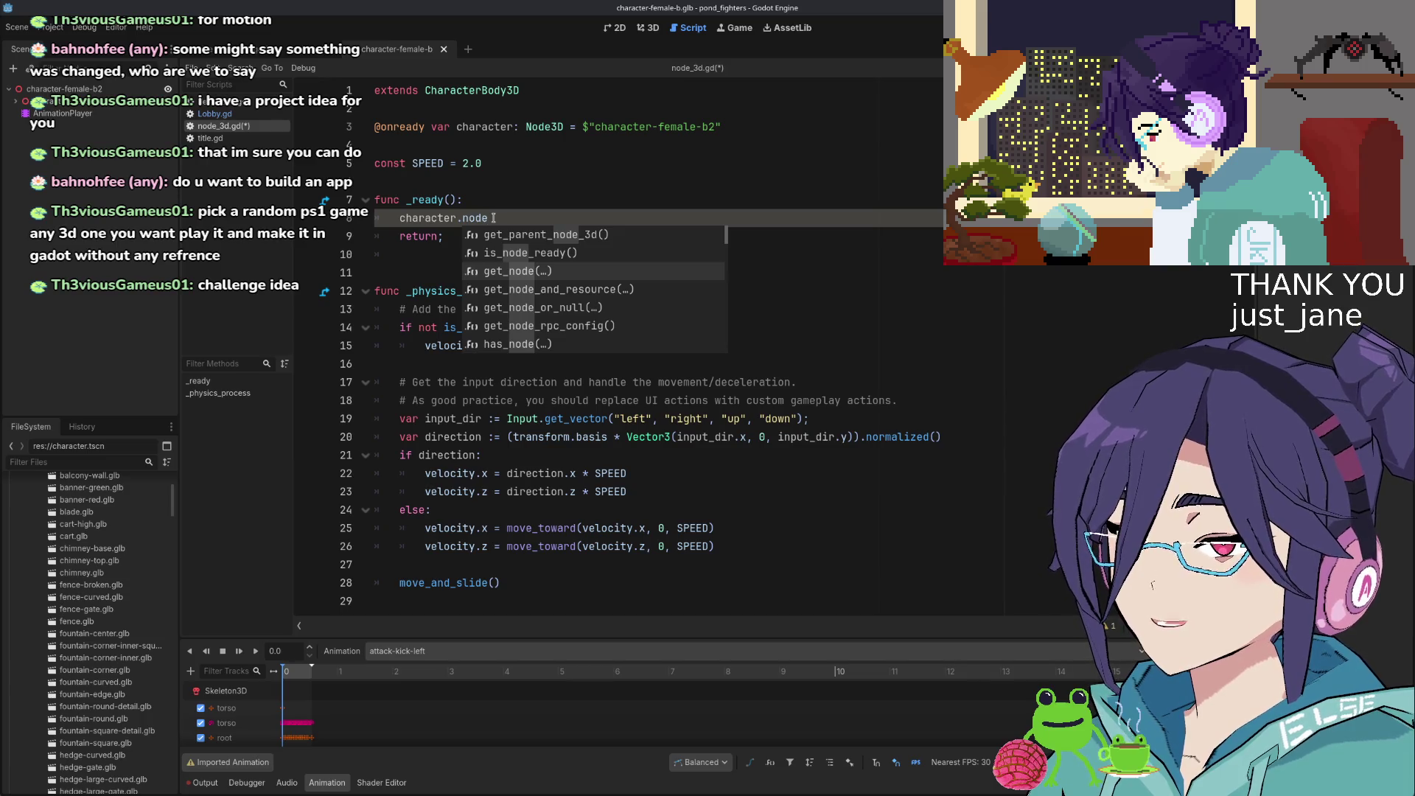
key("Return")
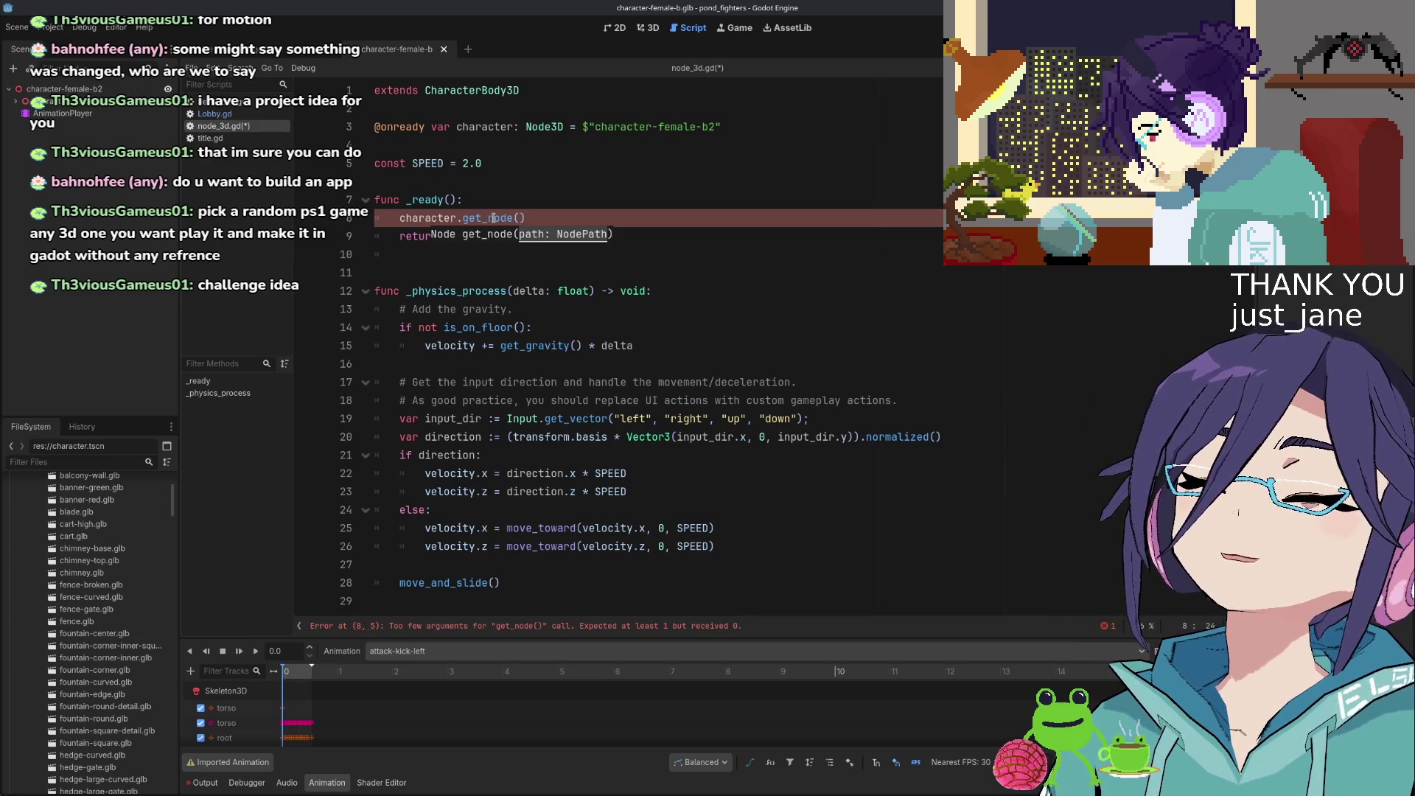
key("BackSpace")
key("BackSpace")
key("BackSpace")
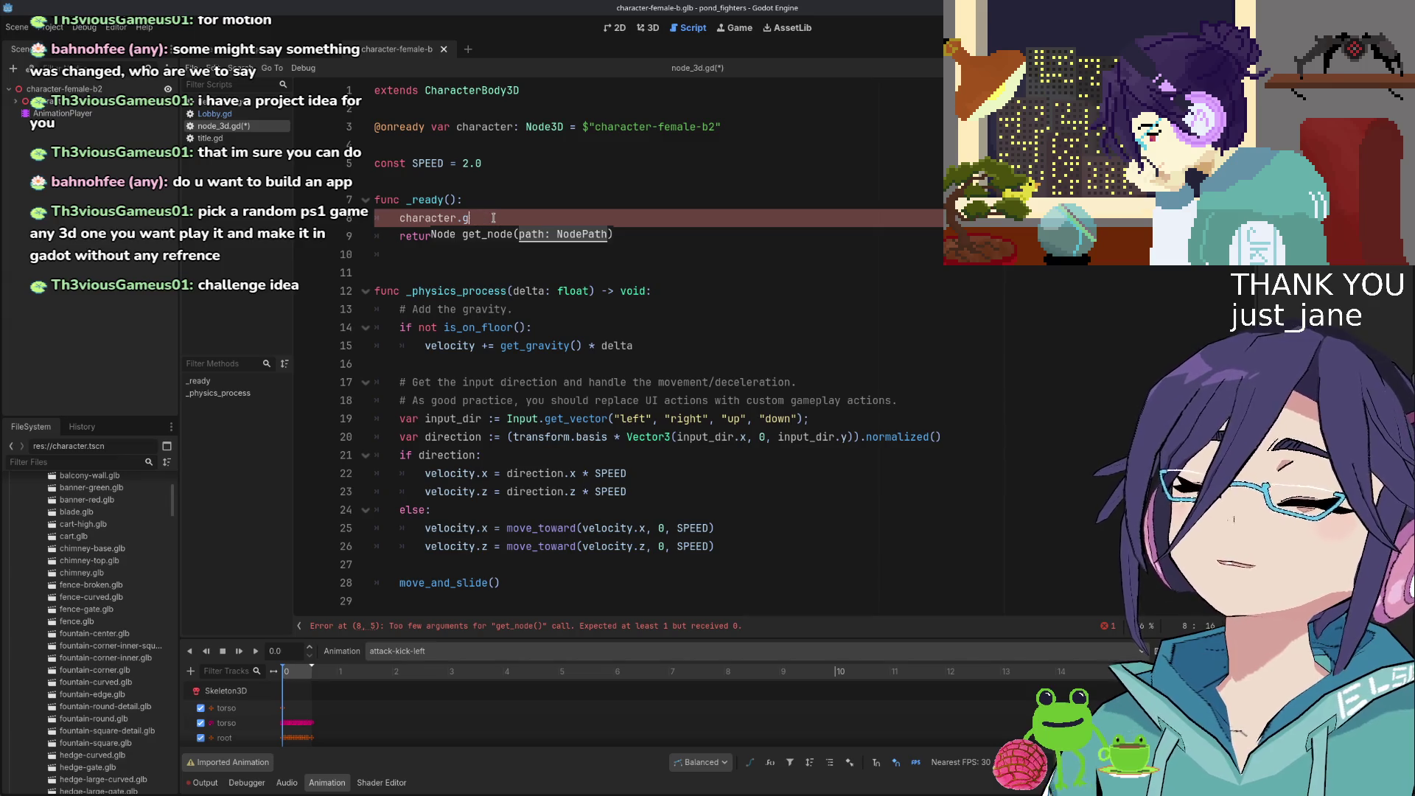
key("BackSpace")
key("BackSpace")
key("BackSpace")
type("node")
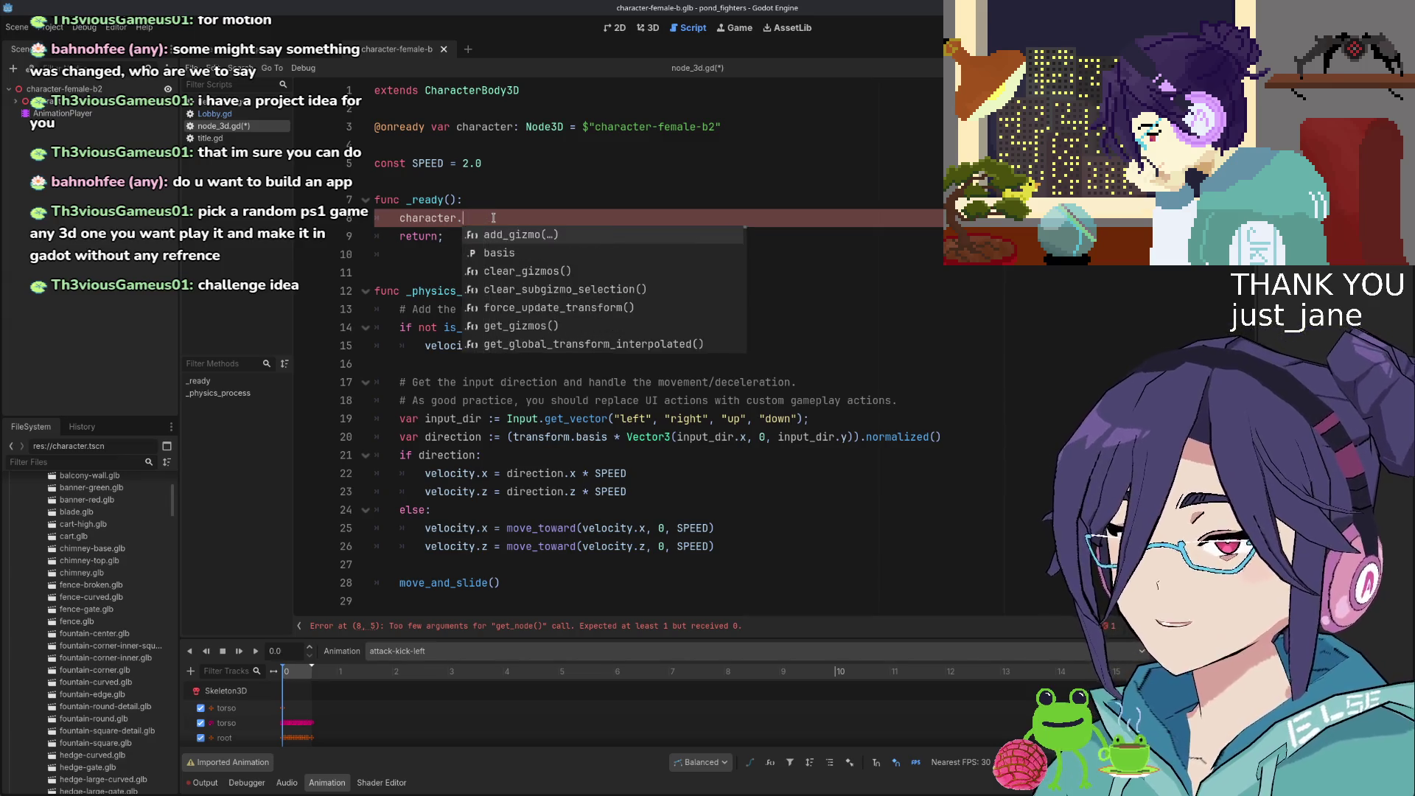
key("Down")
key("Down")
key("Down")
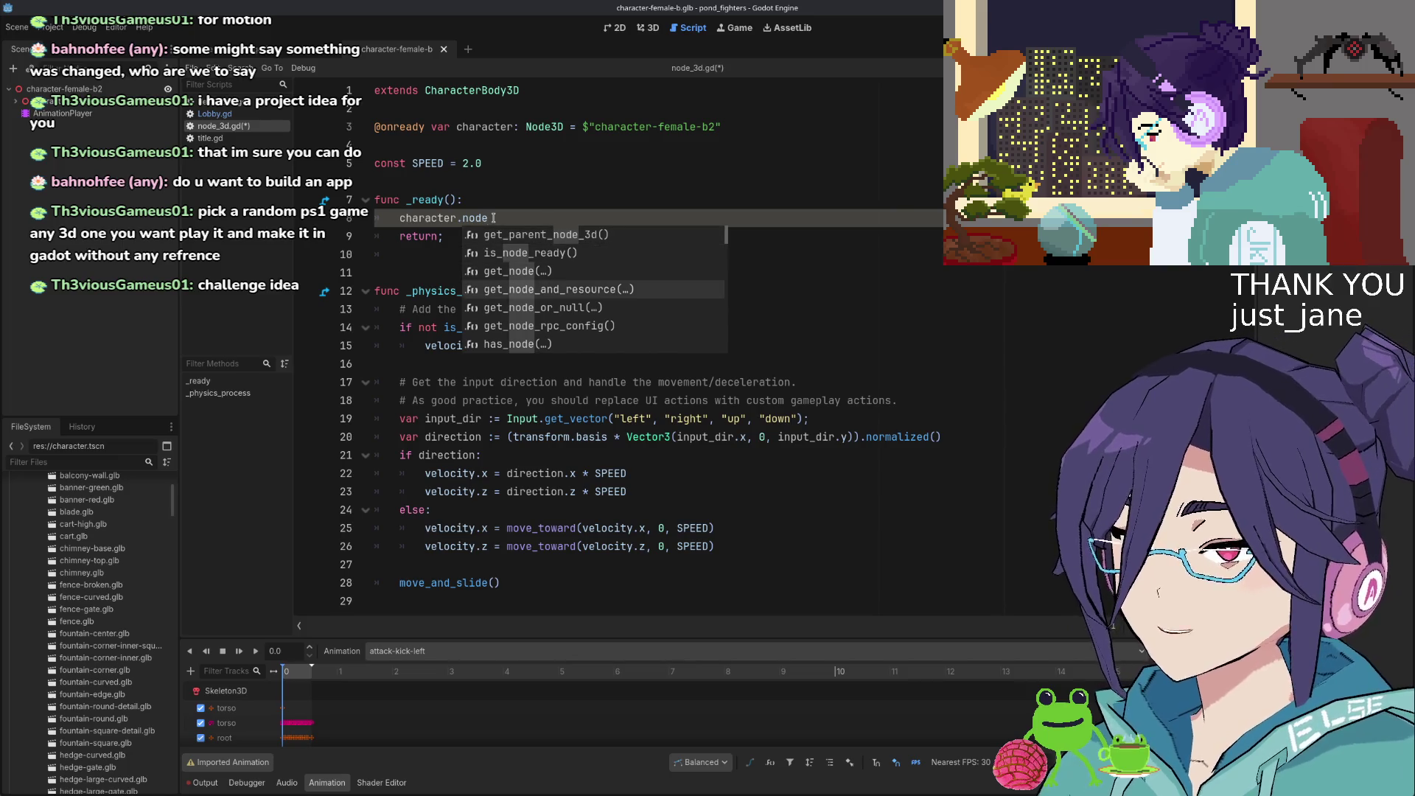
key("Down")
key("Down")
key("Down")
key("Down")
key("Down")
key("Down")
key("Up")
key("Up")
key("Up")
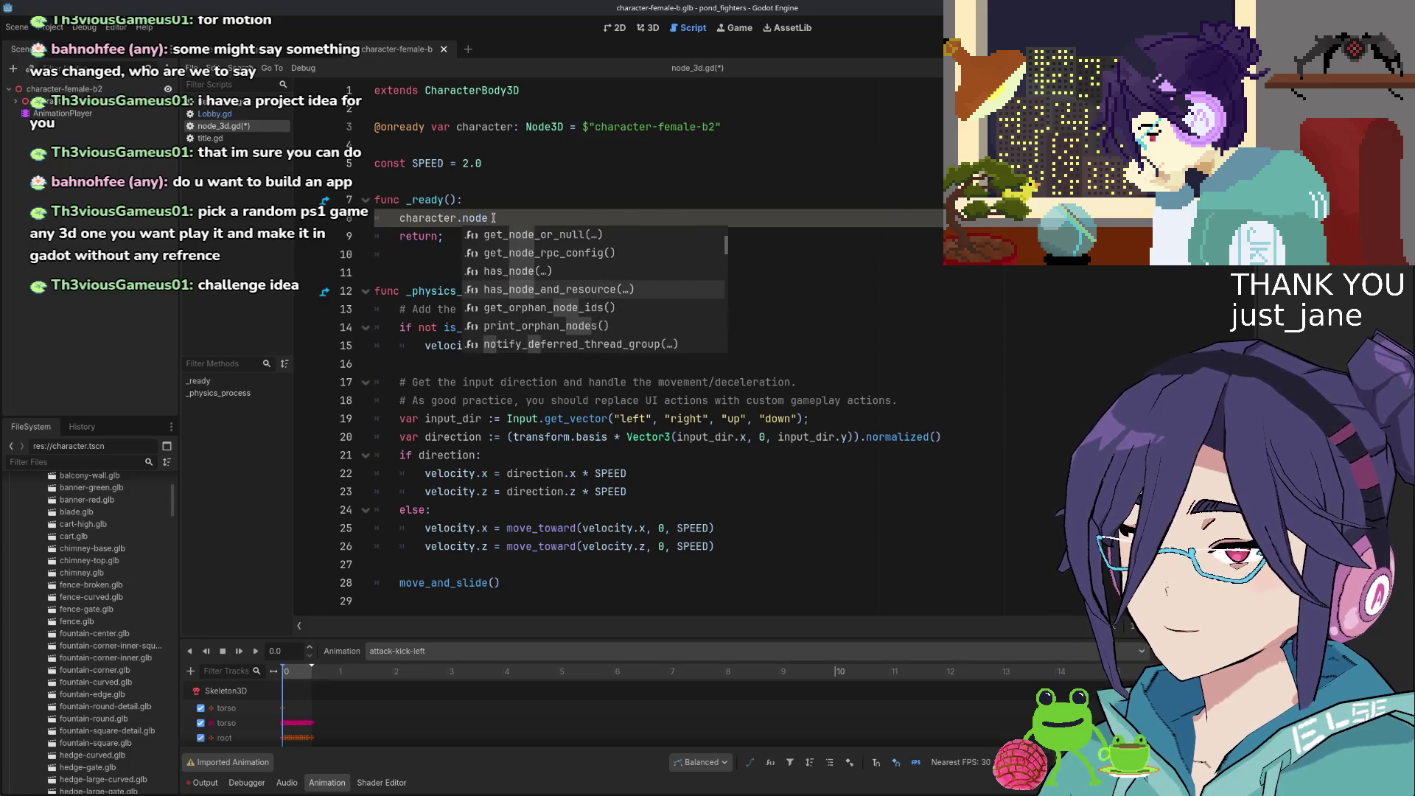
key("Up")
key("Up")
key("Up")
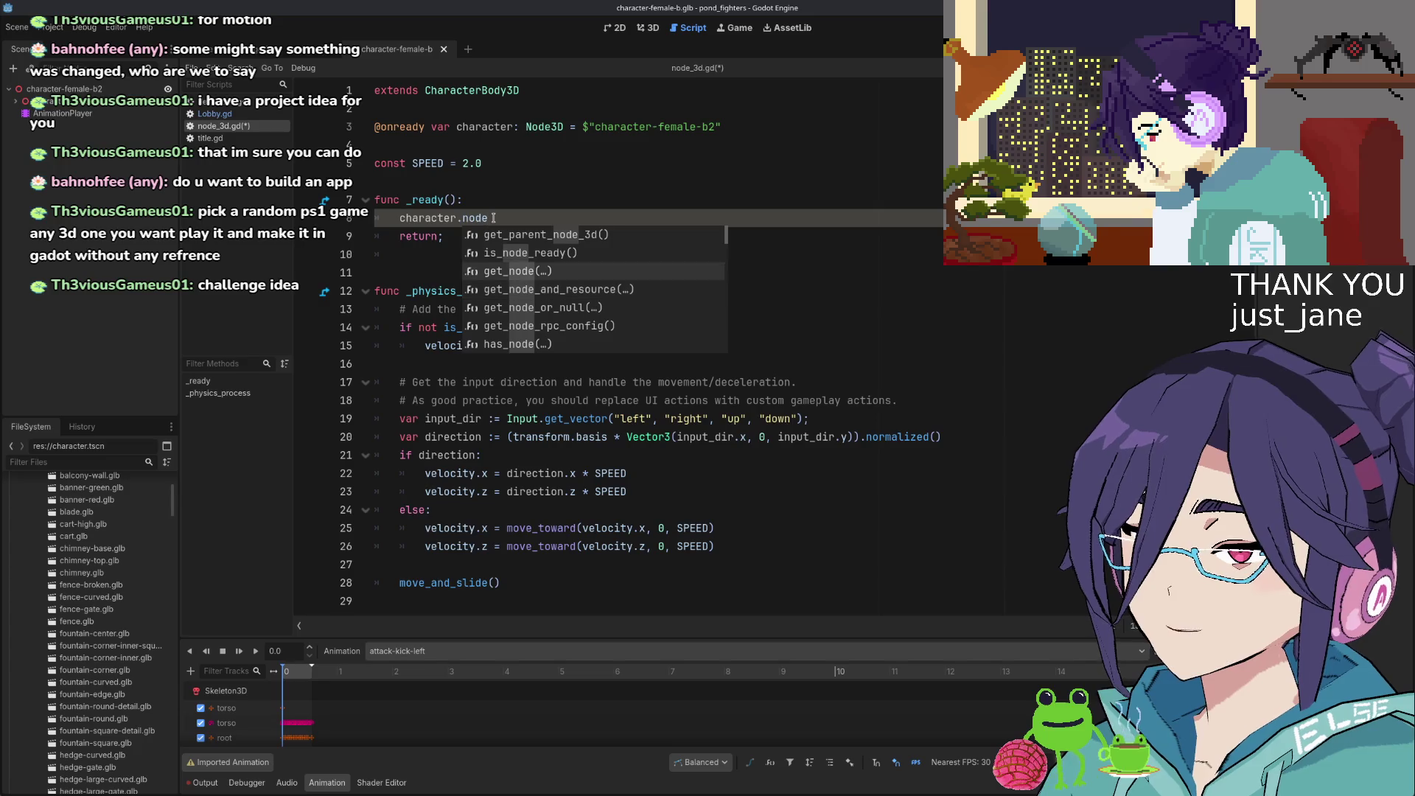
key("Down")
key("Down")
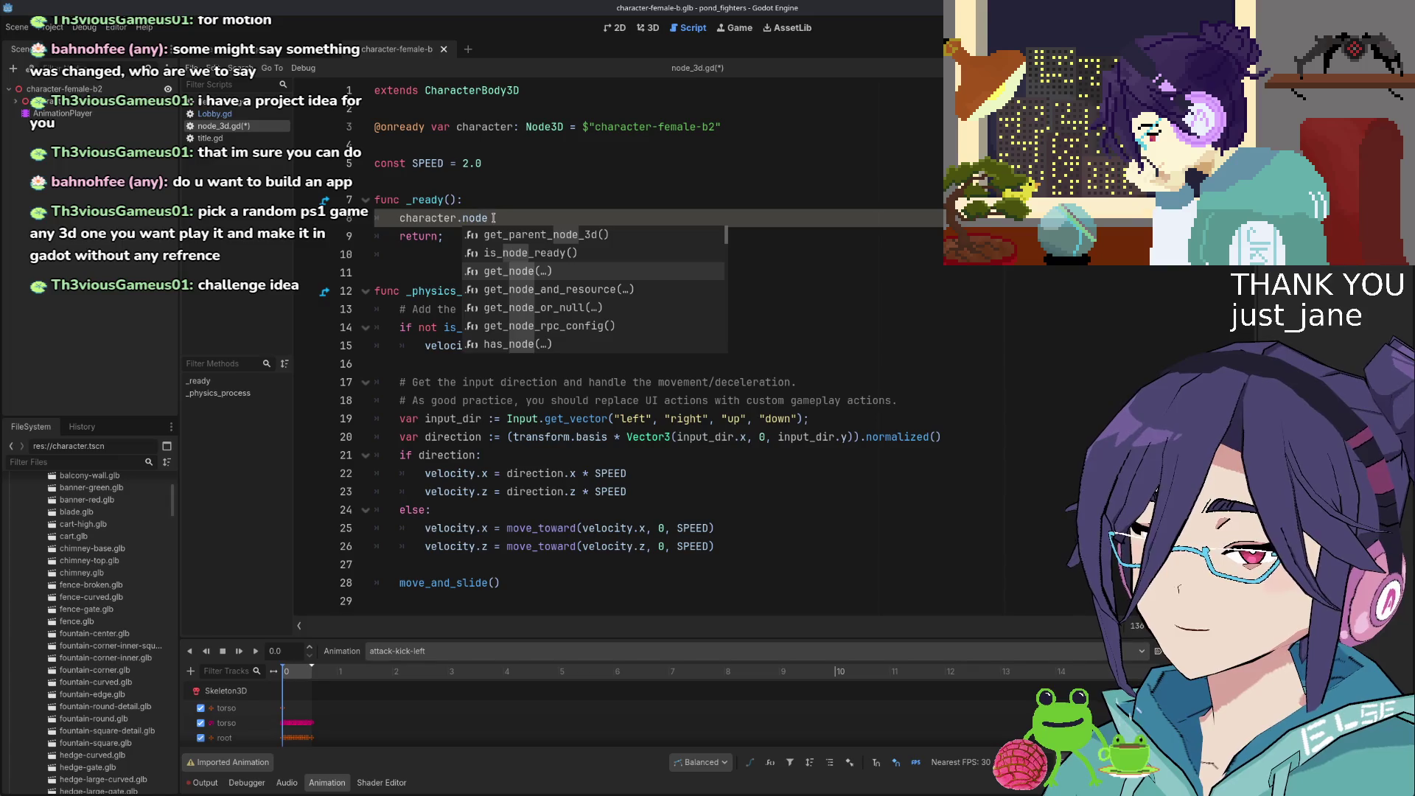
key("Return")
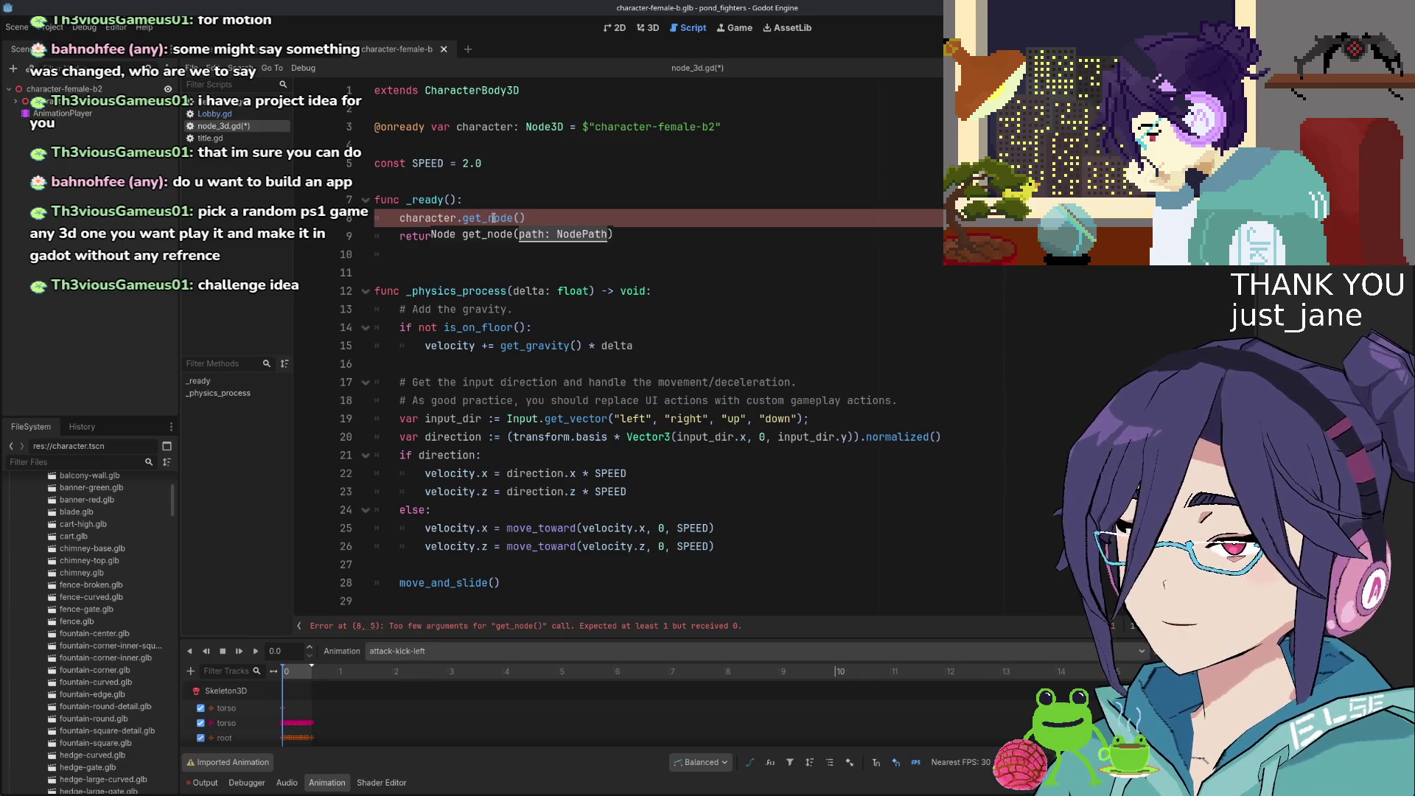
type("$\"")
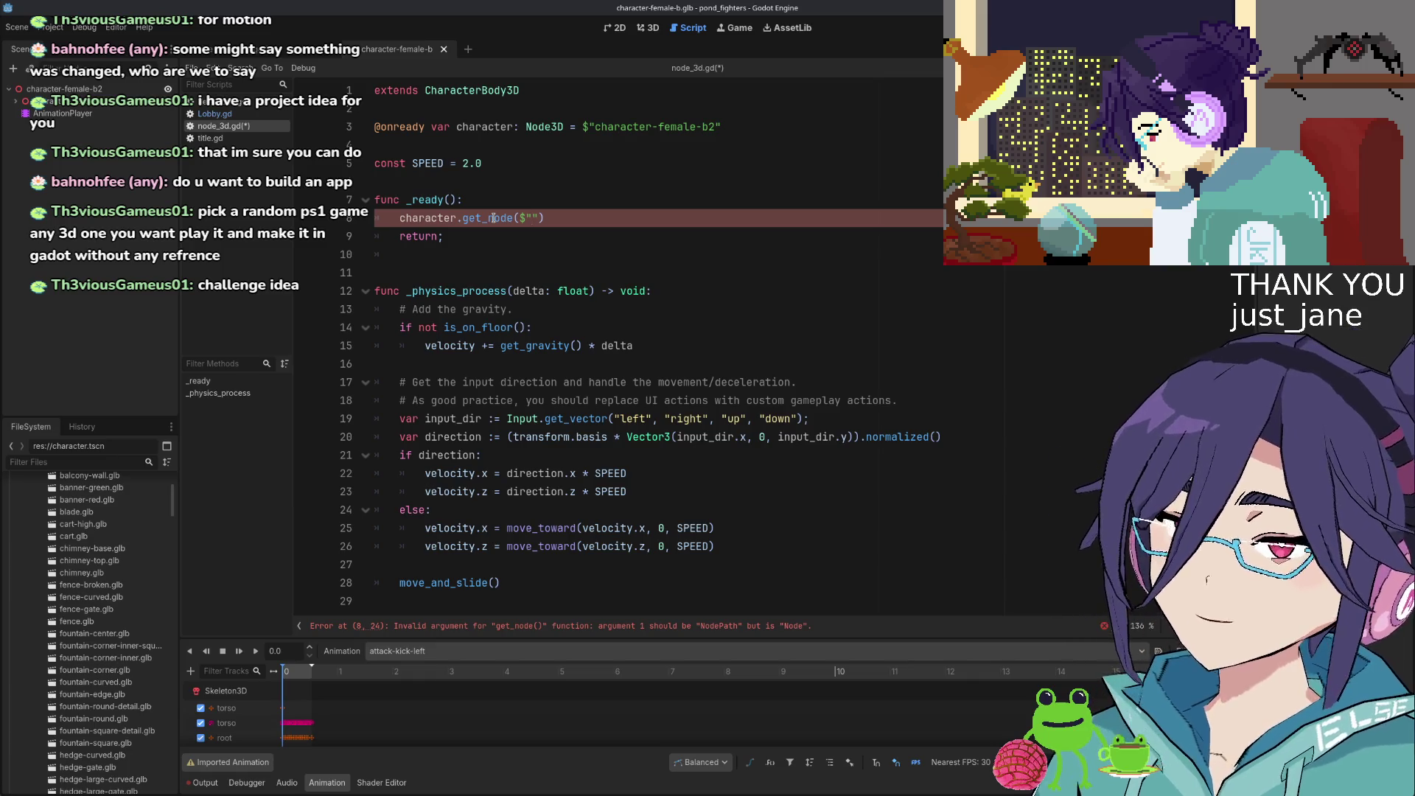
Copy the AnimationPlayer node path and paste it into the get_node call.
right_click(62, 124)
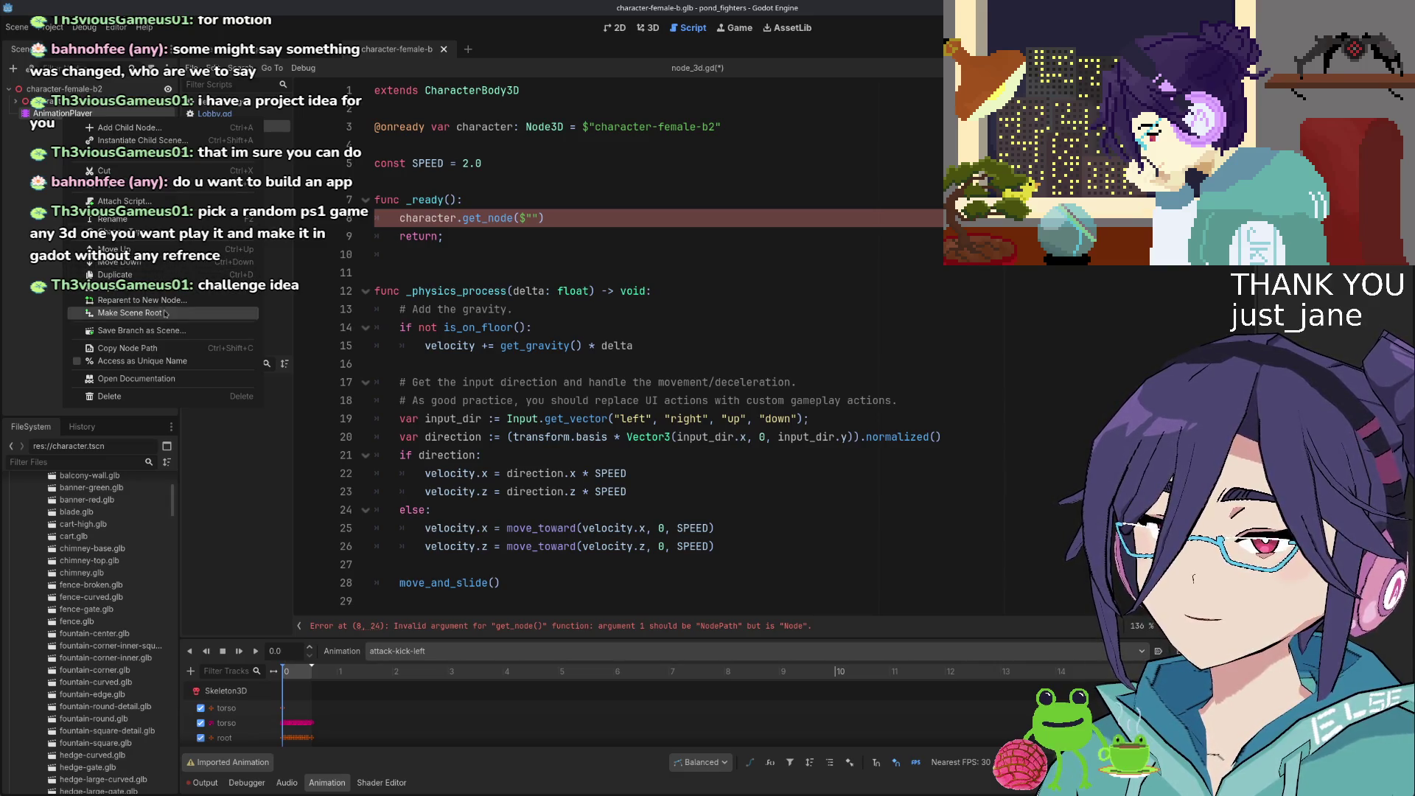
left_click(535, 221)
type("AnimationPlayer")
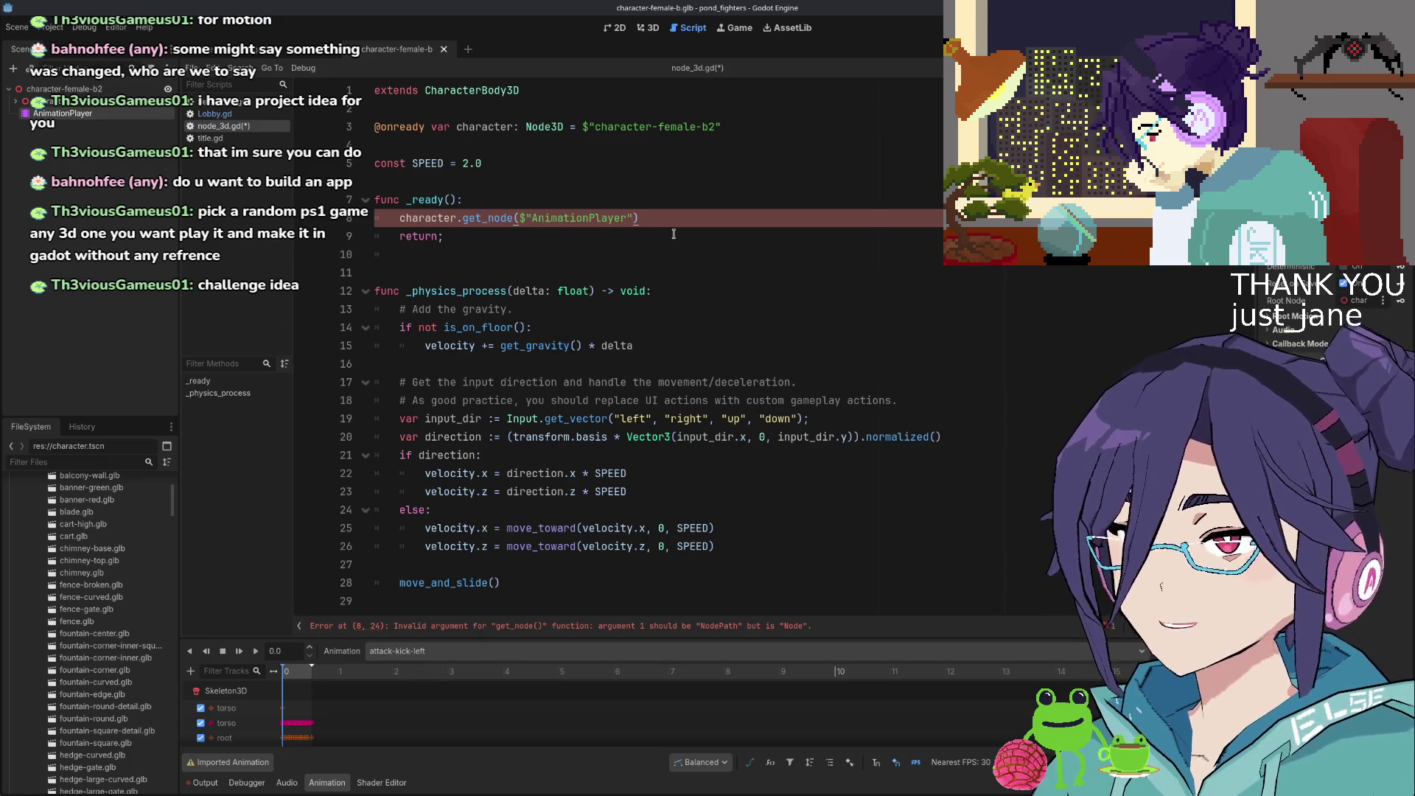
Make line 8 read var anims = character.get_node("AnimationPlayer") by adding the declaration and removing the $.
key("Home")
type("var ")
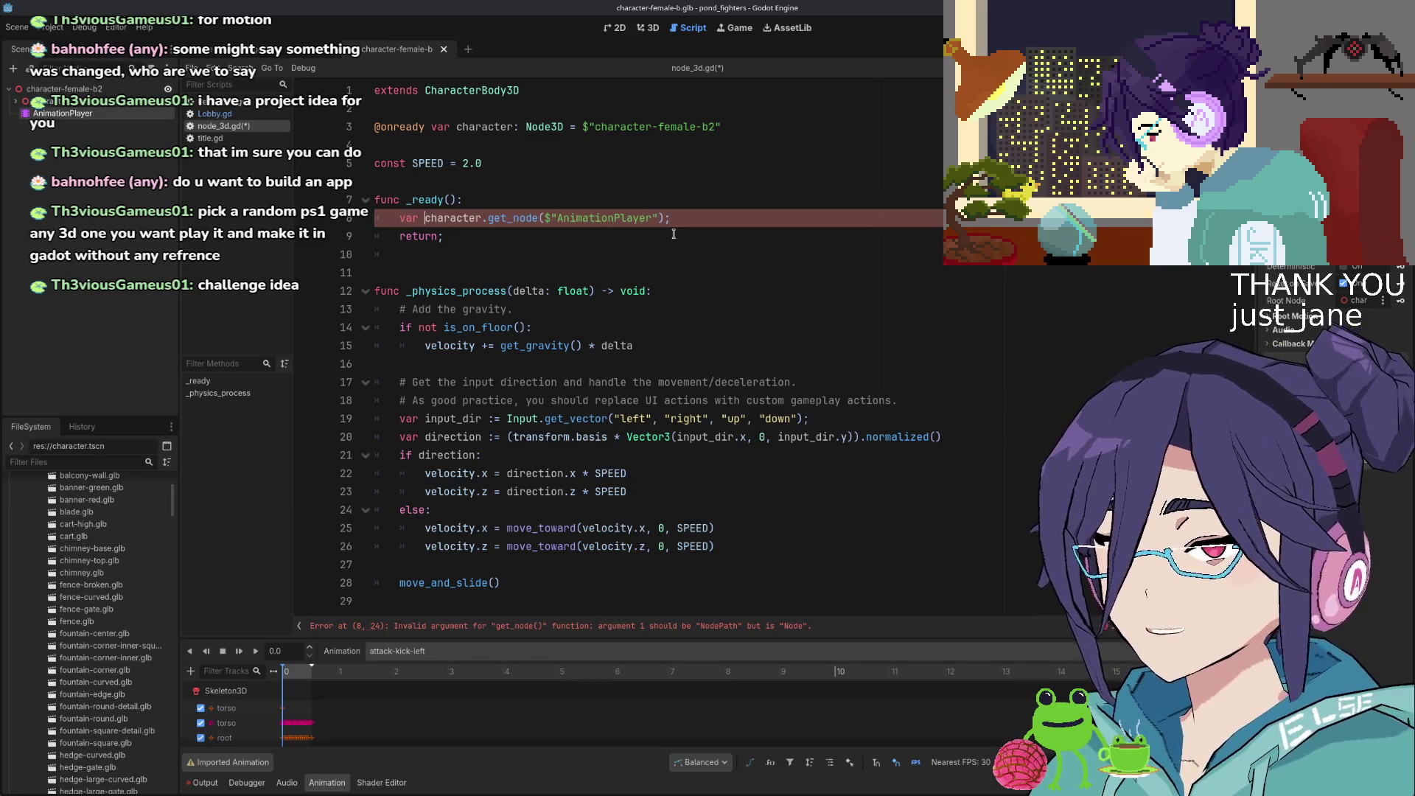
type("animplay")
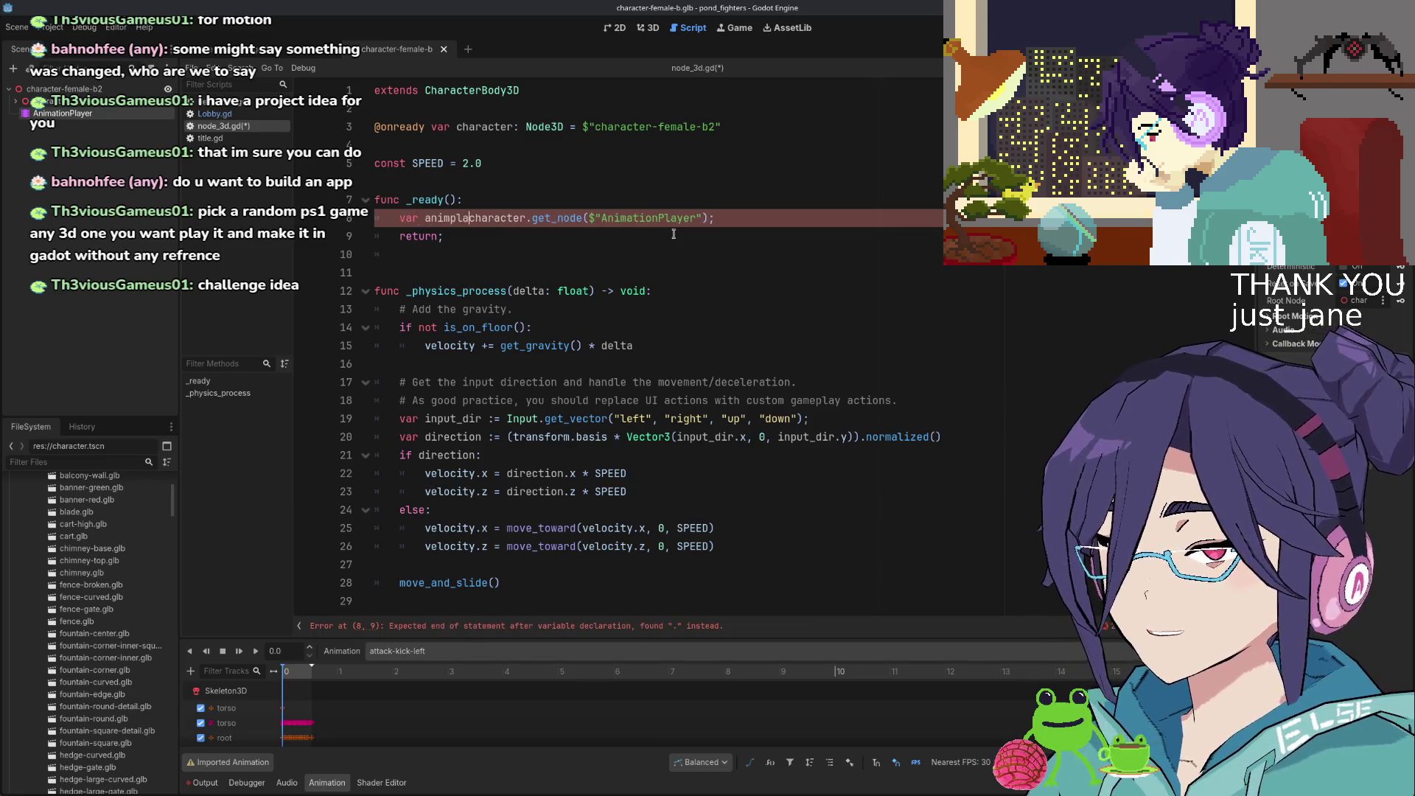
key("BackSpace")
key("BackSpace")
key("BackSpace")
type("s =")
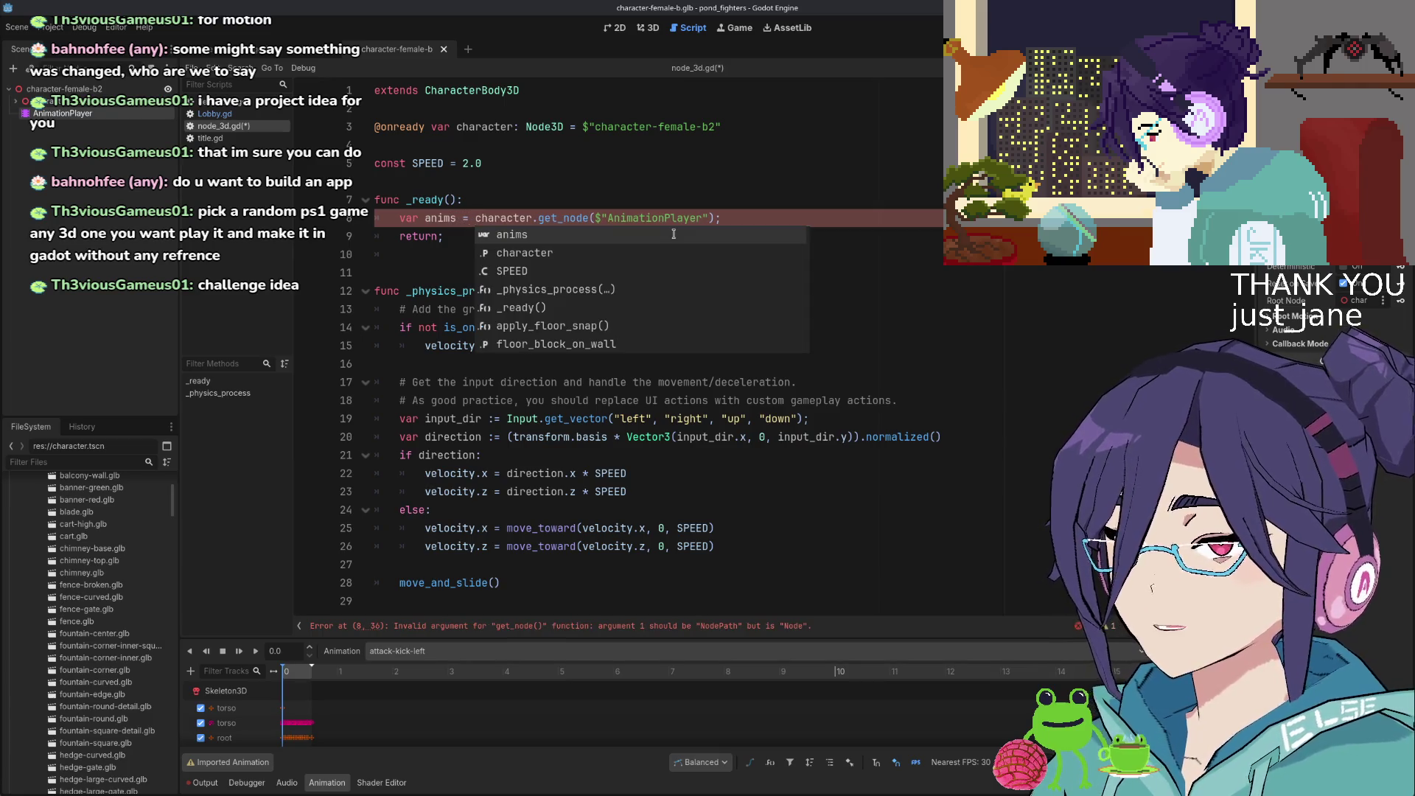
left_click(663, 200)
mouse_move(549, 221)
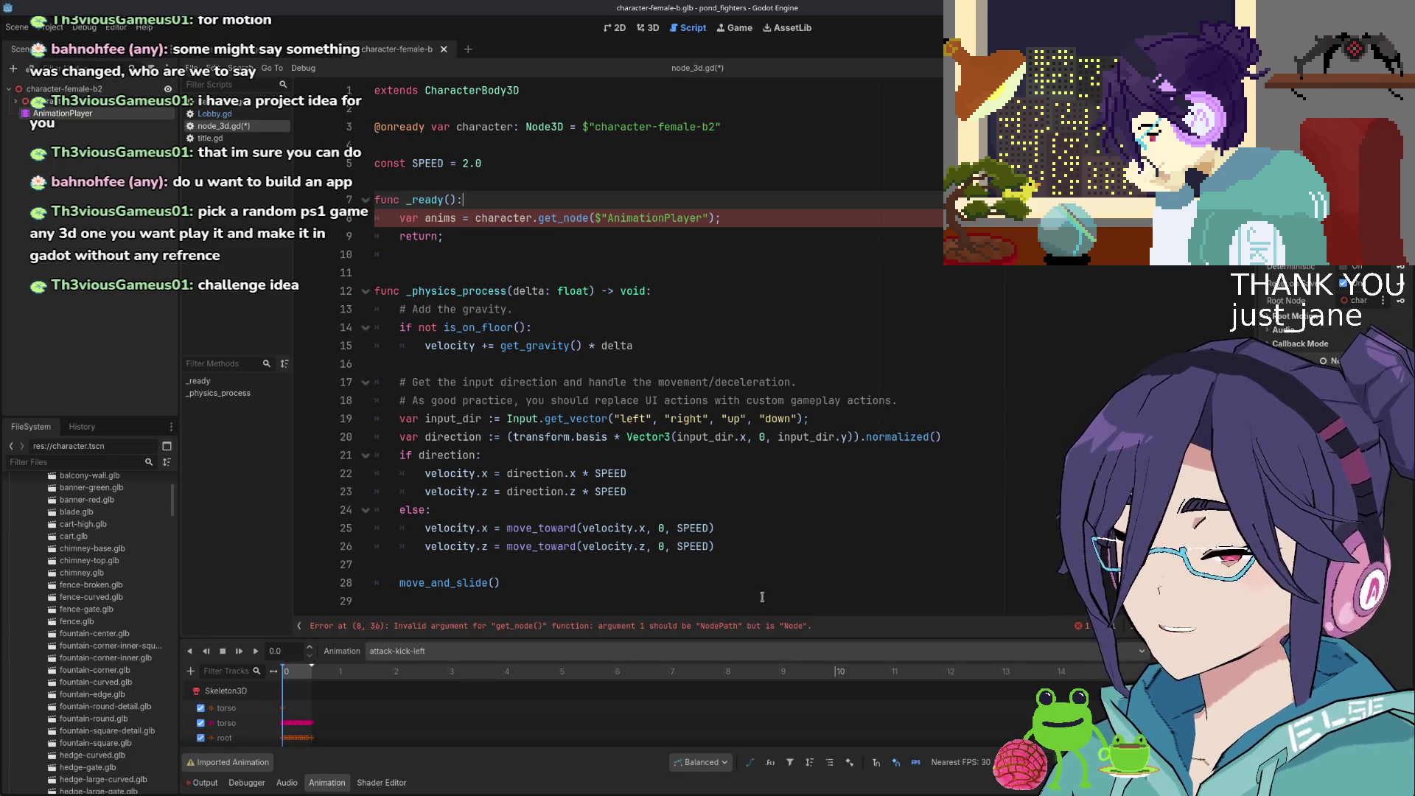
left_click(600, 218)
key("BackSpace")
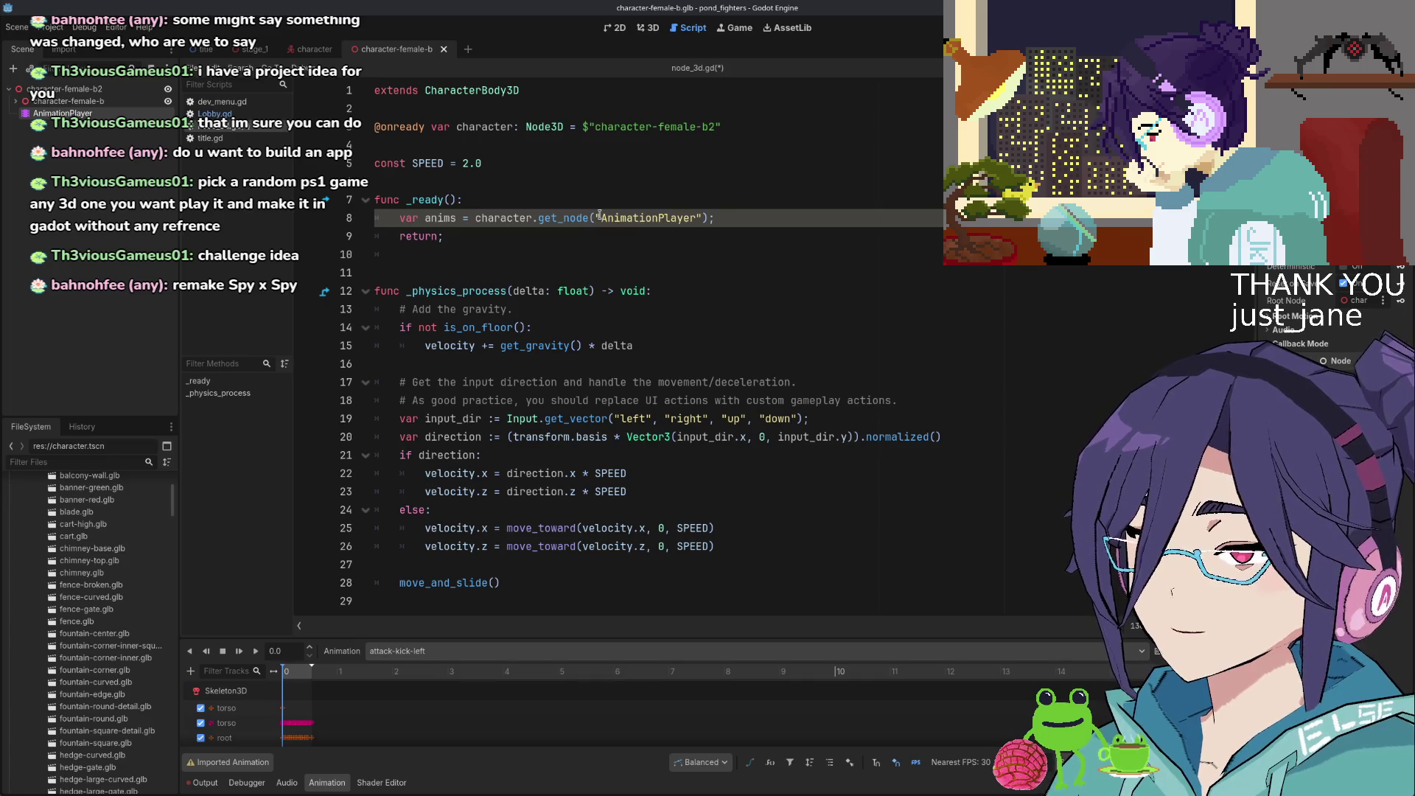
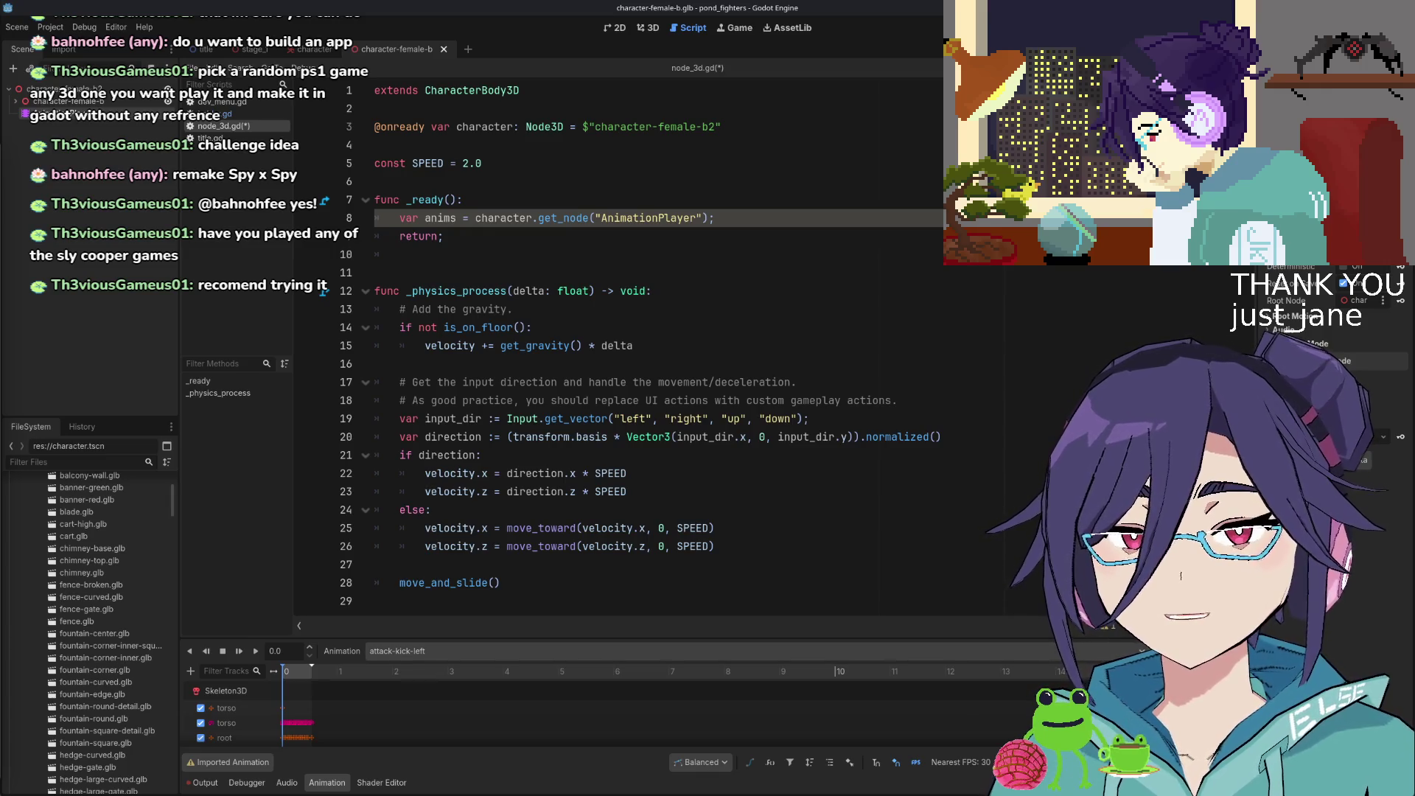
Place the caret on empty line 16 of the character script.
left_click(715, 375)
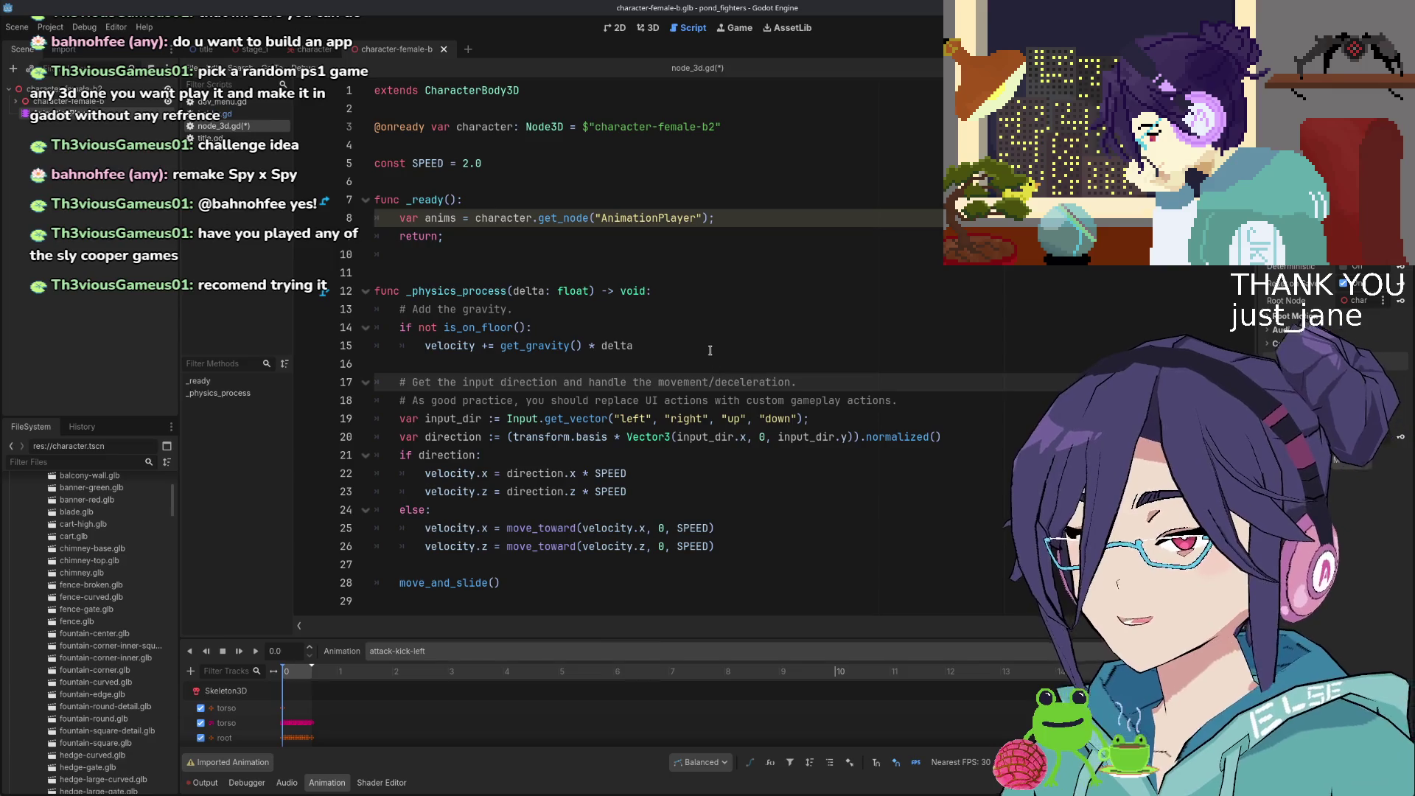
left_click(710, 348)
left_click(694, 361)
left_click(695, 354)
left_click(698, 363)
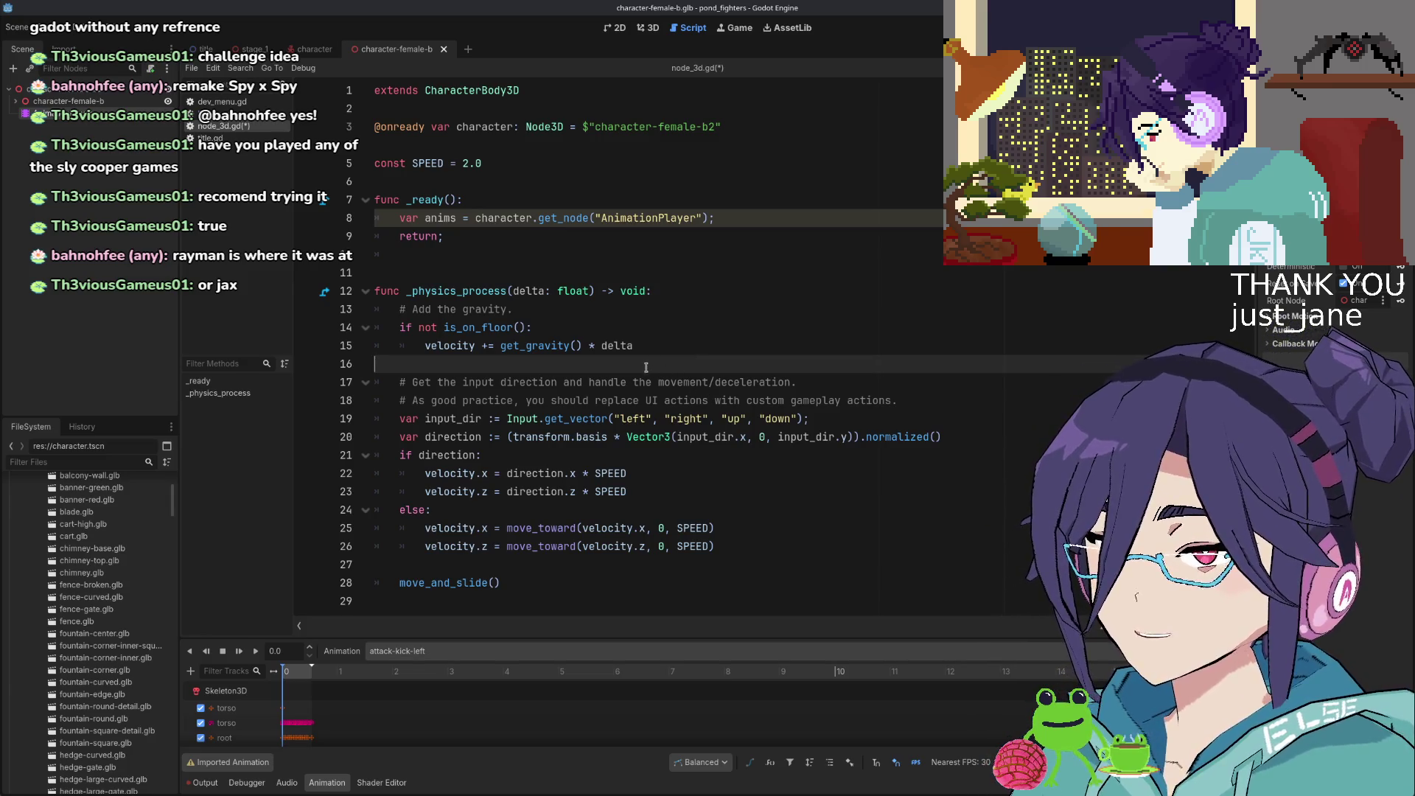
Type the anims declaration on line 8 as ': AnimationPlayer' and start an anims.play line below it.
left_click(741, 236)
left_click(745, 216)
key("Return")
type("anims.play")
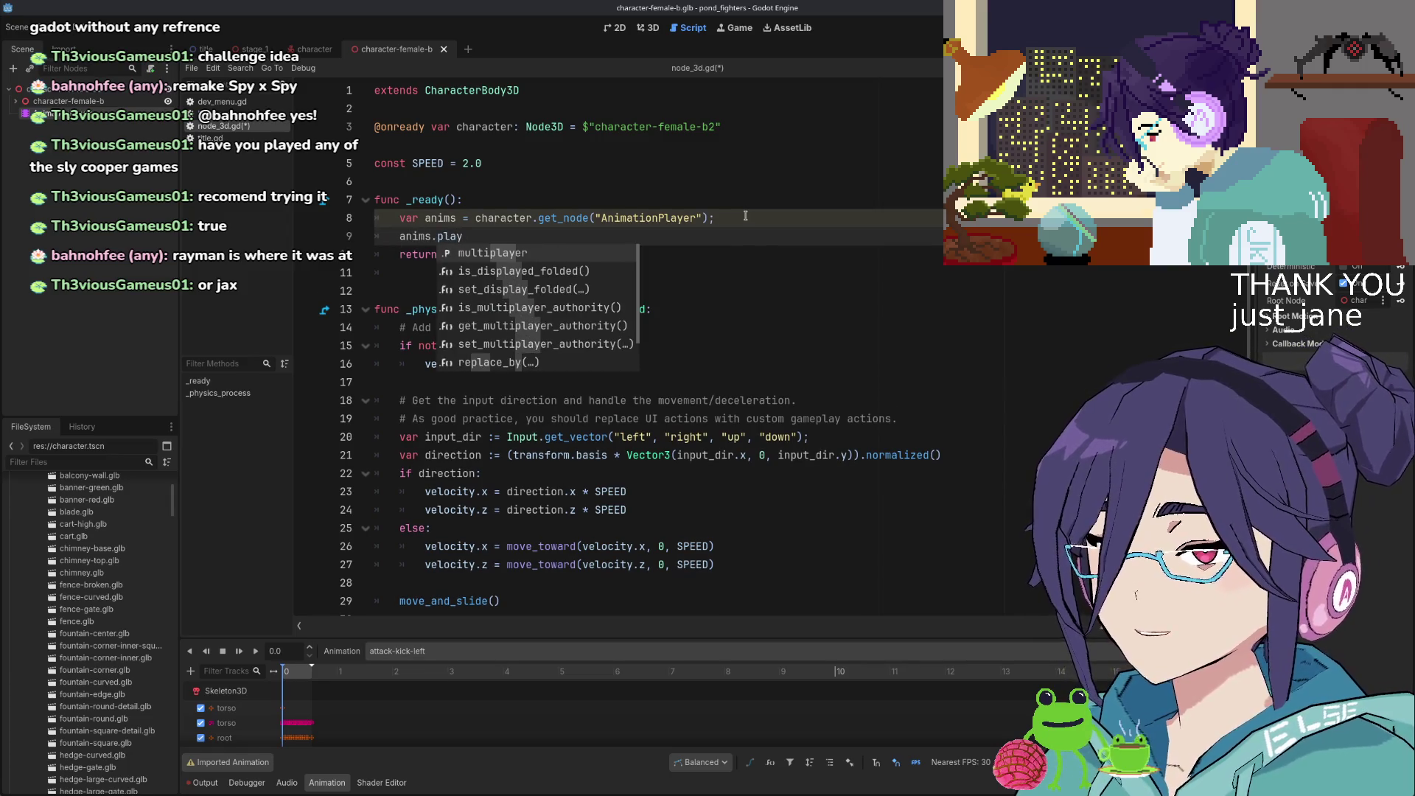
key("BackSpace")
key("BackSpace")
key("BackSpace")
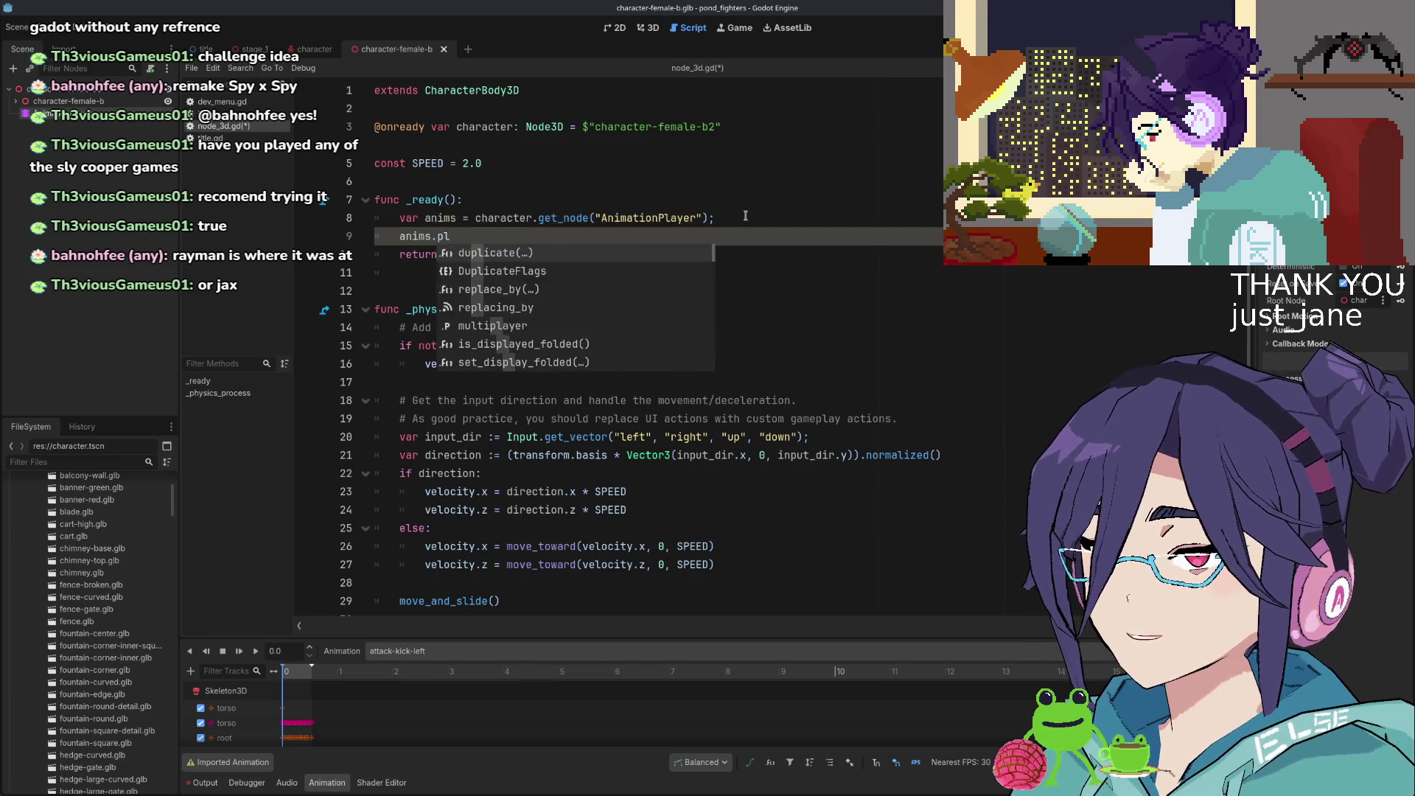
key("Up")
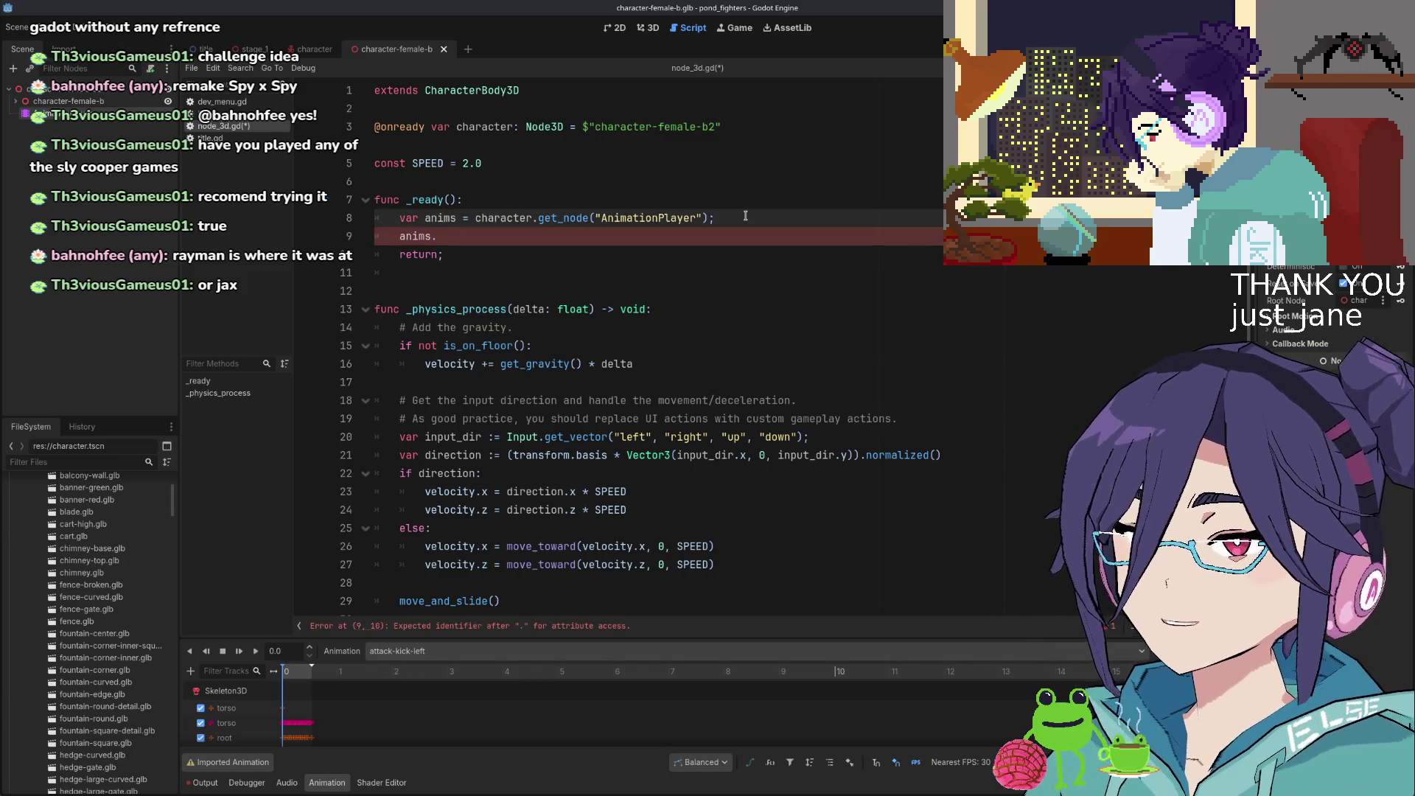
type(": Animation")
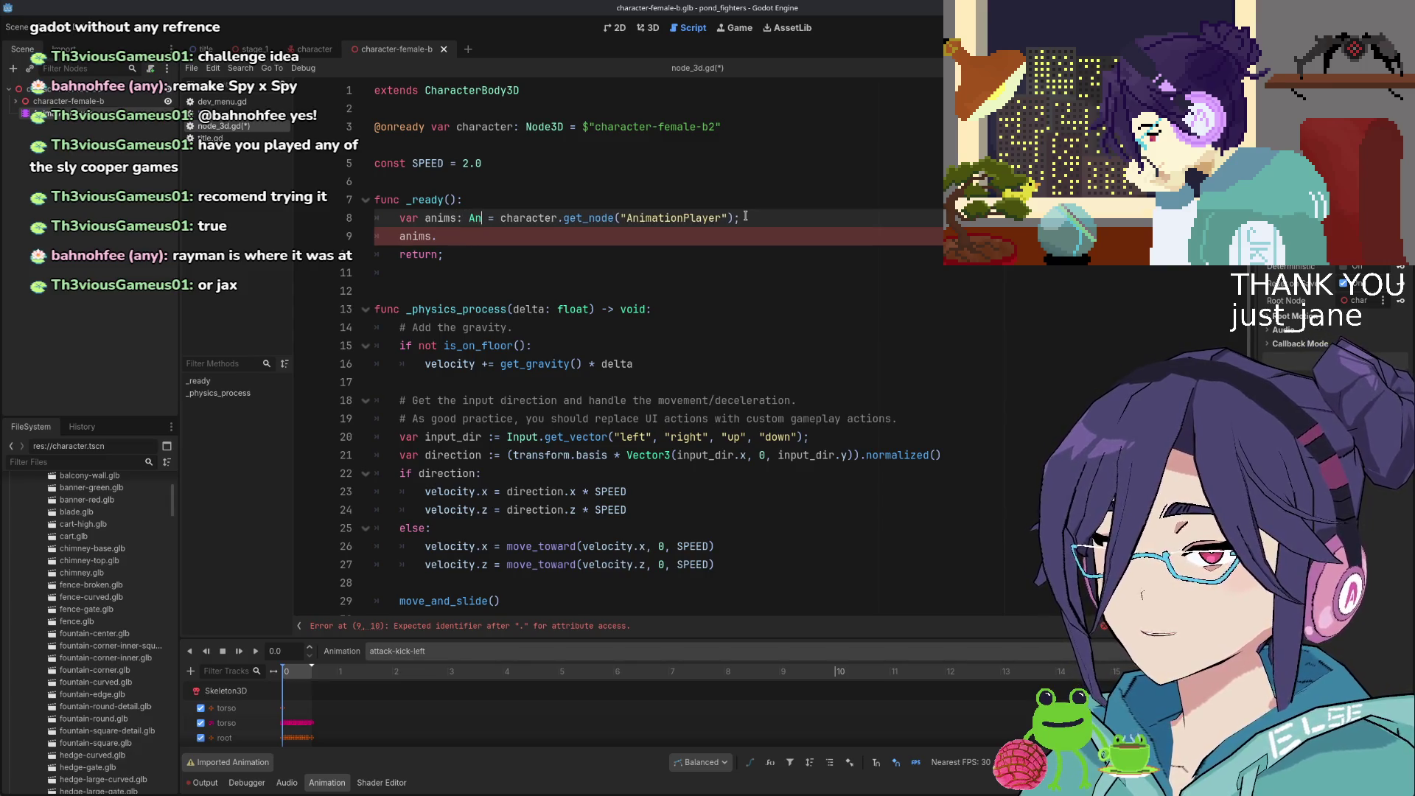
type("Player")
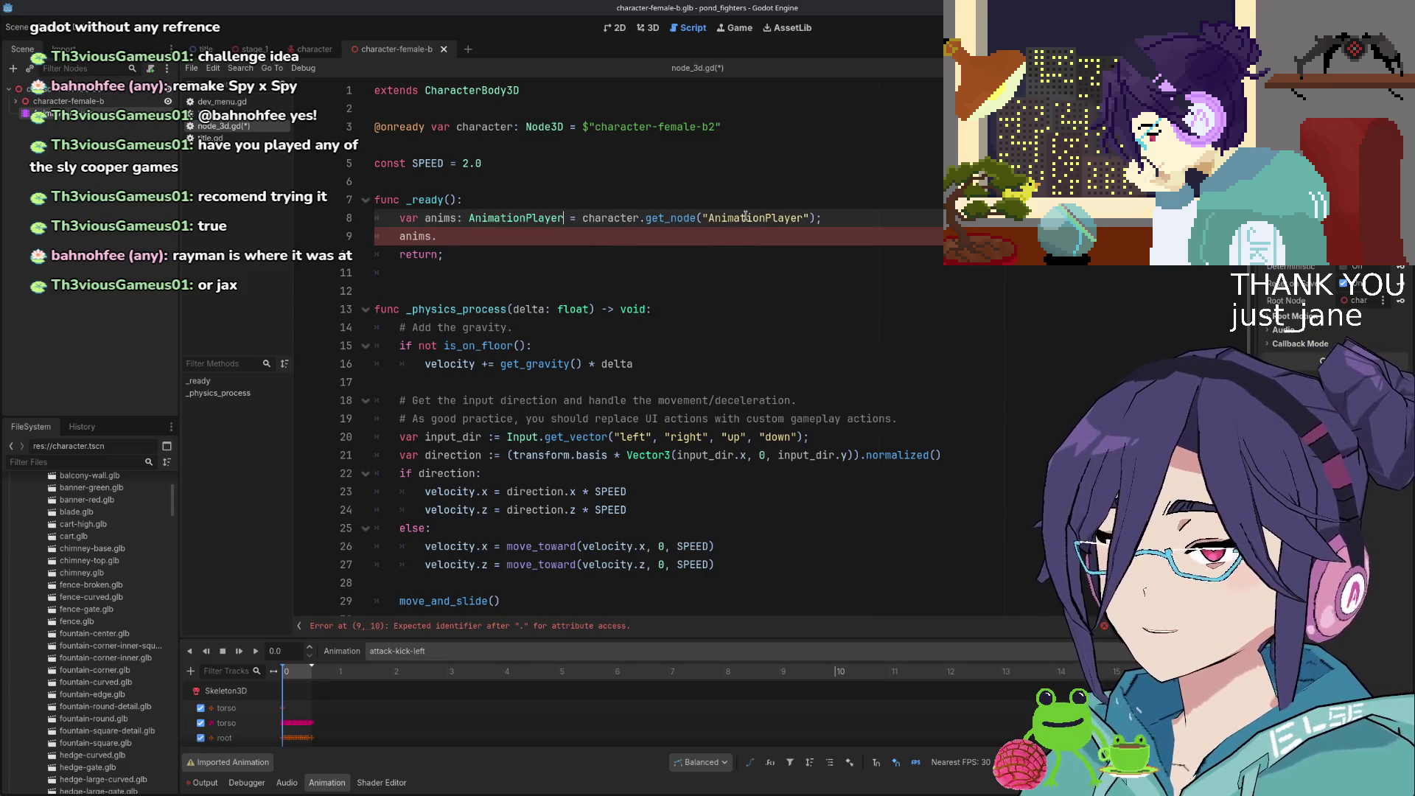
key("Down")
Complete the call as anims.play("idle"), checking the animation list for the name.
type("play(\"")
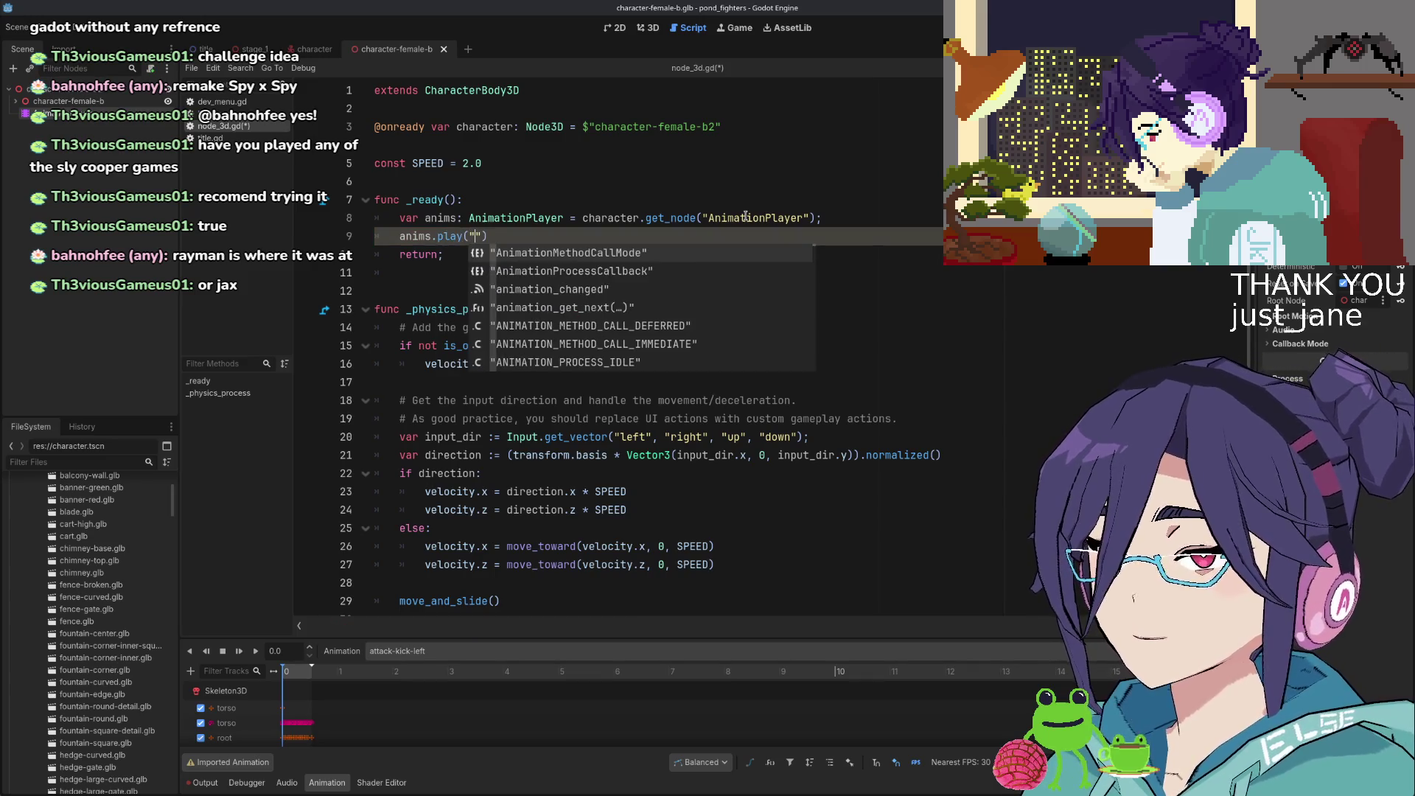
key("Escape")
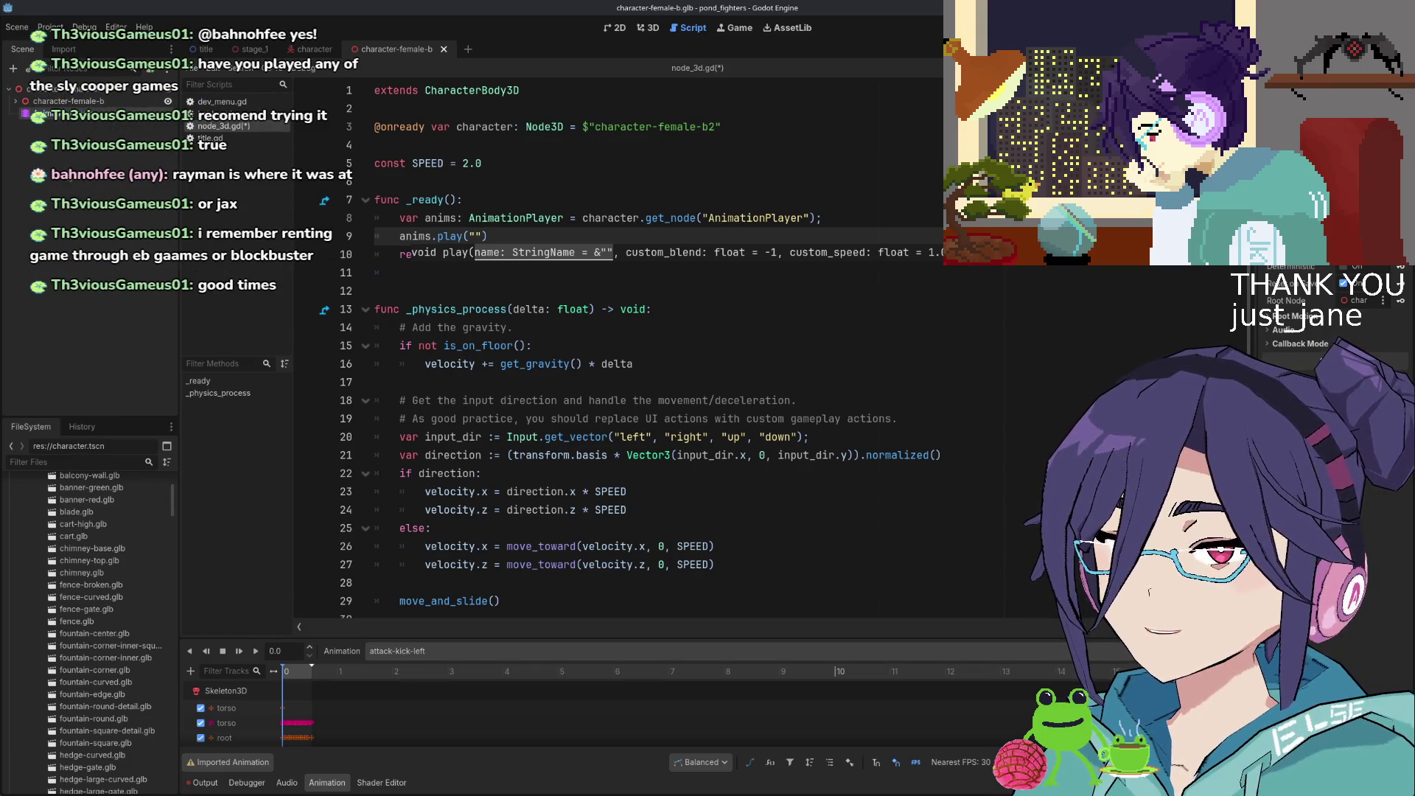
left_click(398, 650)
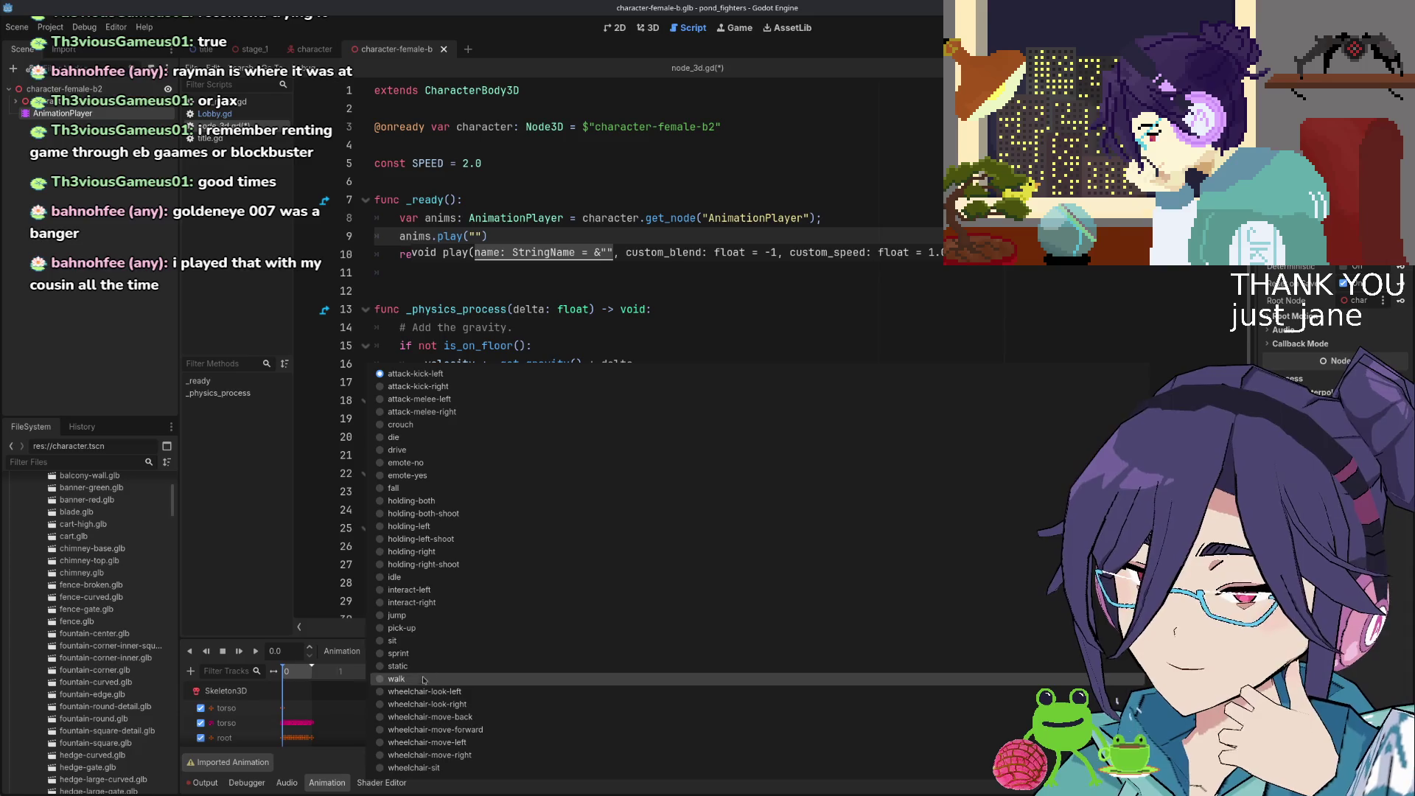
left_click(471, 235)
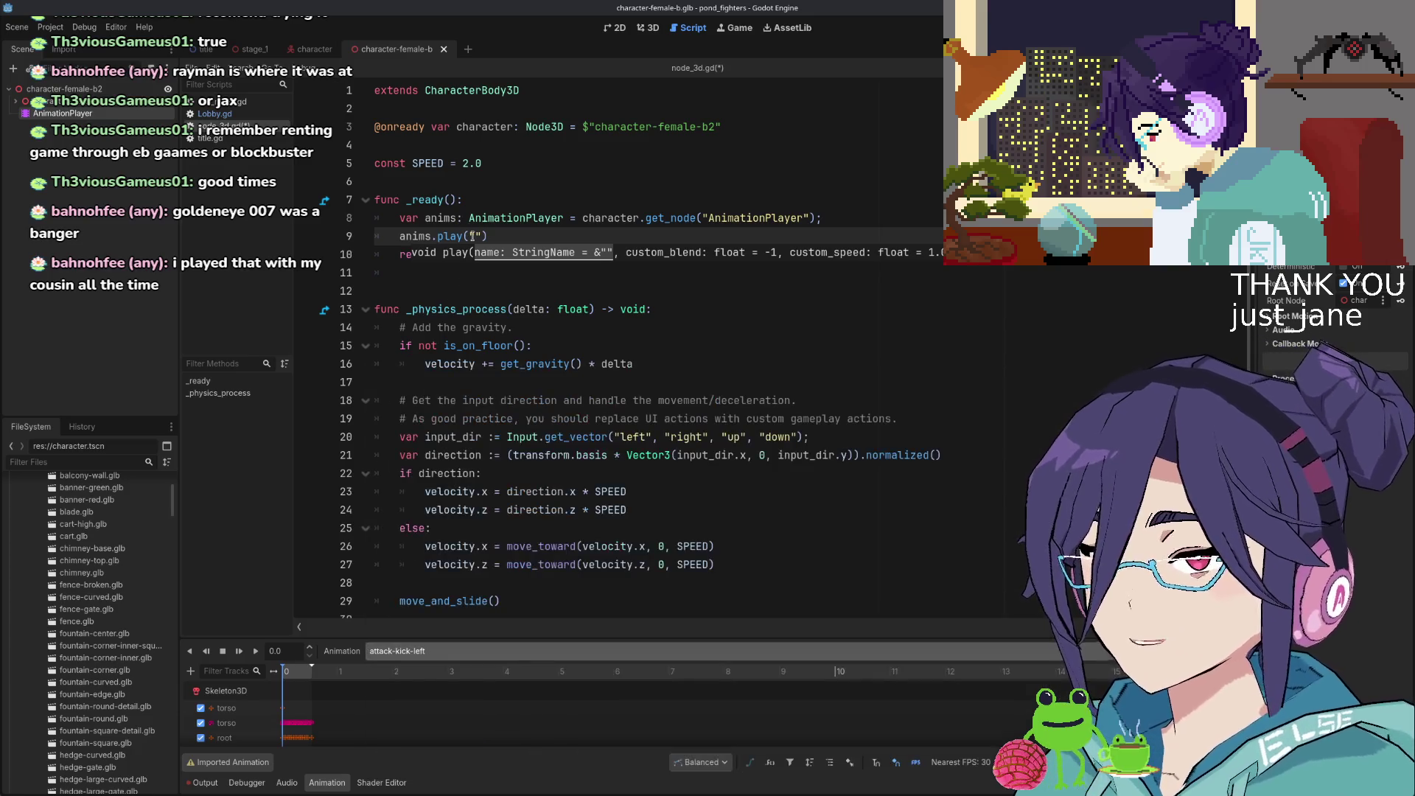
left_click(473, 236)
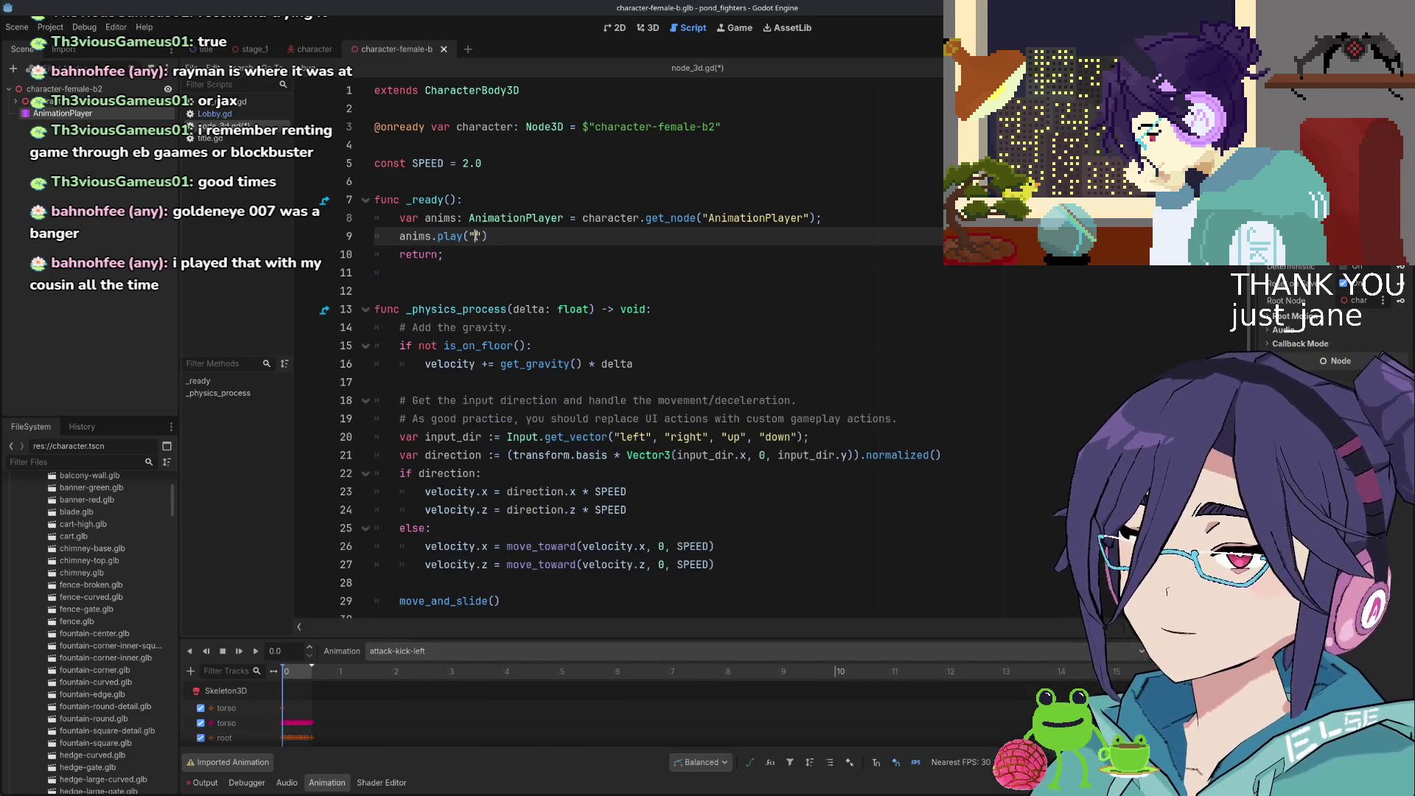
type("le")
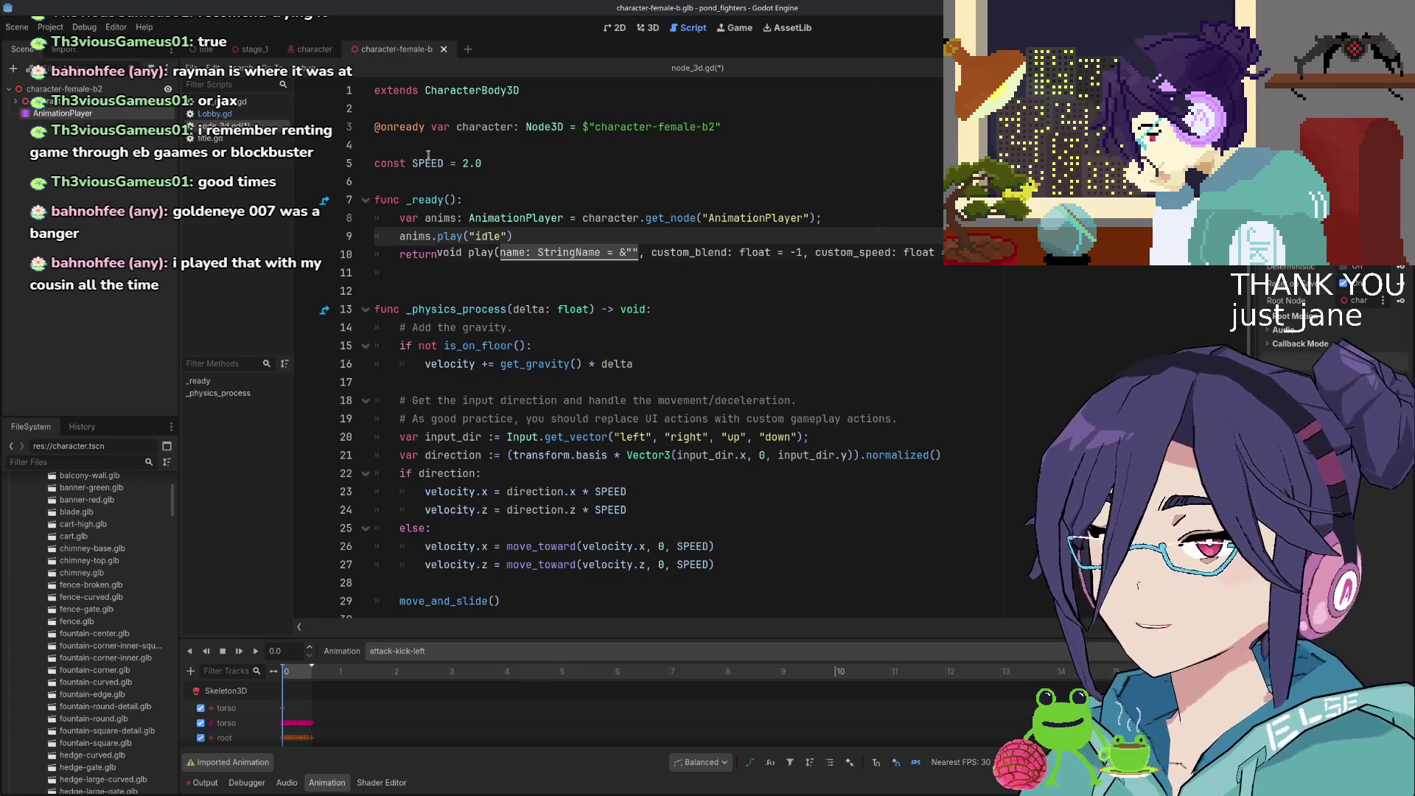
left_click(648, 27)
Preview the attack-kick-left and die animations, orbiting the view around the character.
left_click(254, 652)
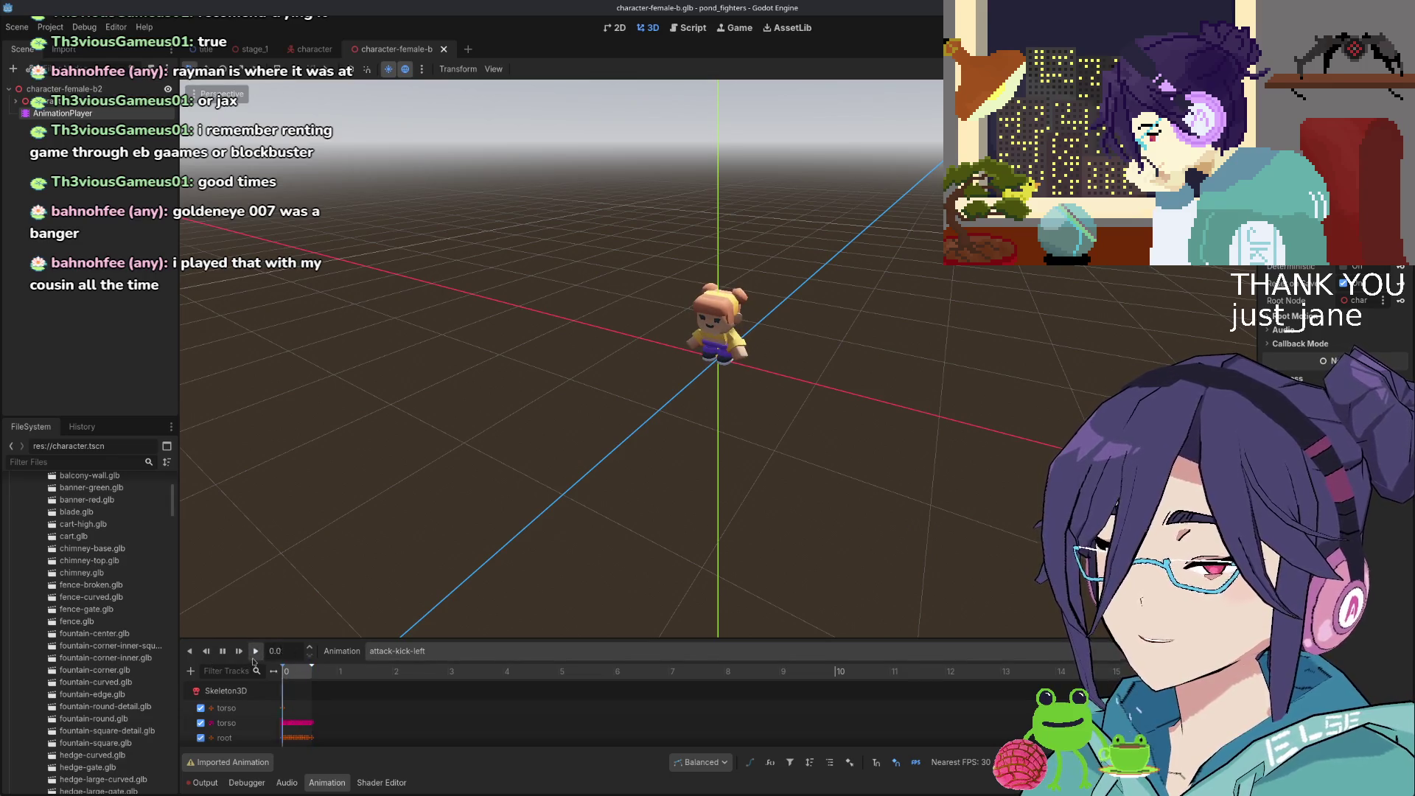
left_click(397, 651)
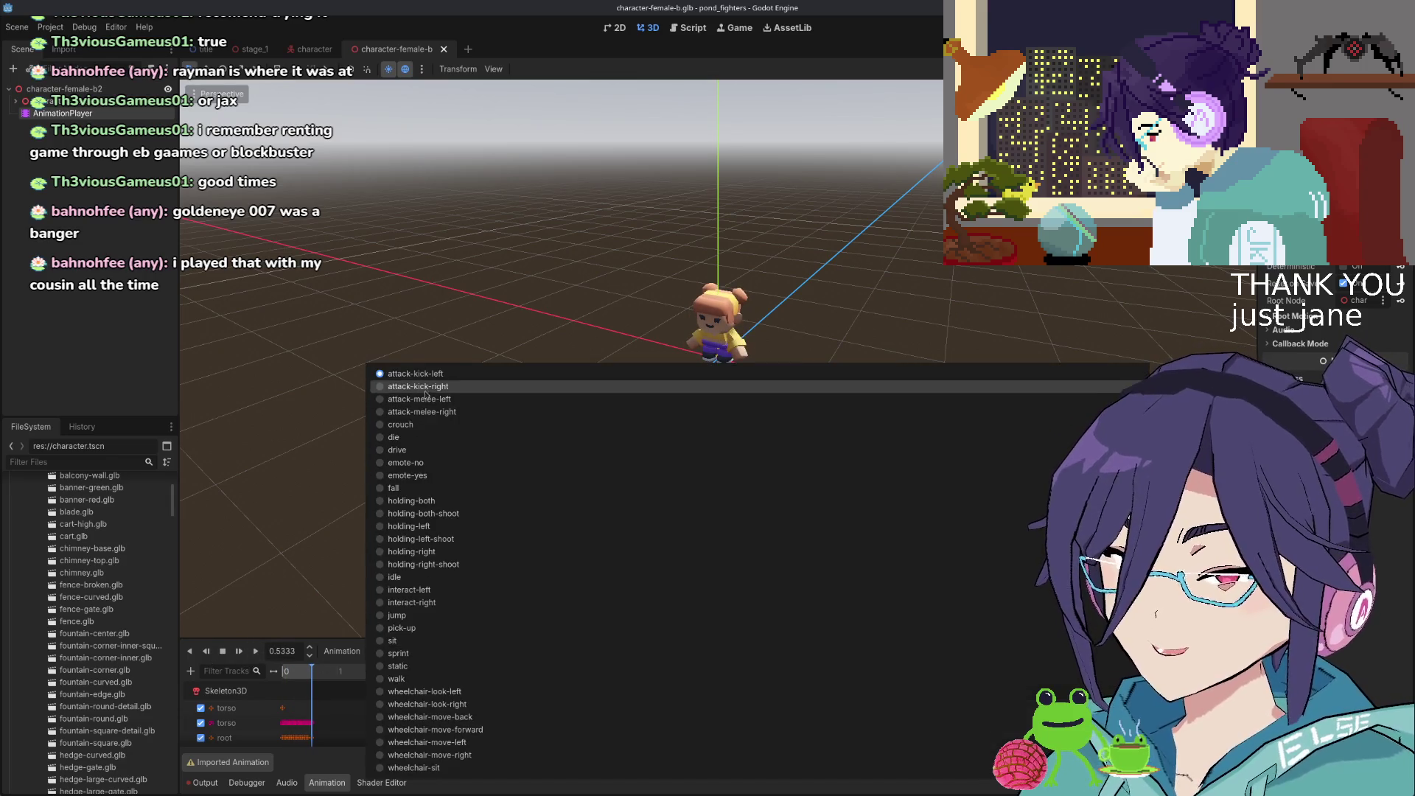
left_click(413, 437)
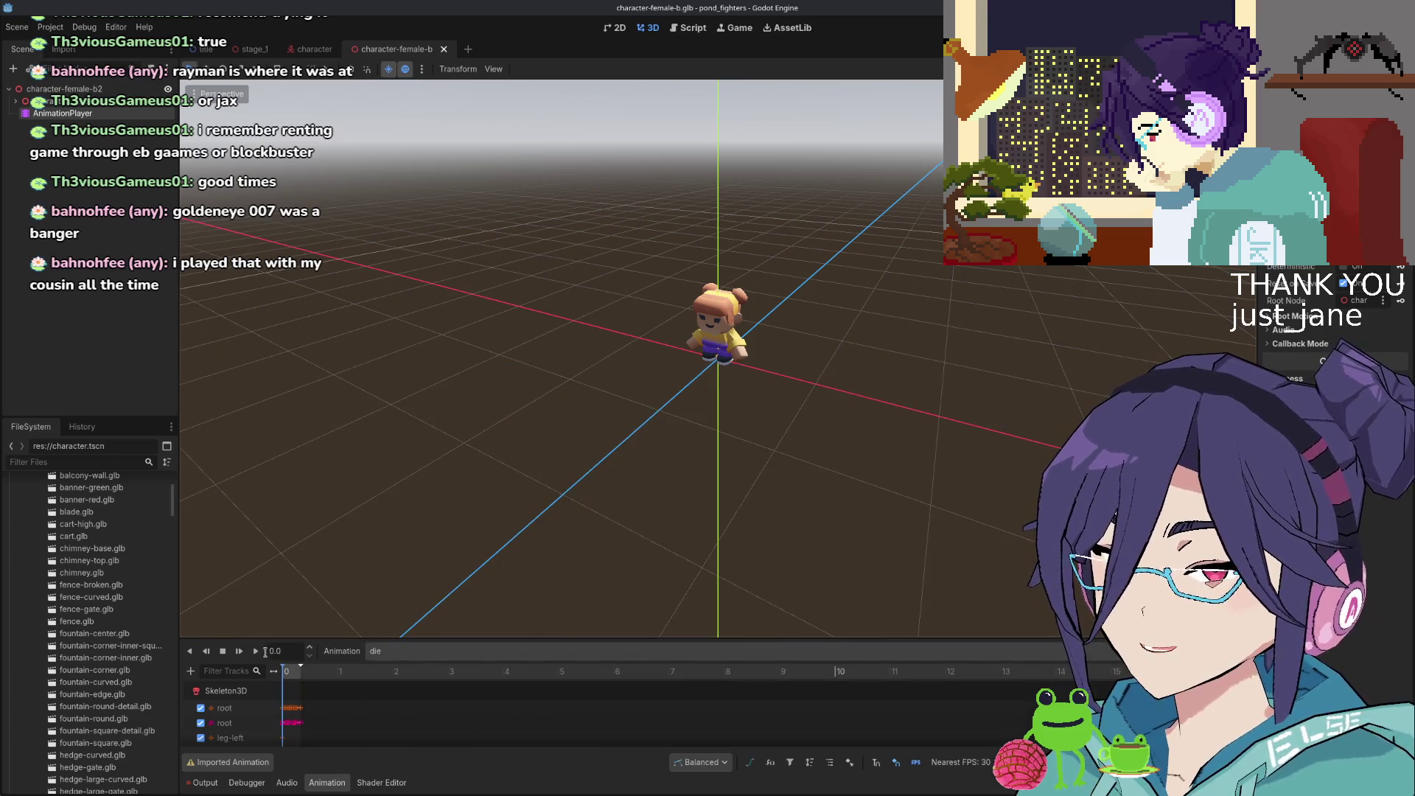
left_click(254, 652)
left_click(376, 650)
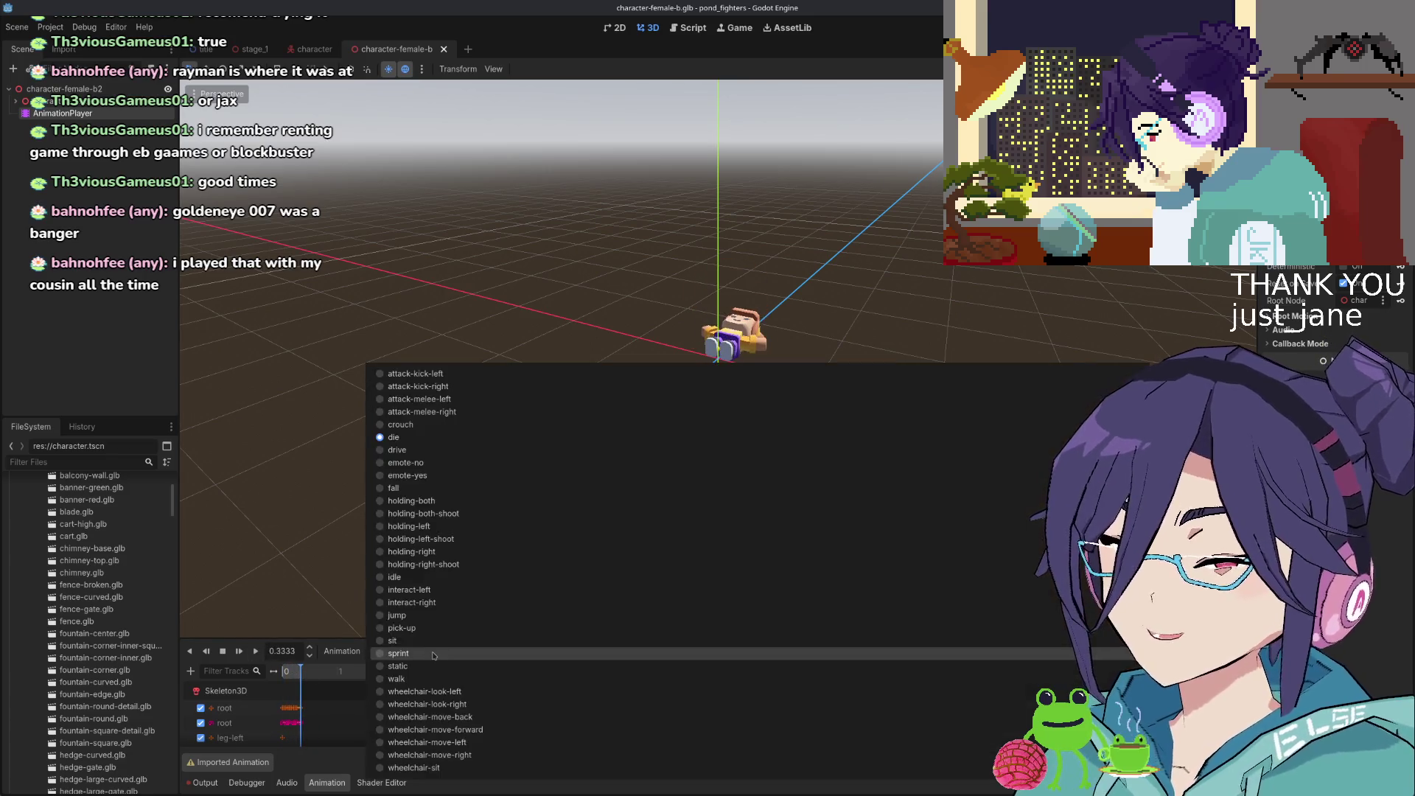
scroll(737, 310, "up", 2)
left_click(752, 335)
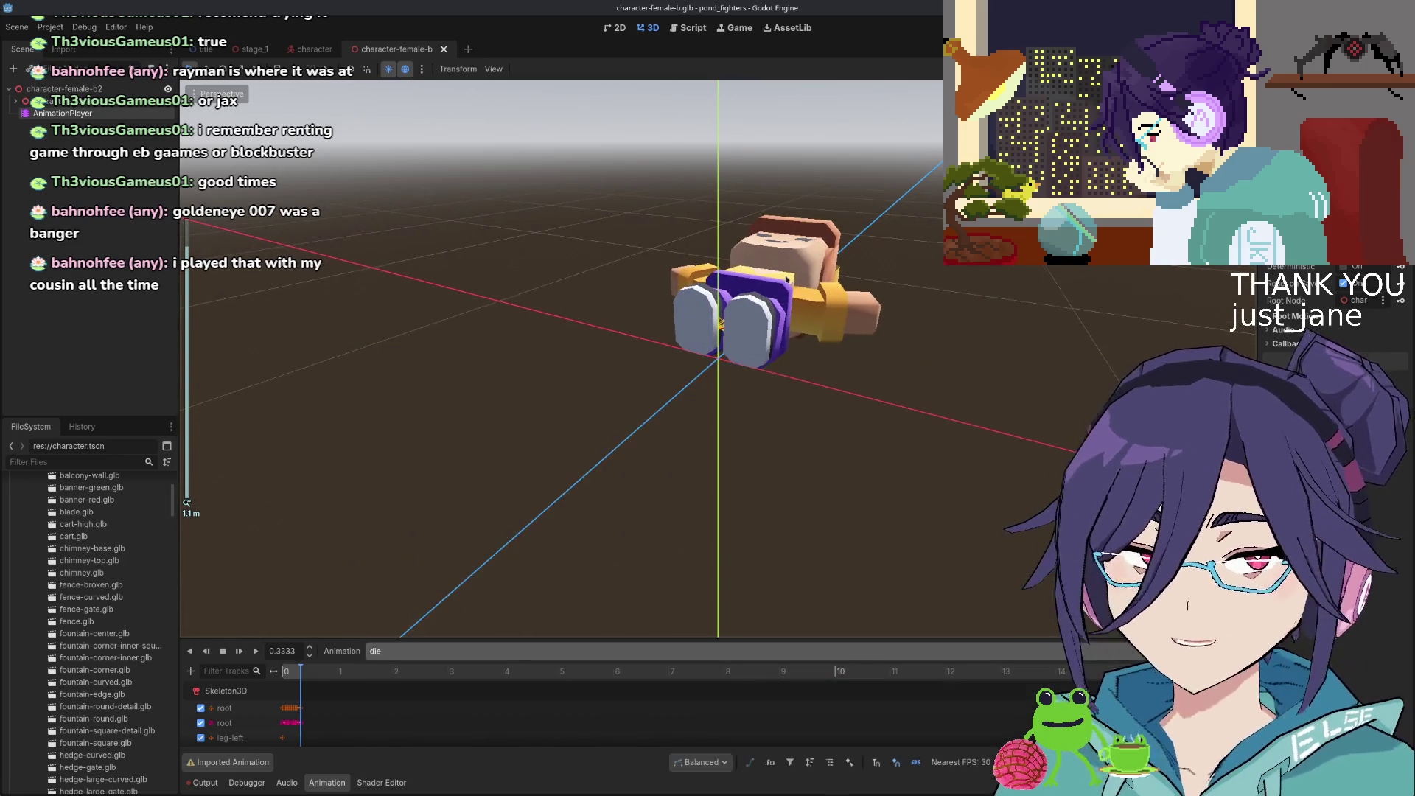
scroll(757, 322, "up", 3)
mouse_move(757, 323)
left_mouse_down()
mouse_move(810, 287)
mouse_move(827, 323)
mouse_move(796, 328)
mouse_move(835, 302)
left_mouse_up()
scroll(796, 328, "up", 3)
scroll(796, 328, "down", 3)
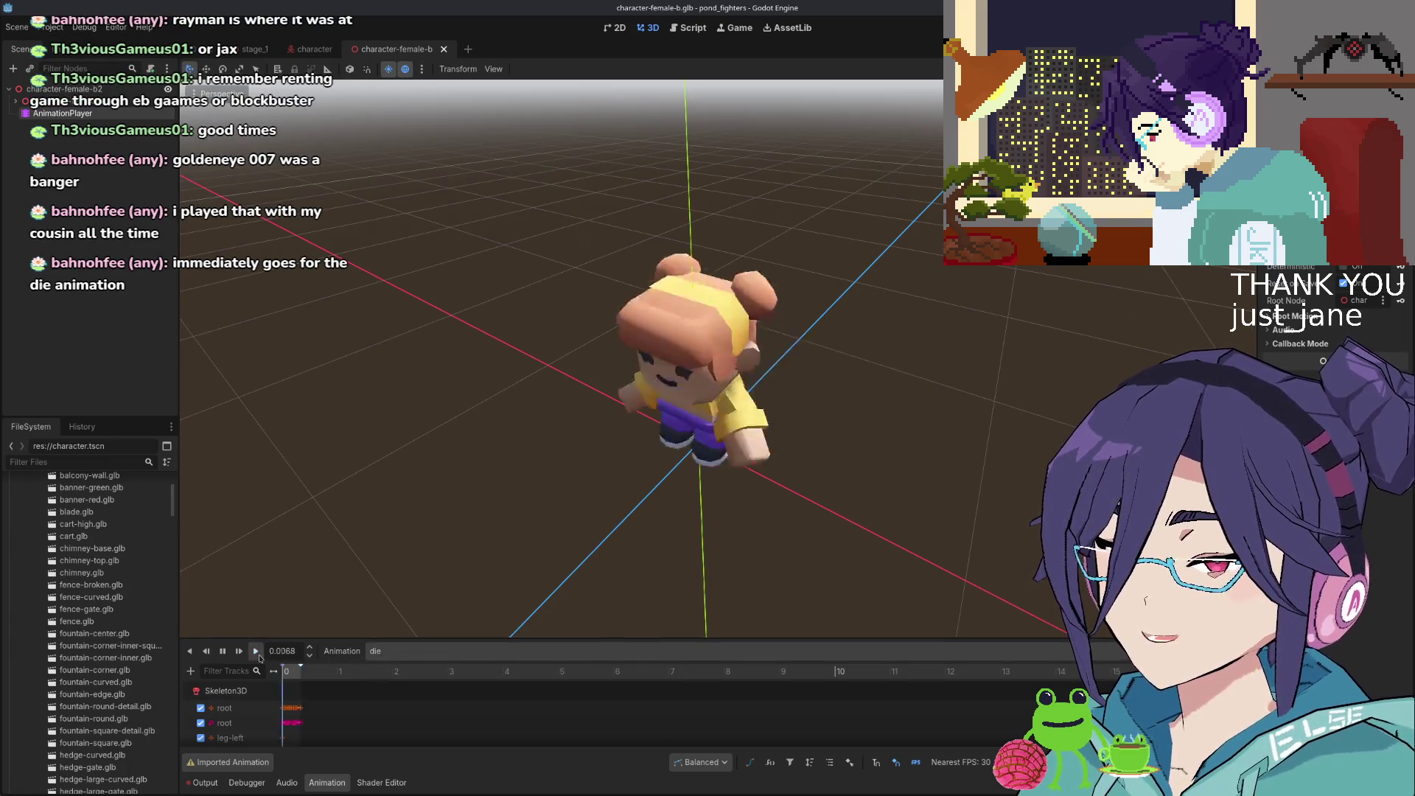
Preview the drive, emote-no, emote-yes, fall and holding-both animations.
left_click(424, 652)
left_click(422, 451)
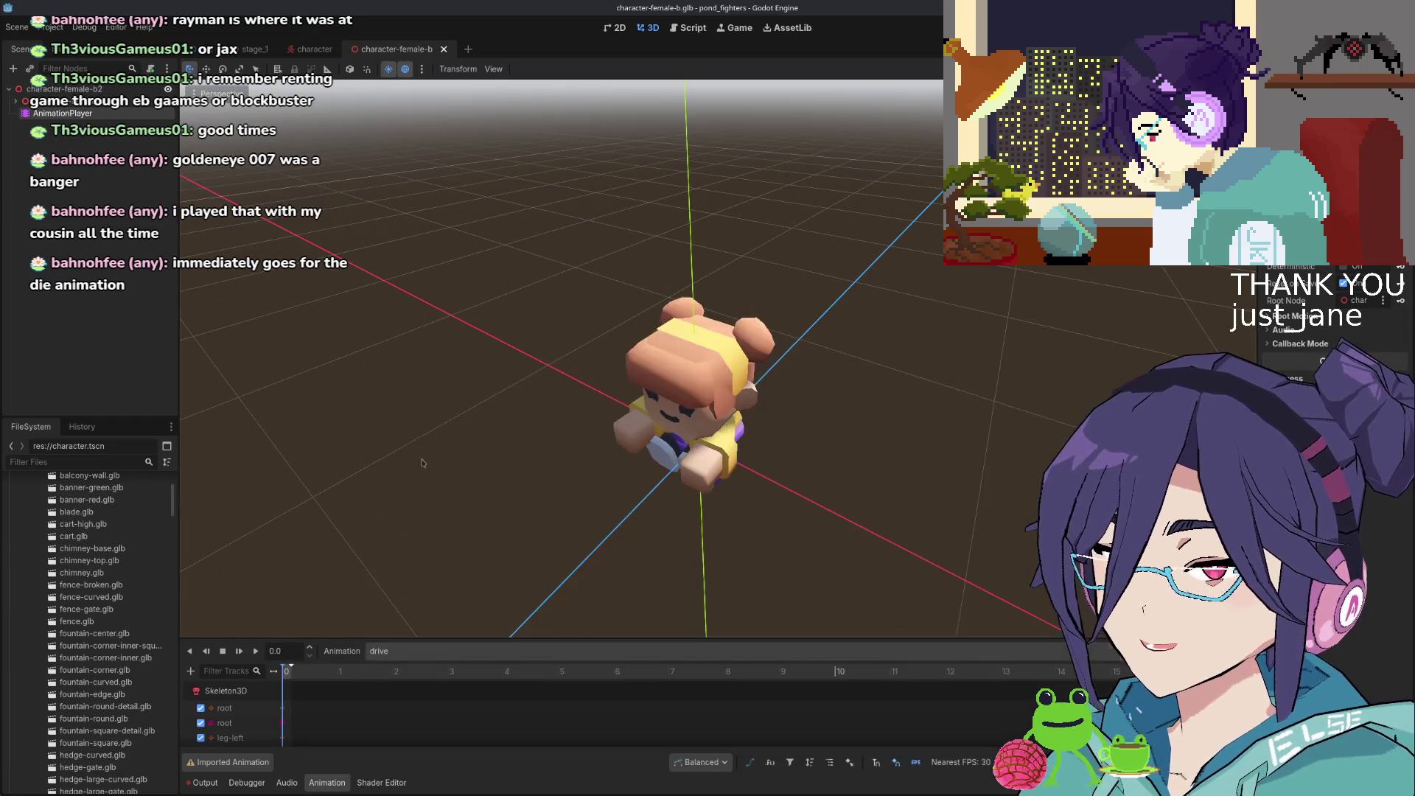
left_click(255, 651)
scroll(560, 362, "down", 3)
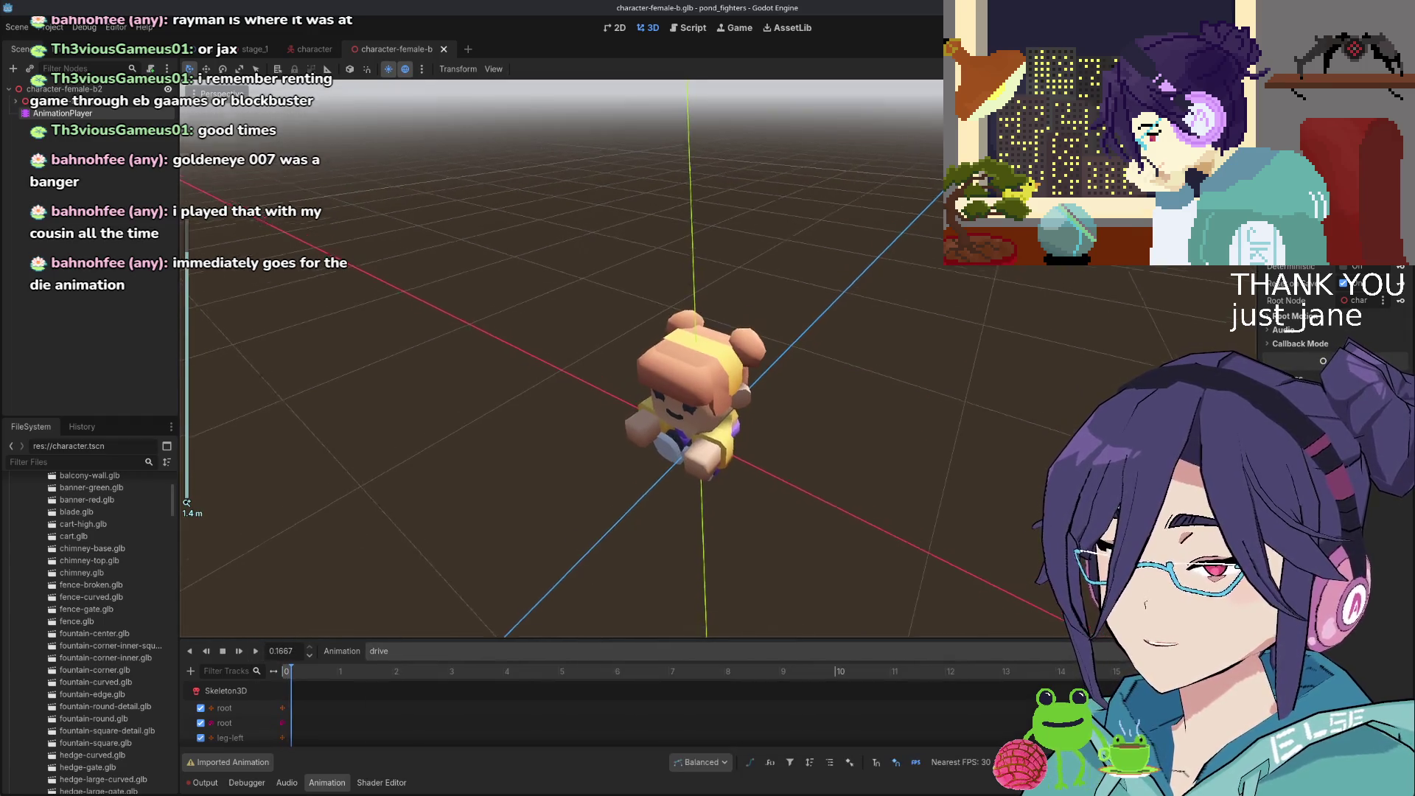
left_click(450, 651)
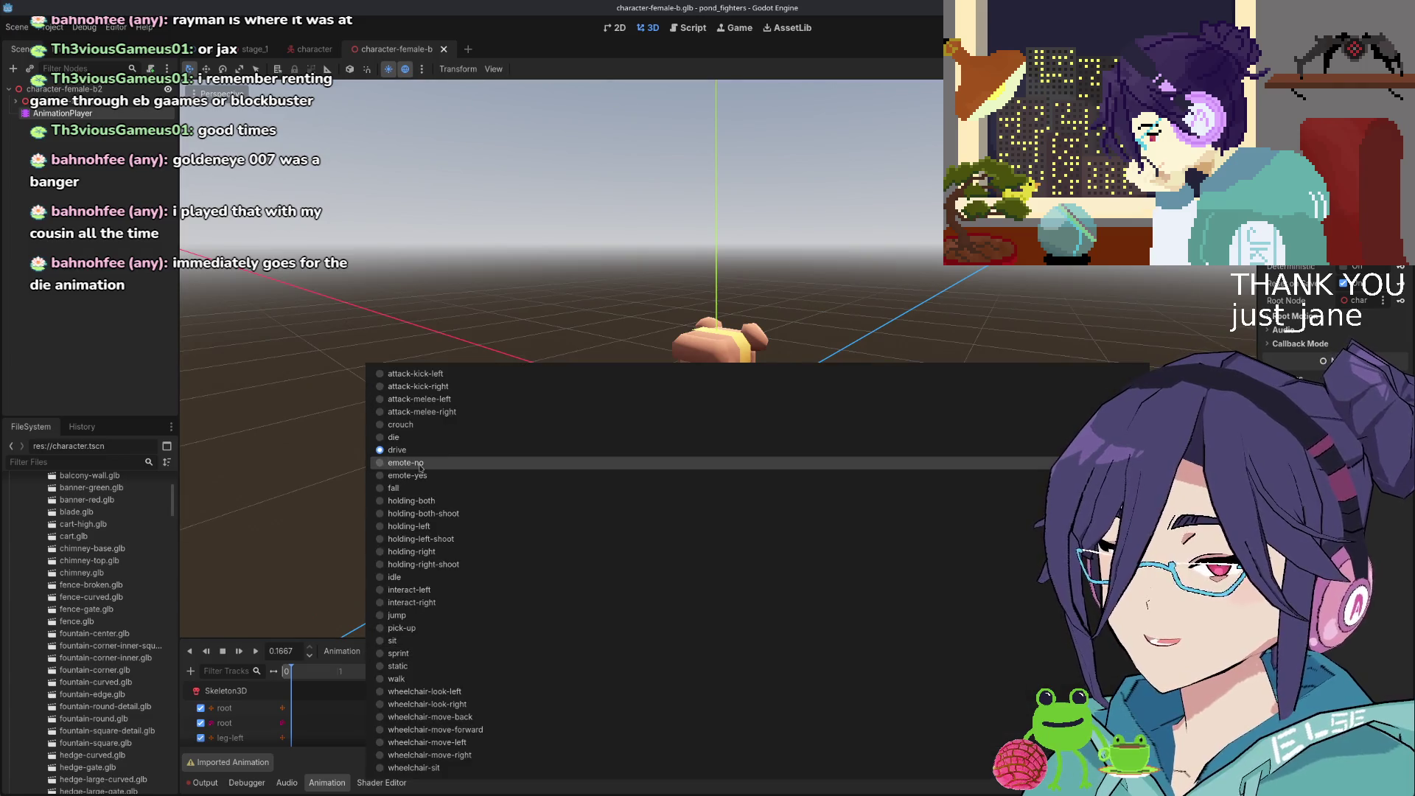
left_click(413, 464)
left_click(254, 651)
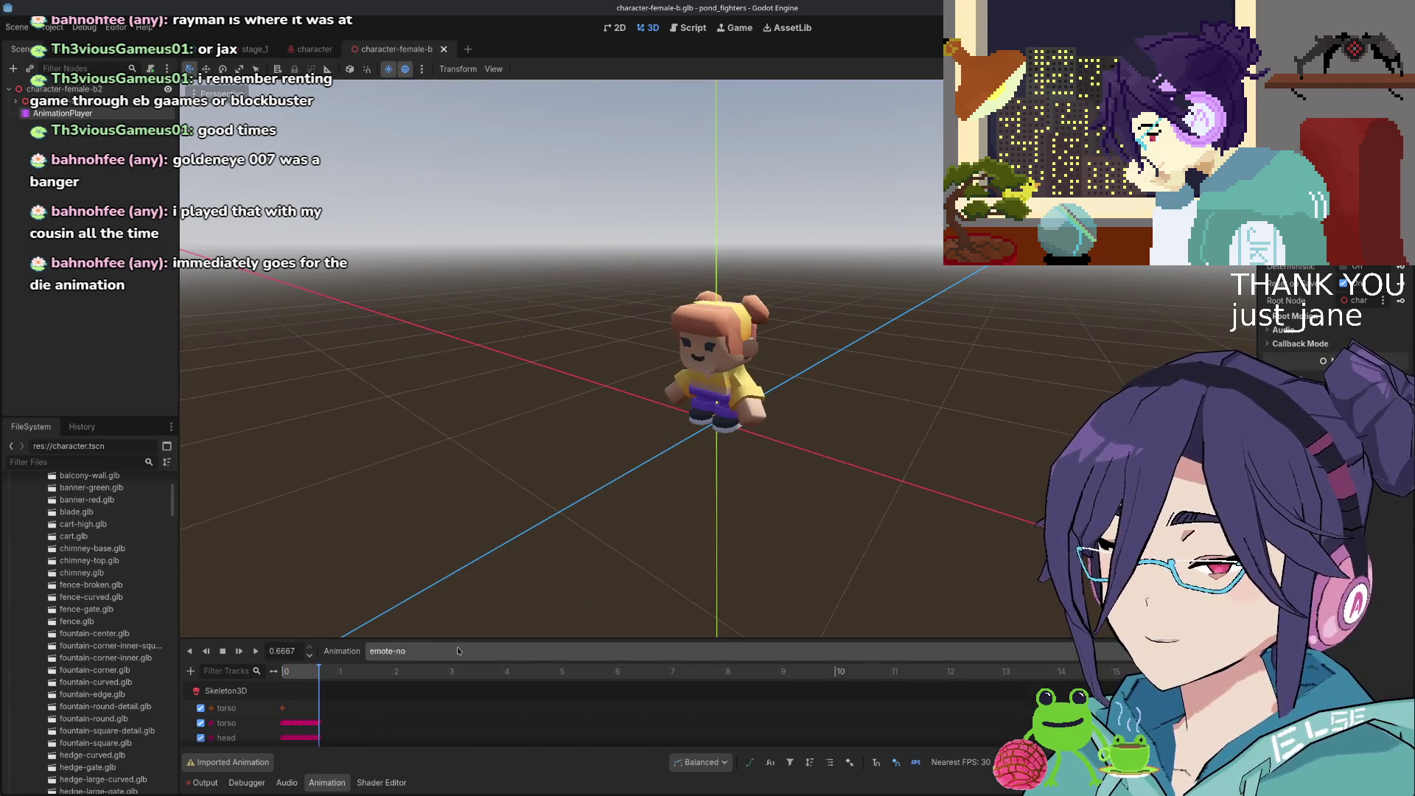
left_click(442, 651)
left_click(442, 475)
left_click(254, 650)
left_click(443, 651)
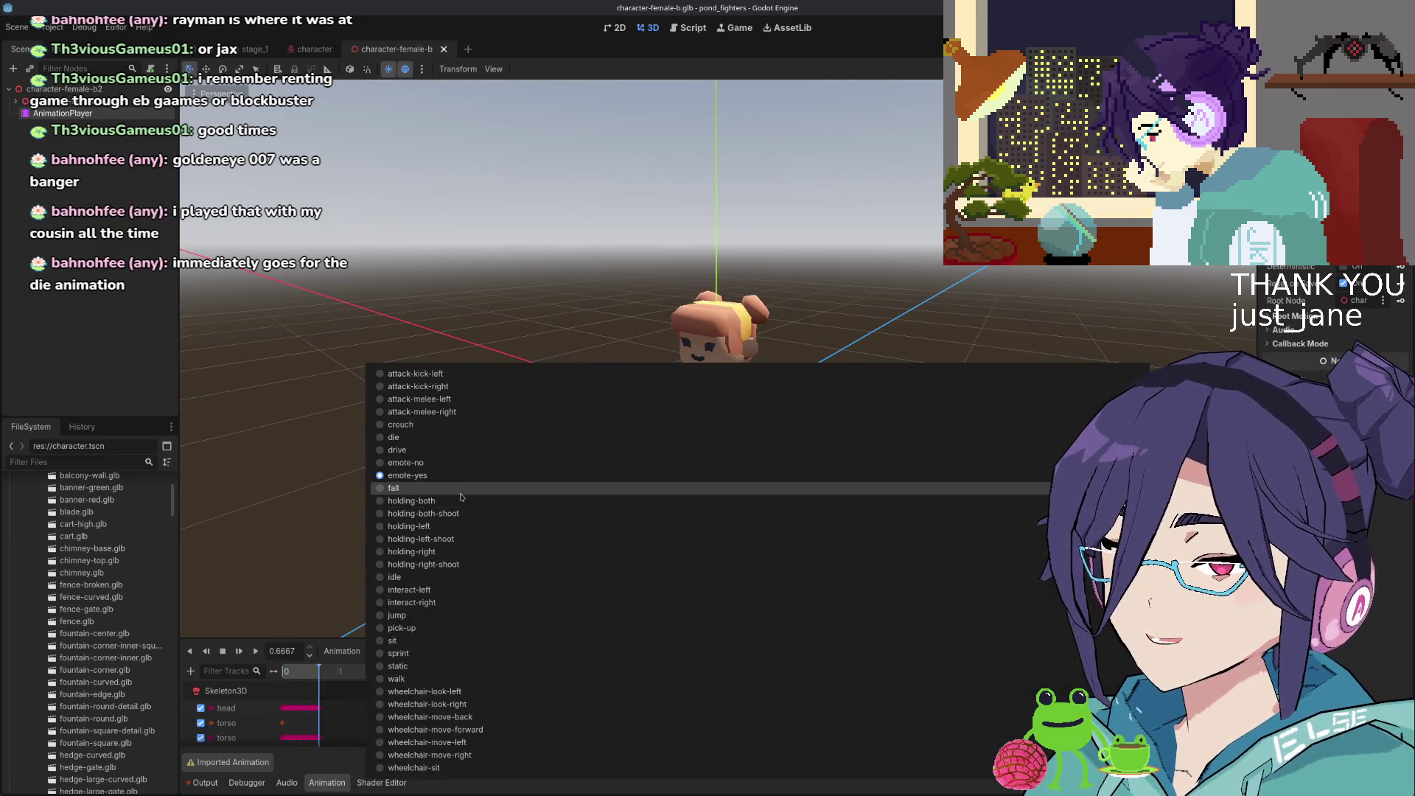
left_click(461, 492)
left_click(254, 650)
left_click(409, 653)
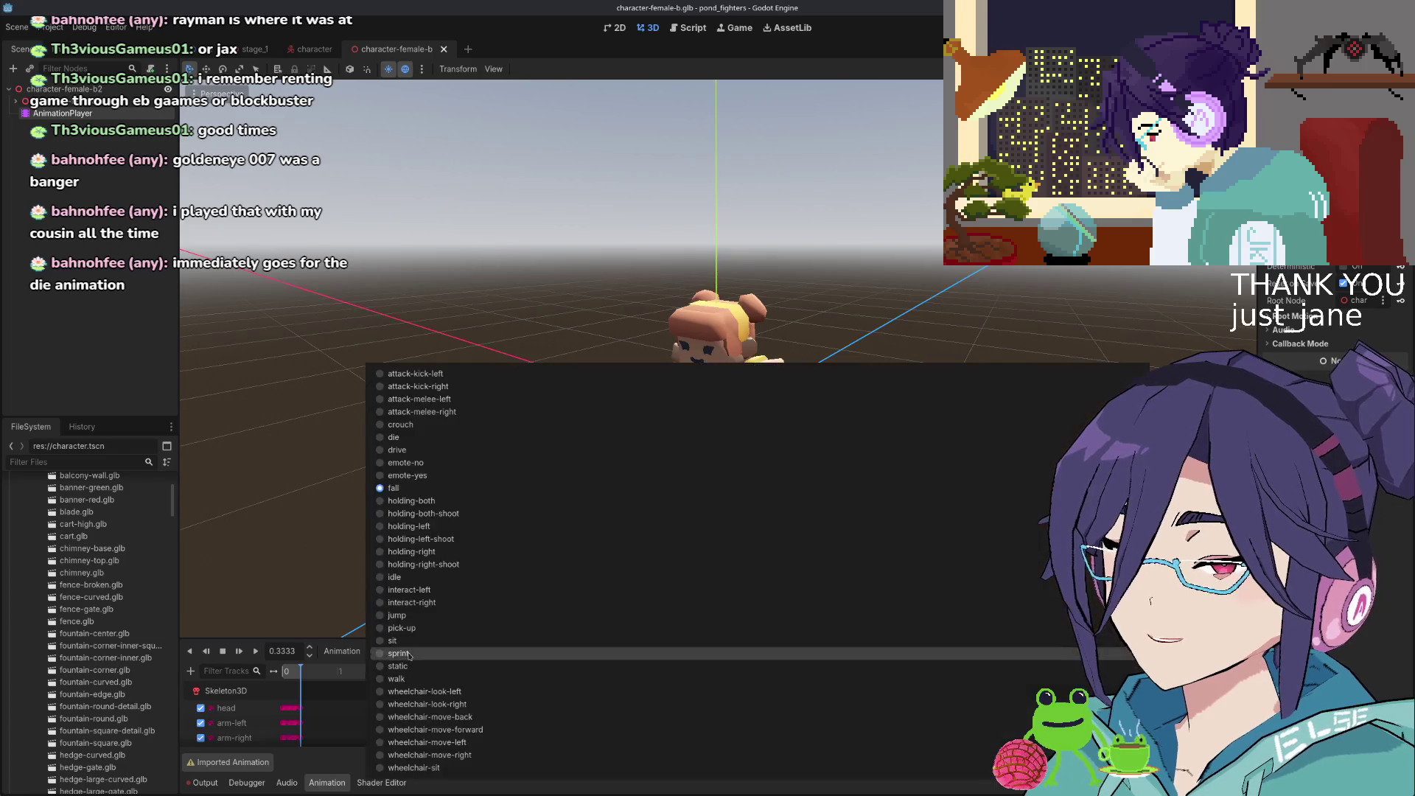
left_click(448, 501)
left_click(256, 652)
Preview the holding-left-shoot, idle, pick-up and walk animations.
left_click(428, 651)
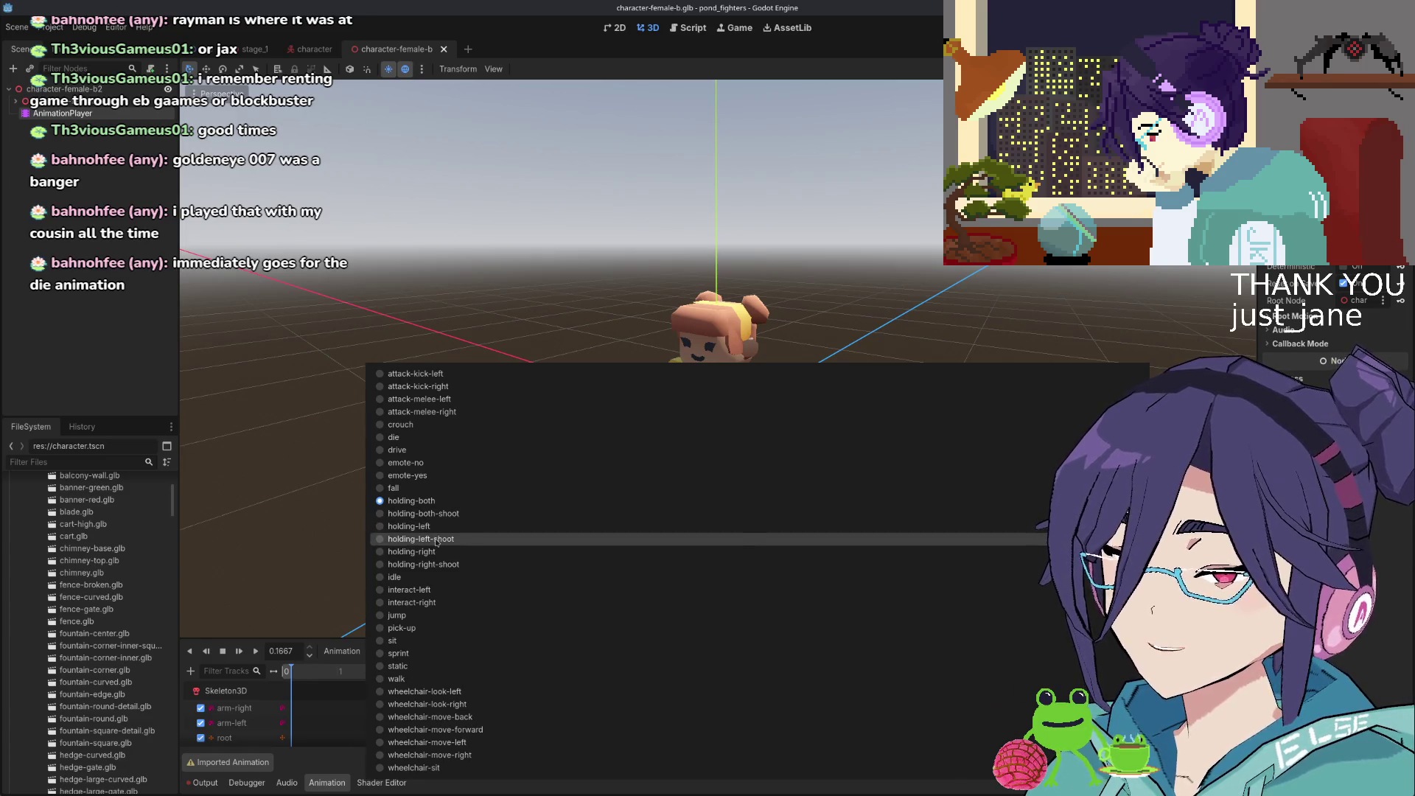
left_click(436, 540)
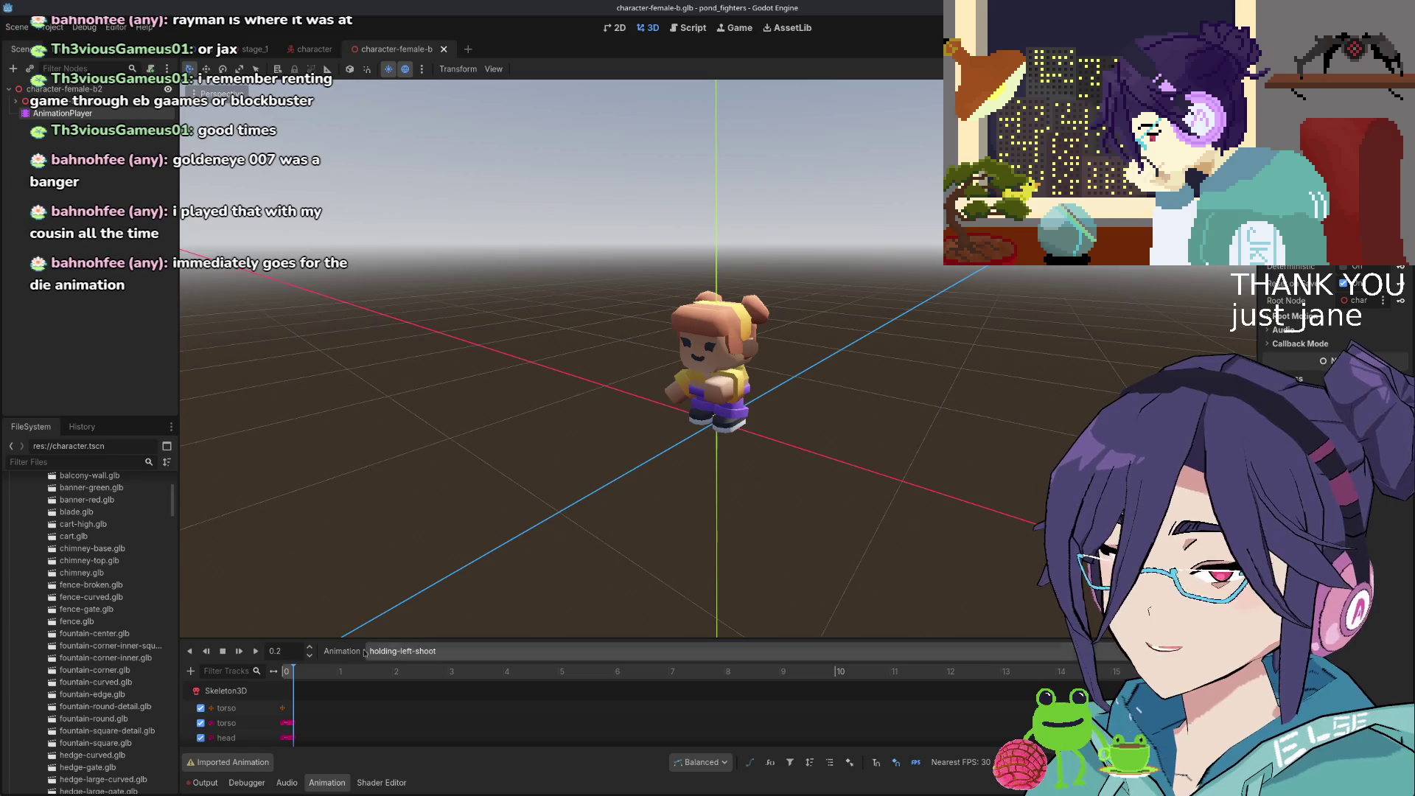
left_click(256, 652)
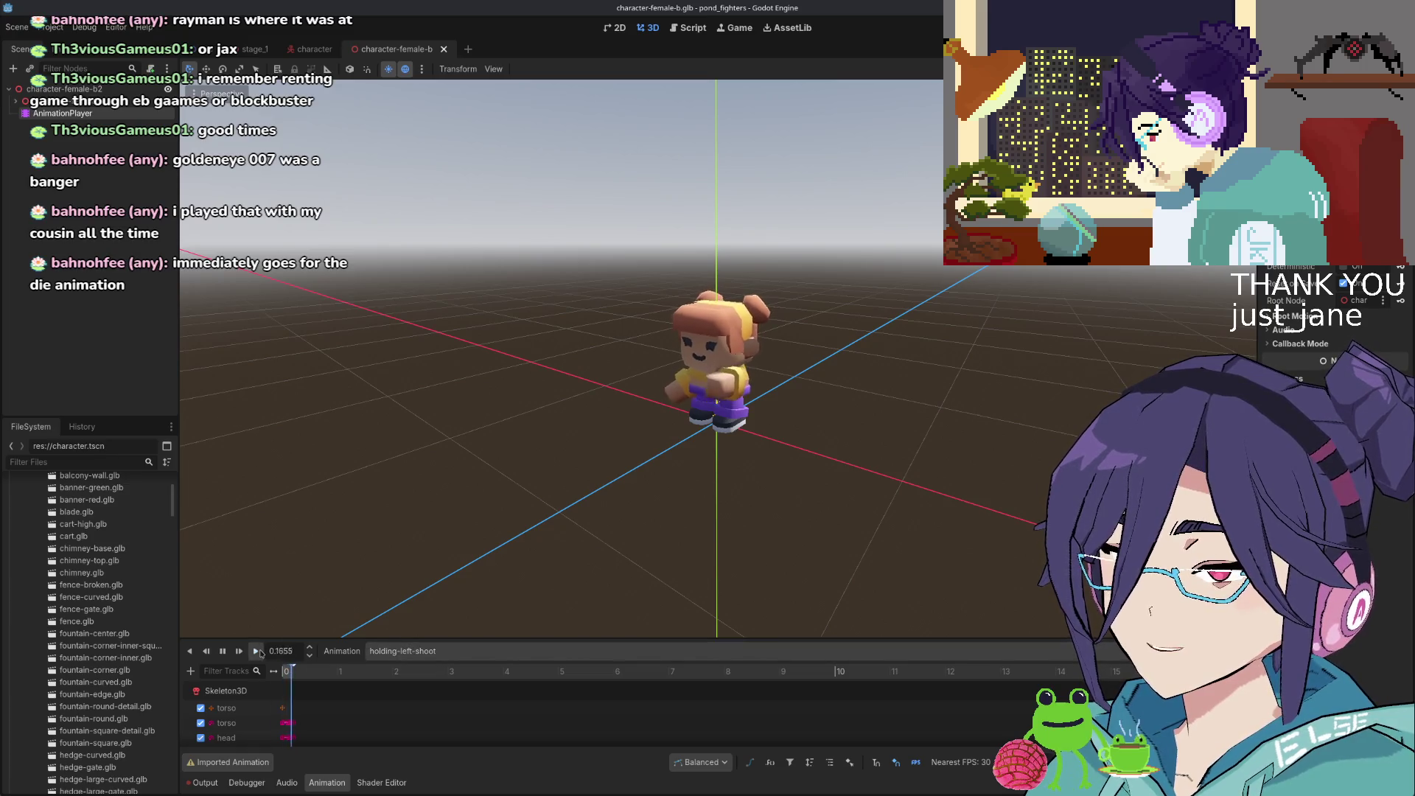
left_click(398, 652)
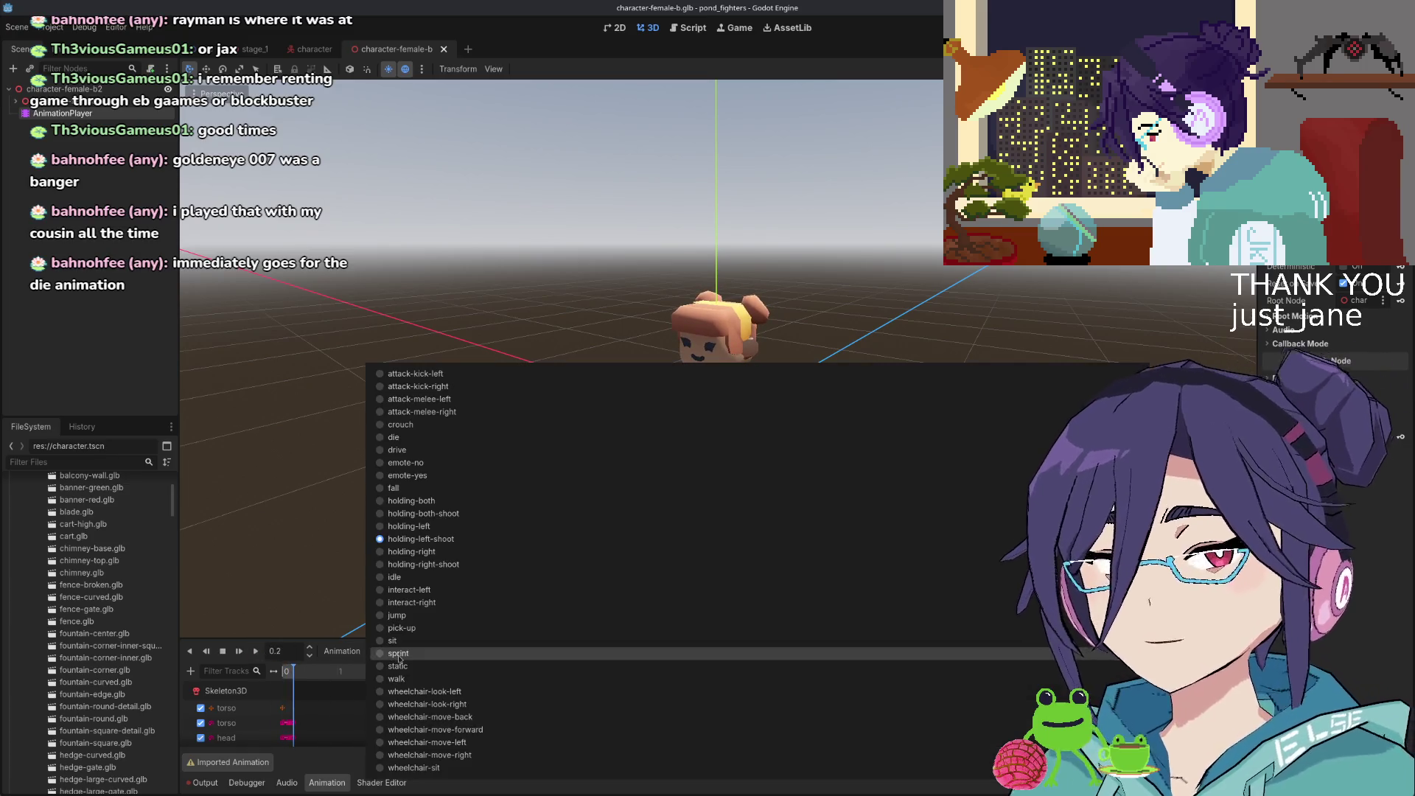
left_click(427, 579)
left_click(257, 651)
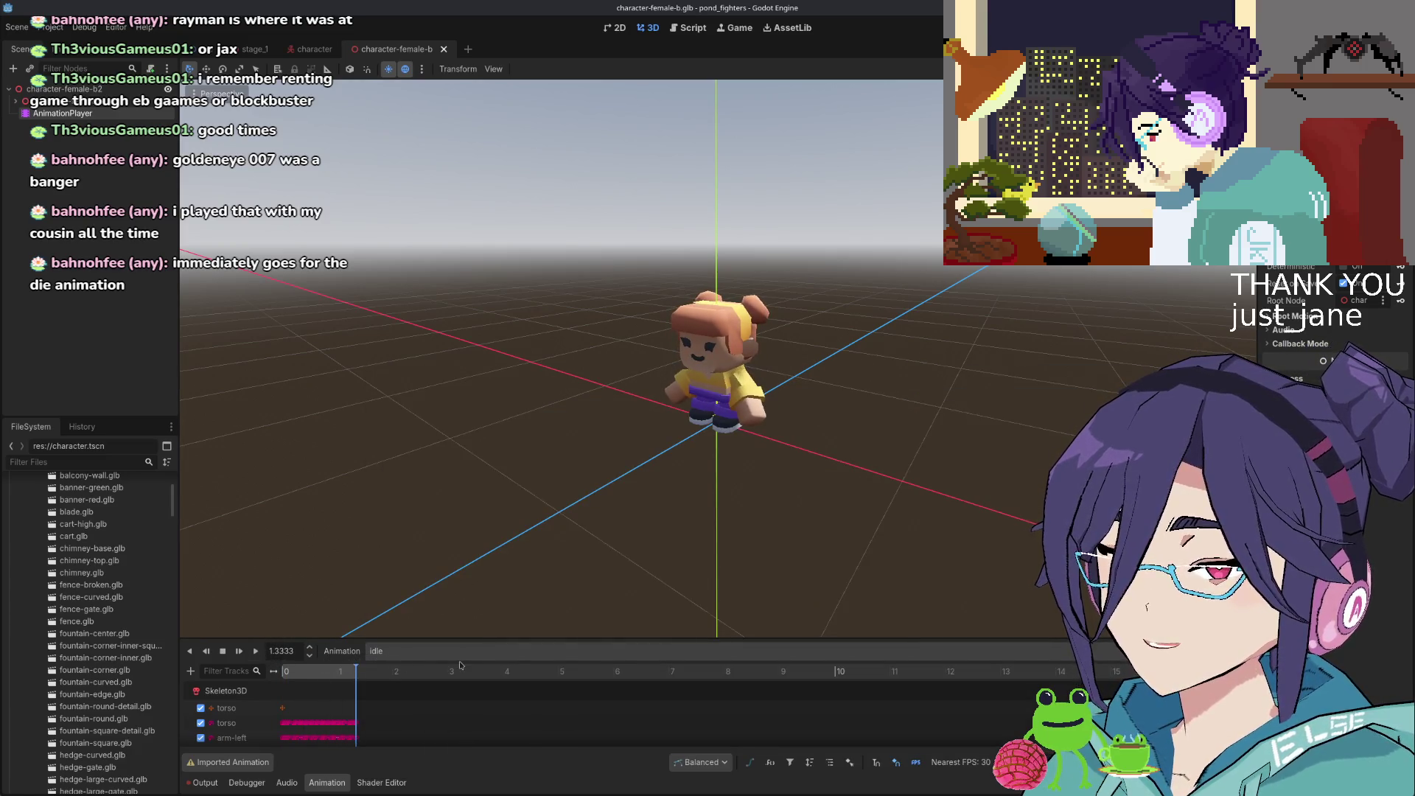
left_click(458, 653)
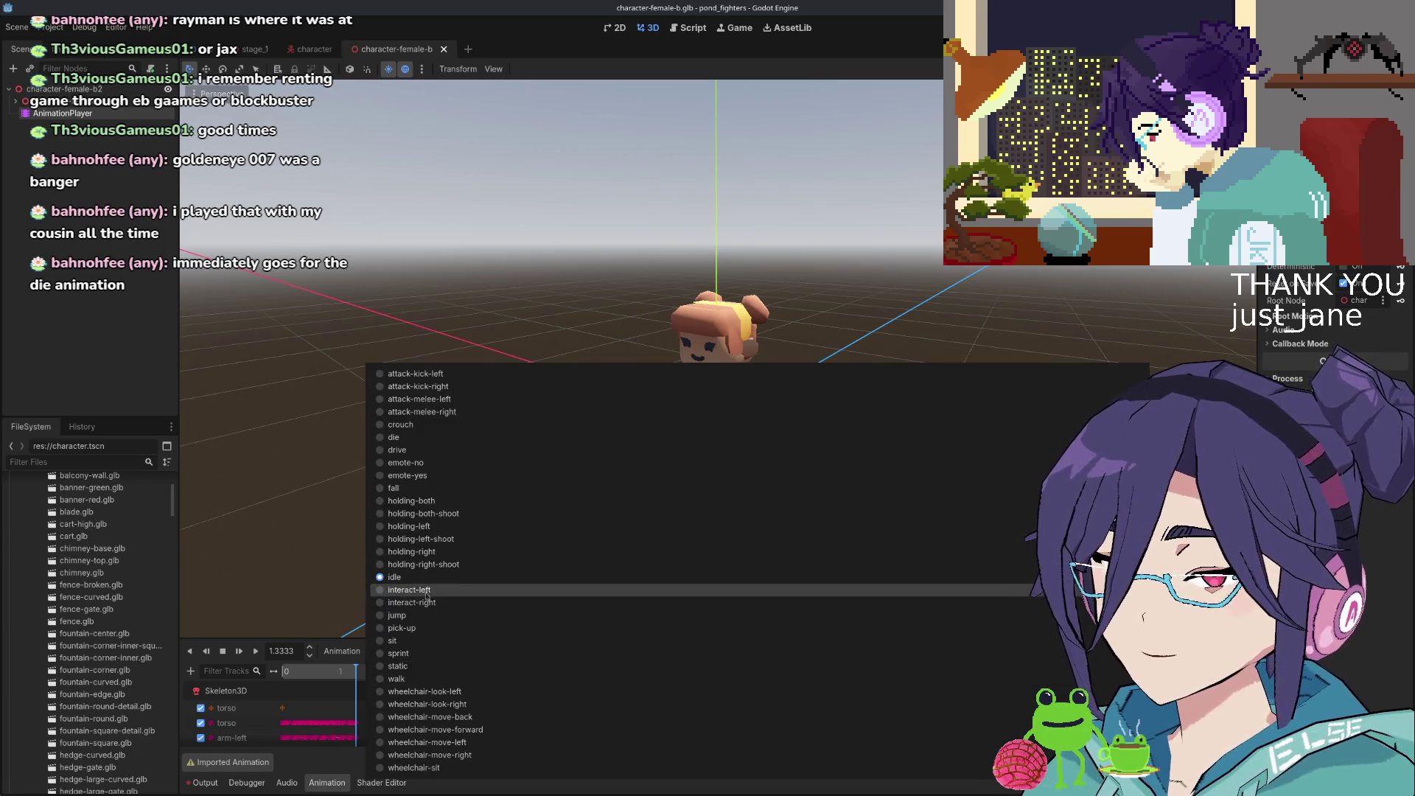
left_click(413, 628)
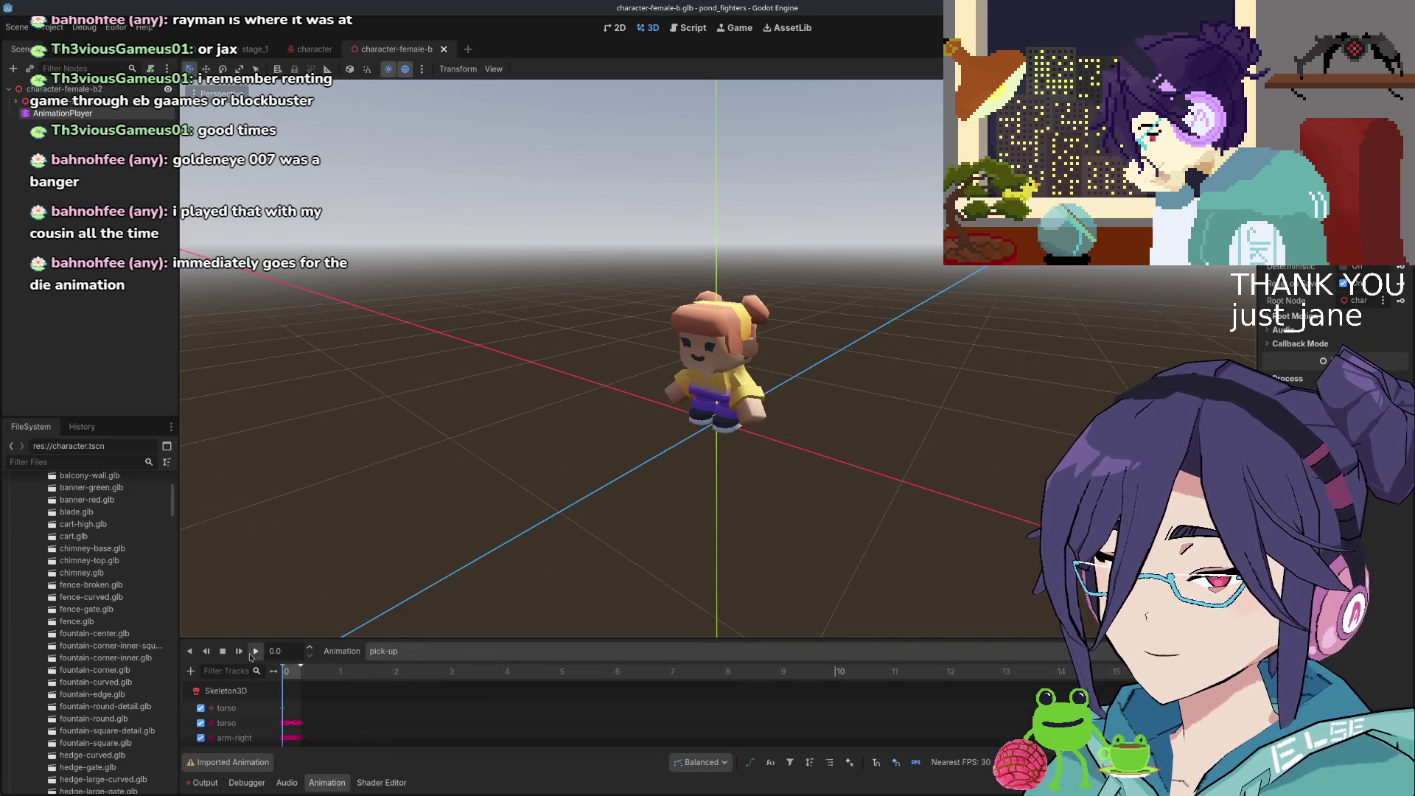
left_click(252, 653)
left_click(417, 653)
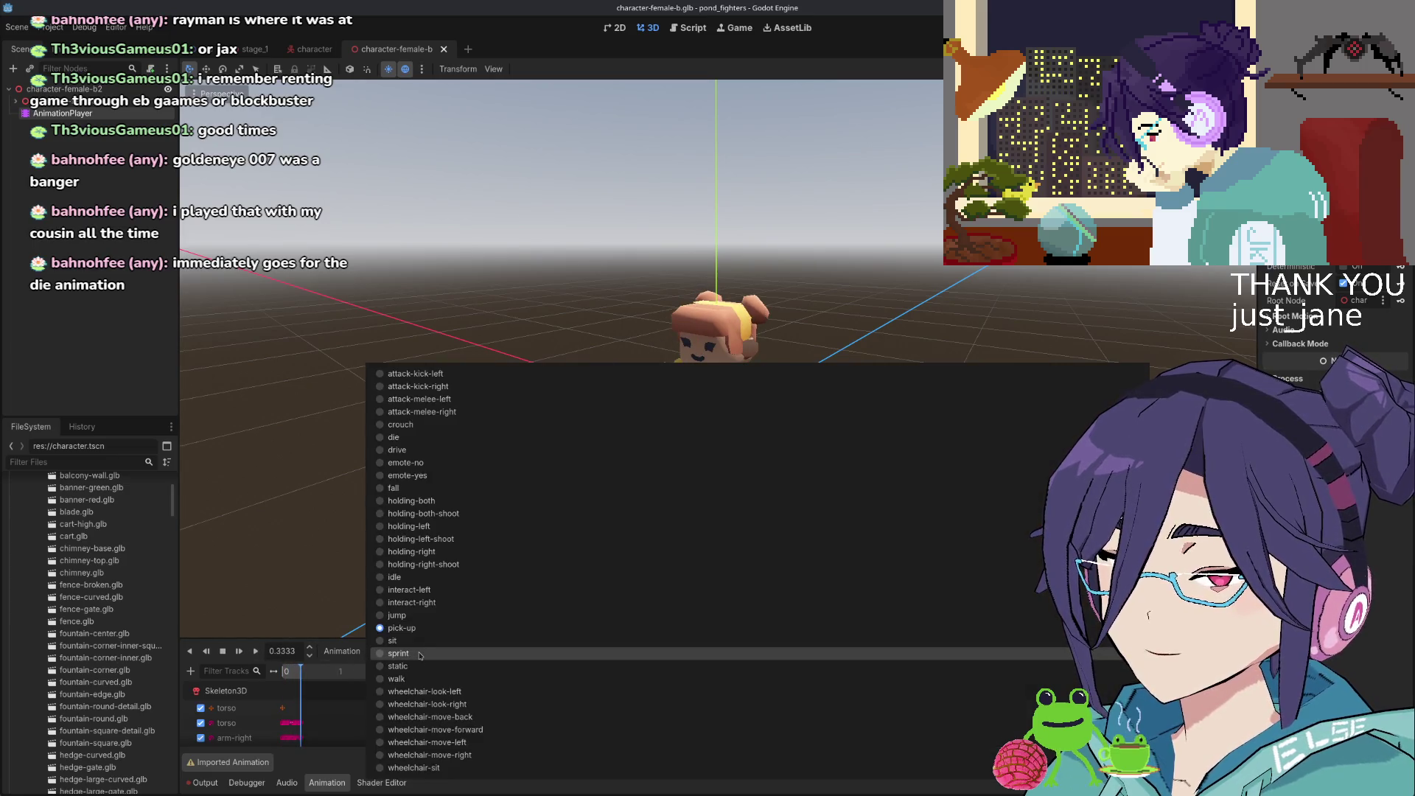
left_click(397, 679)
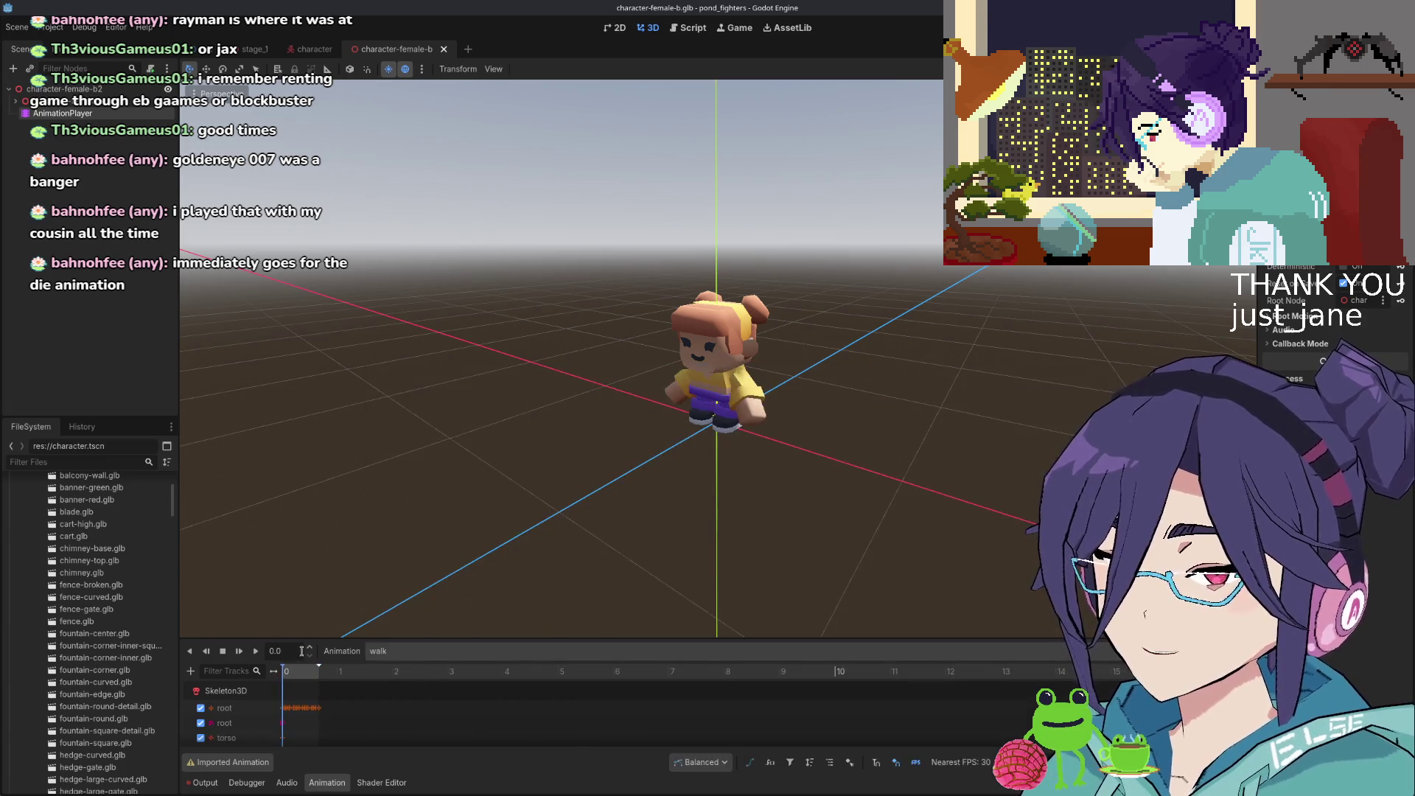
left_click(256, 652)
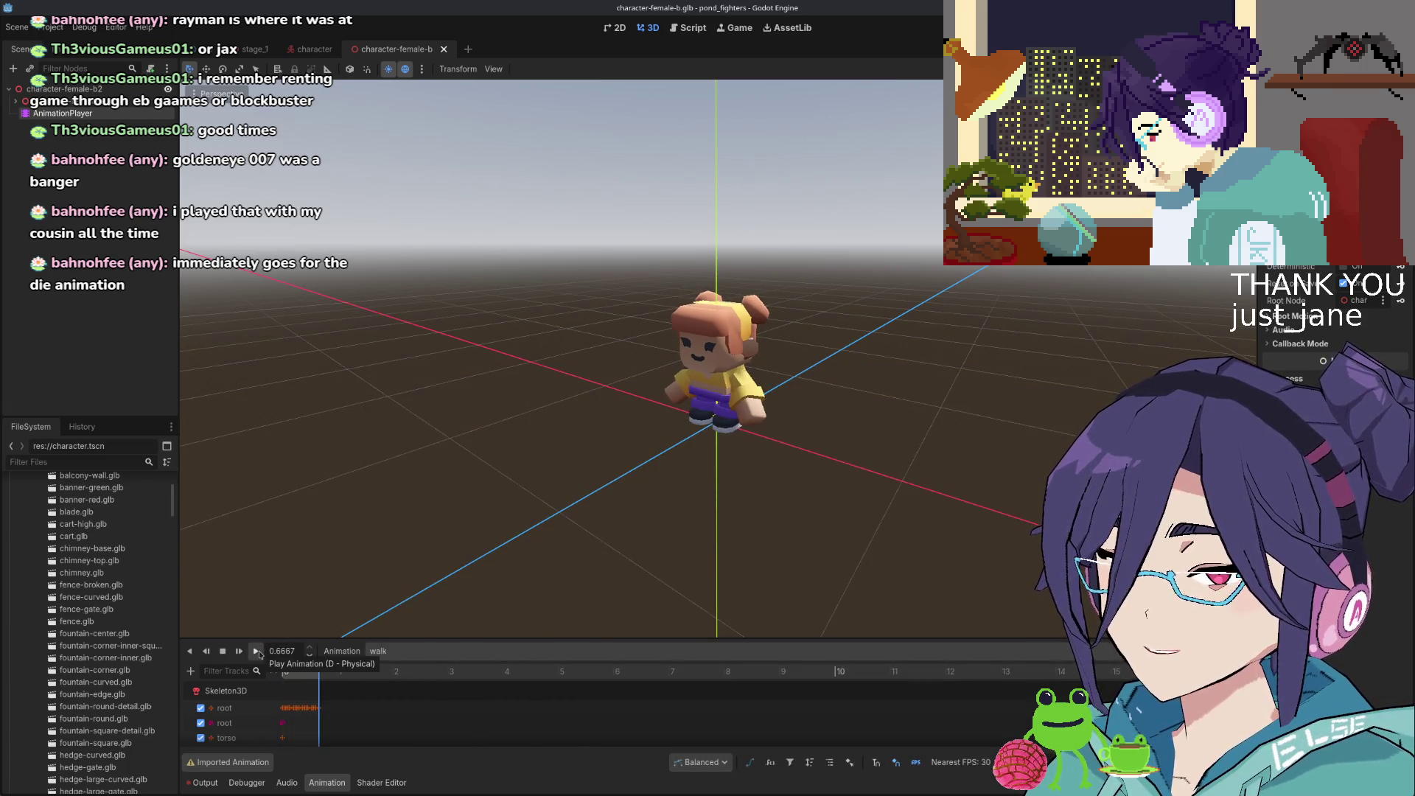
left_click(675, 30)
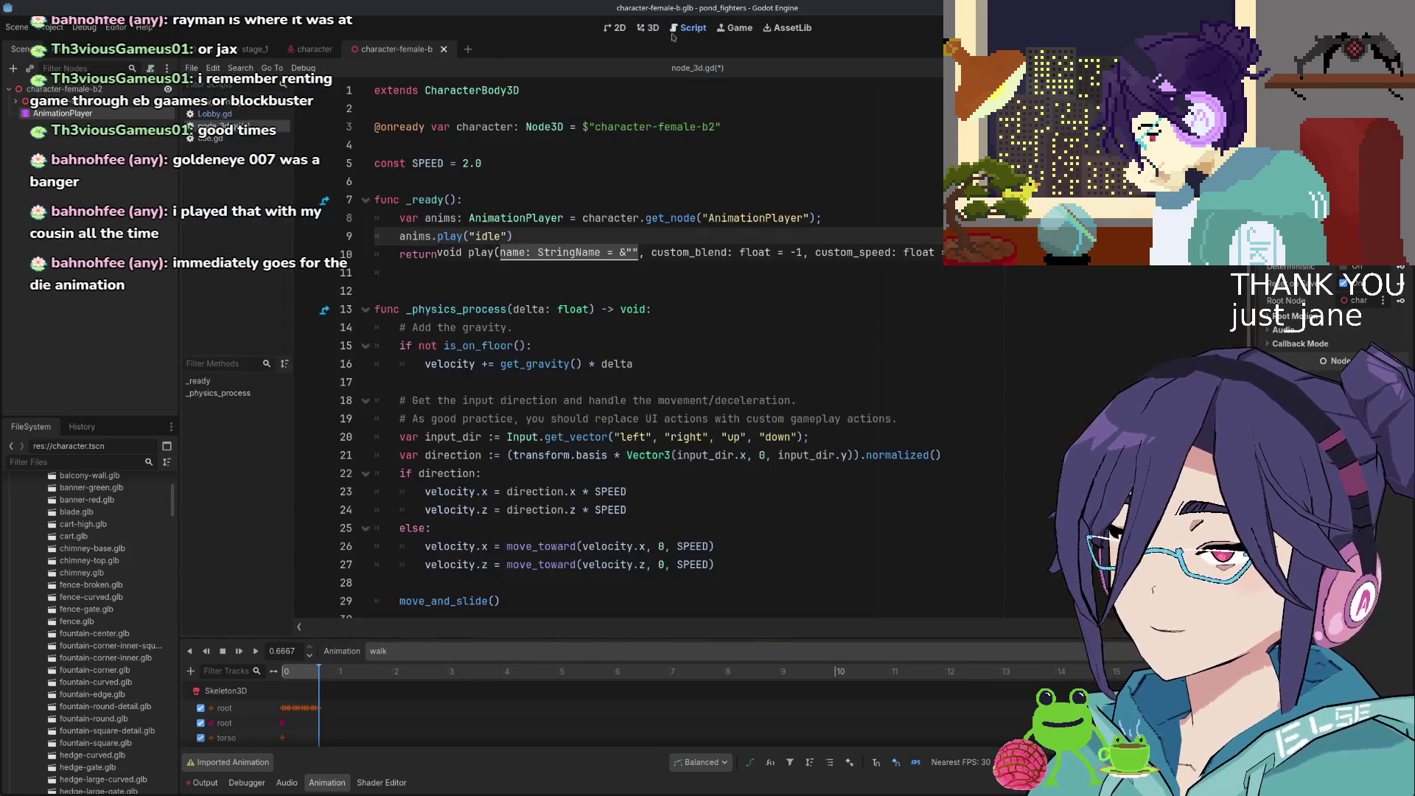
Put the caret after the idle play line and try the Imported Animation button to trigger the warning.
left_click(518, 236)
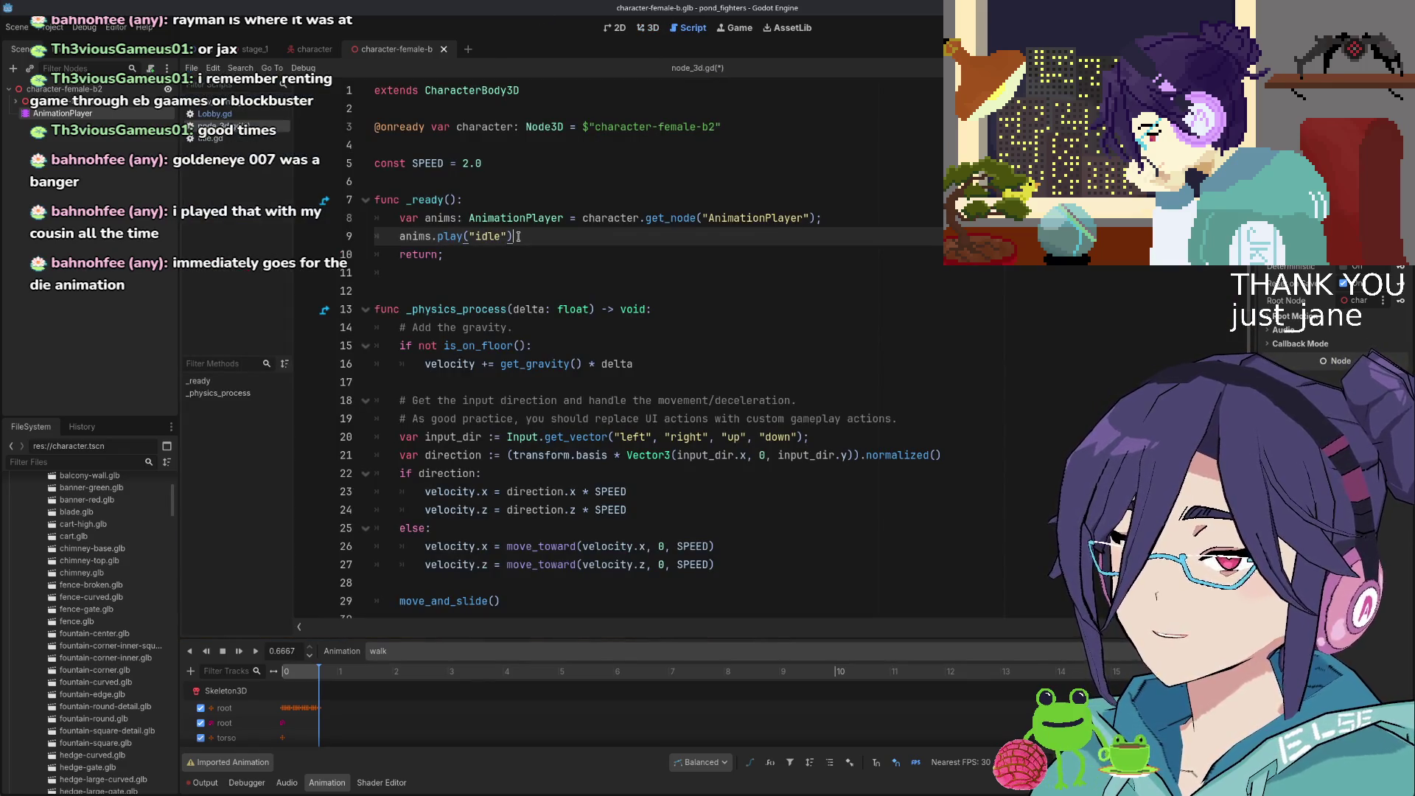
mouse_move(460, 237)
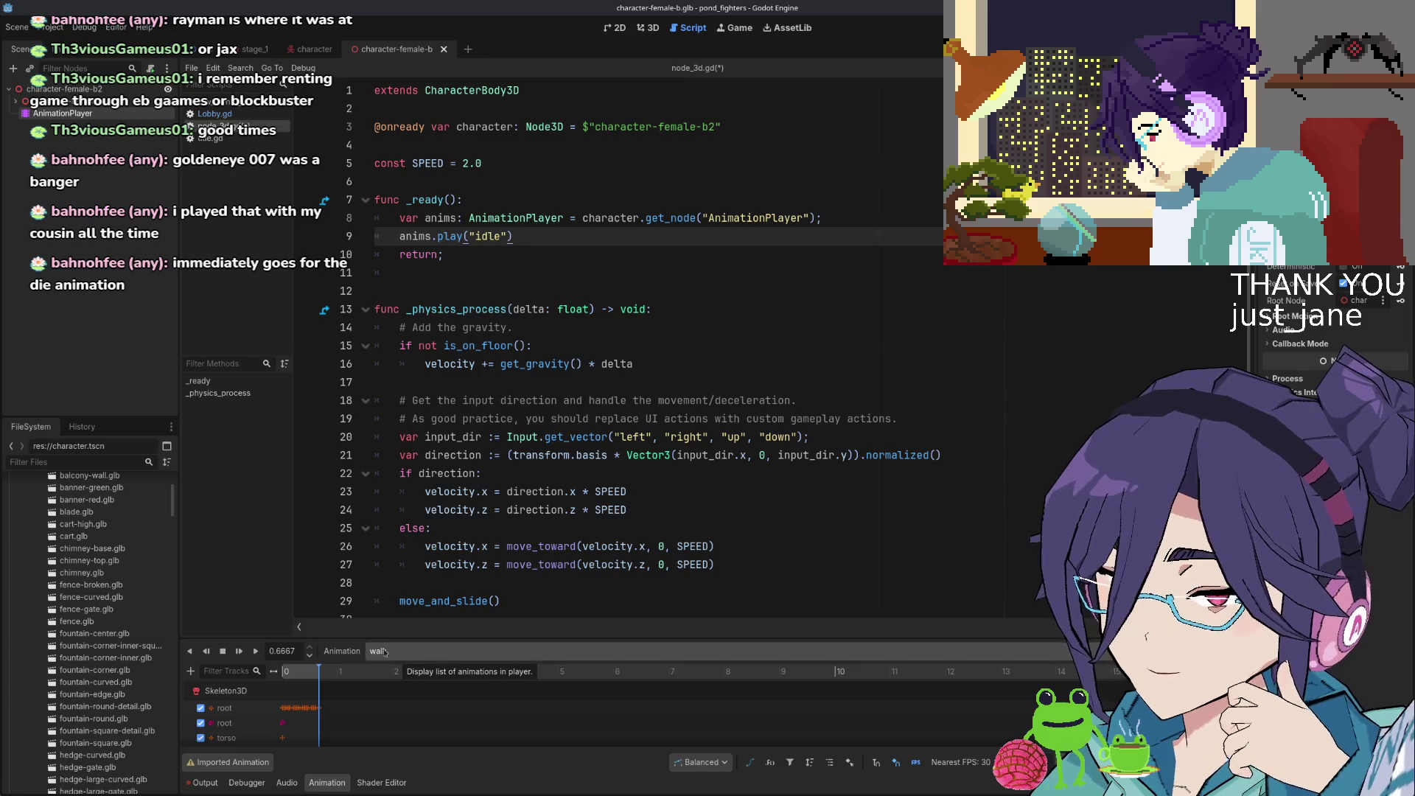
left_click(228, 762)
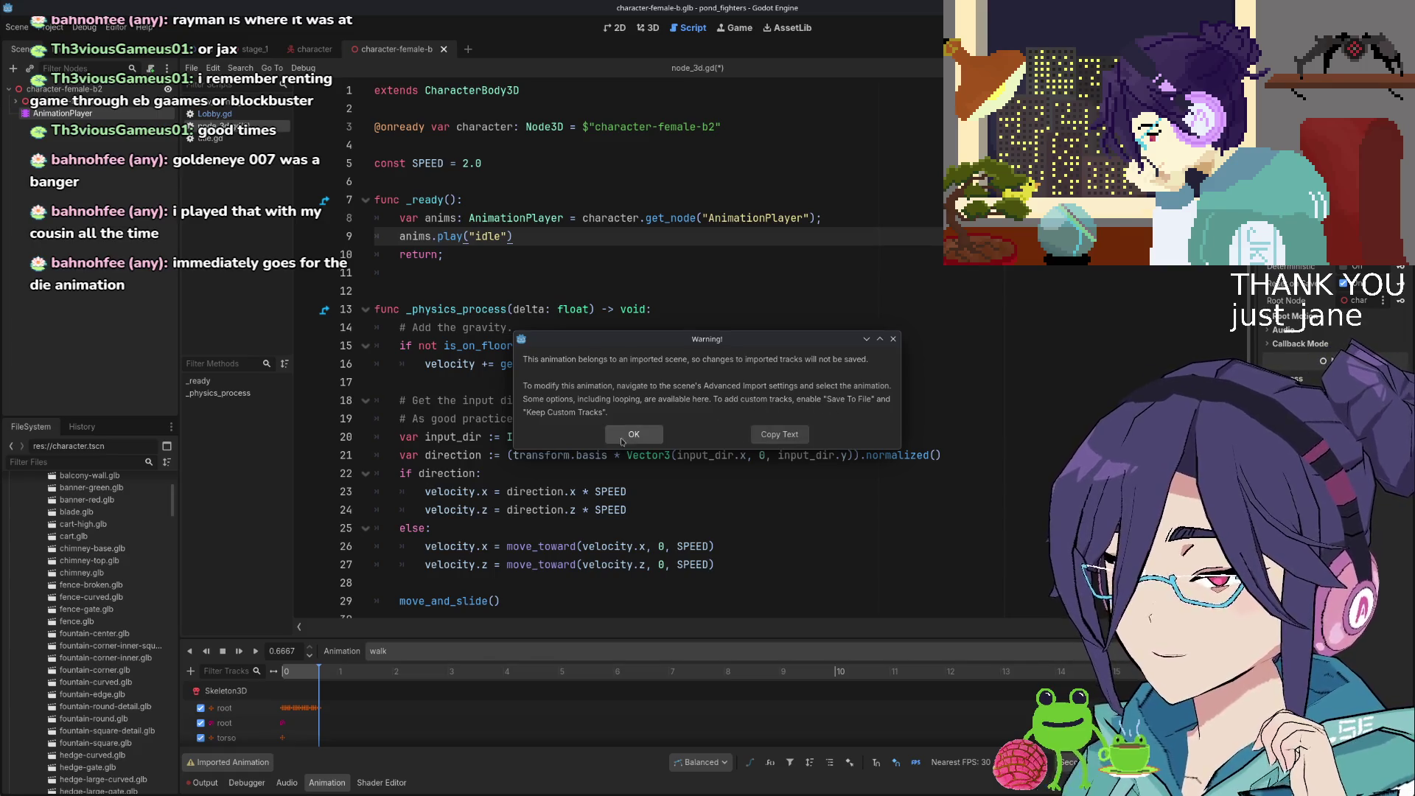
Dismiss the warning and collapse the fantasy_town, mini_arena, mini_characters and mini_dungeon folders.
left_click(634, 434)
scroll(84, 538, "down", 5)
scroll(85, 538, "up", 10)
left_click(35, 516)
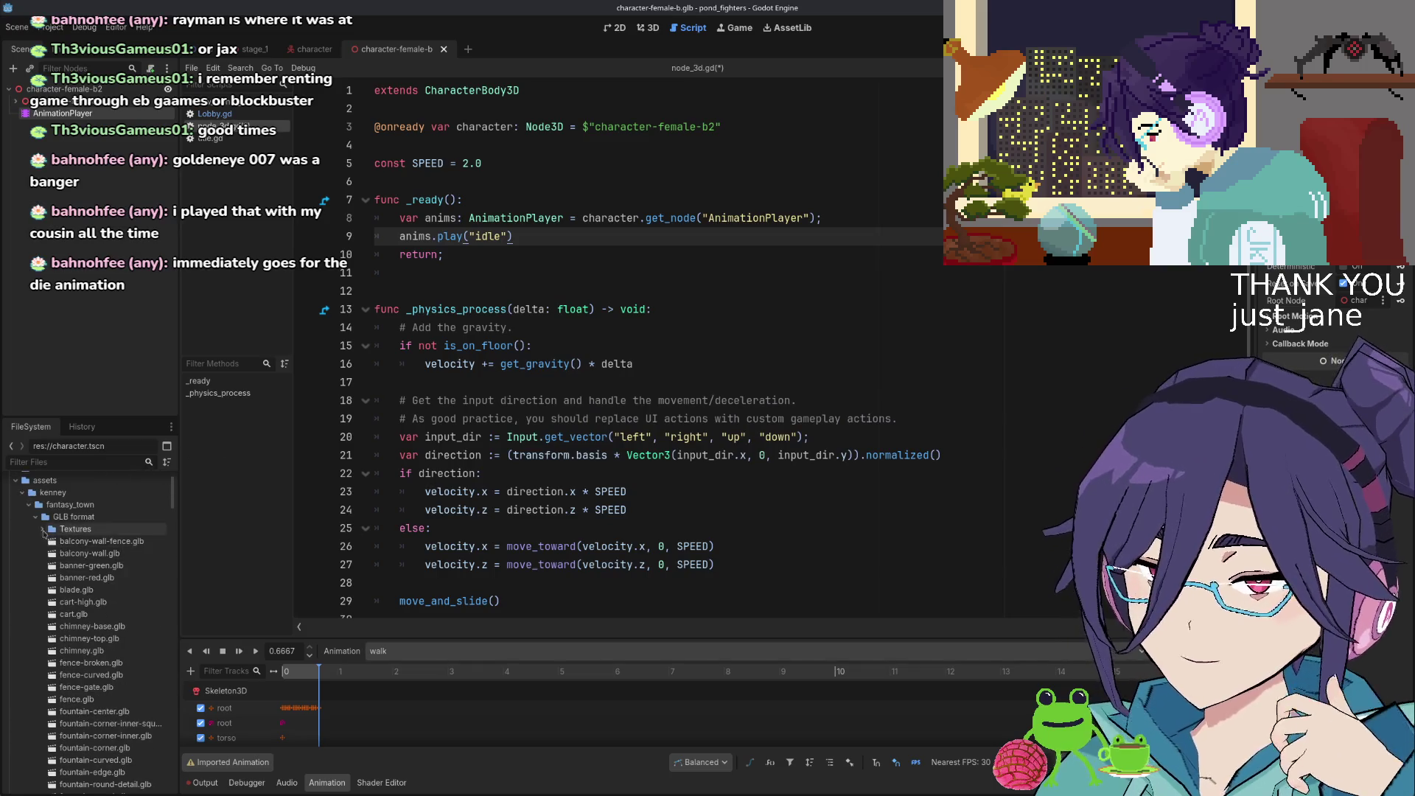
left_click(28, 554)
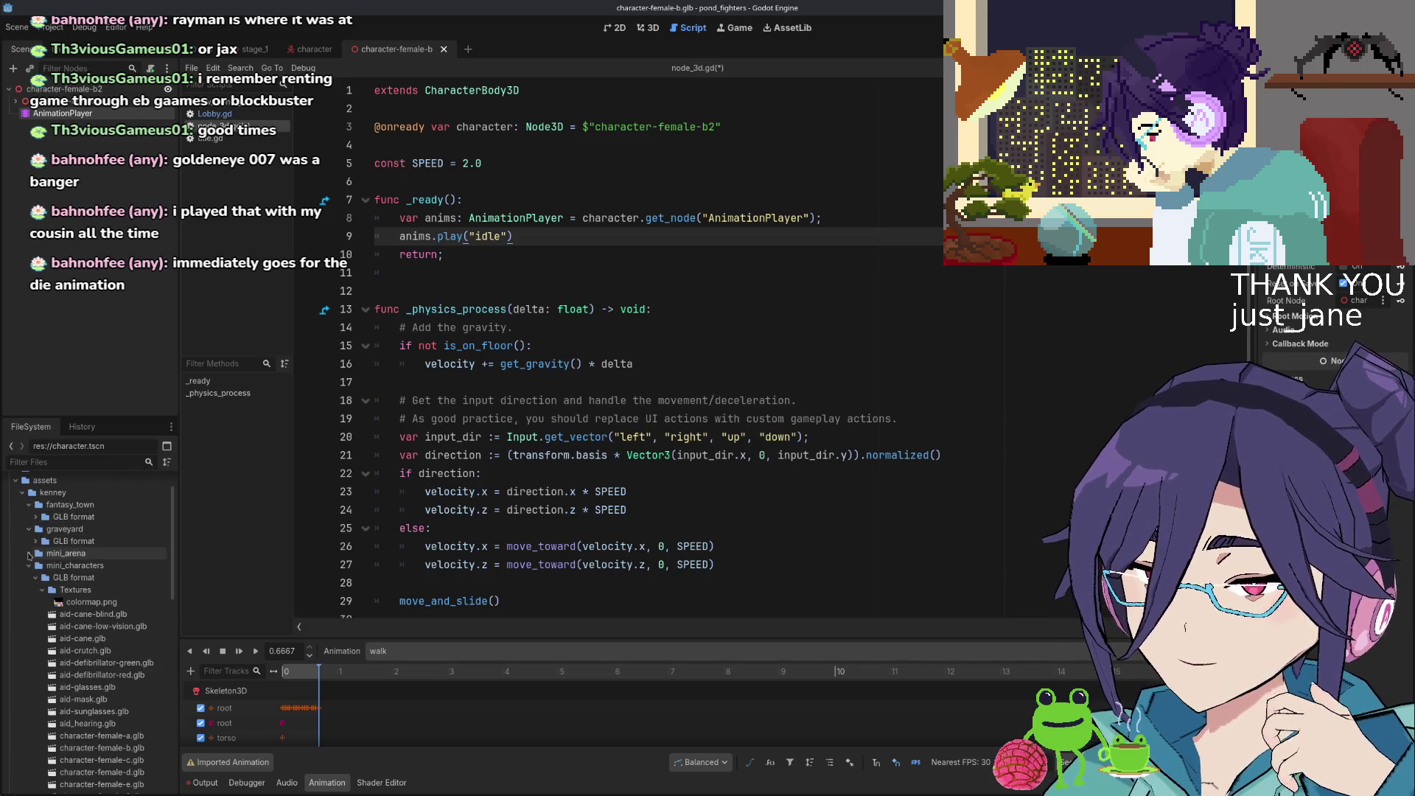
left_click(36, 577)
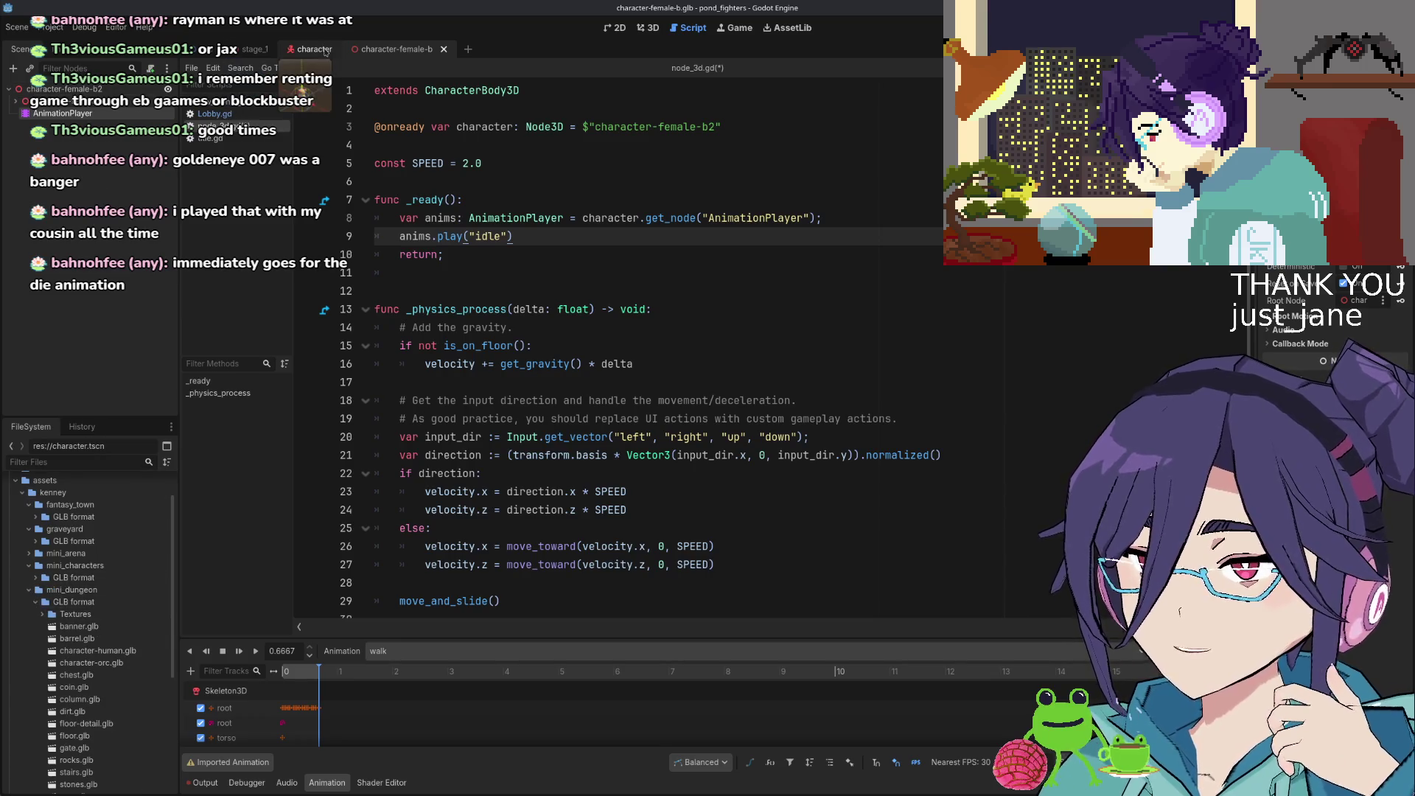
scroll(25, 698, "down", 5)
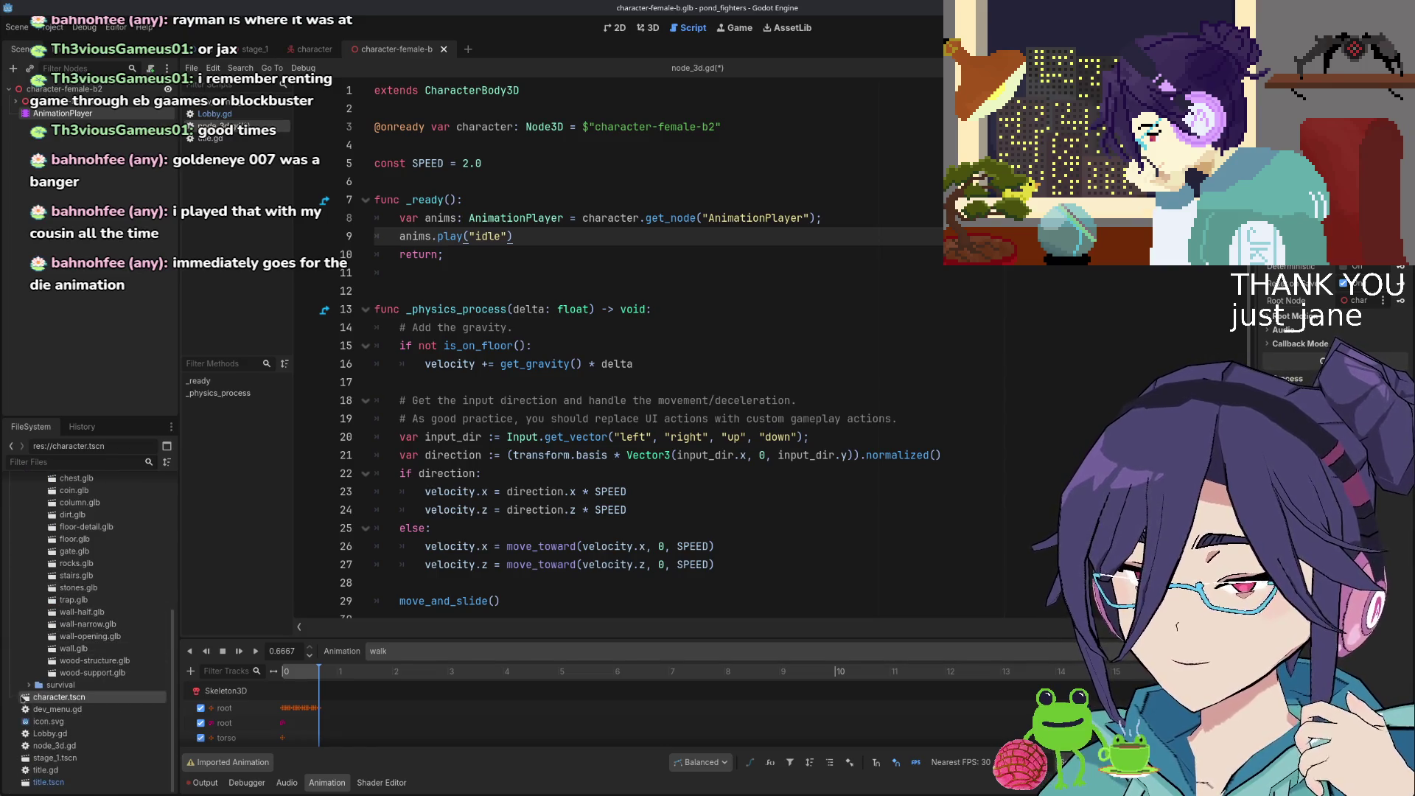
scroll(30, 592, "up", 5)
left_click(30, 592)
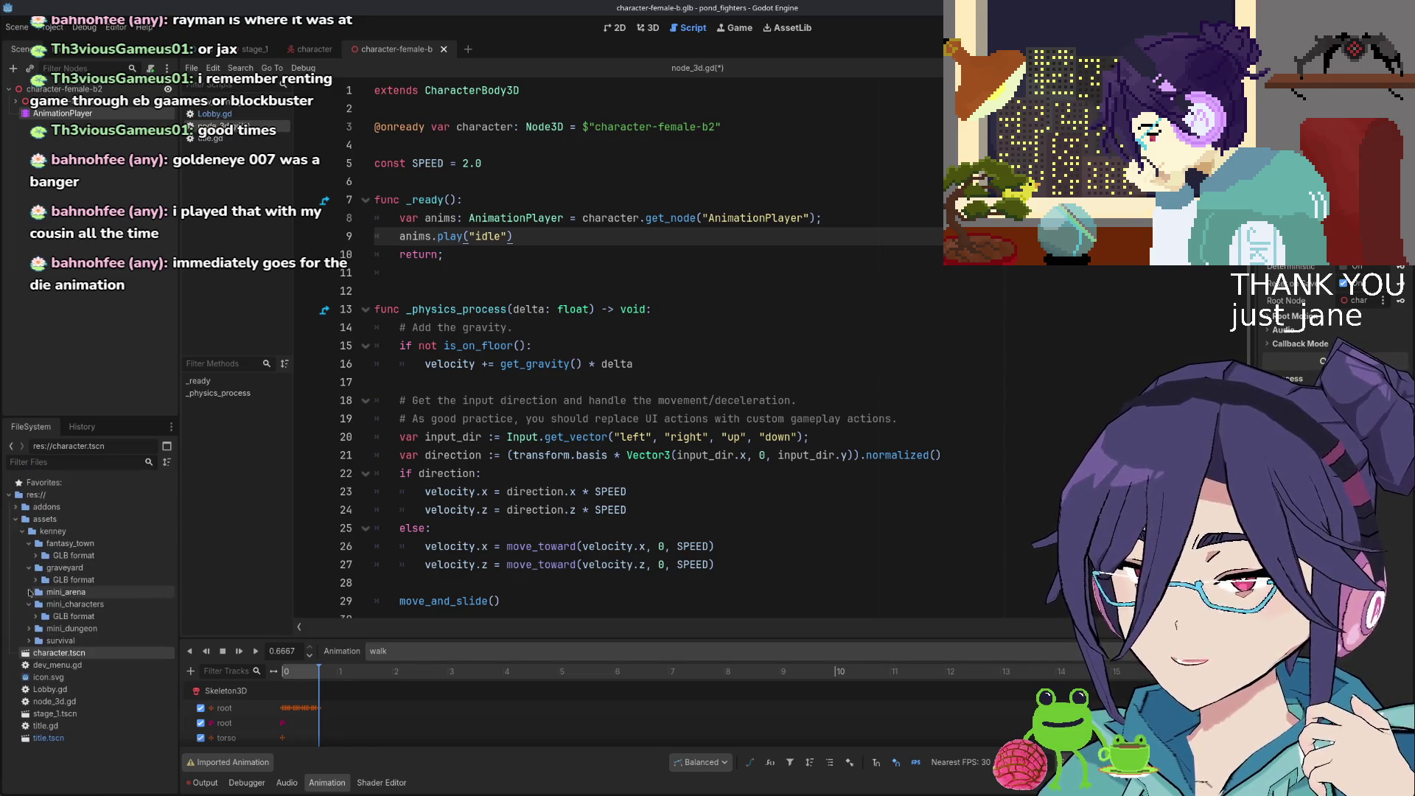
Expand mini_characters' GLB format folder and select character-female-b.glb.
left_click(36, 617)
scroll(37, 619, "down", 5)
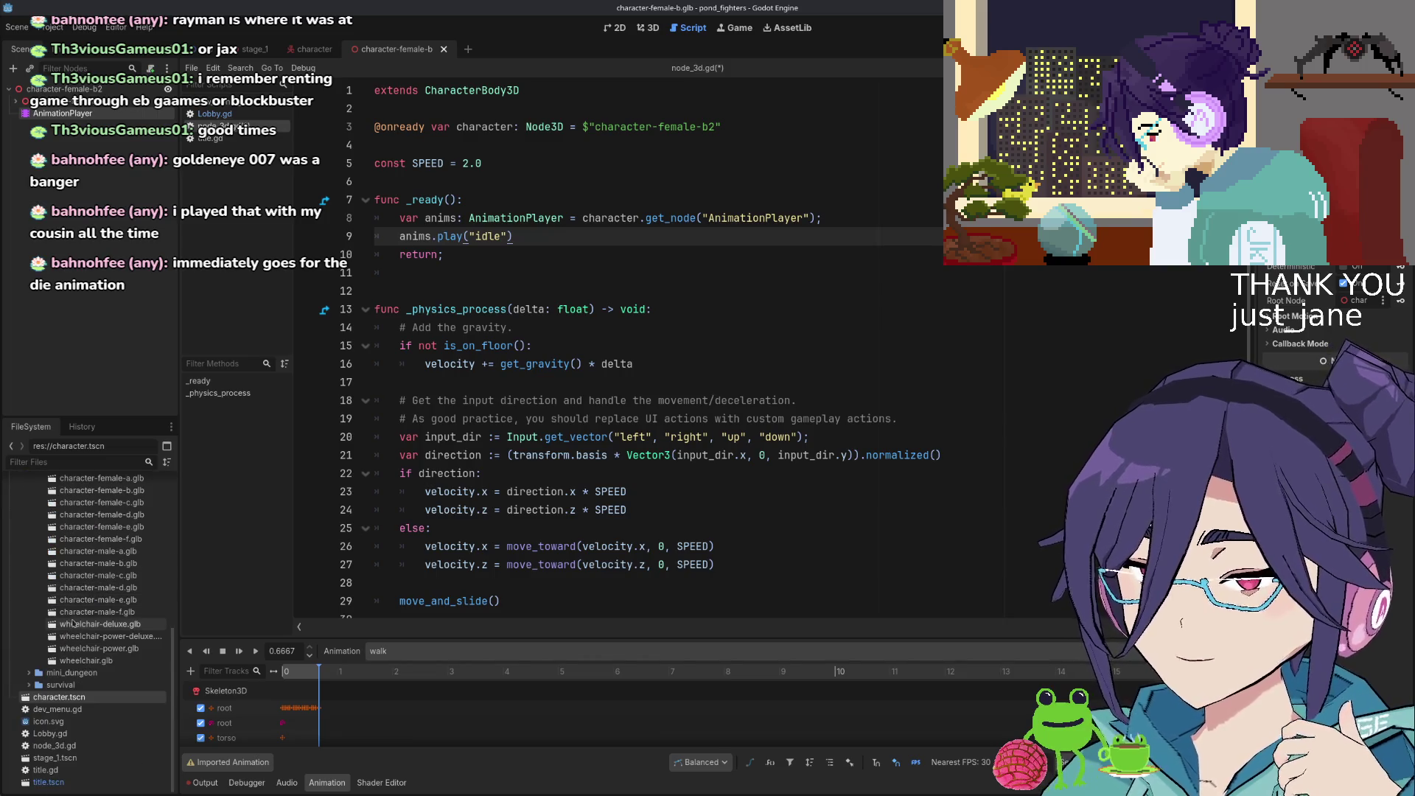
scroll(90, 602, "up", 1)
left_click(89, 529)
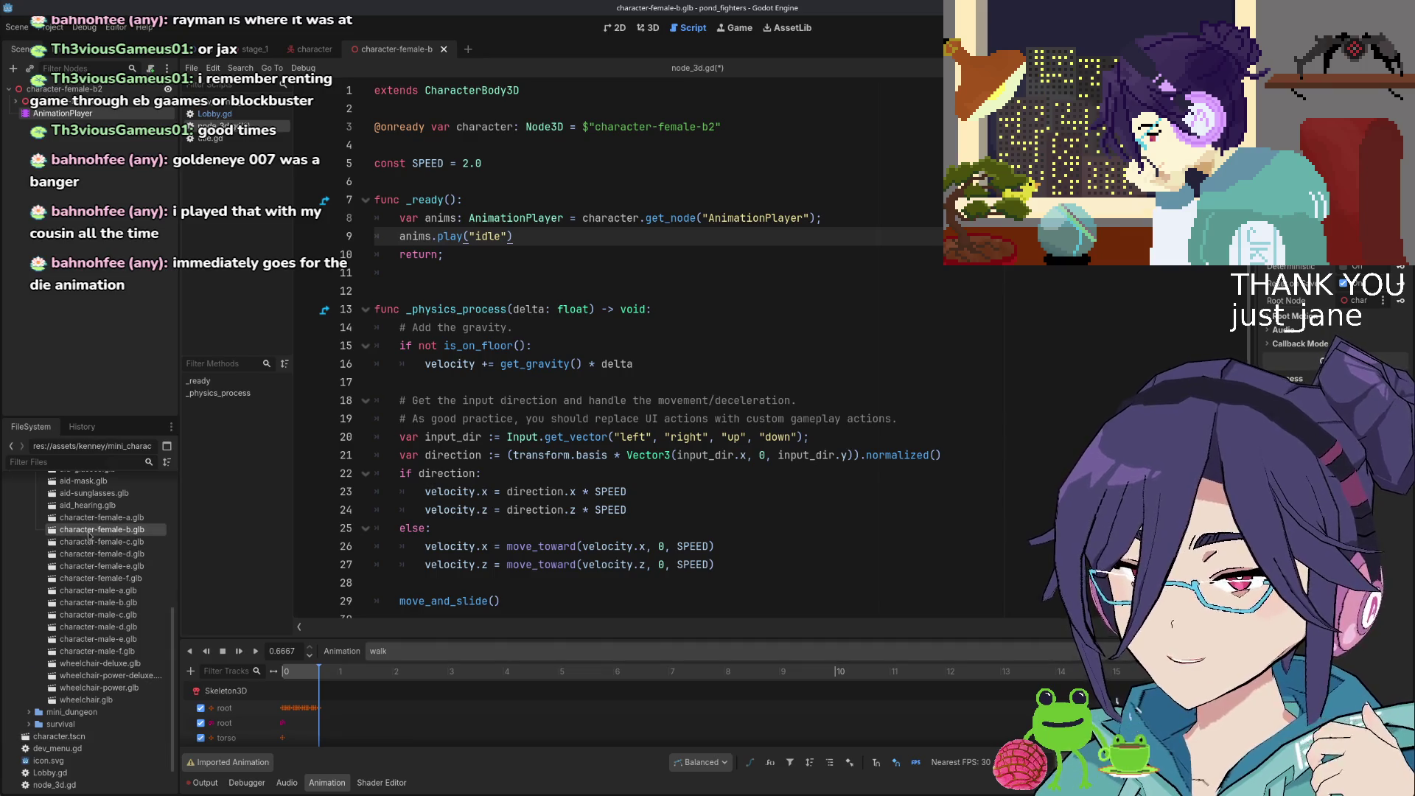
right_click(89, 531)
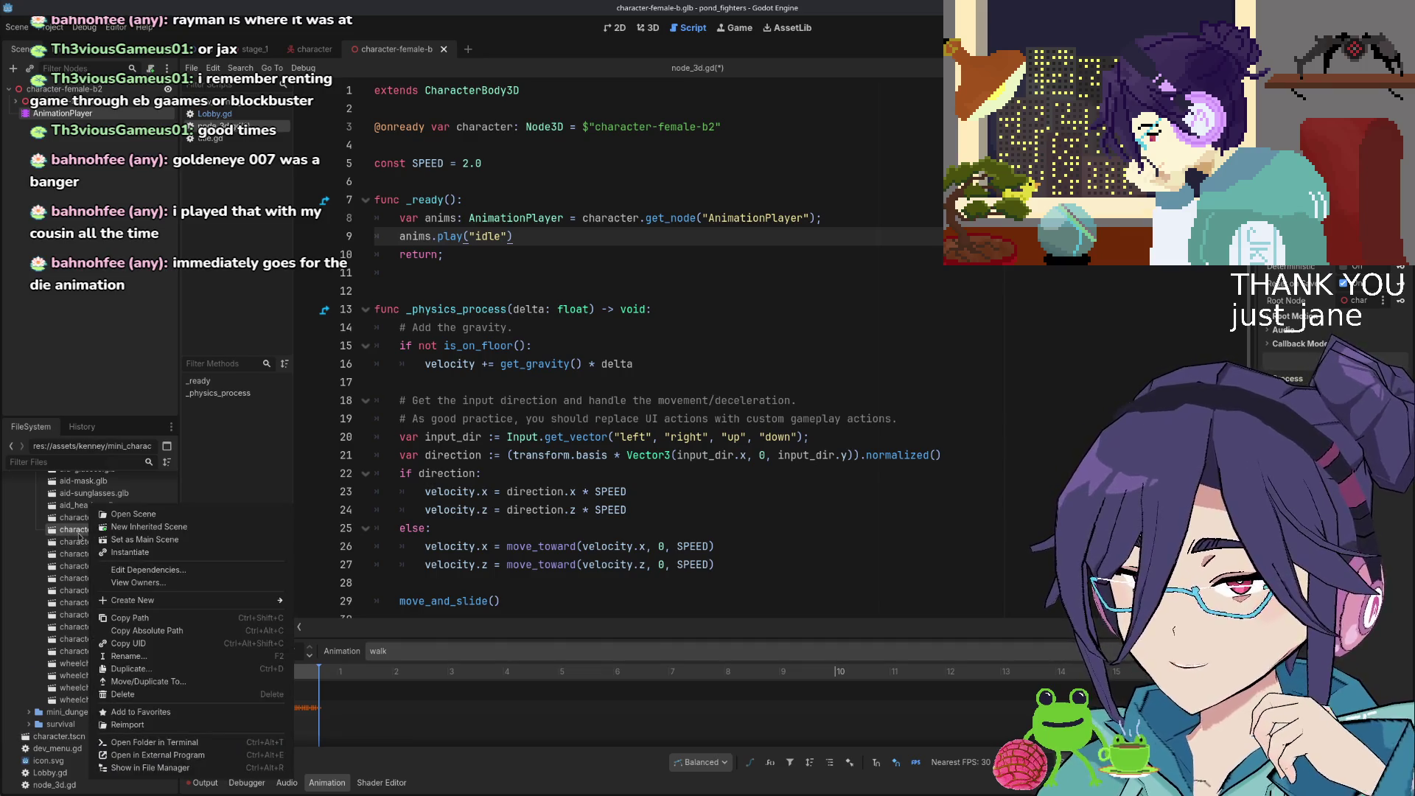
key("Escape")
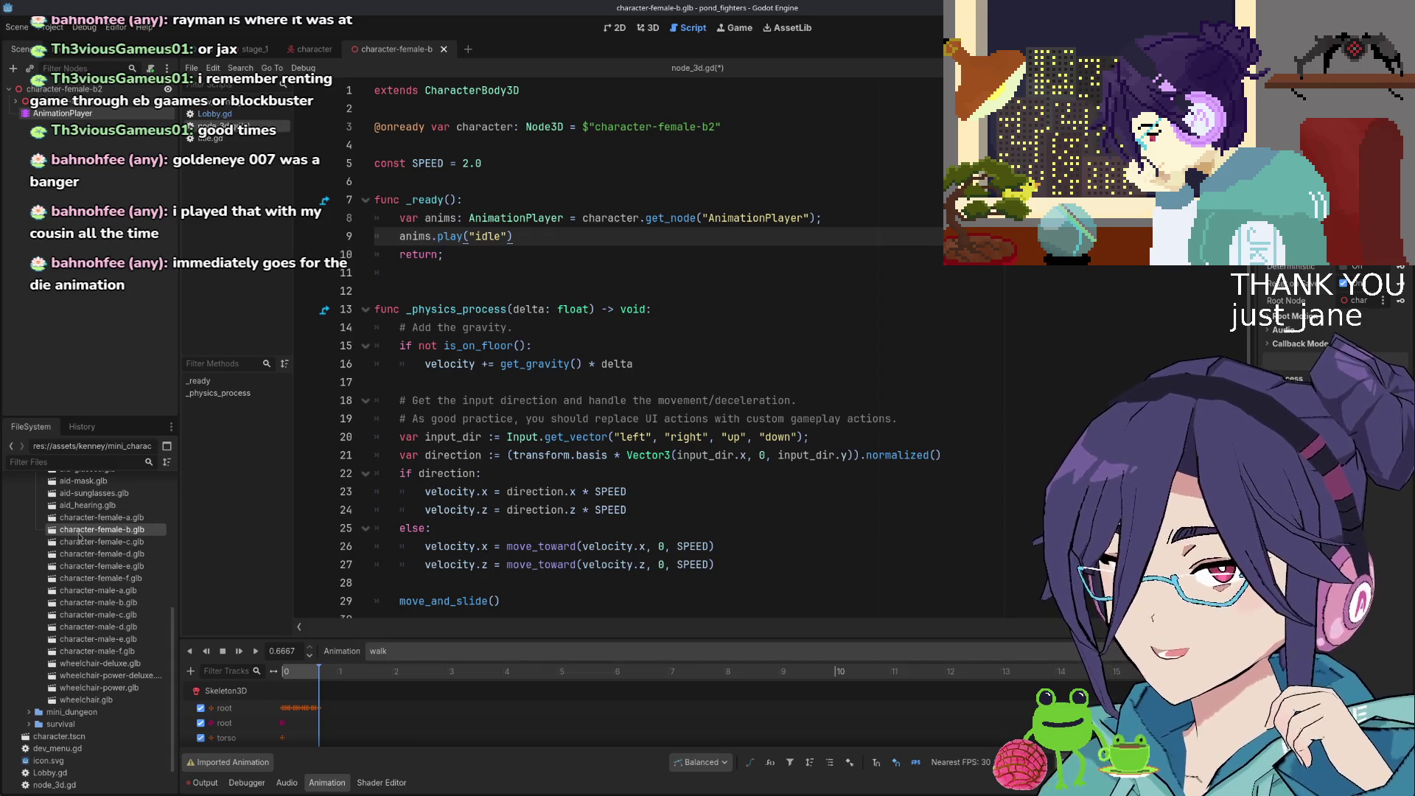
Open the Import dock for character-female-b.glb, widen it, and launch Advanced Import Settings.
left_click(62, 52)
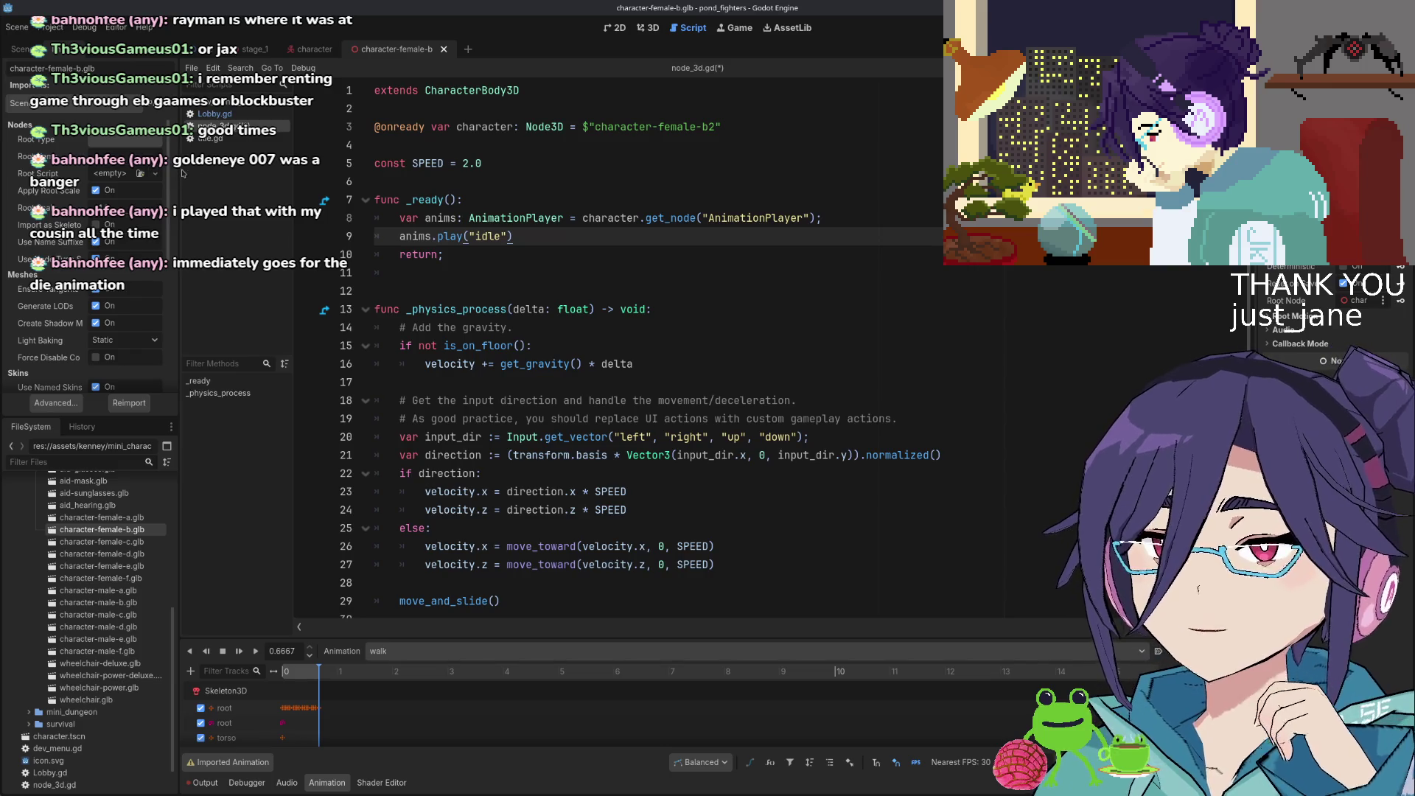
left_click_drag(178, 416, 225, 416)
scroll(96, 354, "down", 3)
left_click(70, 402)
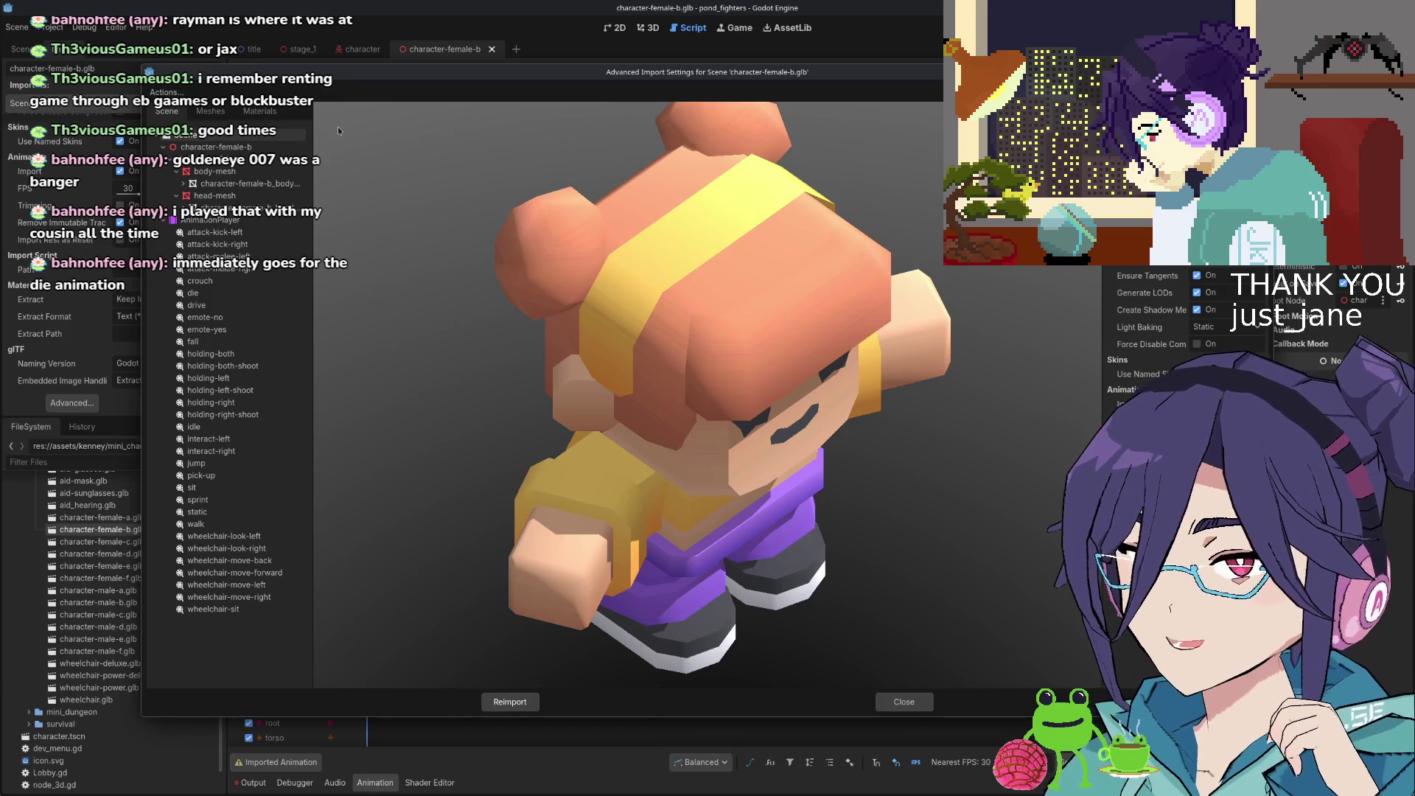
Preview the holding-left-shoot, walk, idle and sprint animations.
left_click(229, 390)
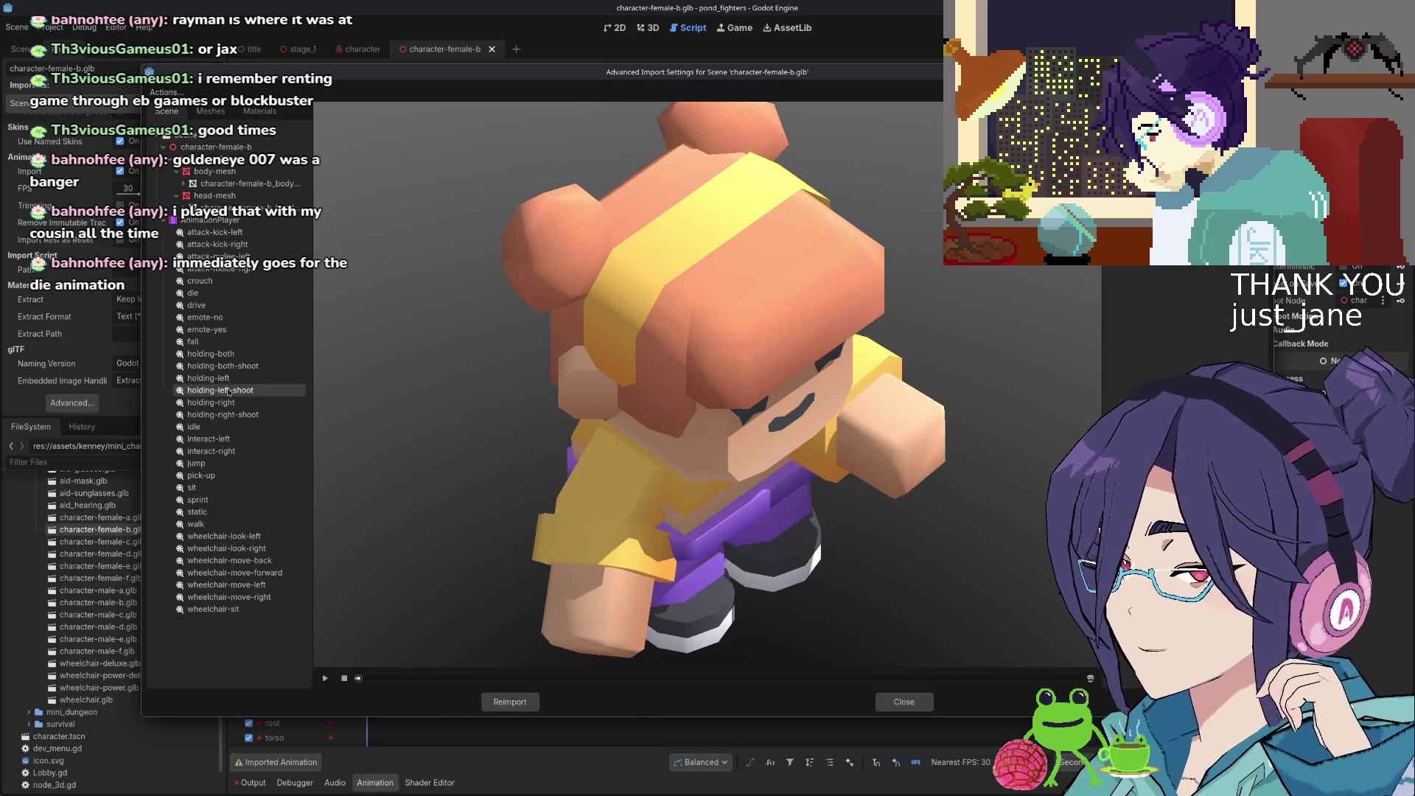
left_click(223, 526)
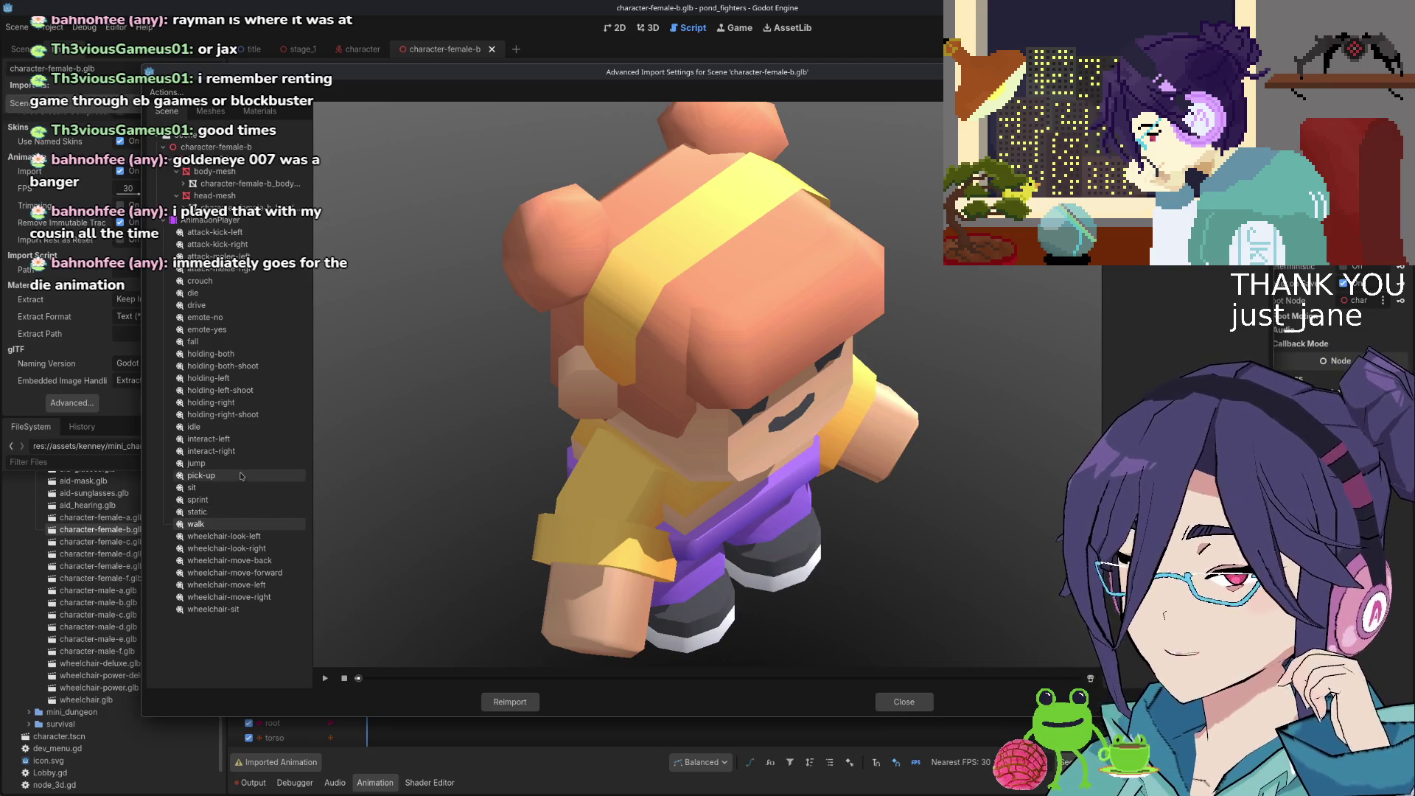
left_click(214, 426)
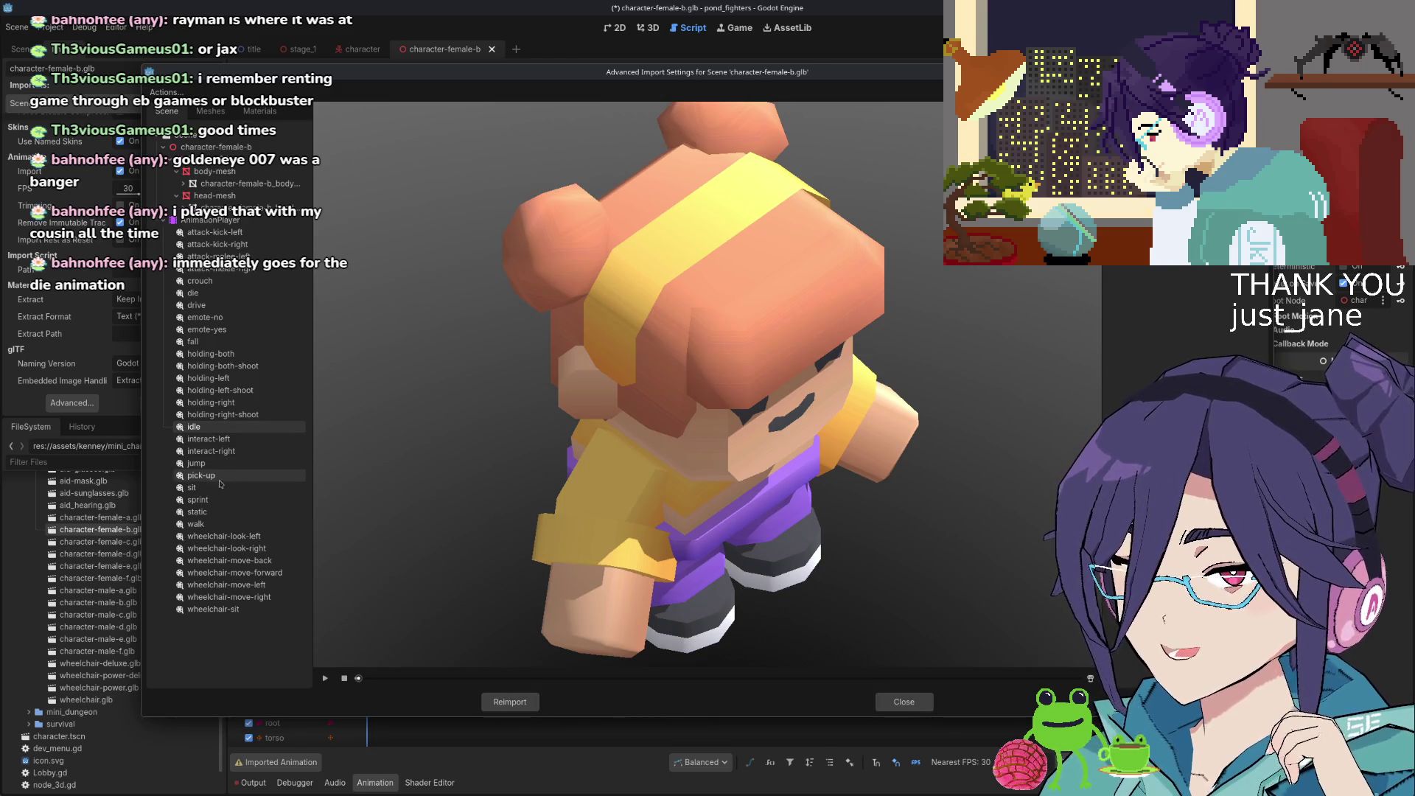
left_click(220, 525)
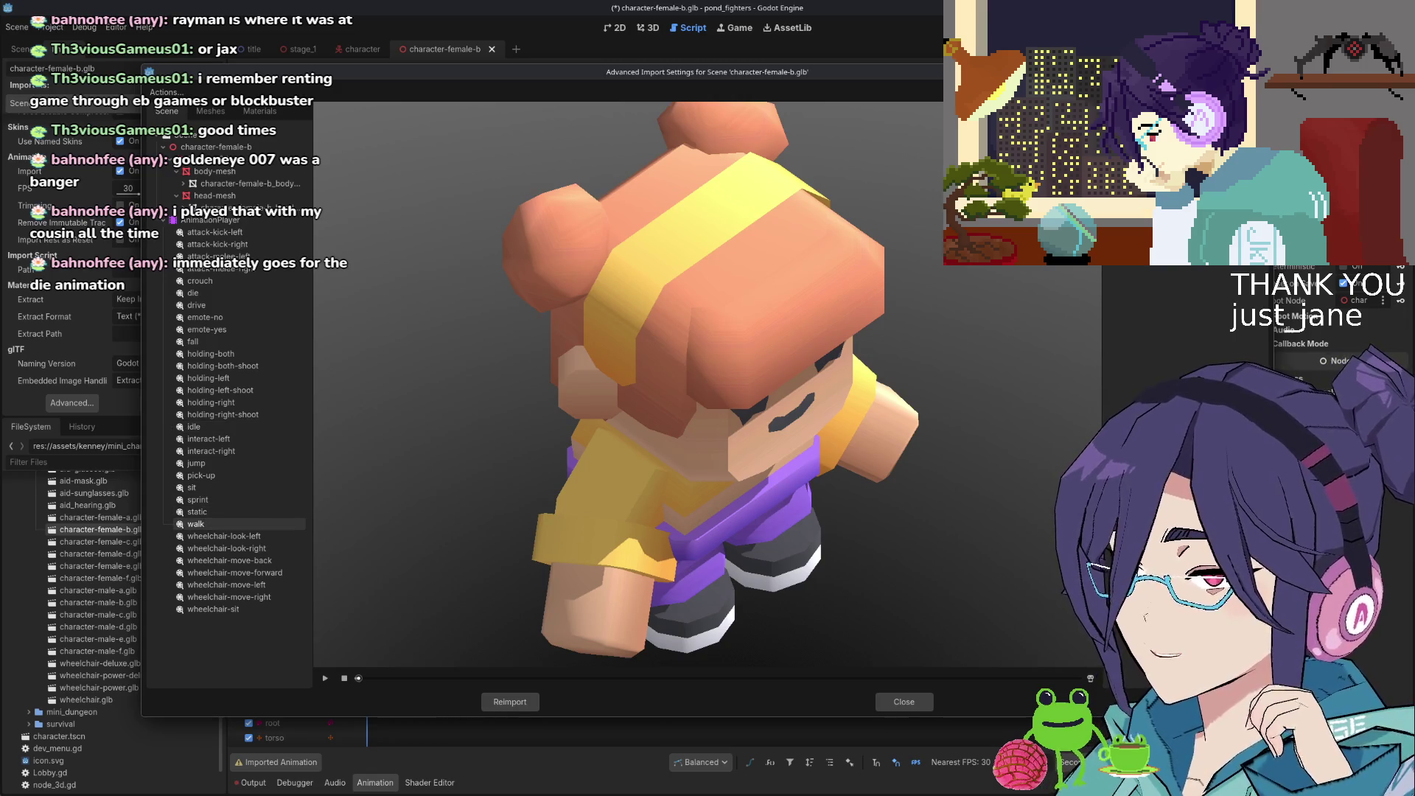
left_click(238, 504)
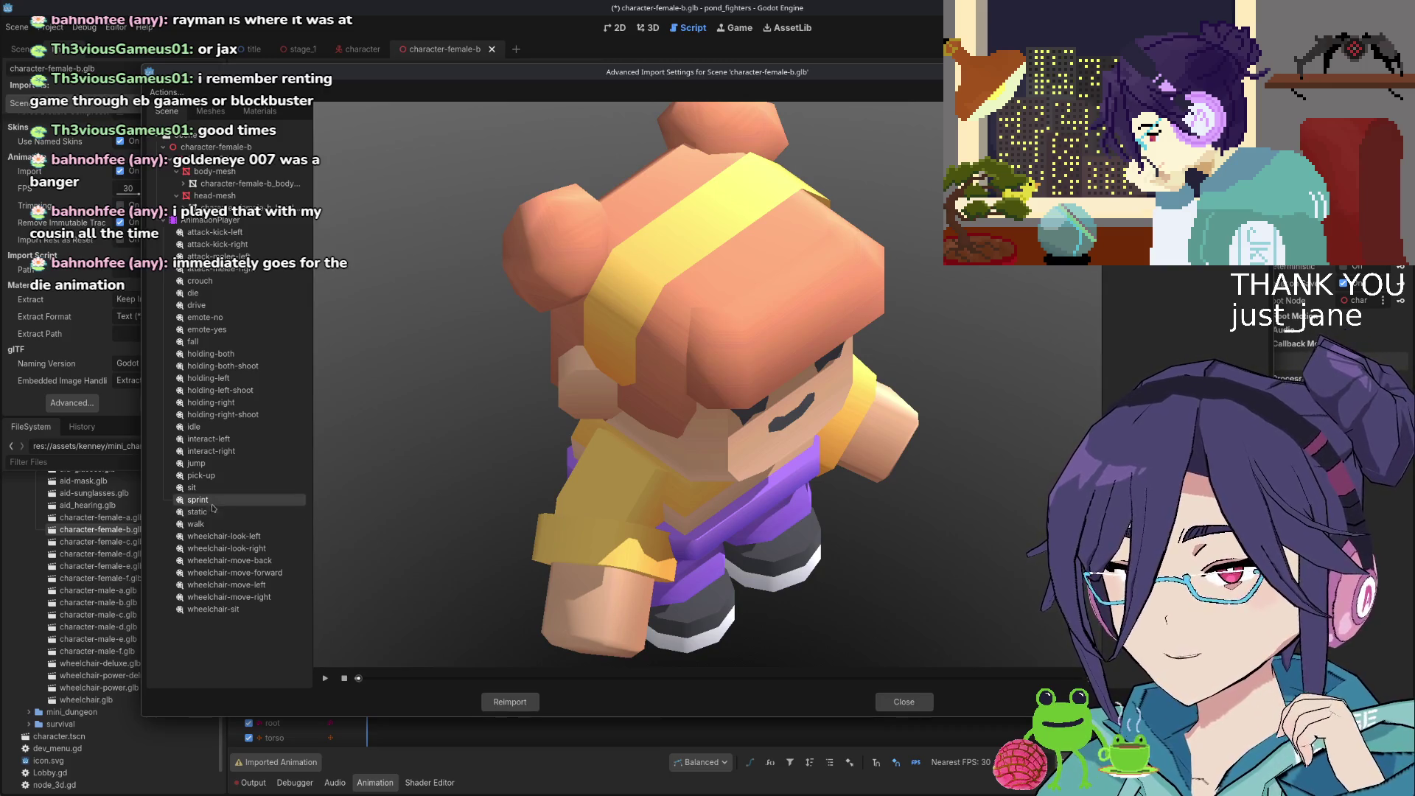
Play the jump and fall animation previews, then reimport character-female-b.glb.
left_click(214, 468)
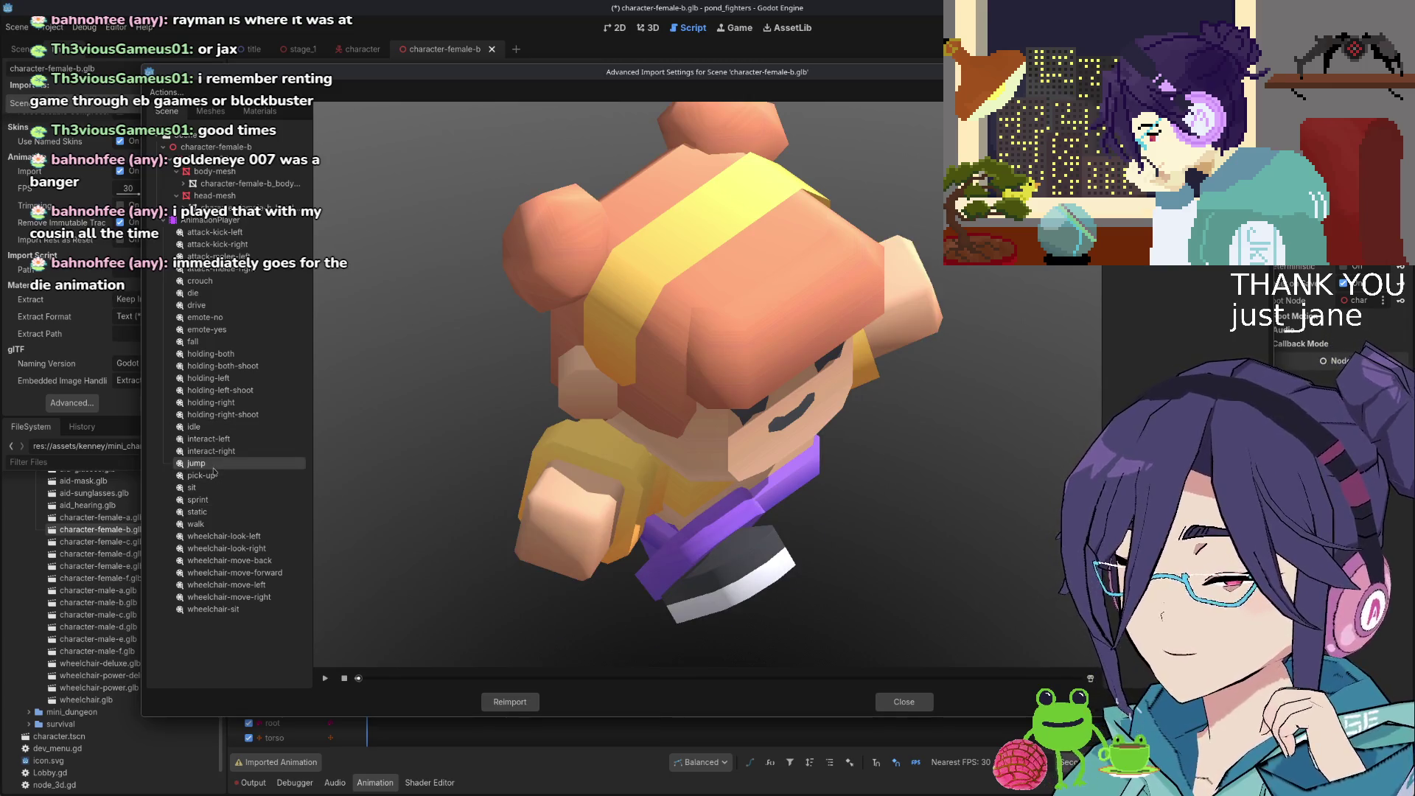
left_click(325, 678)
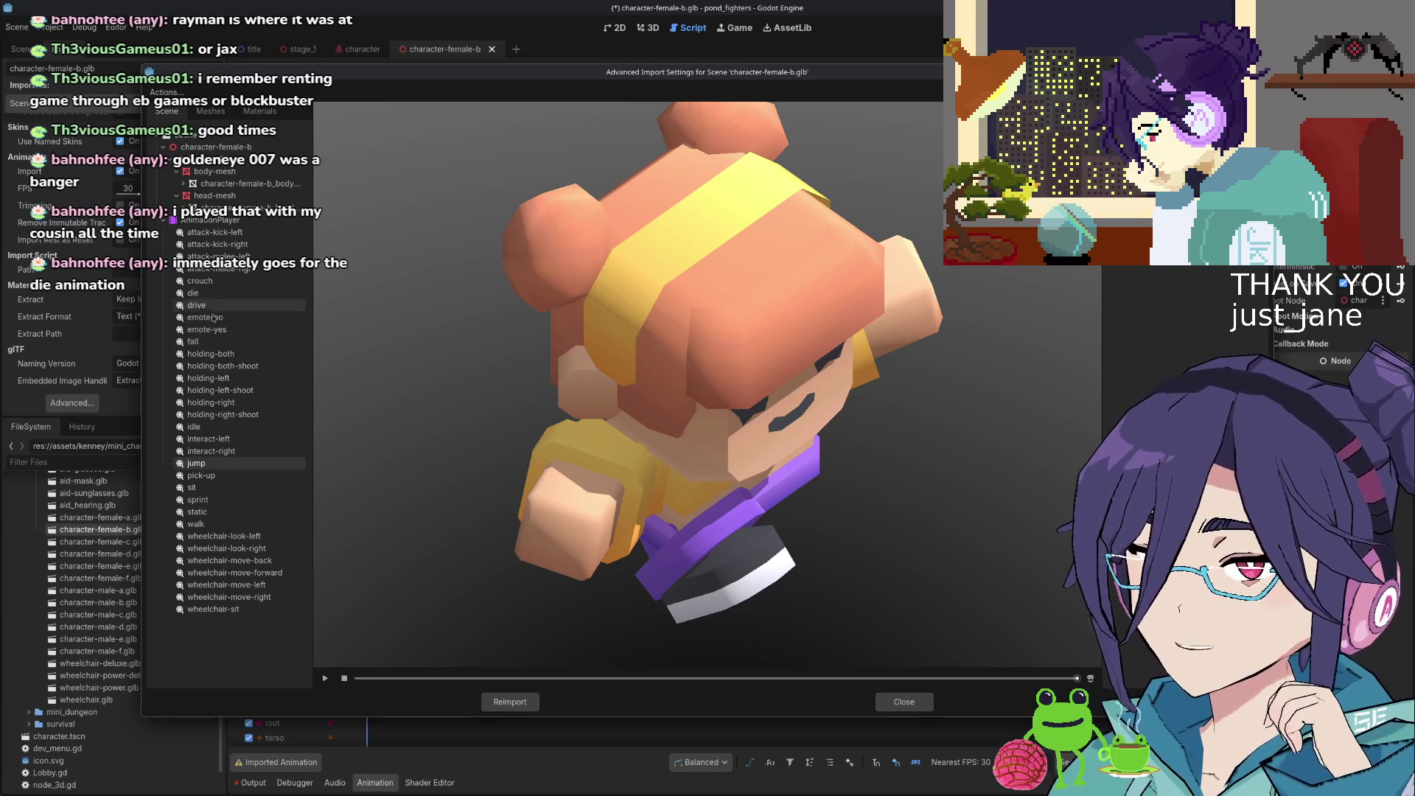
left_click(215, 343)
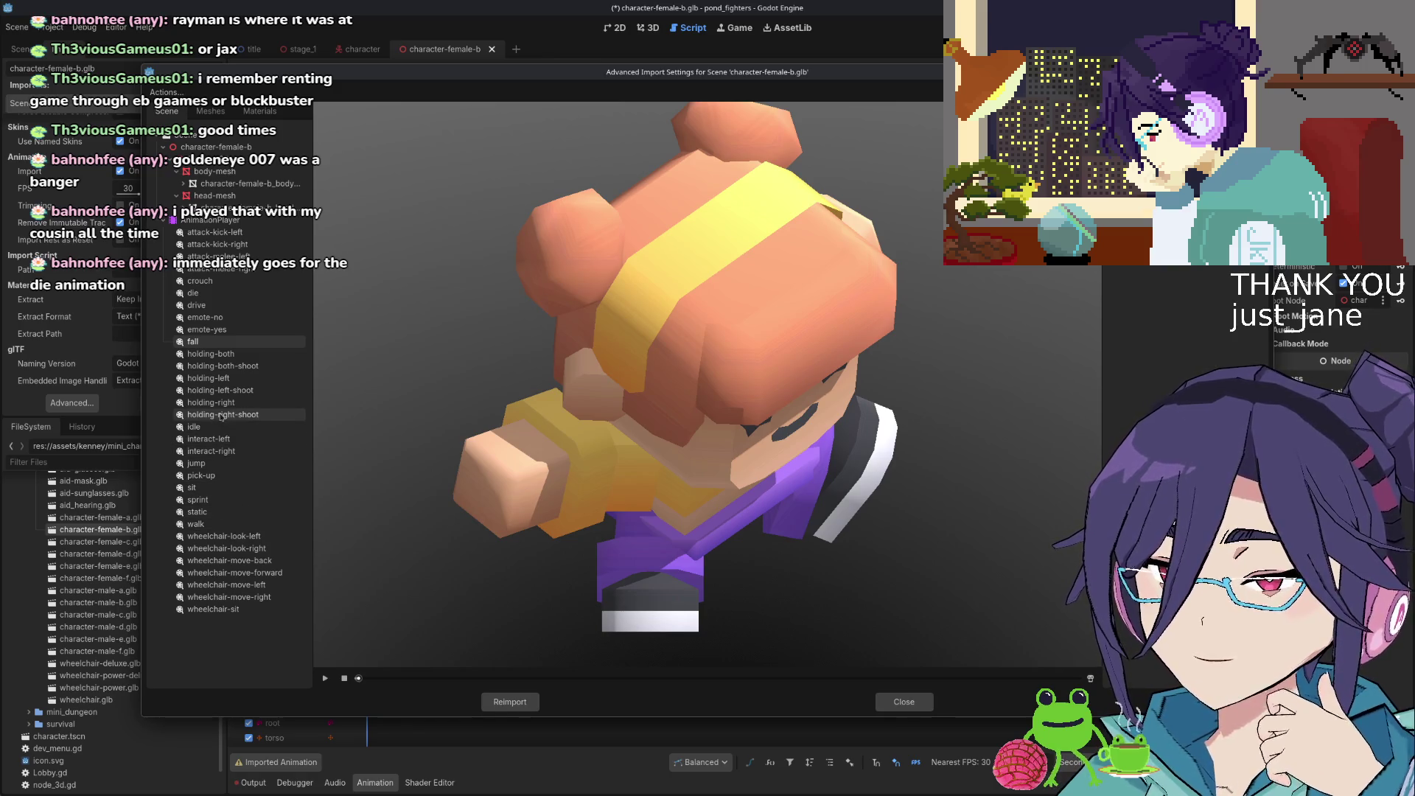
left_click(496, 702)
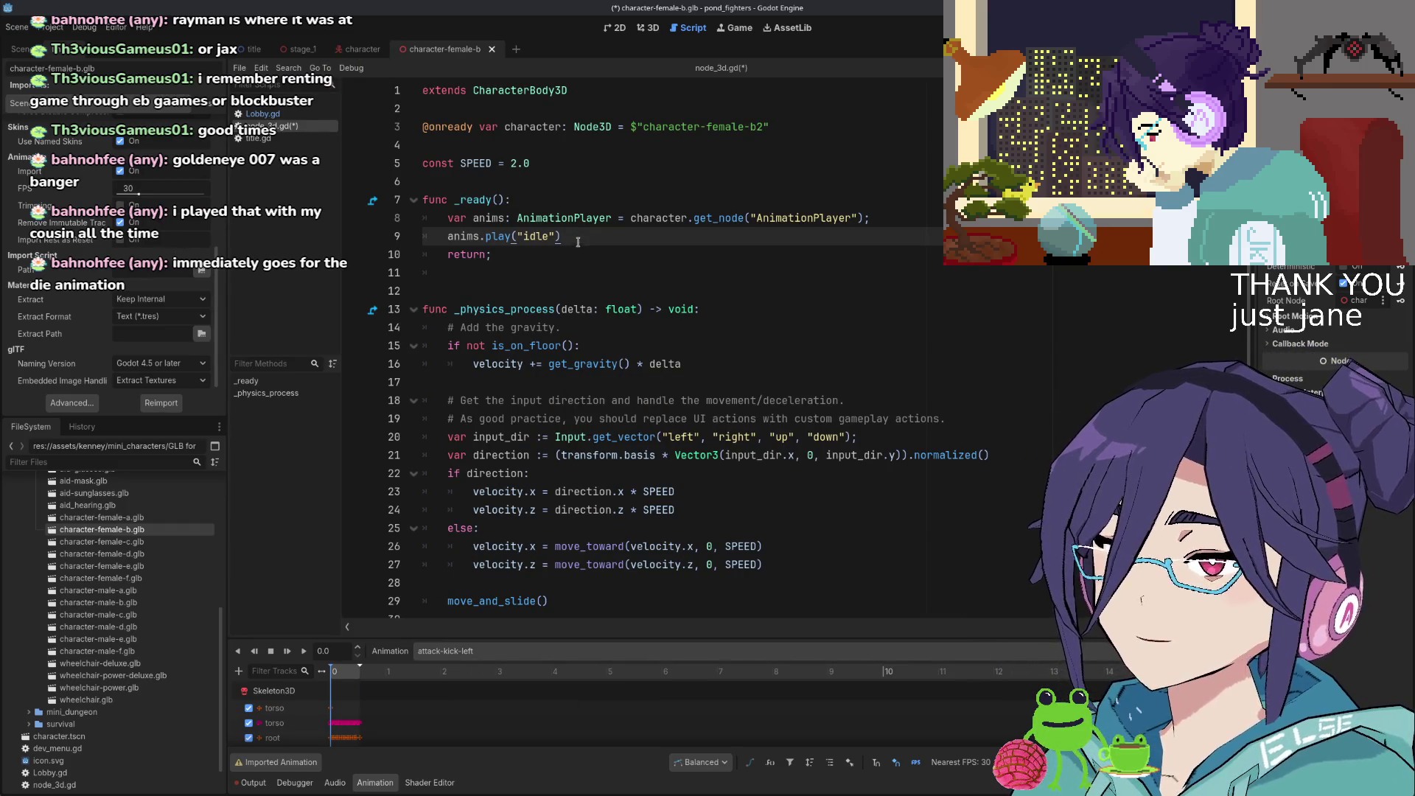
Add a semicolon and save the script, dismissing the 'unknown glb format' alert twice.
type(";")
key("ctrl+s")
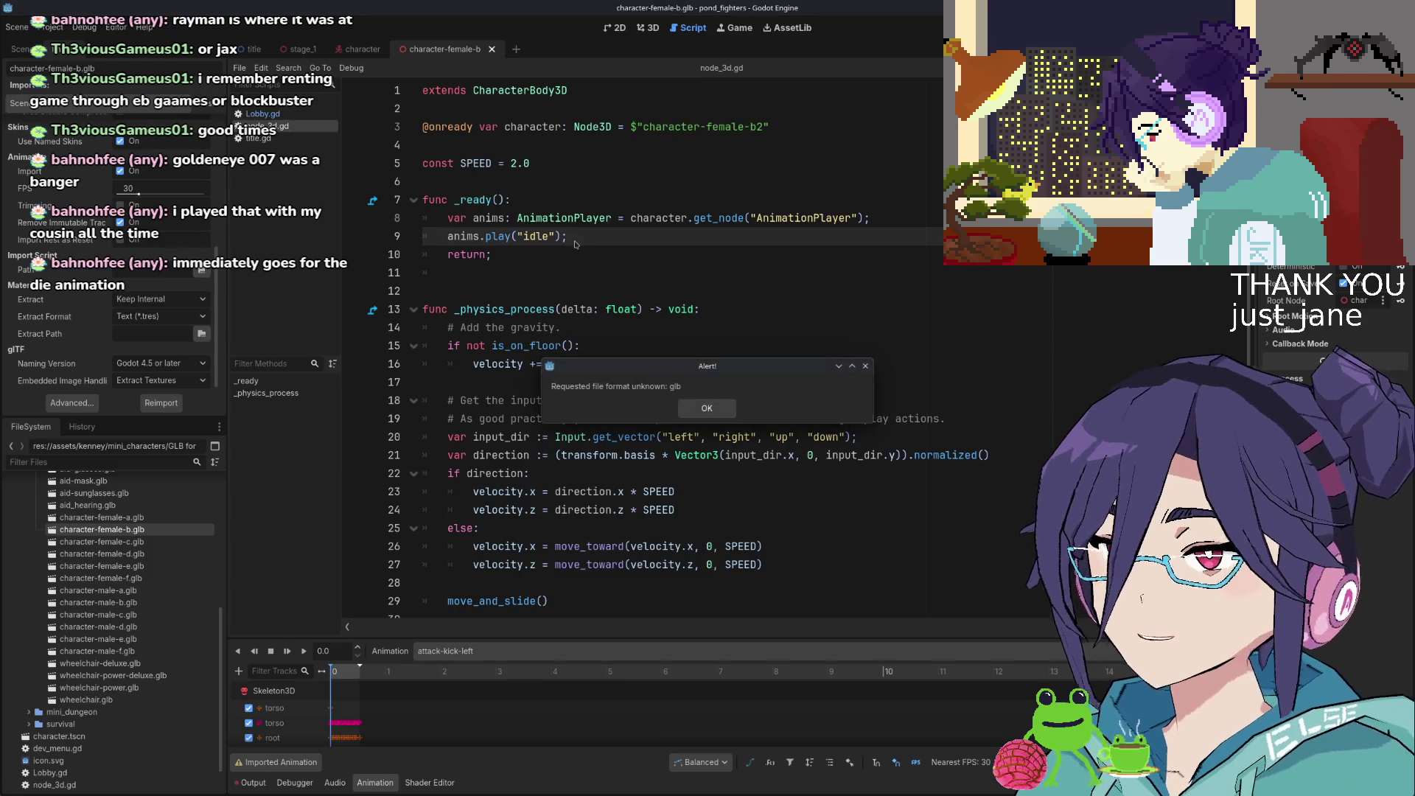
left_click(713, 416)
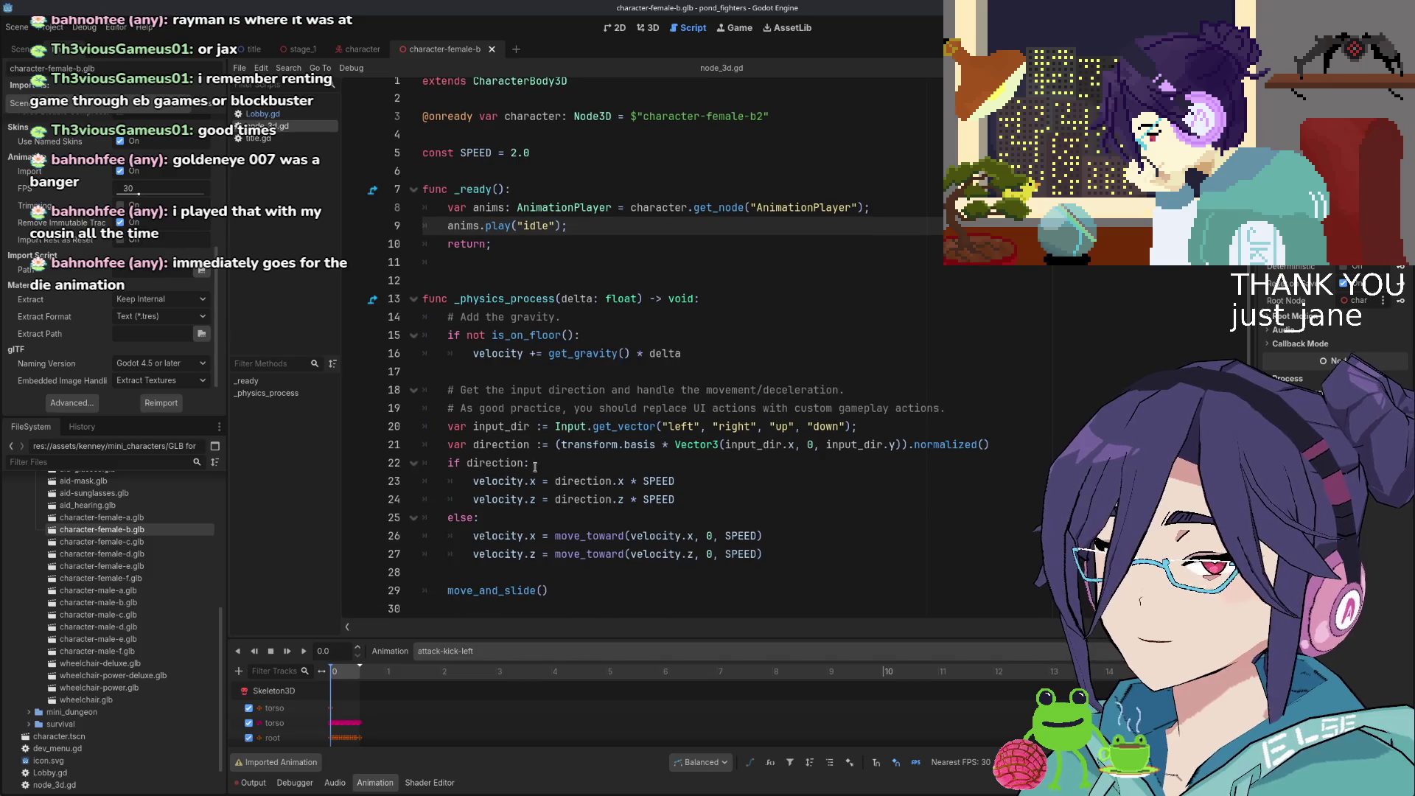
key("ctrl+s")
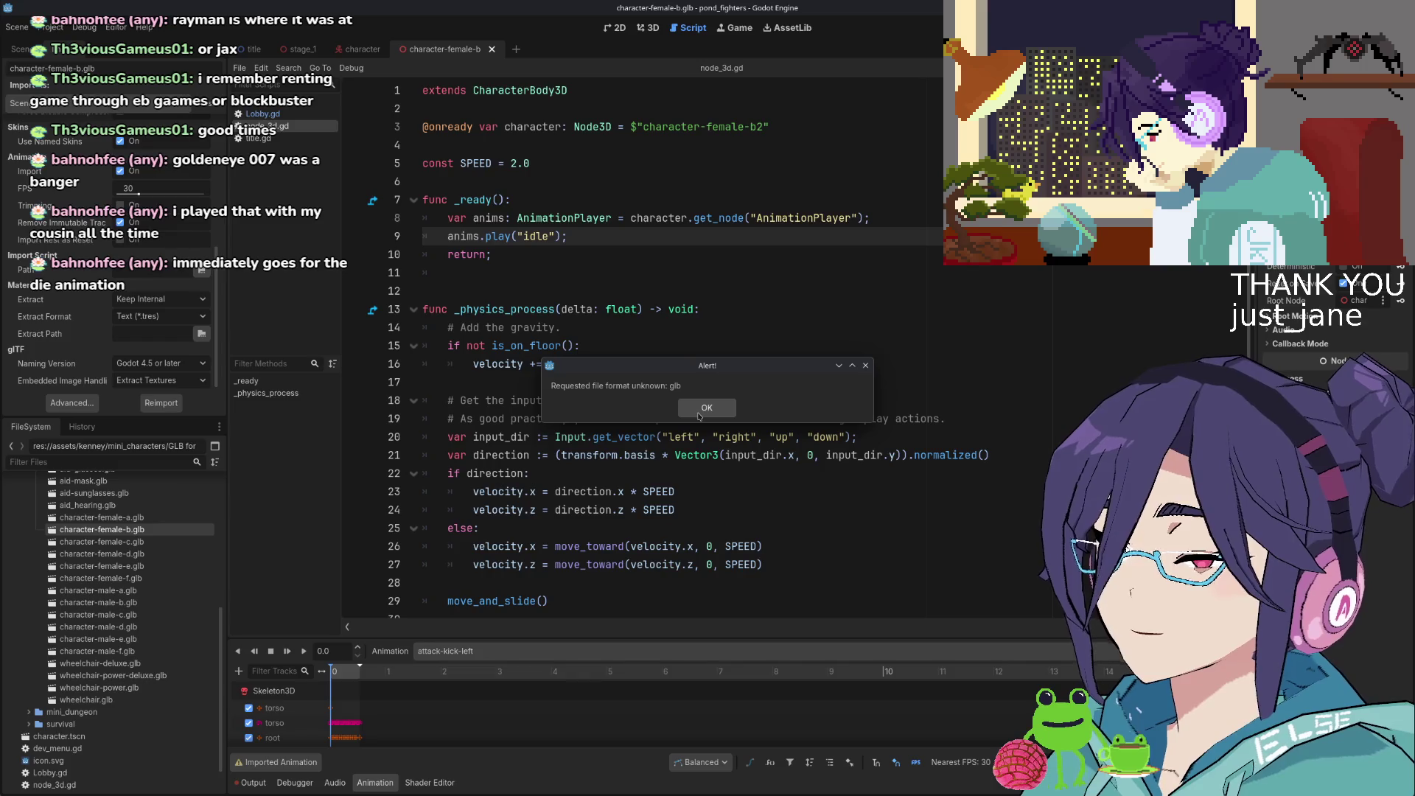
left_click(698, 415)
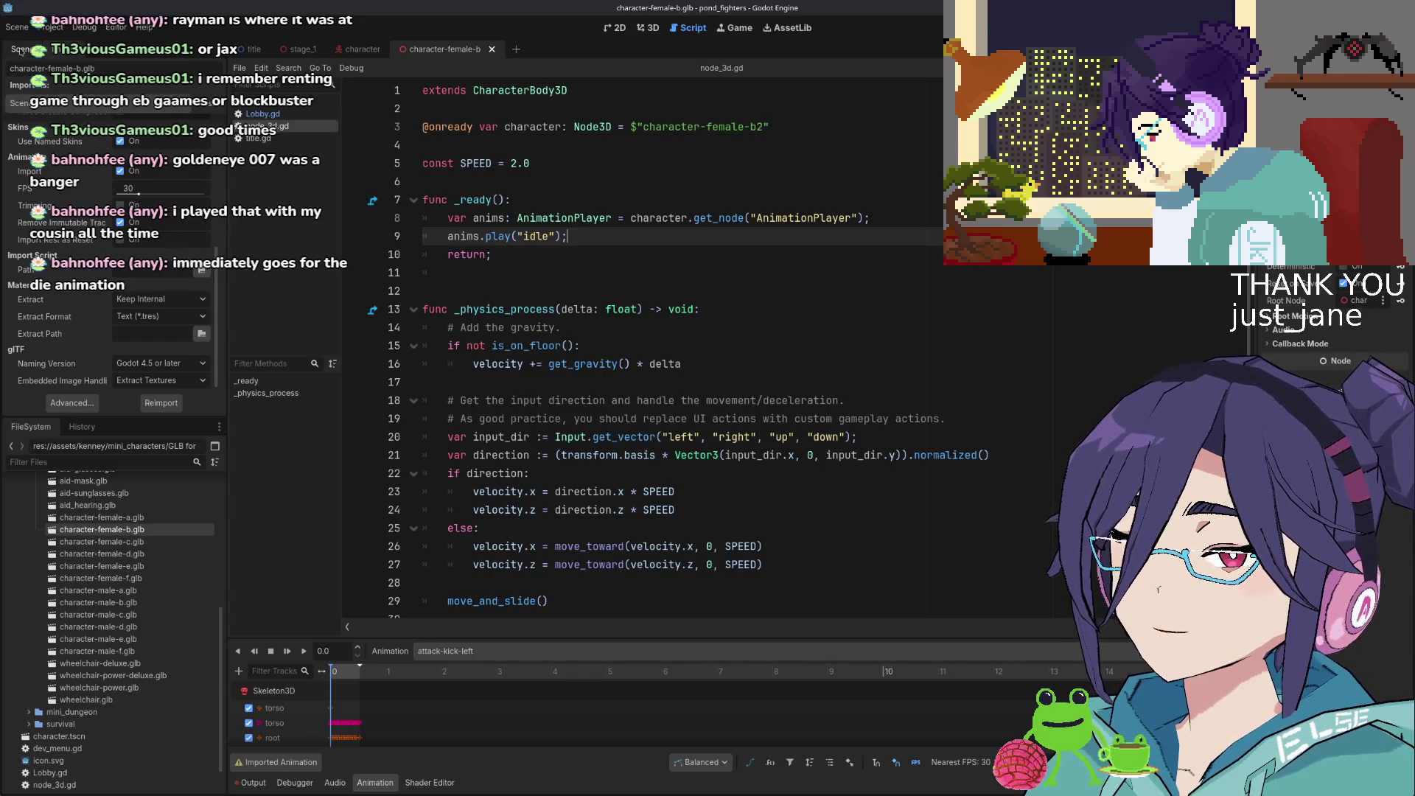
Switch the top-left dock from Import back to the Scene tree.
scroll(83, 308, "up", 5)
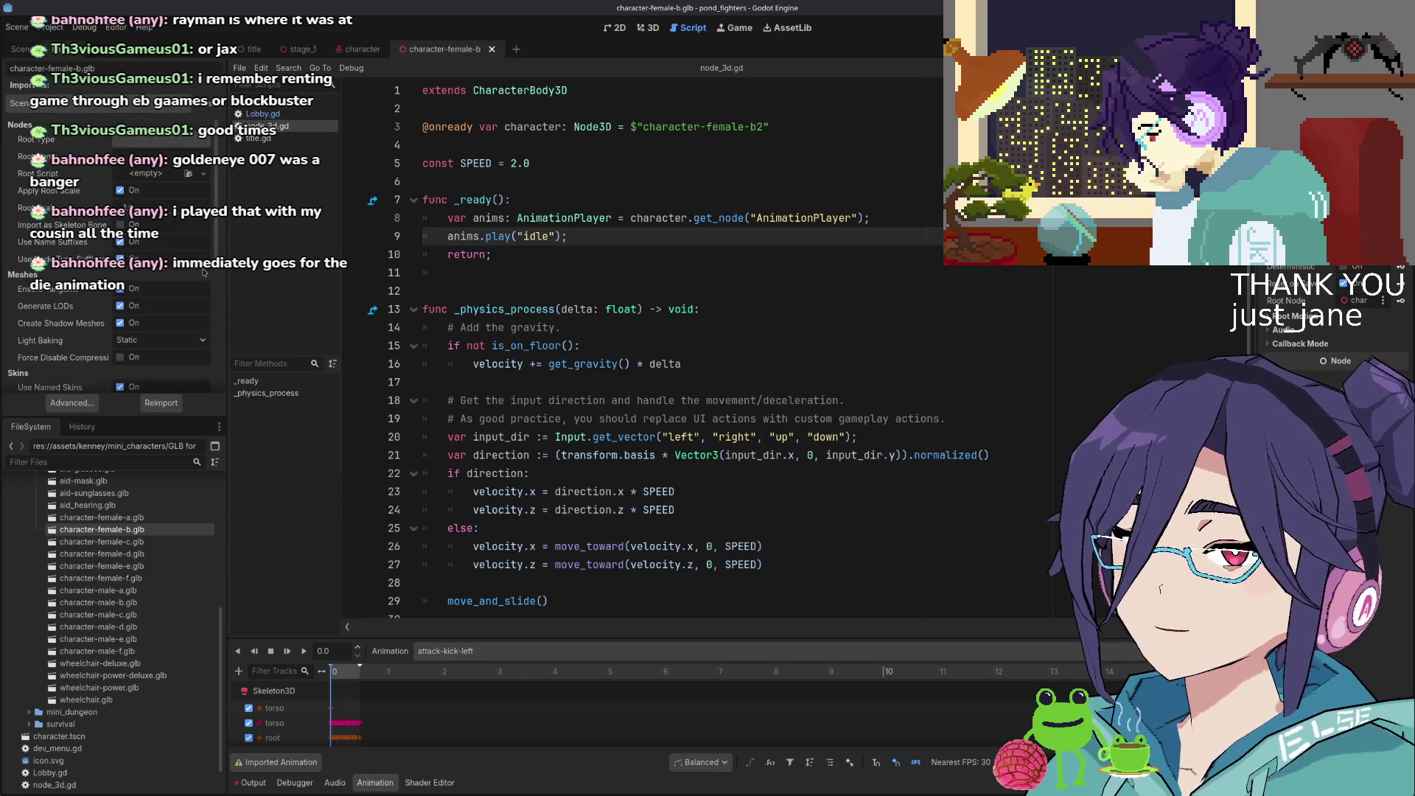
scroll(83, 308, "down", 5)
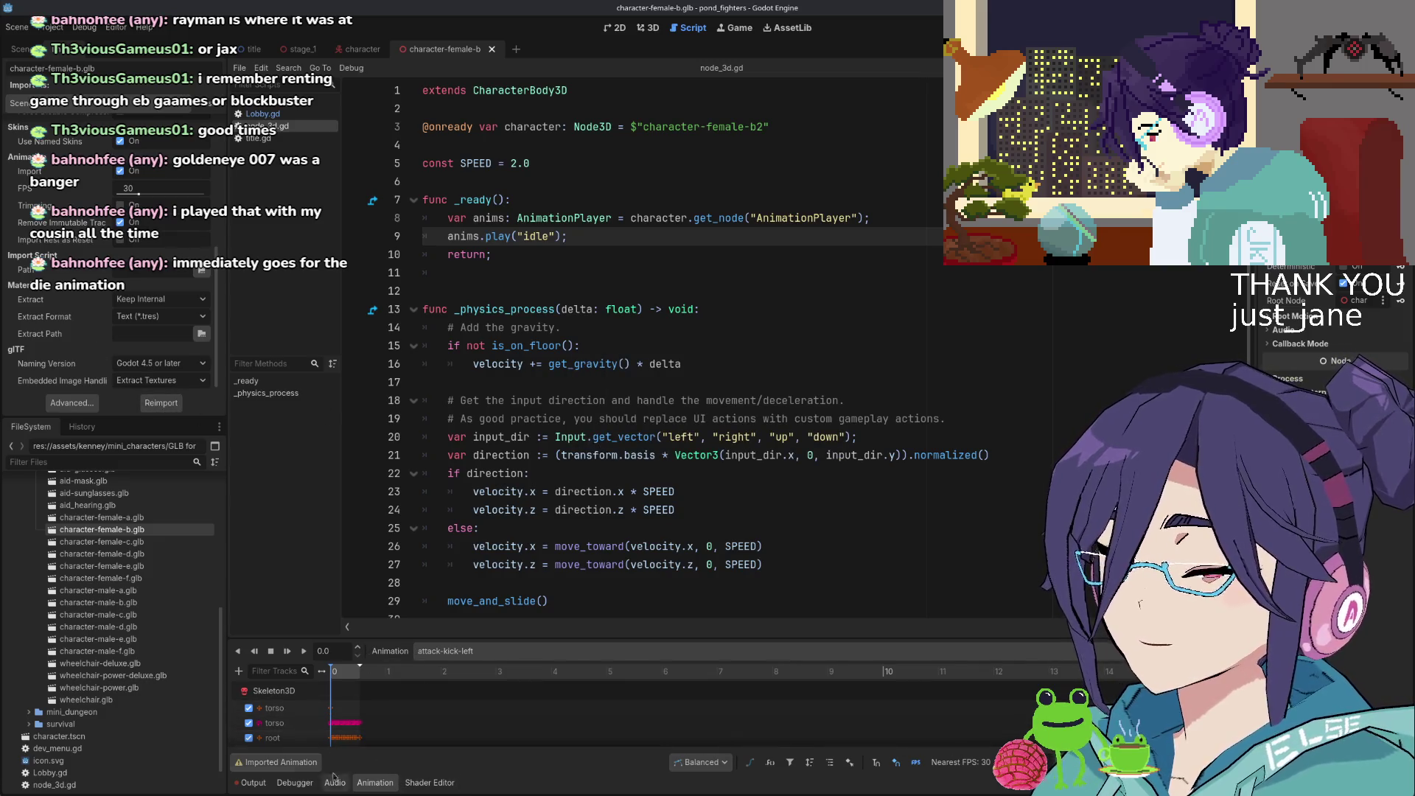
left_click(21, 48)
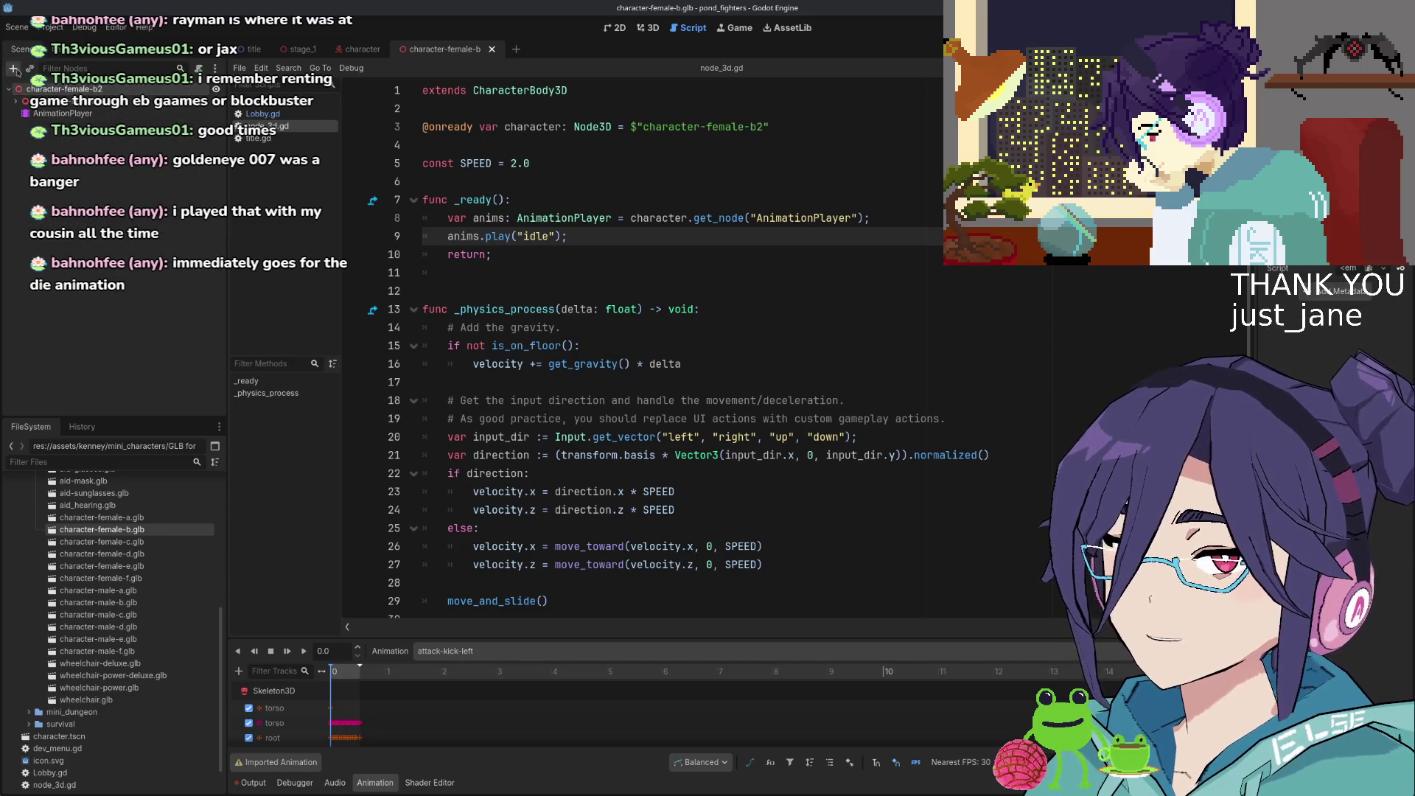
Cancel adding a child node and close the imported character-female-b scene tab.
left_click(13, 68)
key("Escape")
left_click(492, 49)
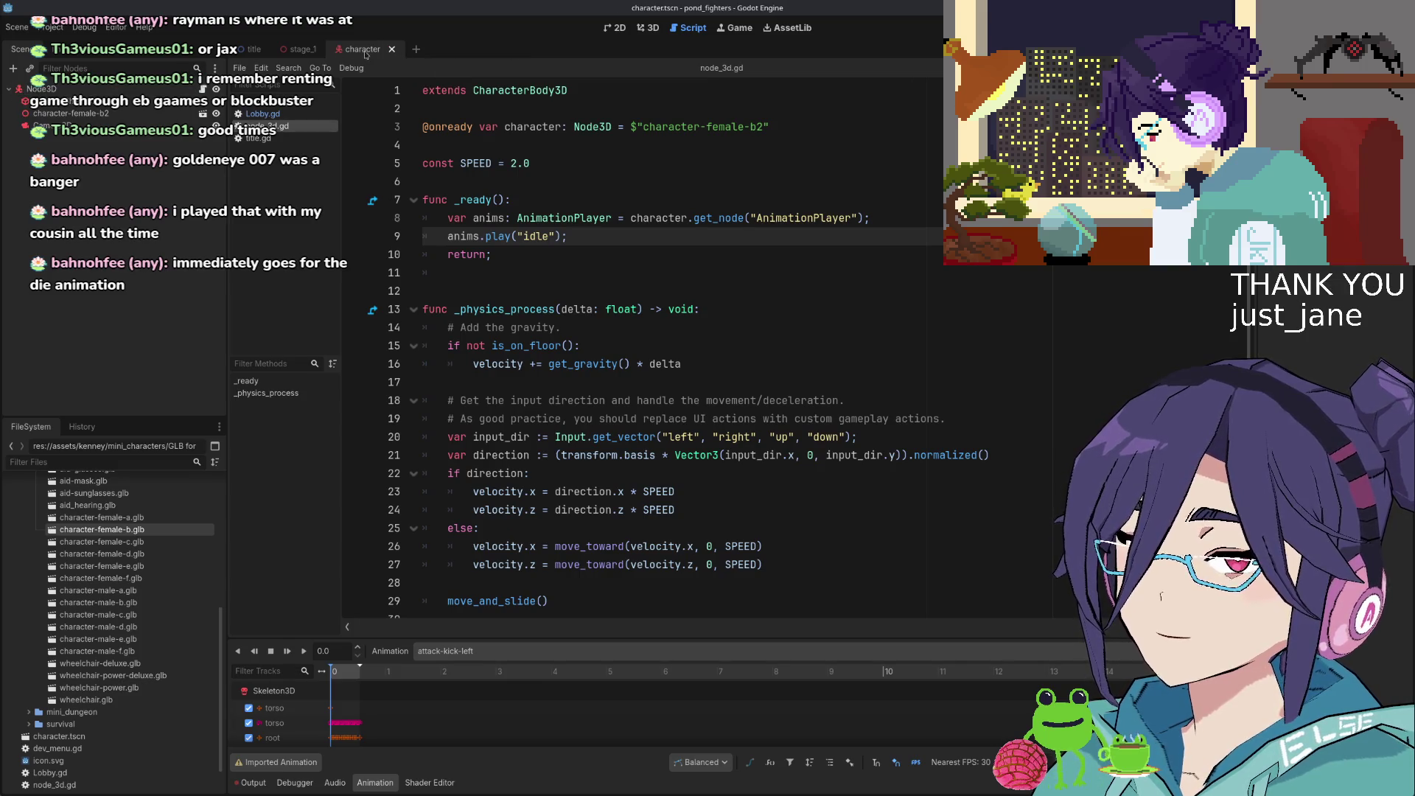
key("Down")
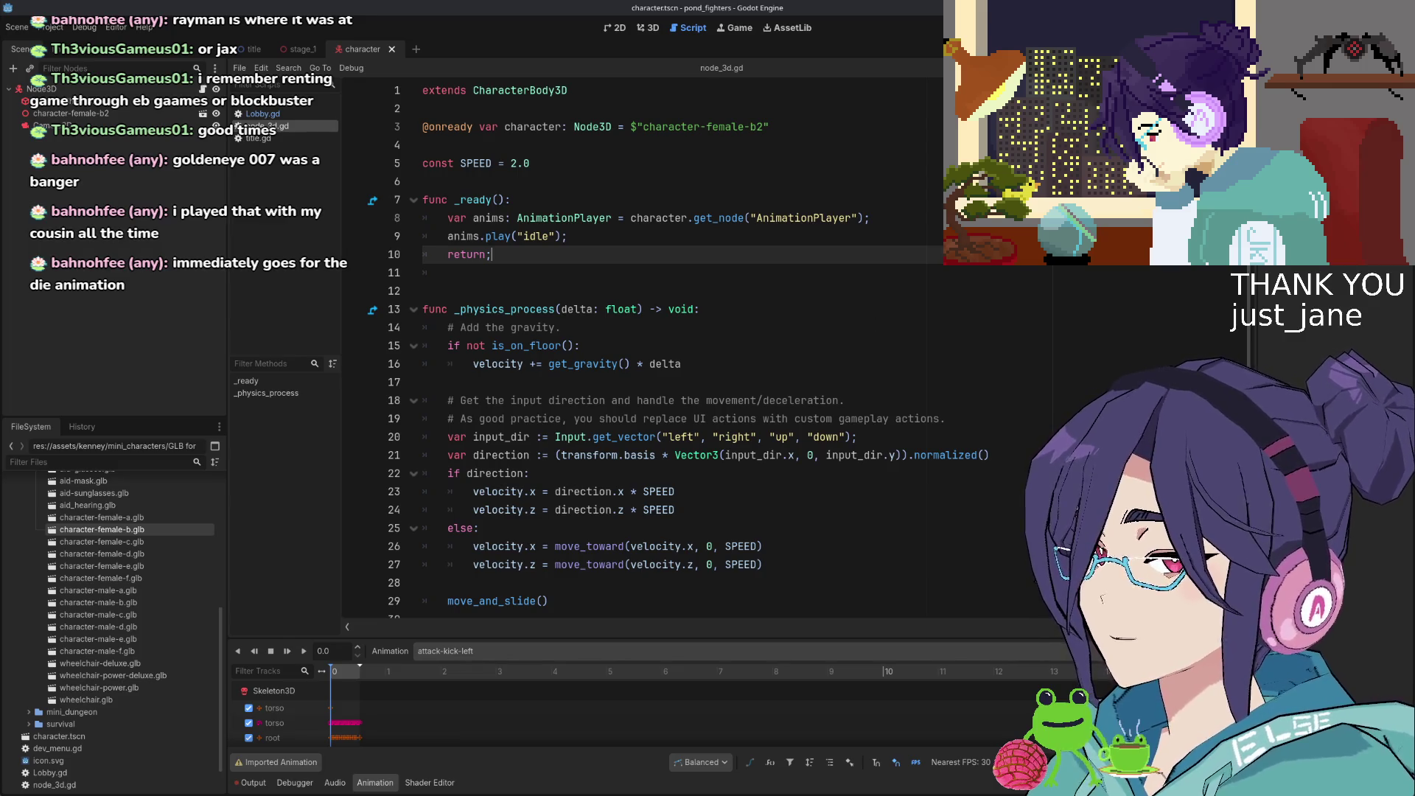
Run the game with F6 twice, stopping each run with F8.
key("F6")
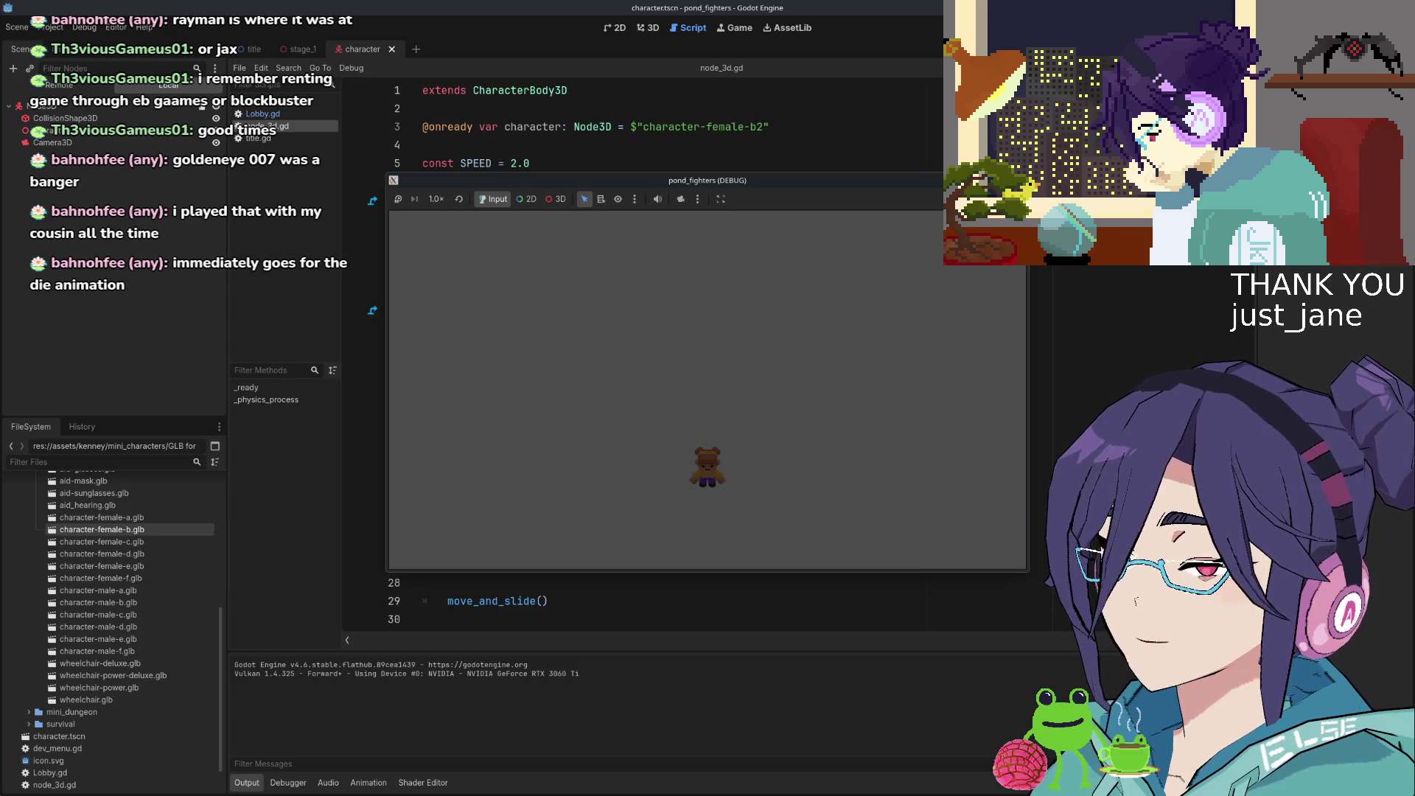
key("F8")
key("F6")
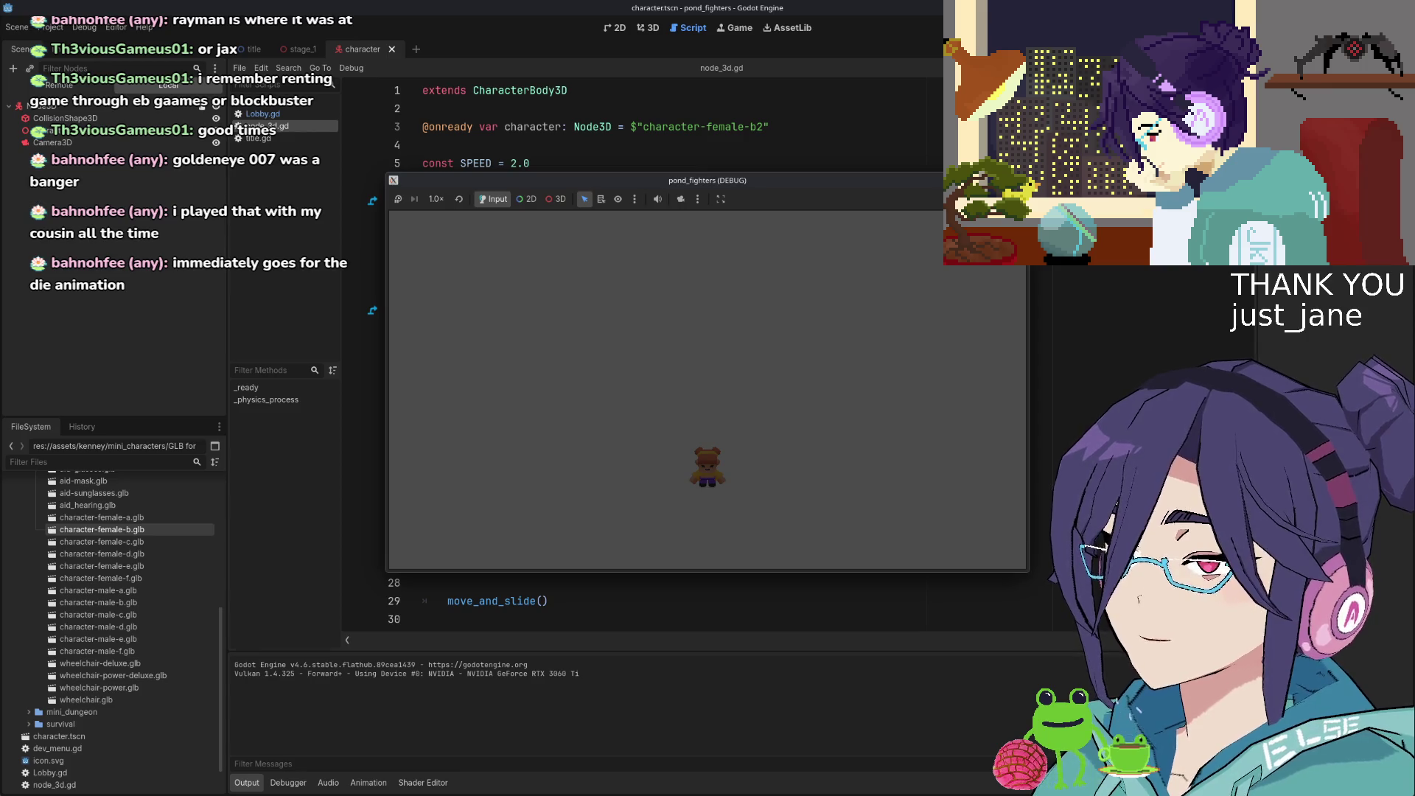
key("F8")
left_click(302, 50)
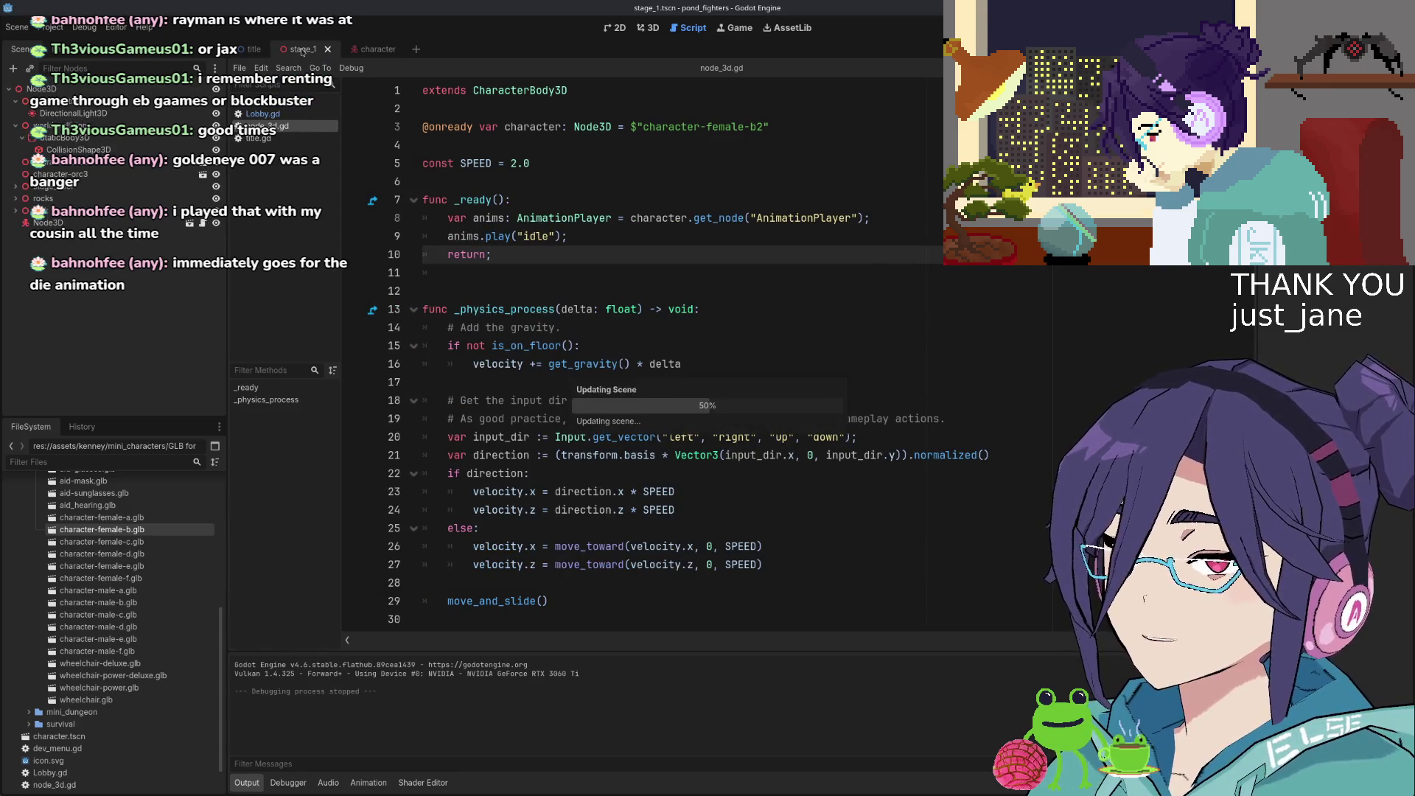
Return to the character scene and open the imported character-female-b2 model scene anyway.
left_click(363, 49)
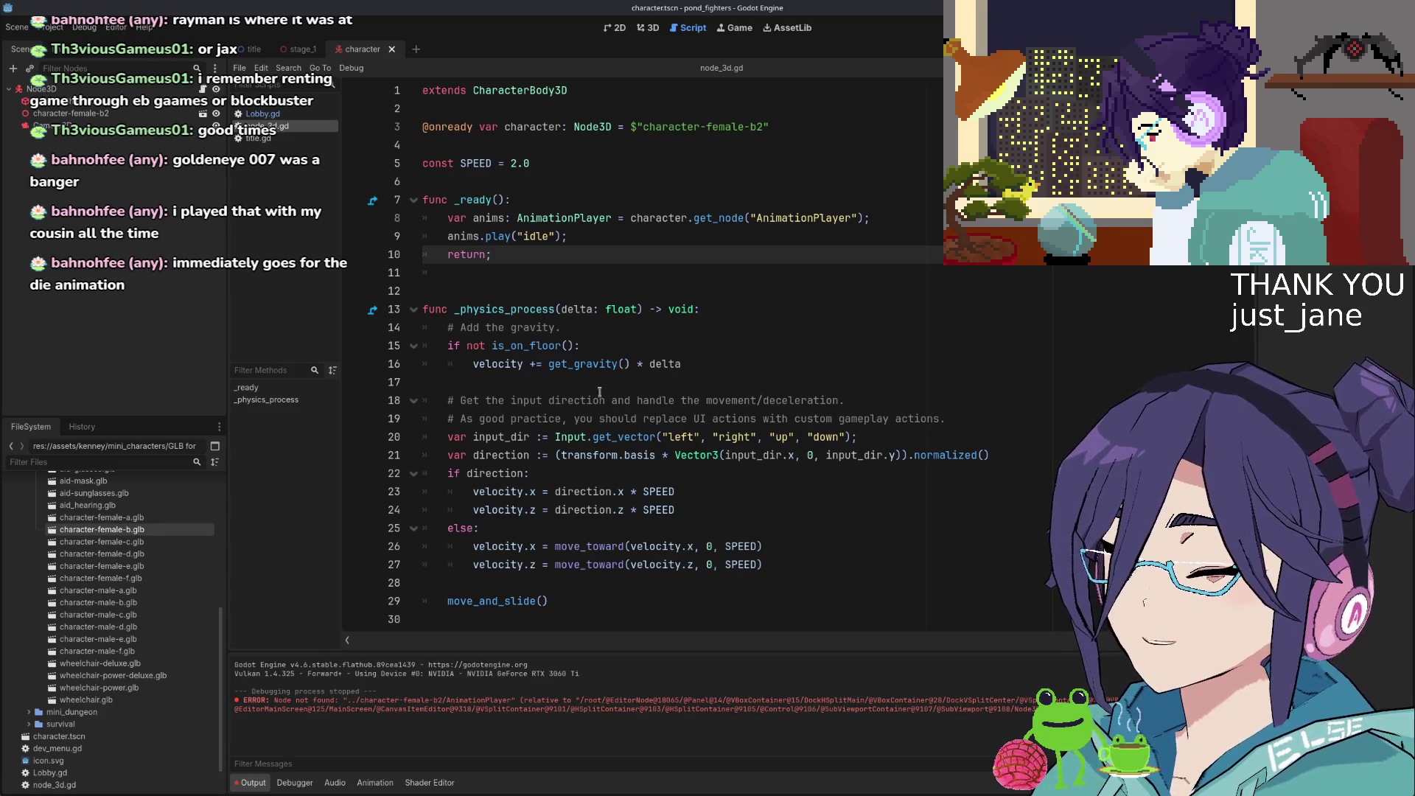
left_click(213, 118)
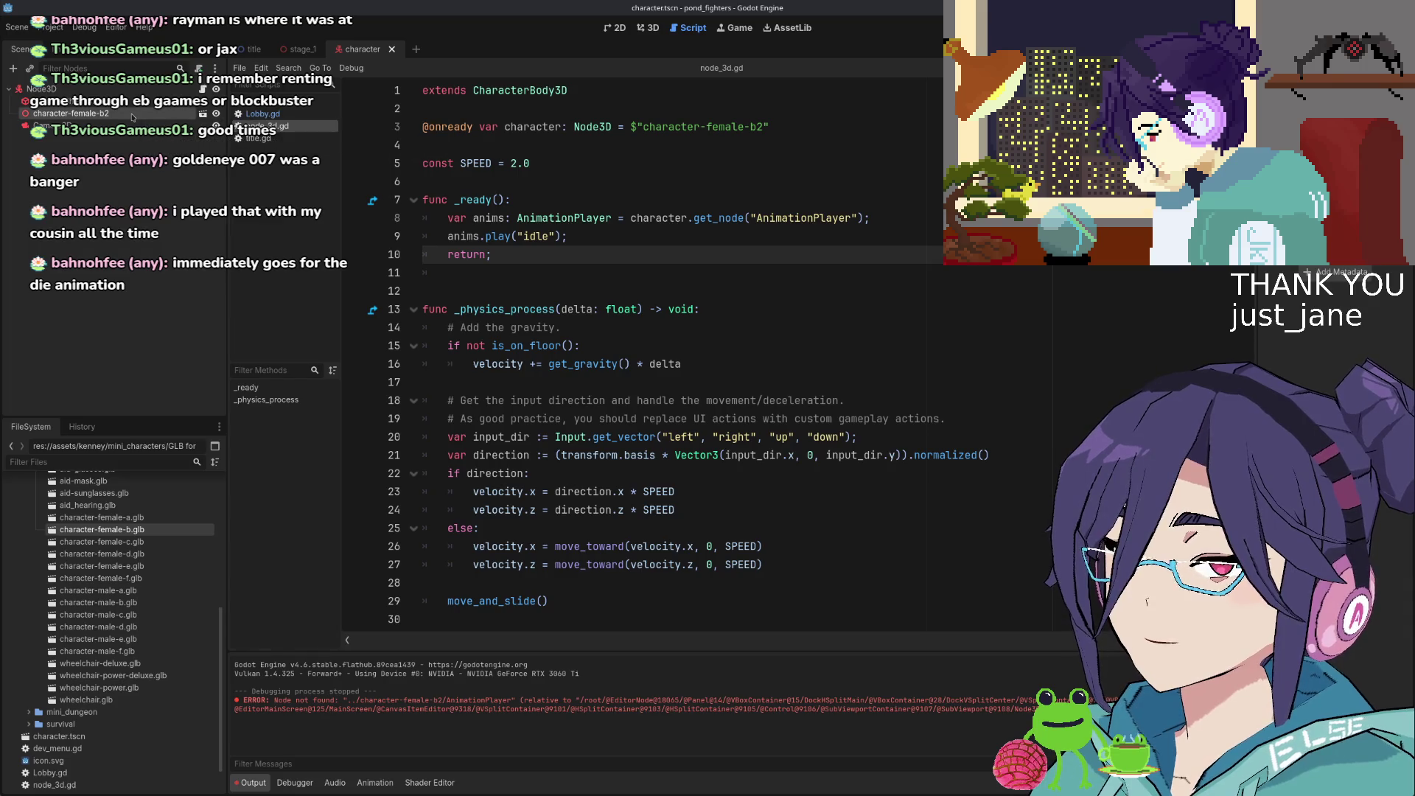
double_click(163, 114)
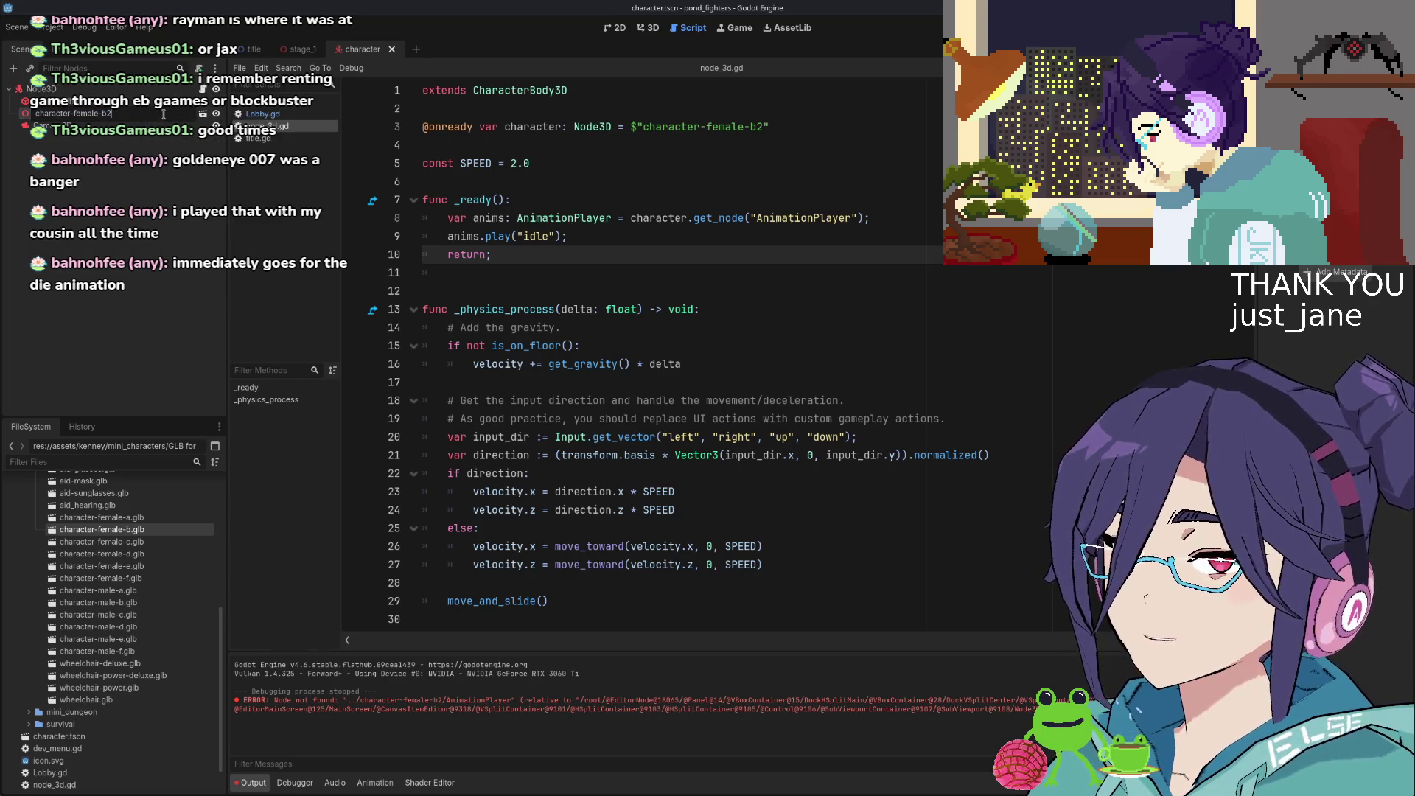
left_click(202, 114)
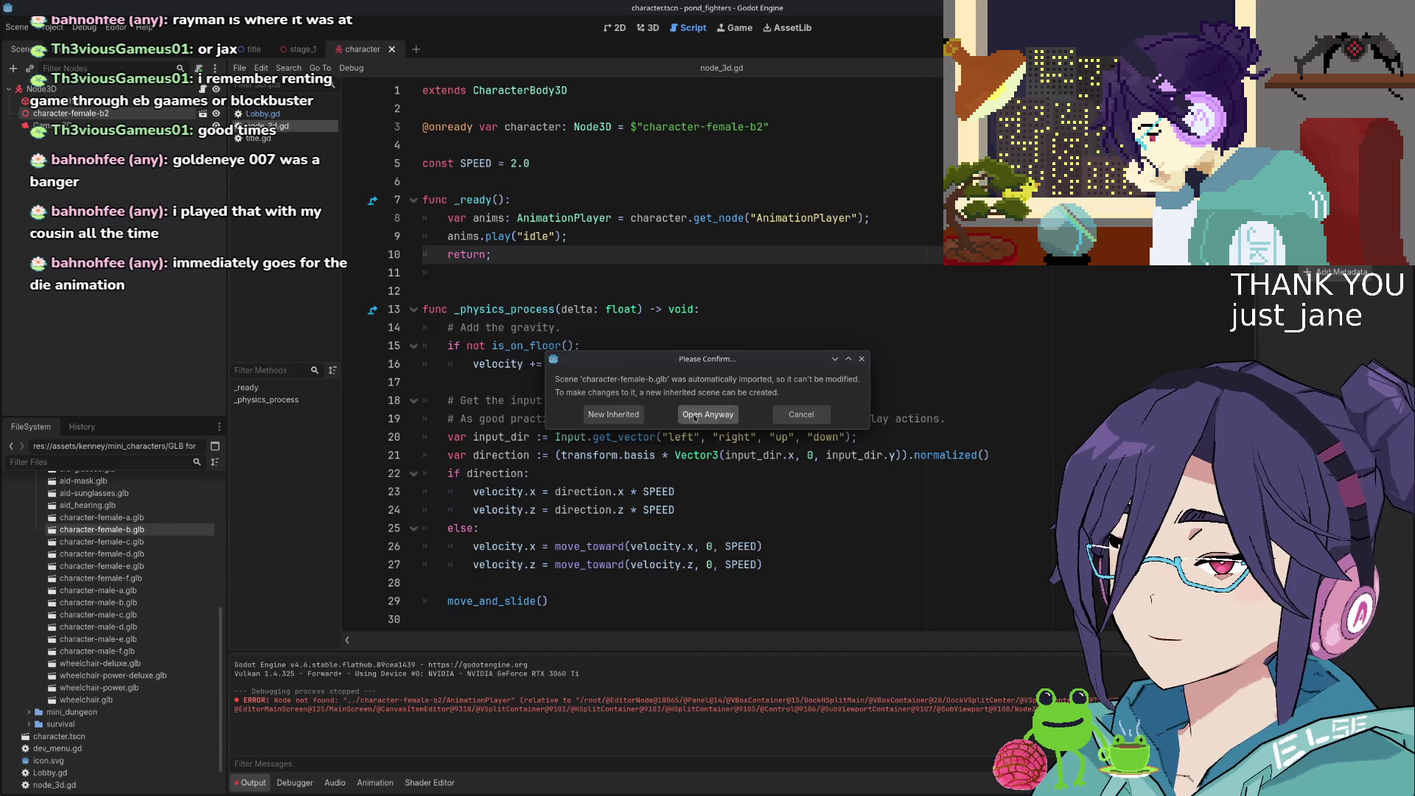
left_click(708, 415)
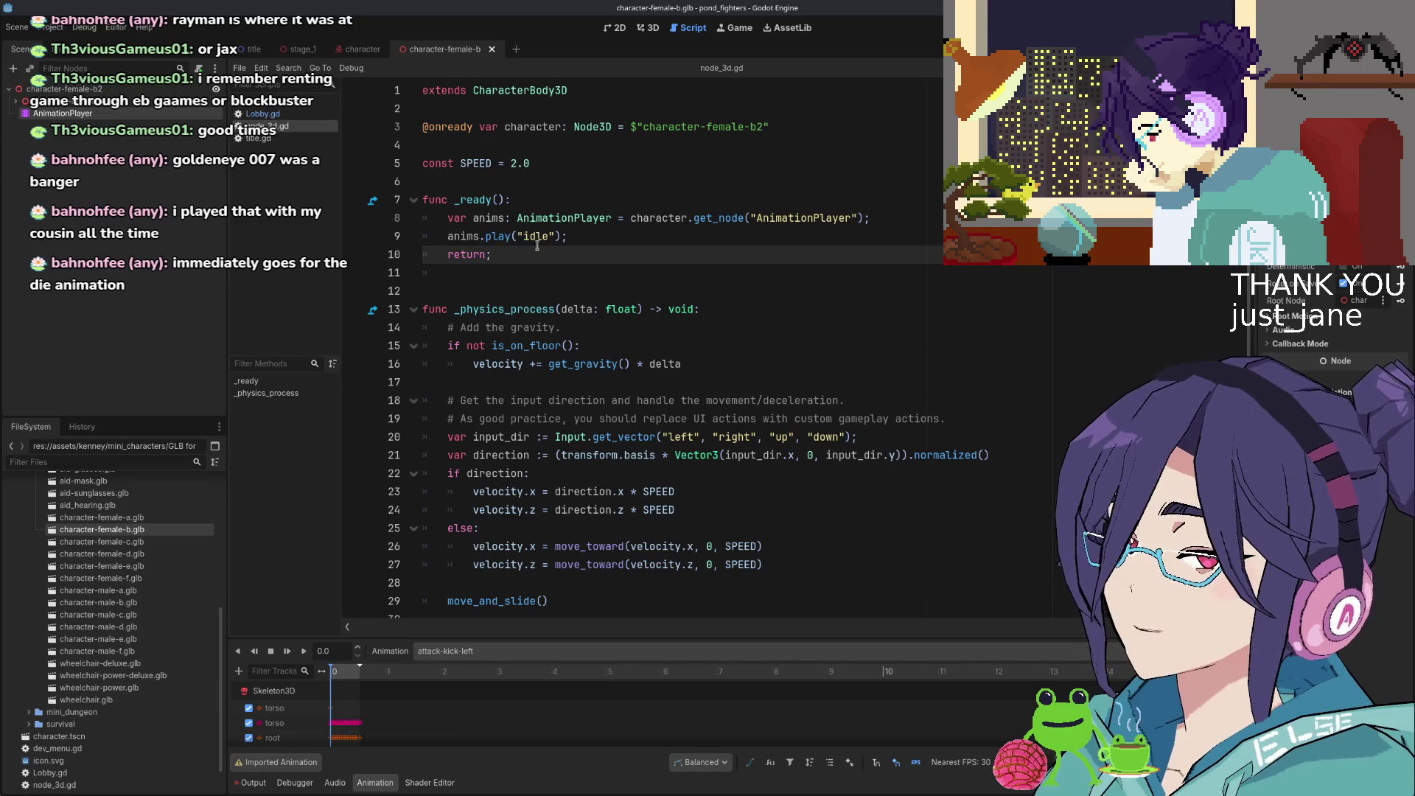
Close the imported character-female-b scene tab and show the character scene in 3D.
left_click(685, 218)
double_click(658, 219)
left_click(729, 218)
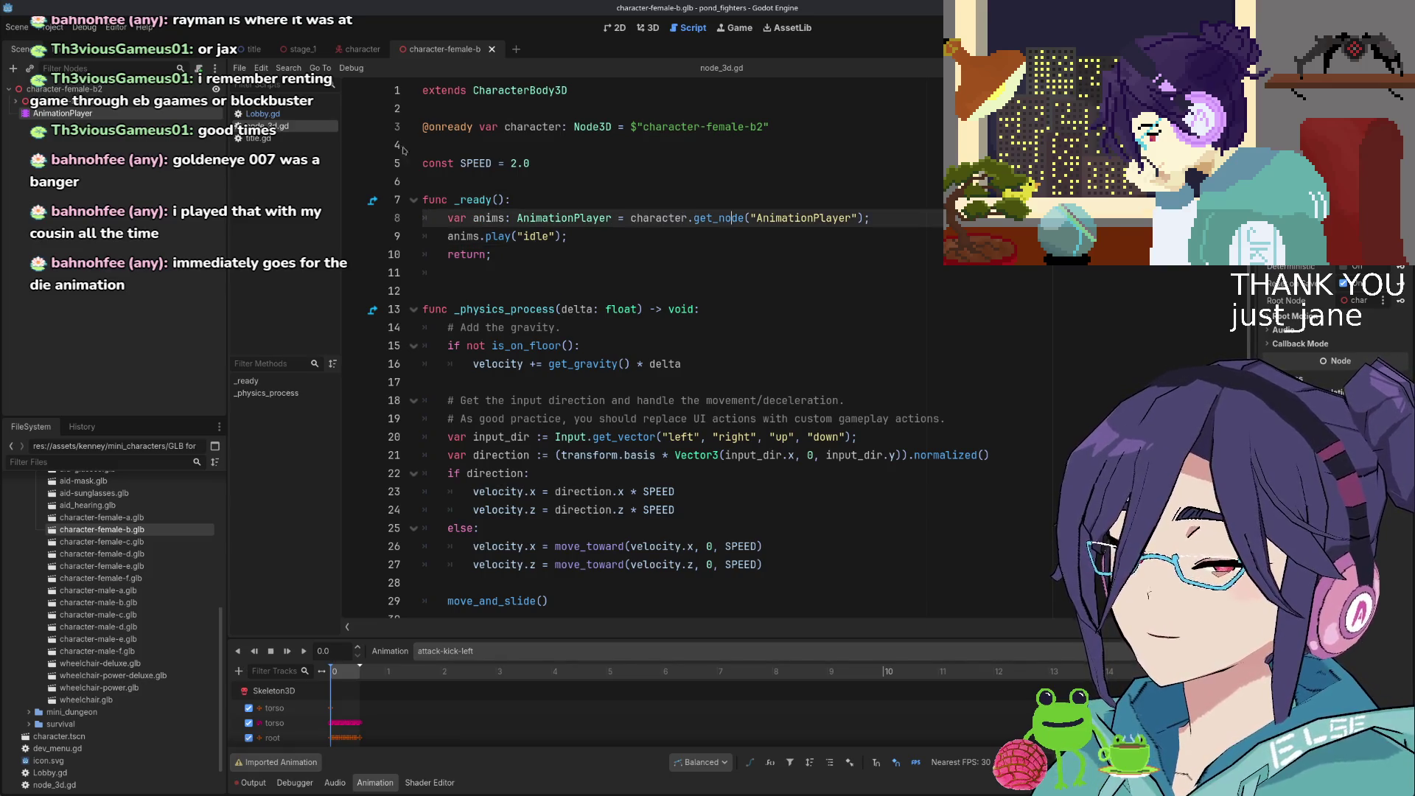
left_click(492, 49)
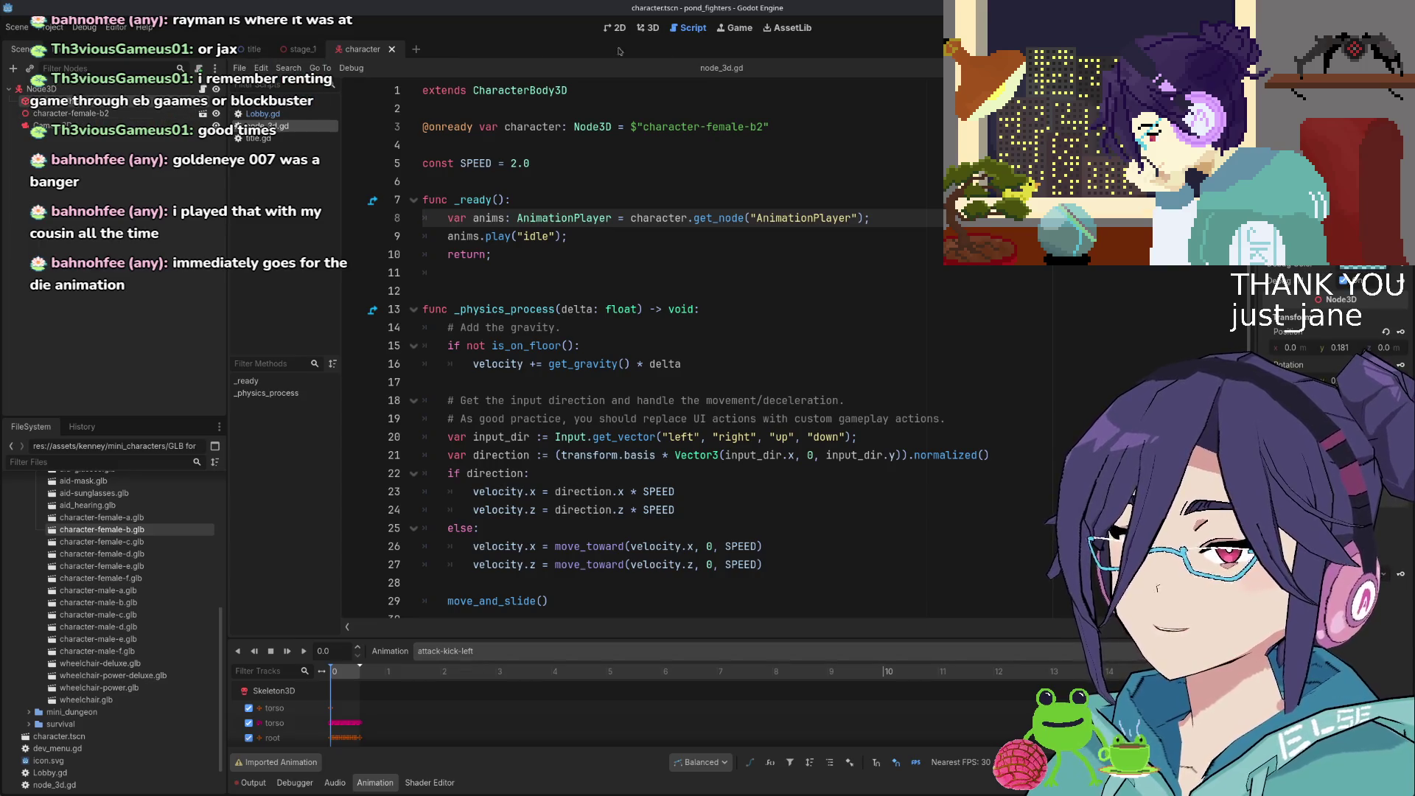
left_click(659, 29)
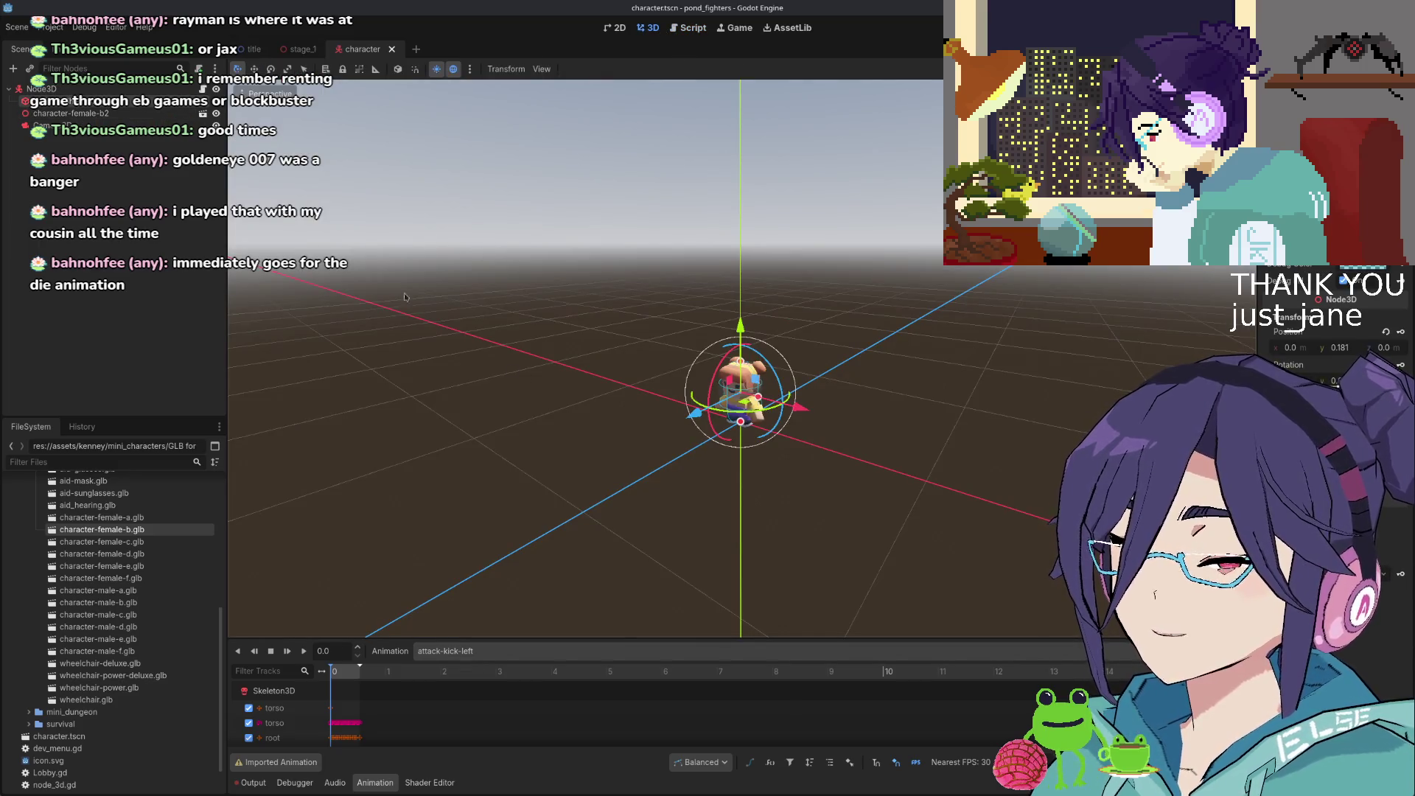
Choose idle in the Animation panel, dismiss the loop-mode warning, and open character-female-b.glb's Advanced import.
left_click(303, 652)
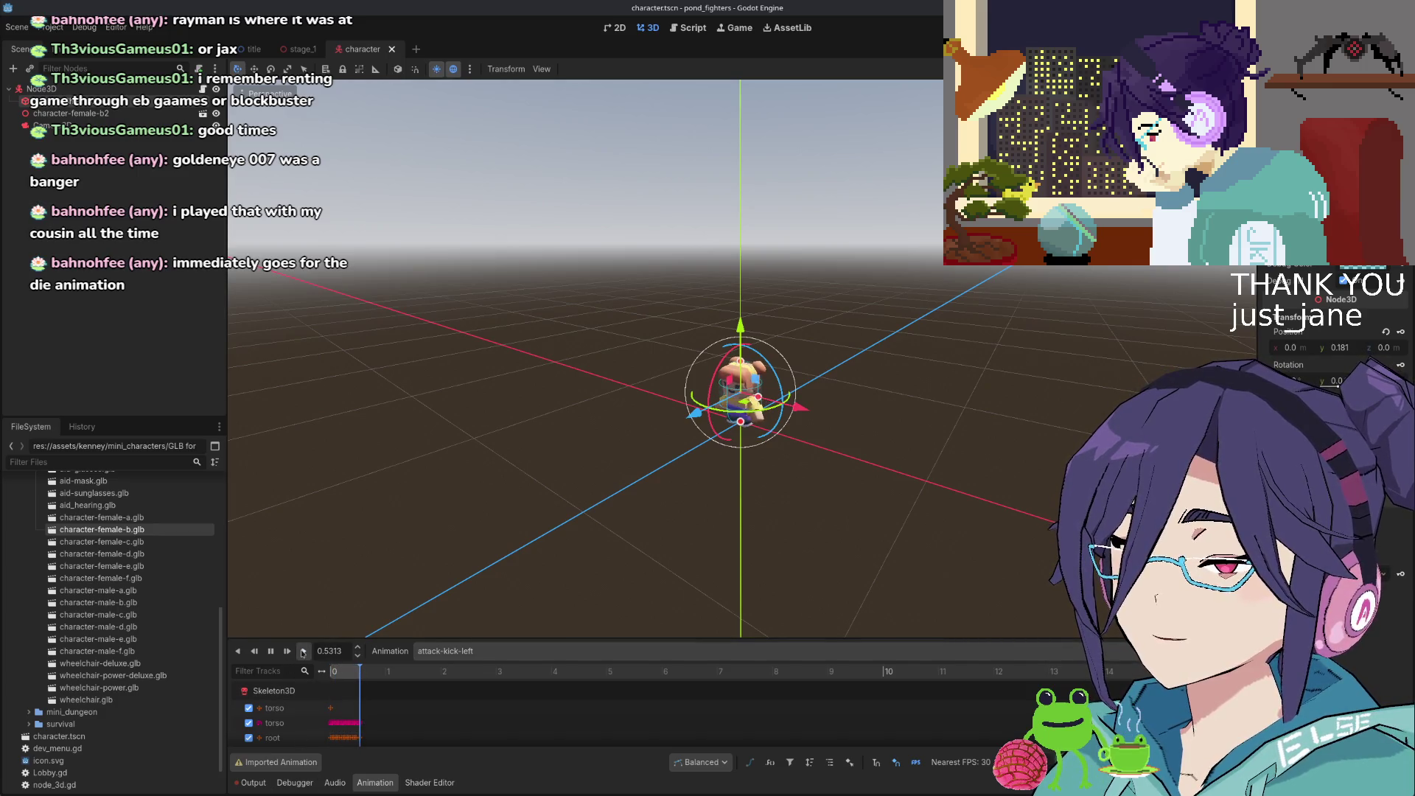
left_click(450, 651)
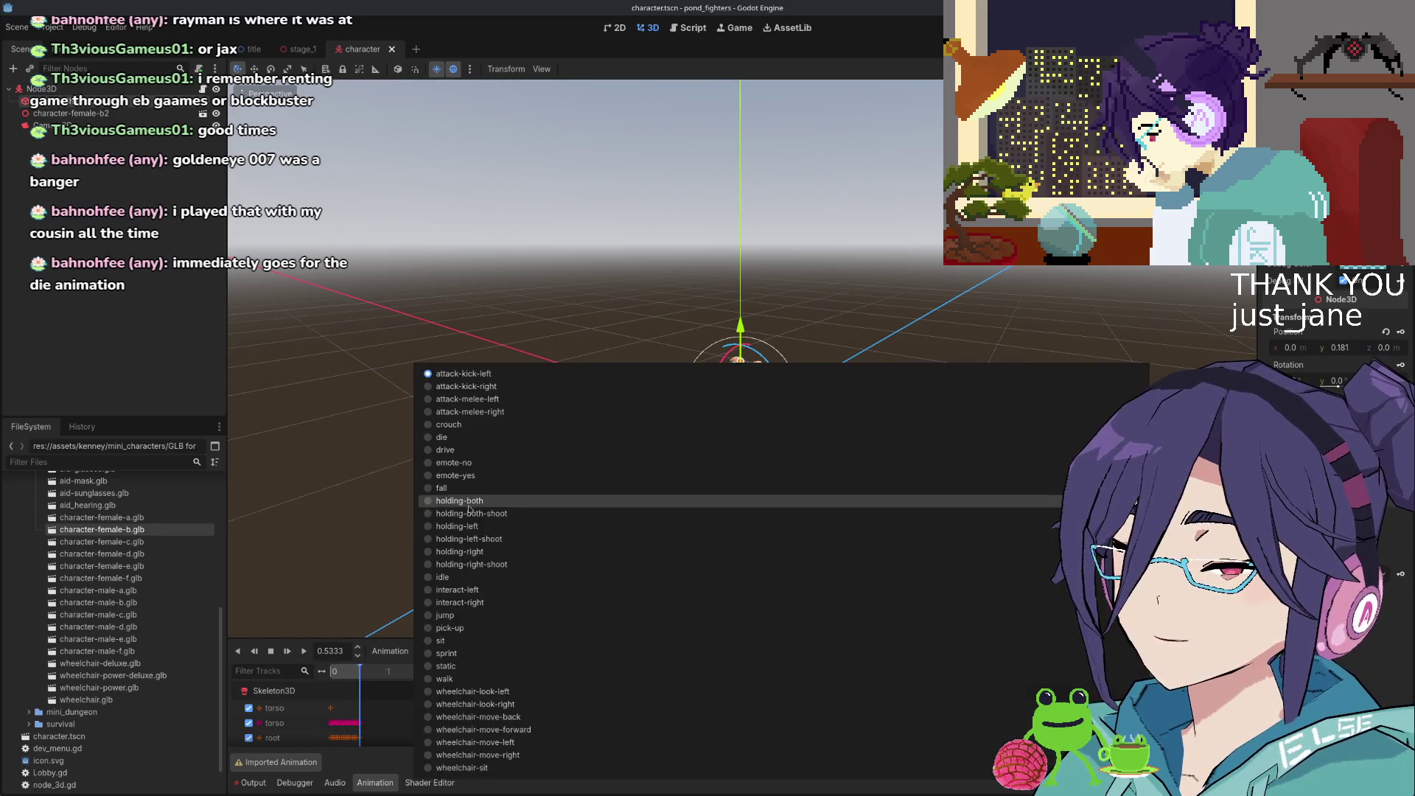
left_click(451, 577)
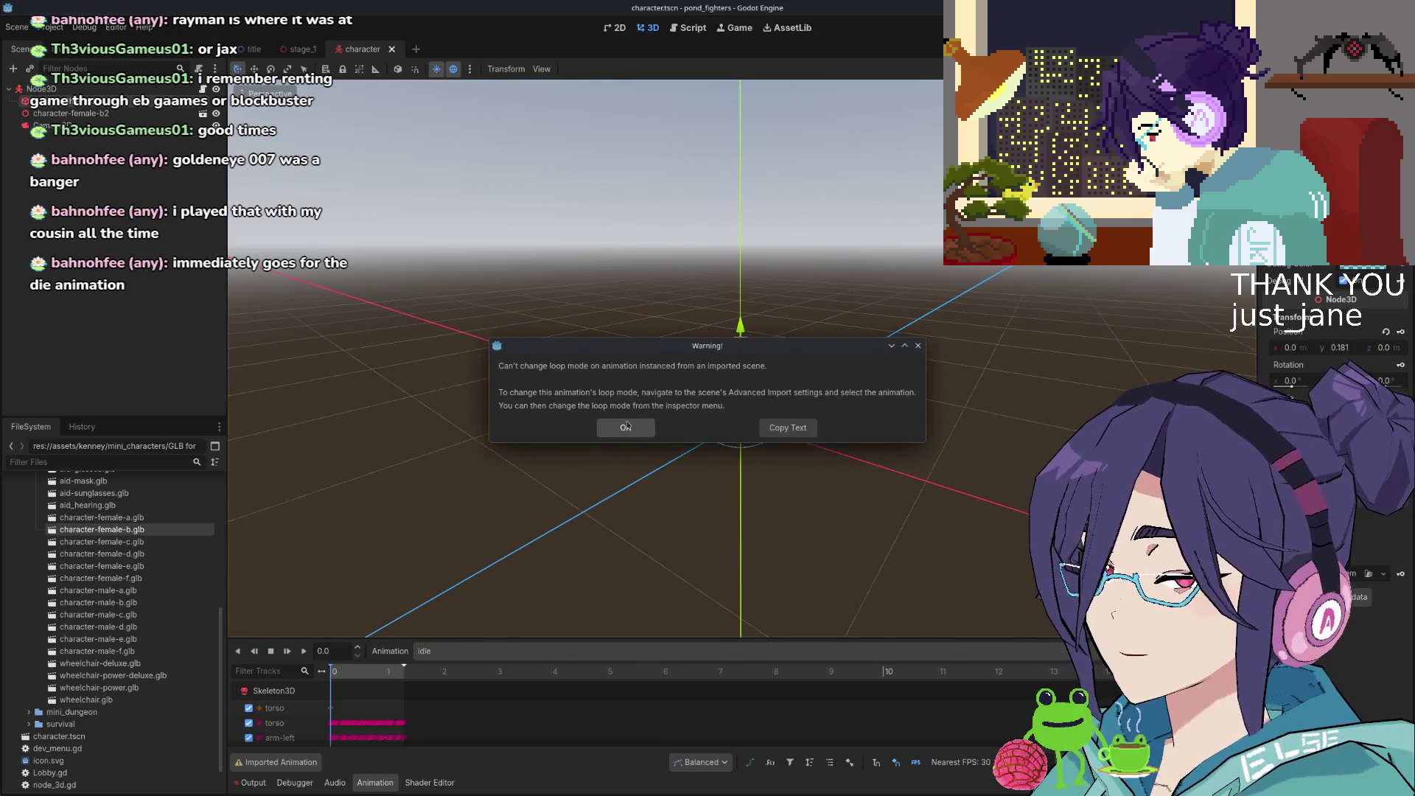
left_click(917, 345)
left_click(55, 49)
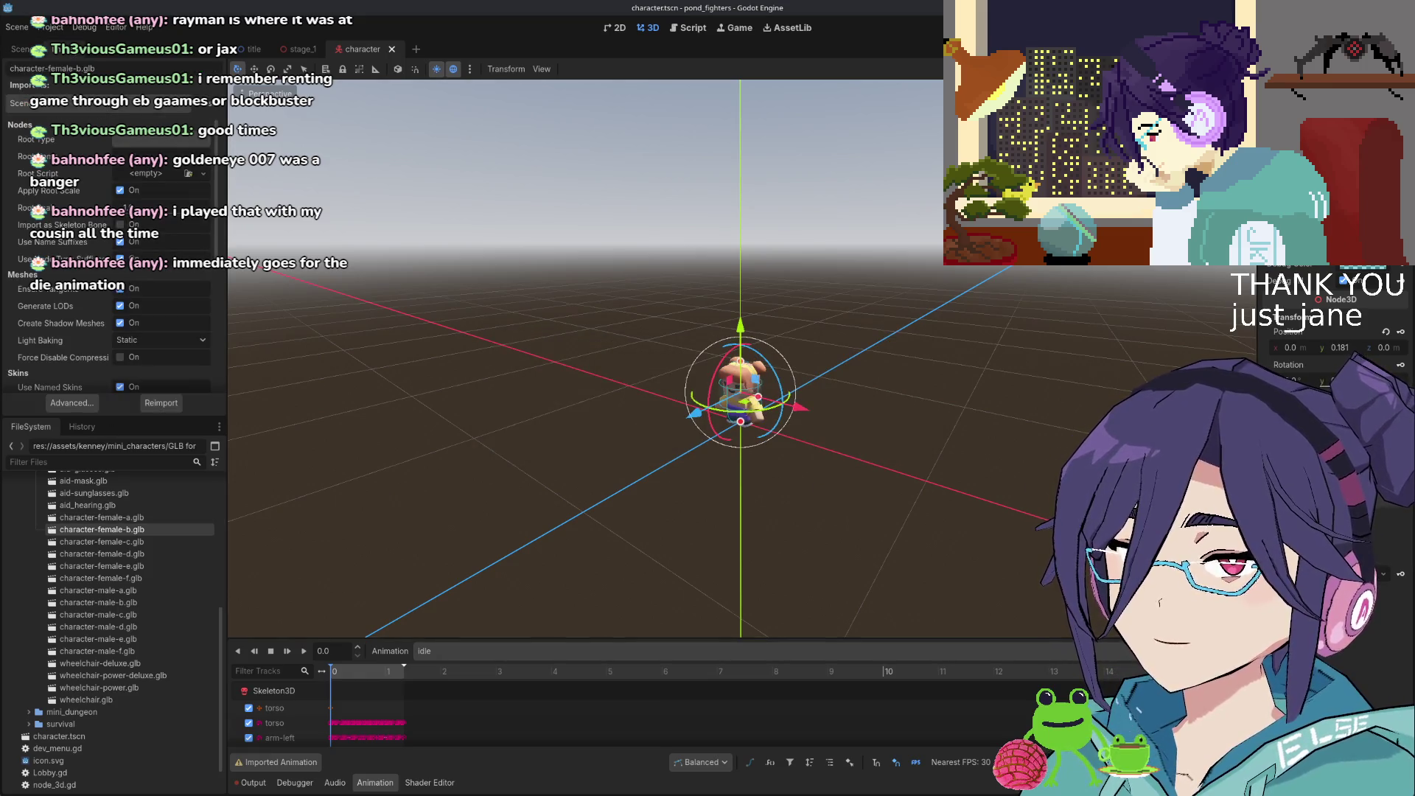
left_click(72, 402)
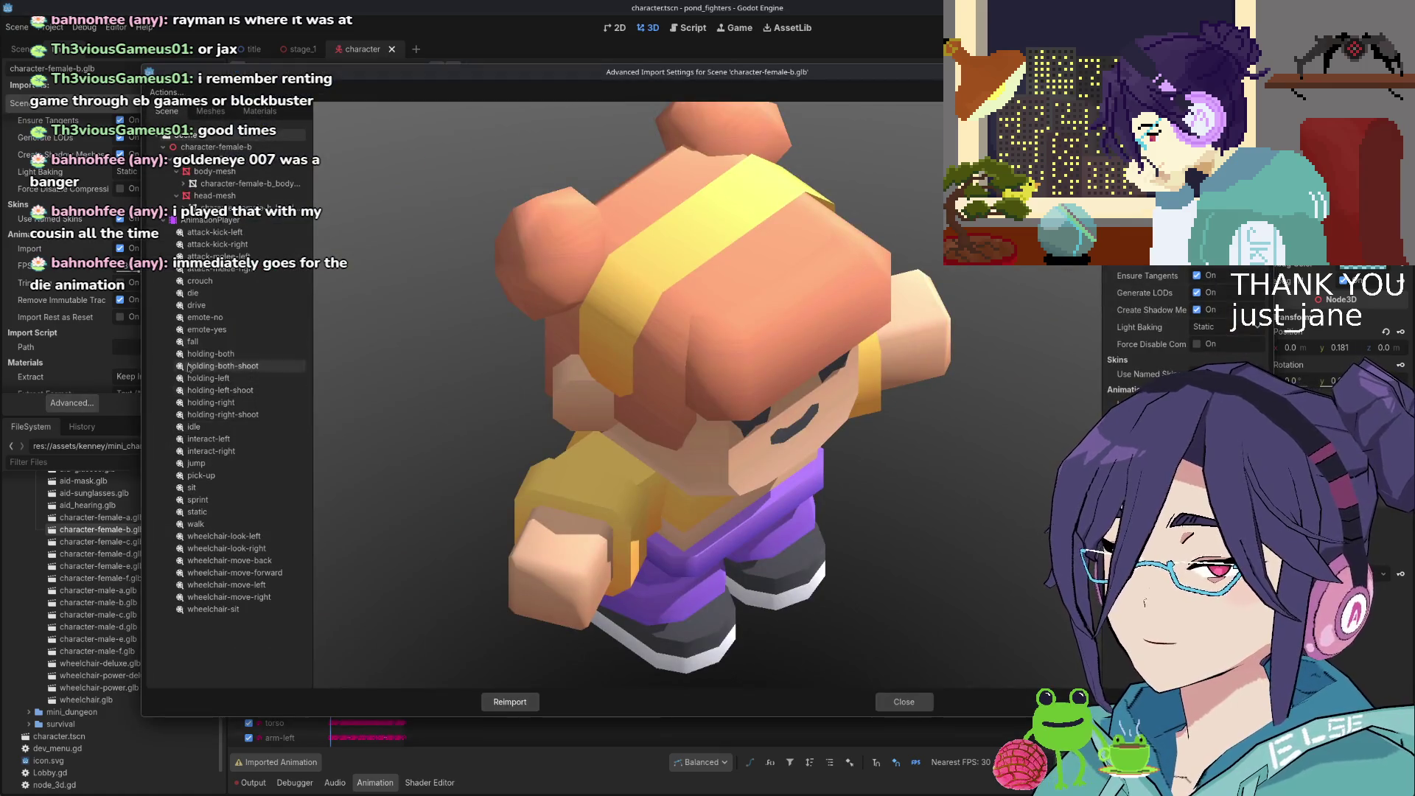
Set the idle animation's loop mode and reimport character-female-b.glb with the new settings.
left_click(234, 427)
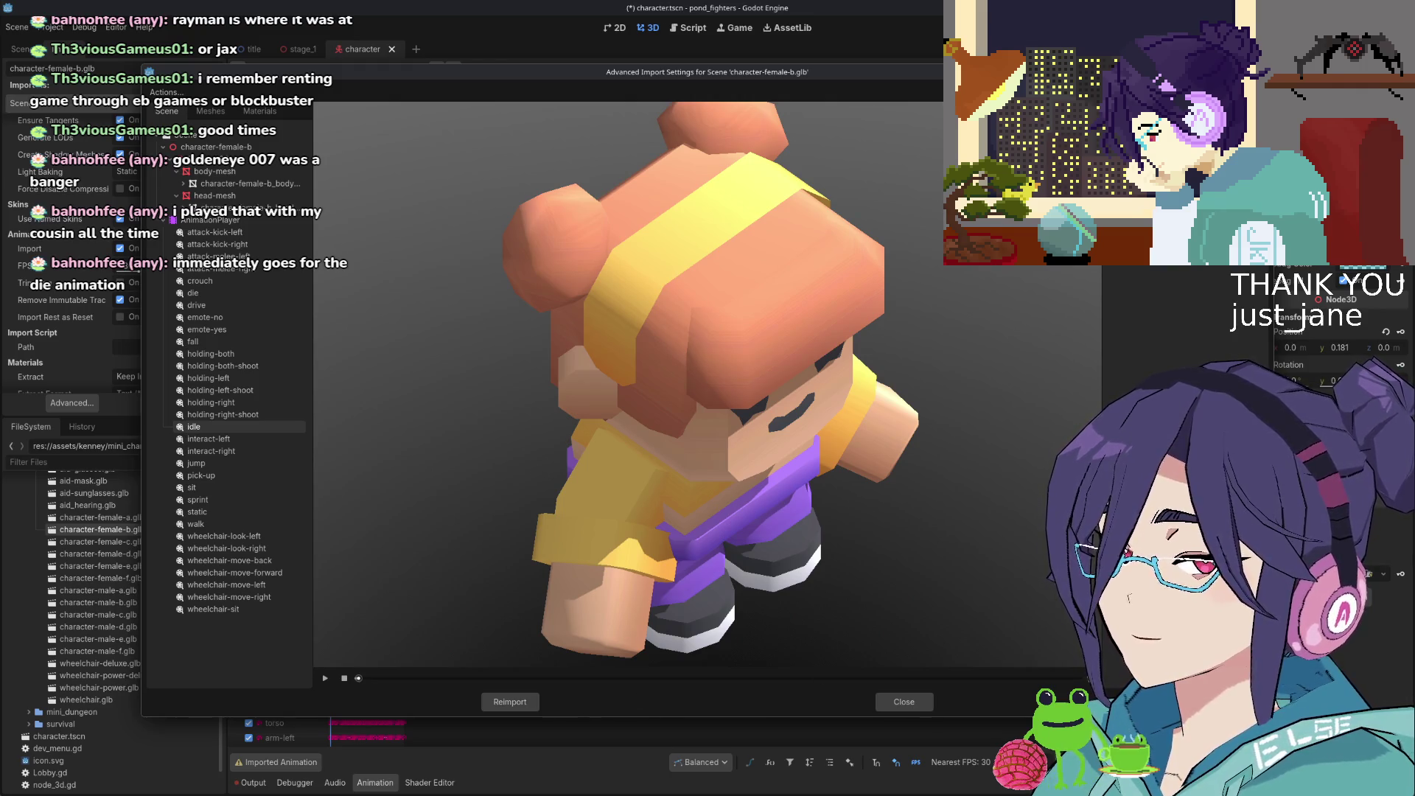
left_click(507, 702)
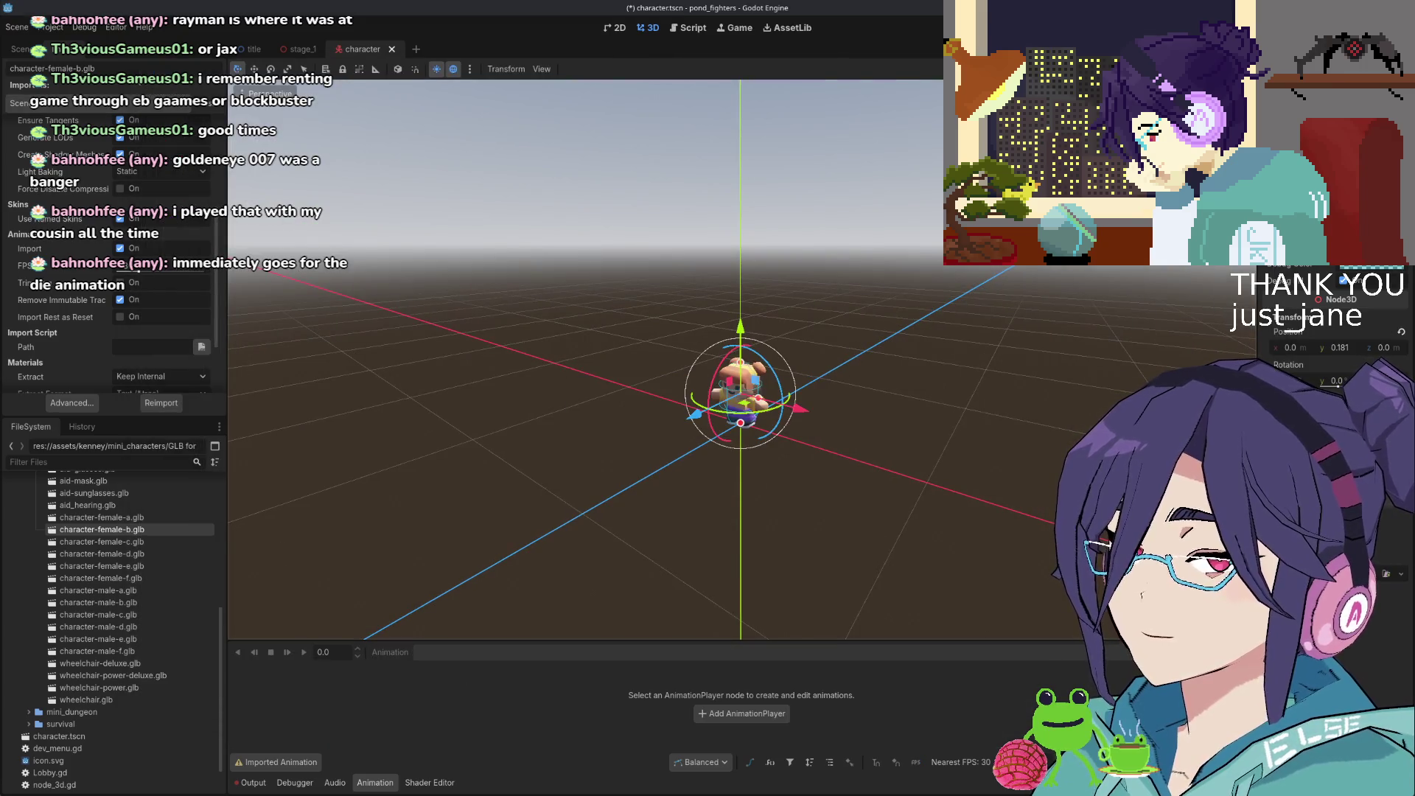
Select character-female-b2, then run the stage_1 scene with F6 to test the idle animation.
left_click(20, 49)
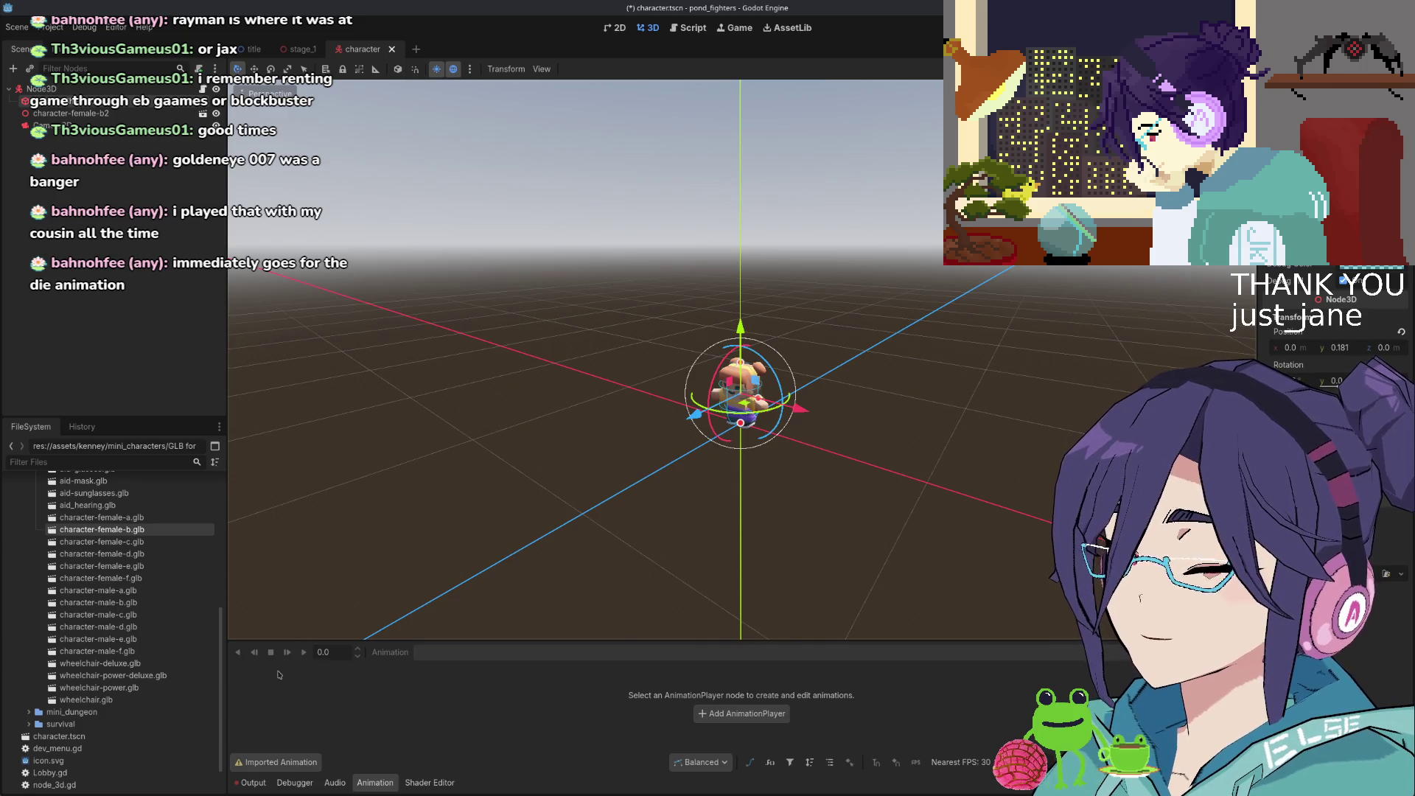
left_click(74, 113)
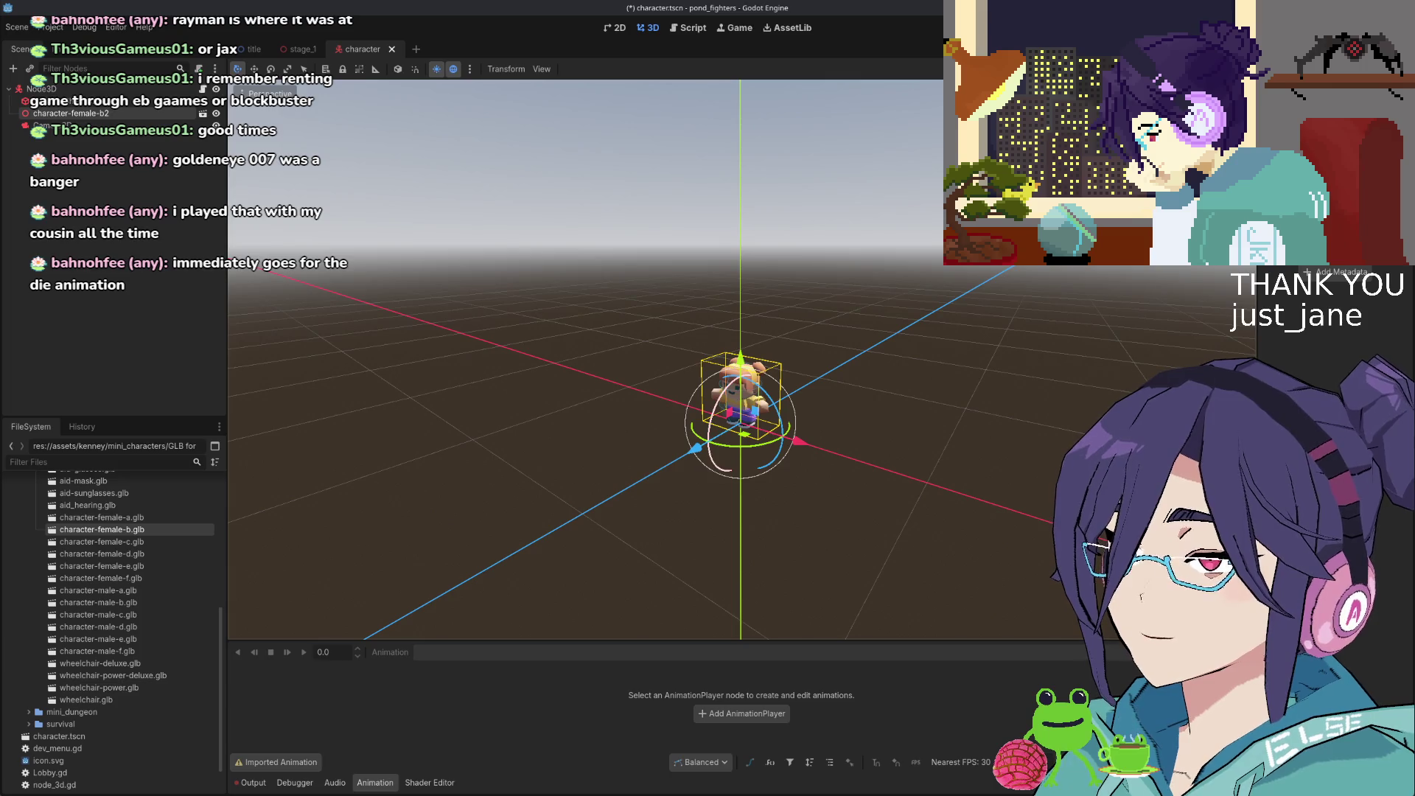
left_click(310, 50)
key("F6")
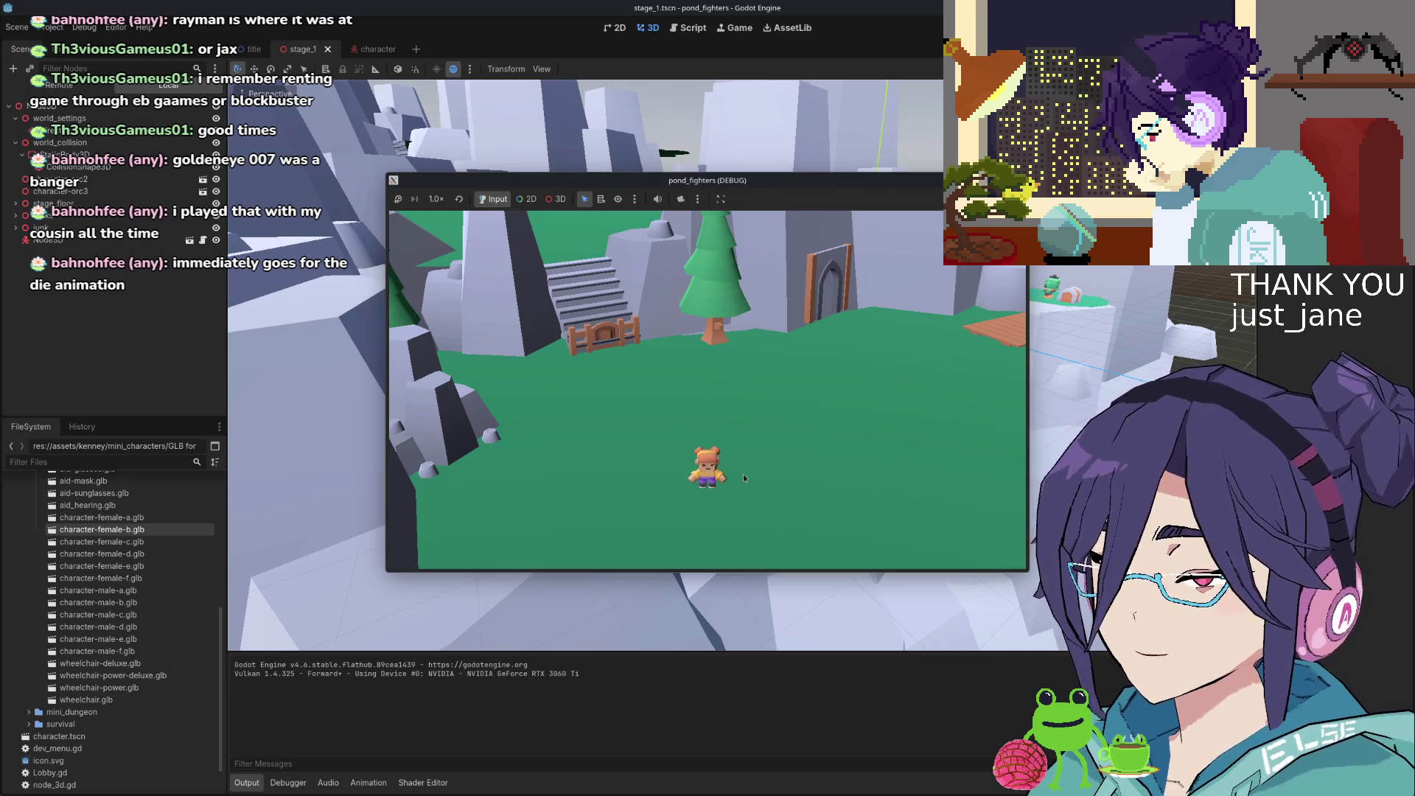
Orbit the game camera around the idle character, then stop the test run and return to the script.
key("Right")
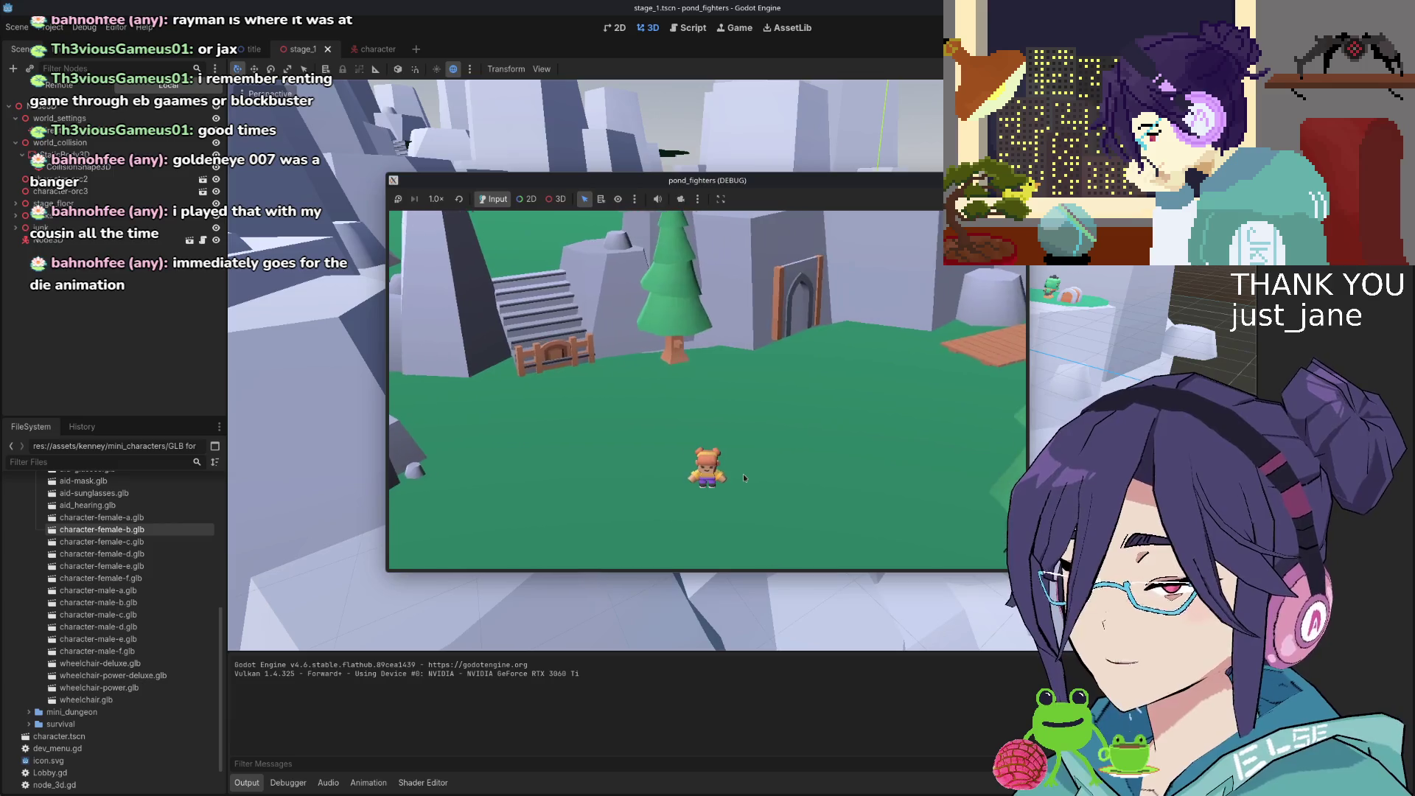
key("Left")
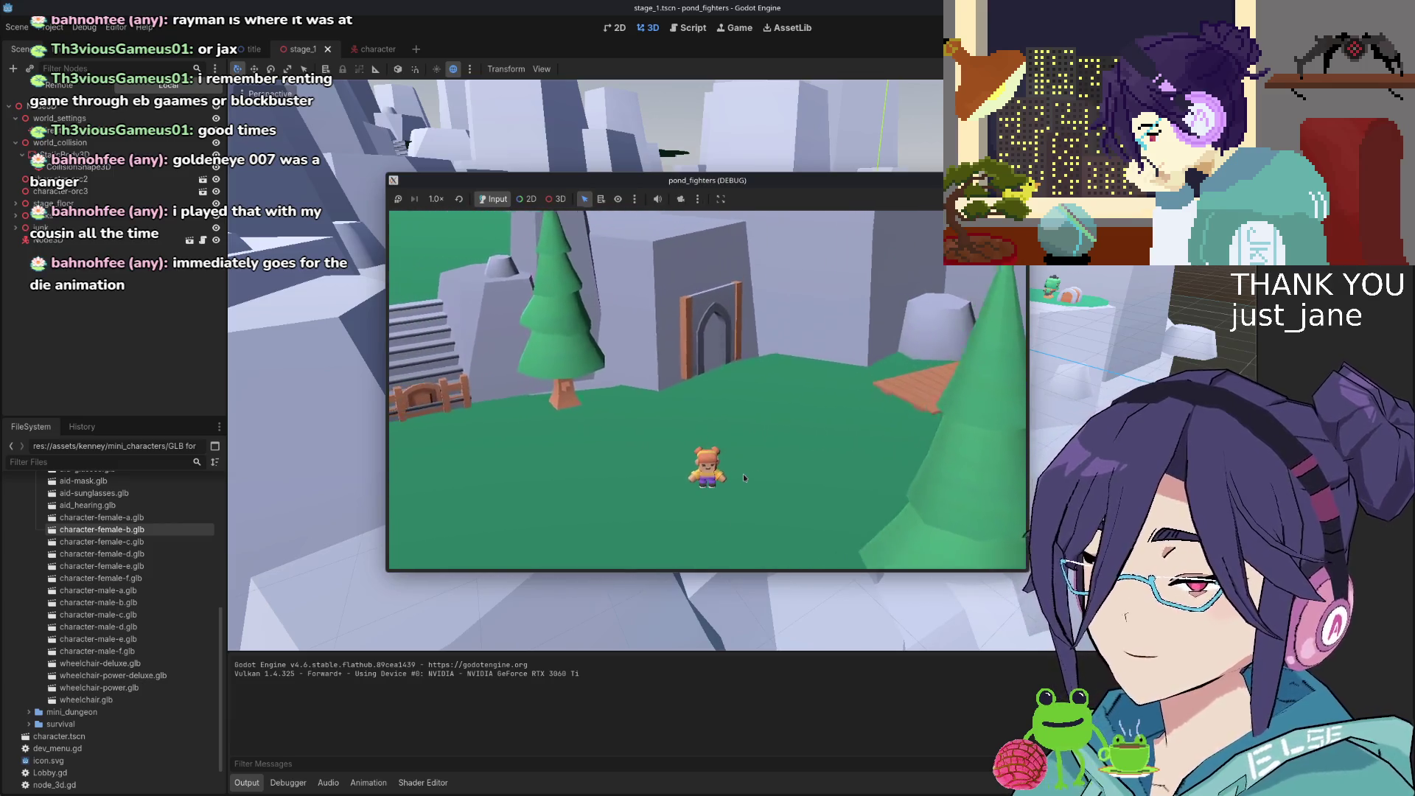
key("Left")
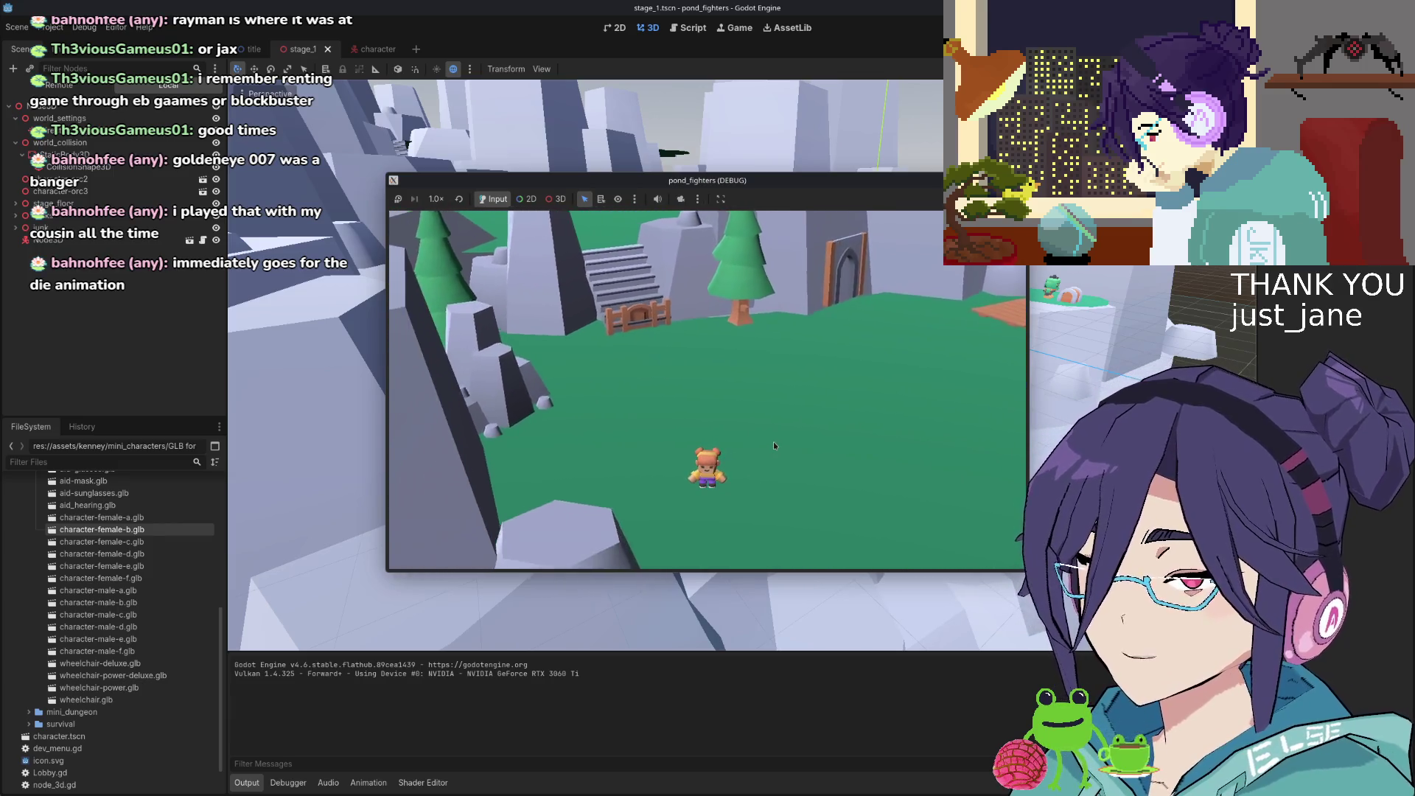
key("Right")
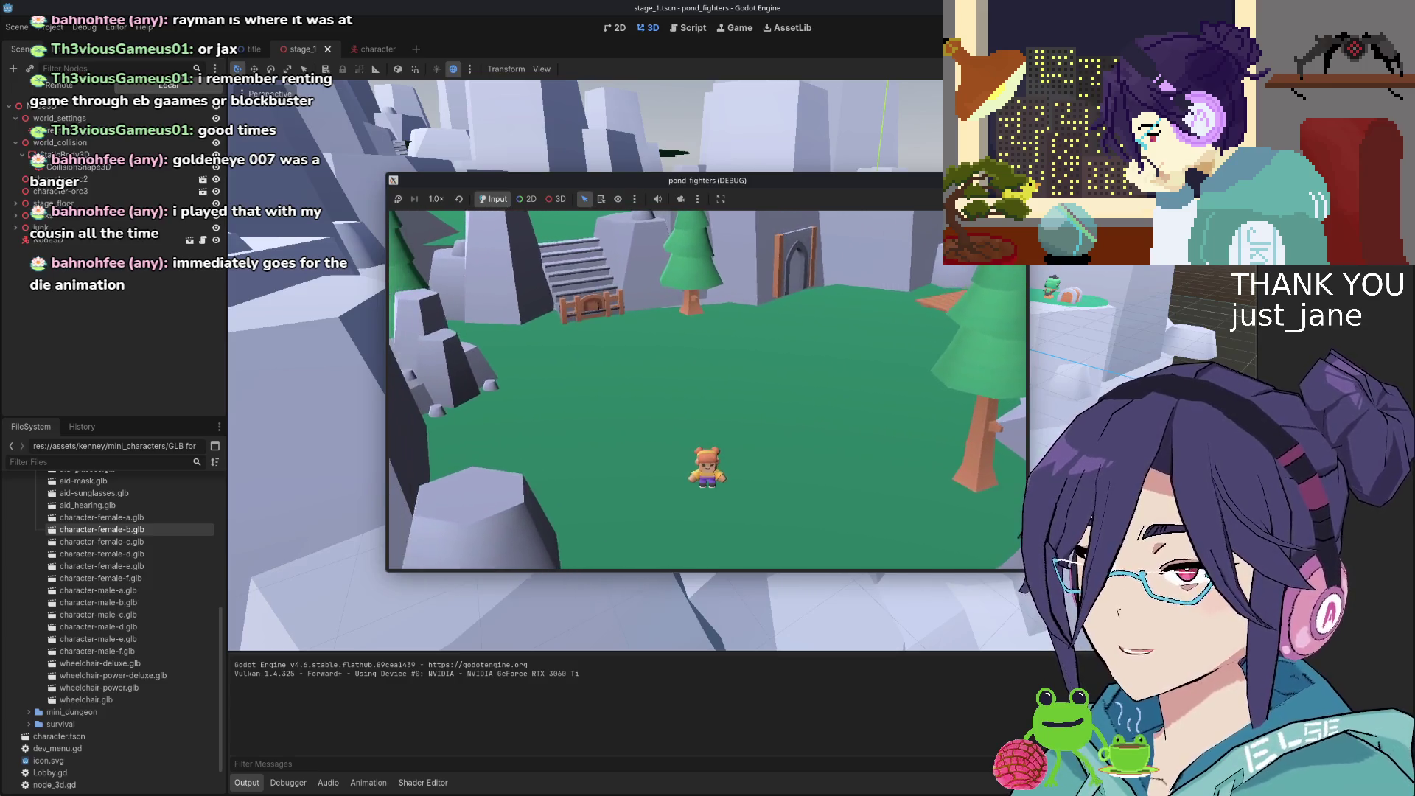
key("Left")
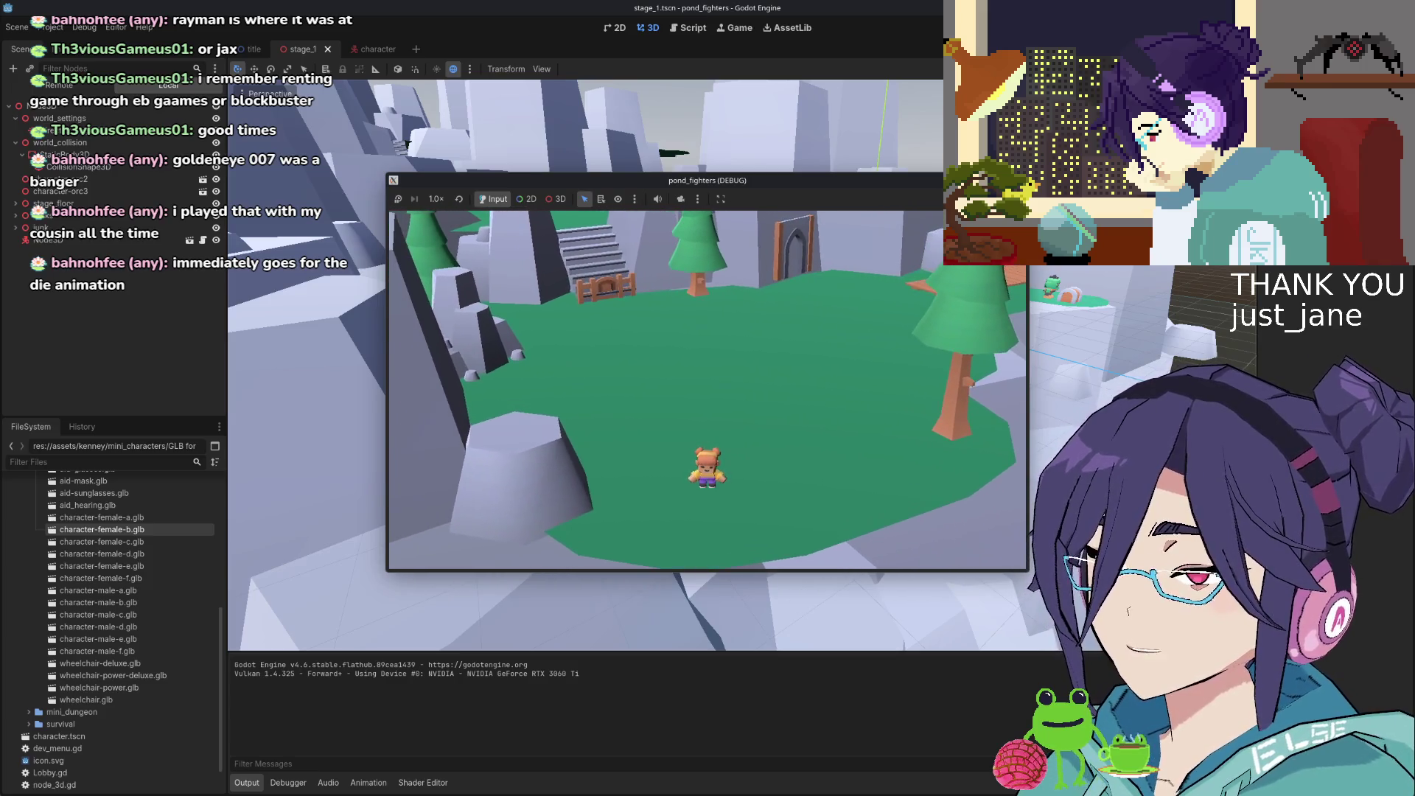
key("Up")
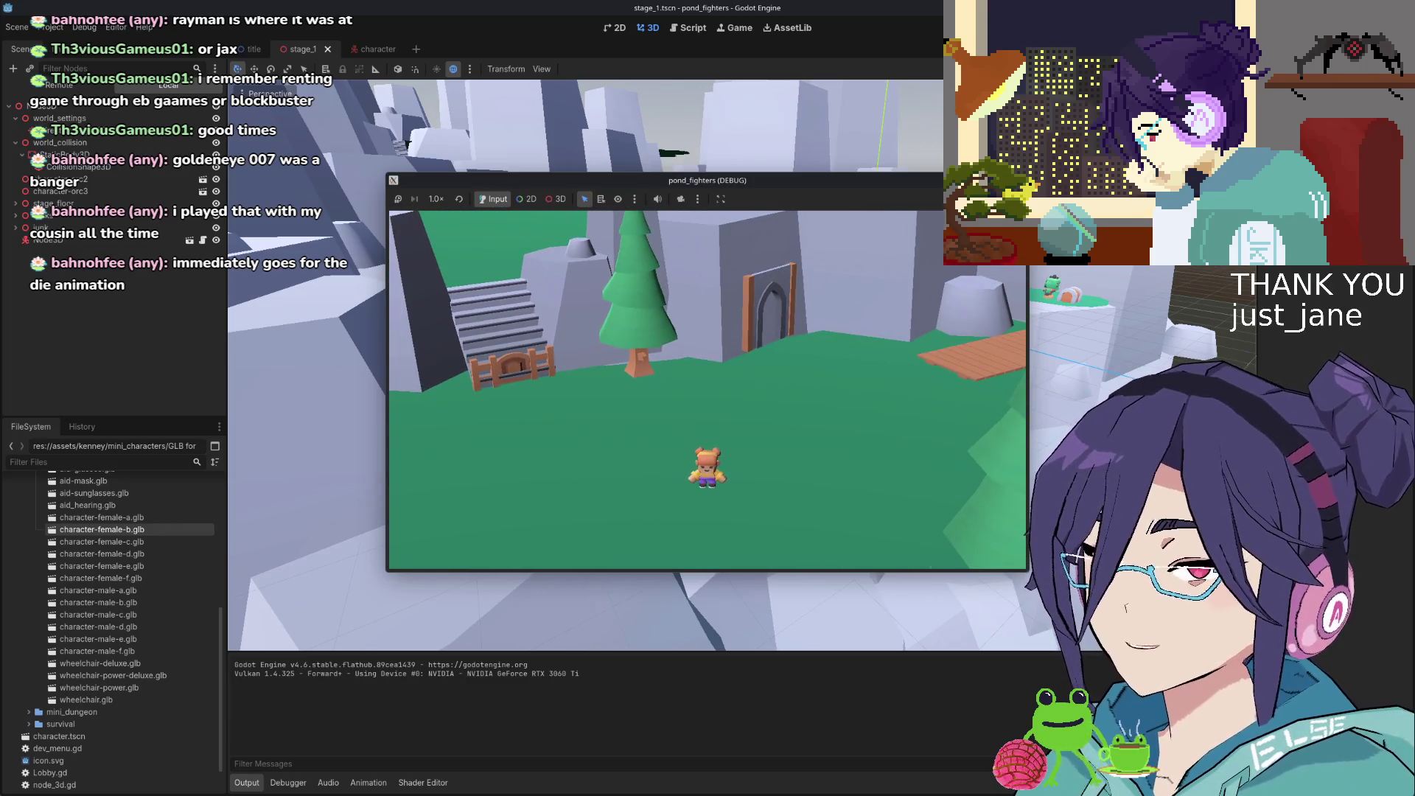
key("F8")
key("ctrl+F3")
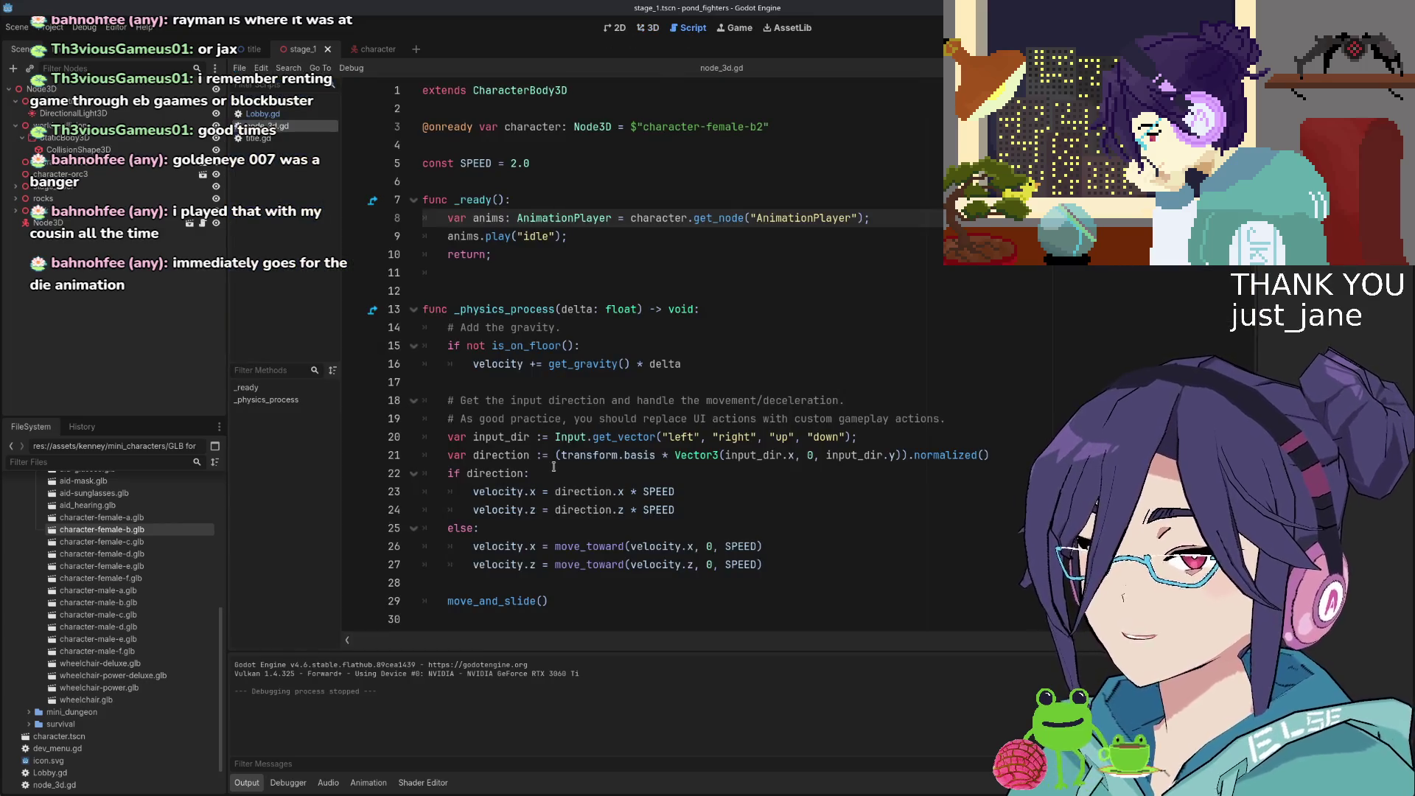
Add anims.play("walk") inside the if direction branch.
left_click(587, 235)
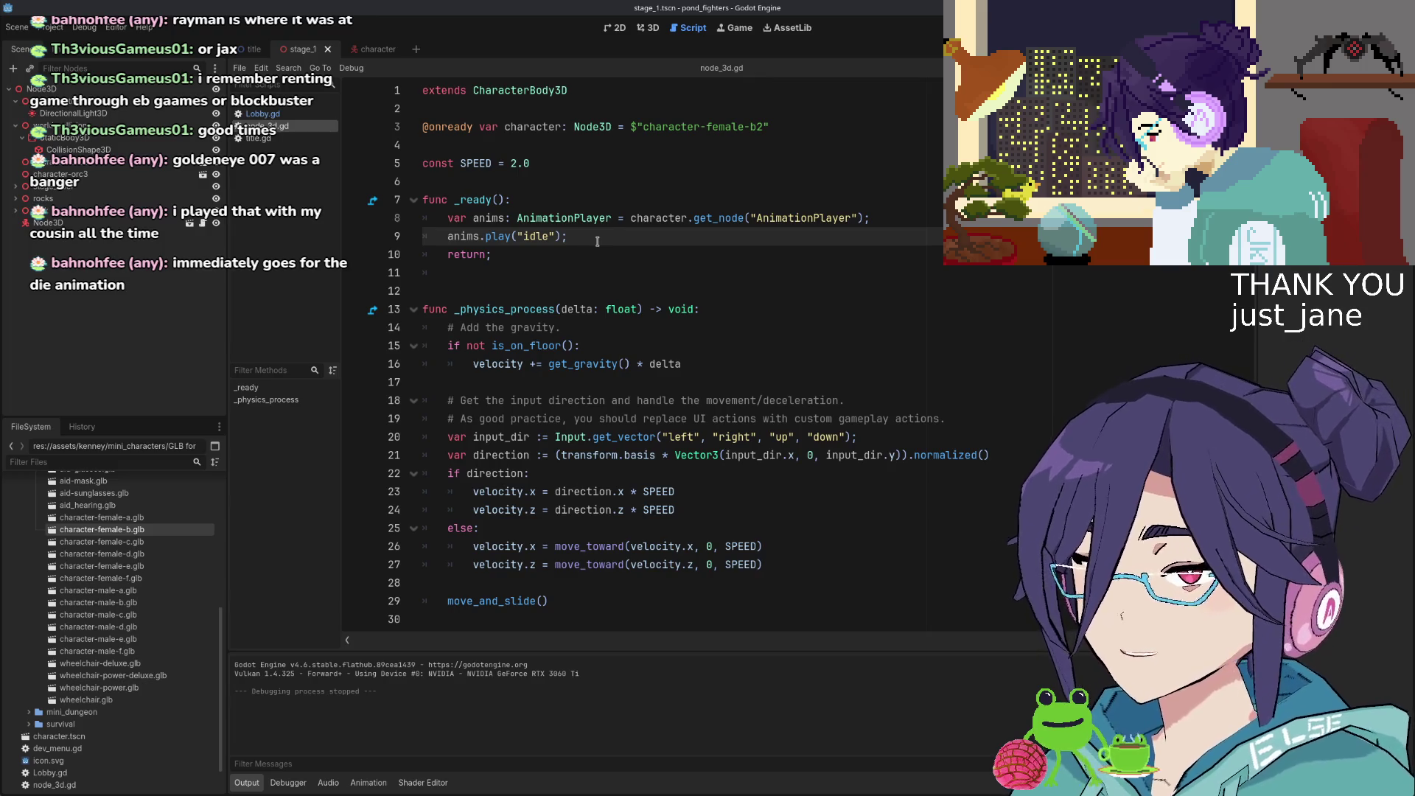
key("Down")
key("Down")
key("Down")
key("Up")
key("Up")
key("Up")
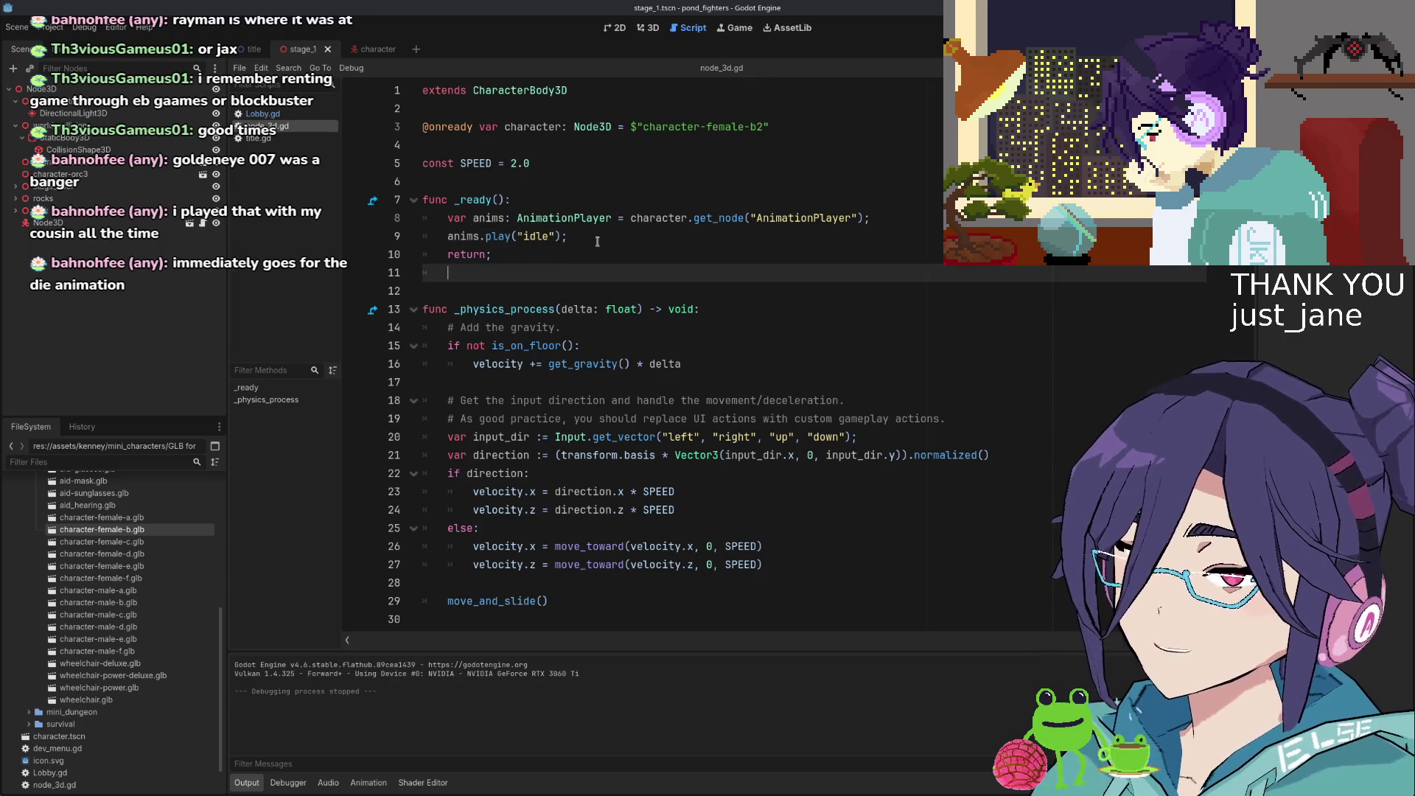
key("Down")
key("Down")
key("Down")
key("Down")
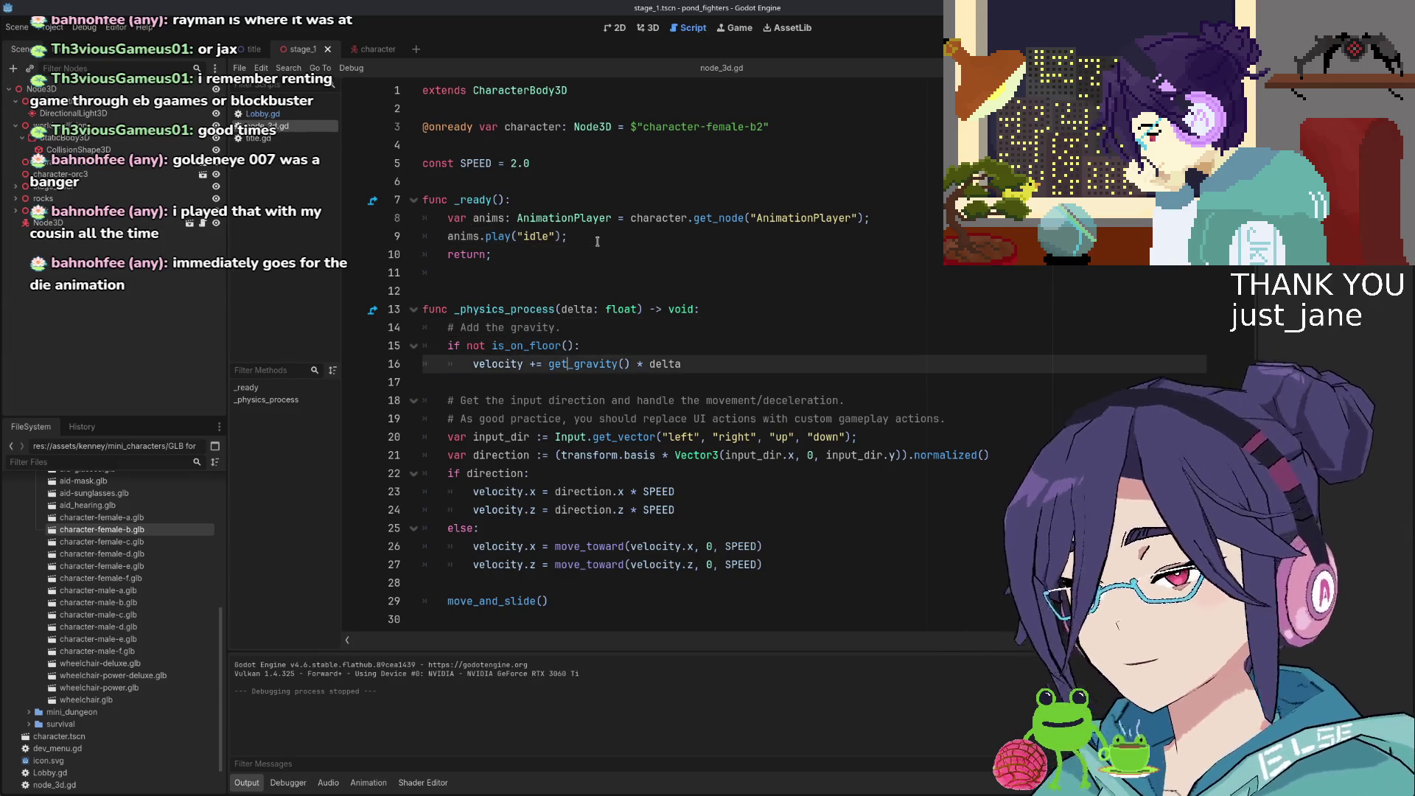
key("Down")
key("Down")
key("Down")
key("Up")
key("Up")
key("Return")
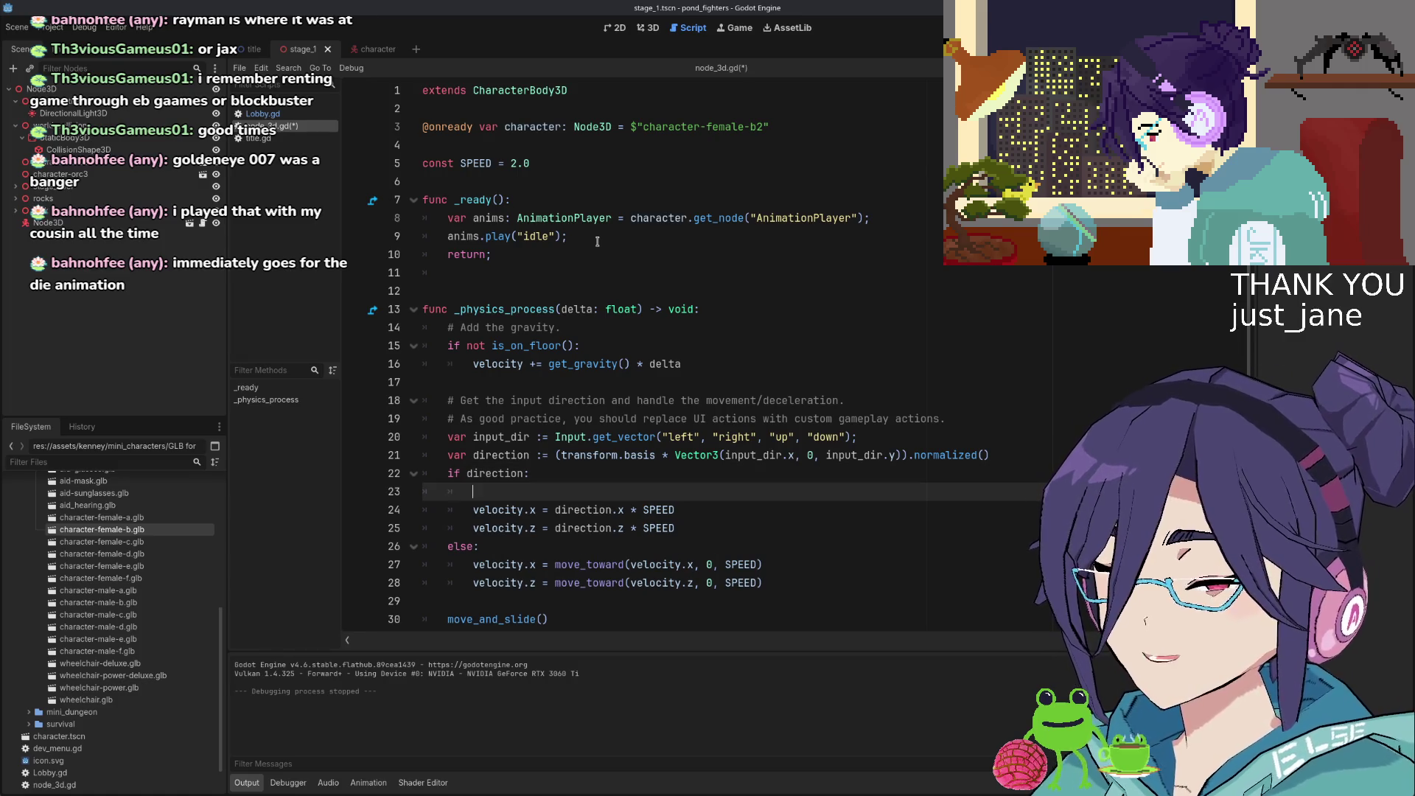
type("anims.play(\"walk")
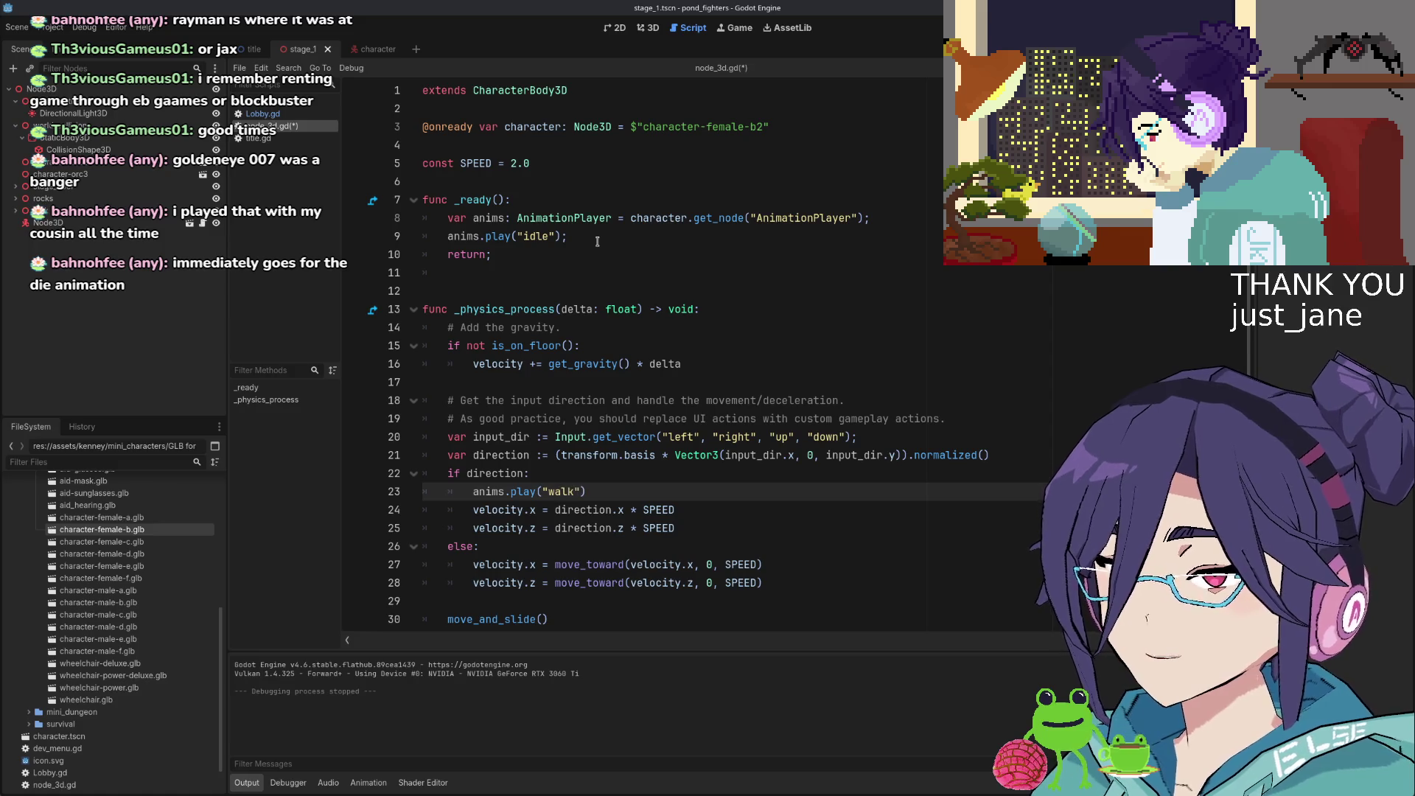
type("\")")
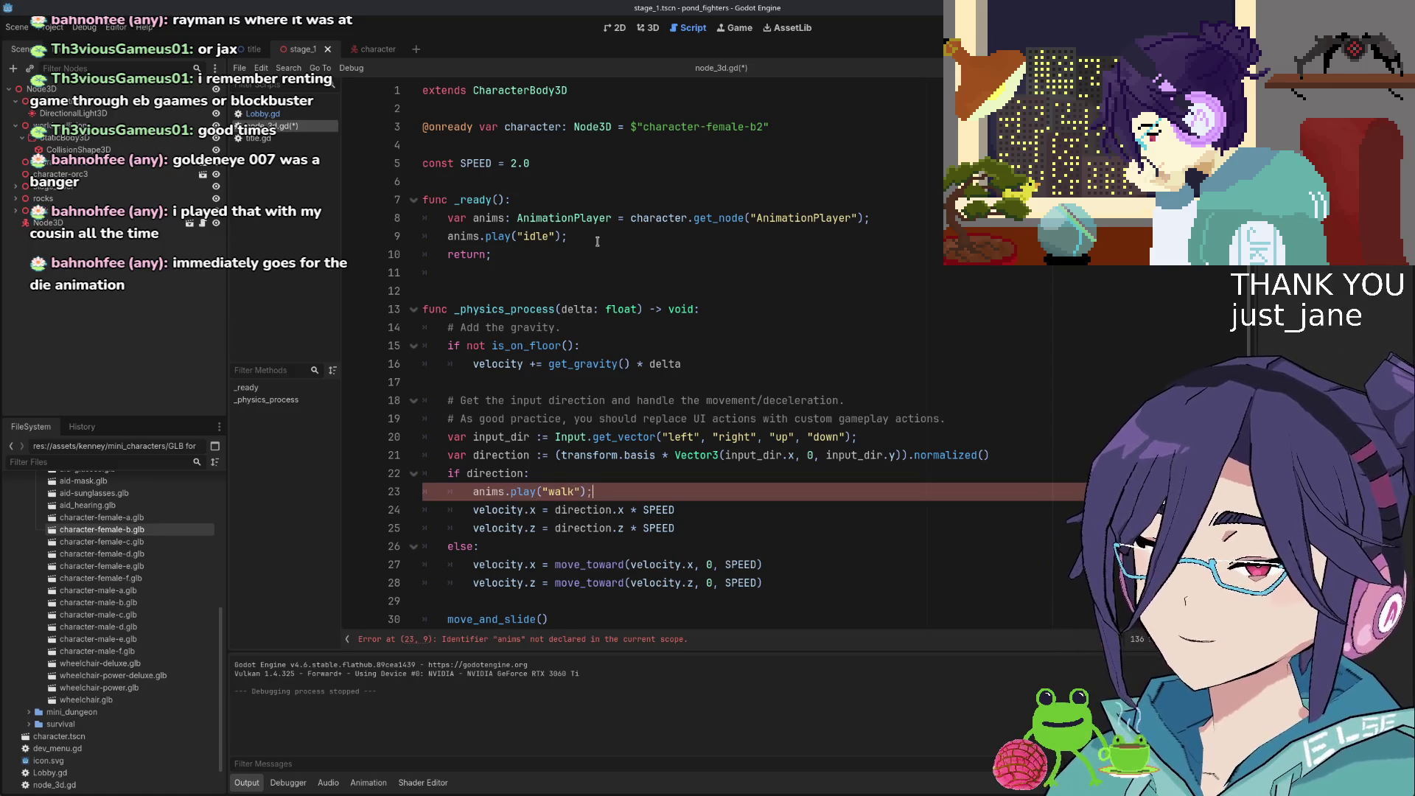
Add anims.play("idle") inside the else branch.
key("Down")
key("Down")
key("Down")
key("Return")
type("anim")
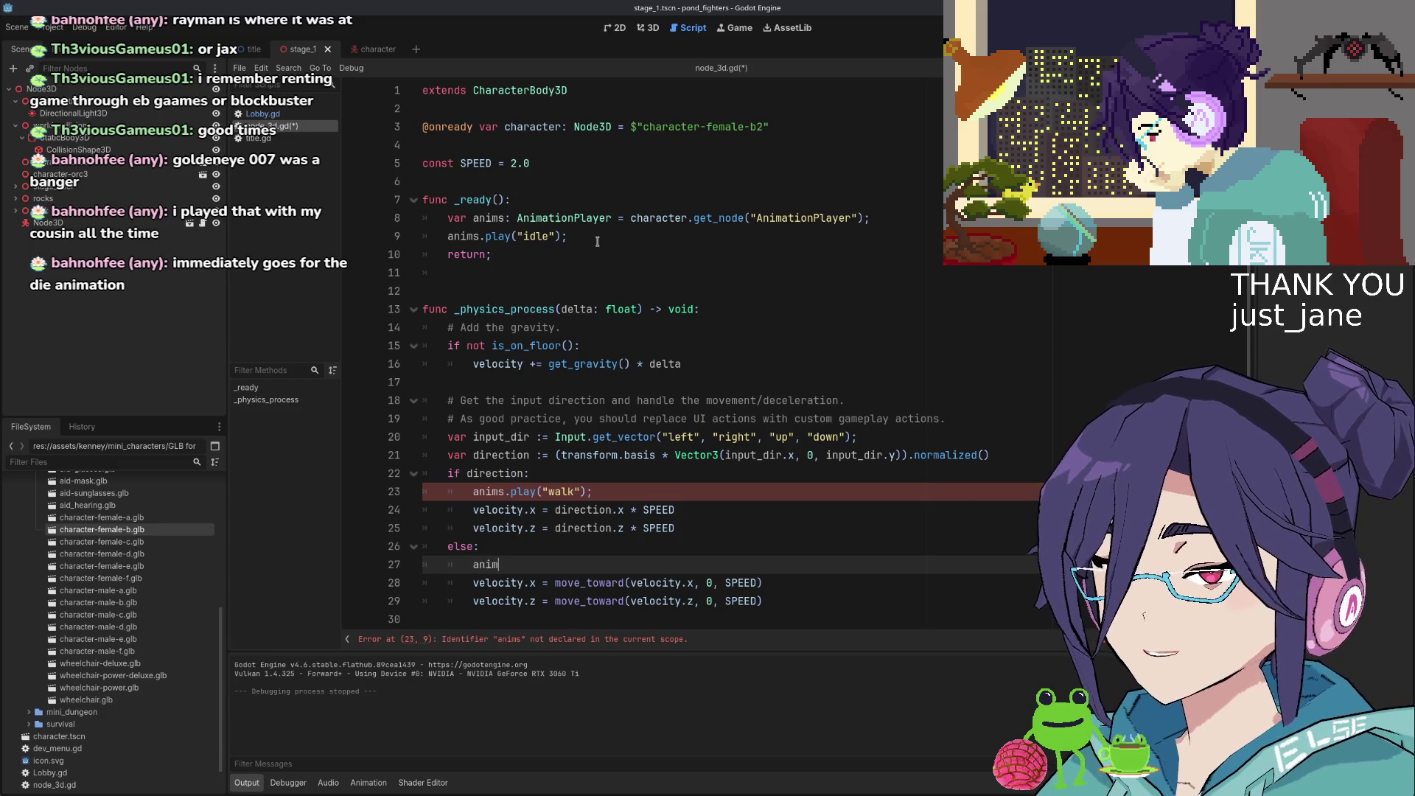
type("s.play")
key("Return")
type("\"id")
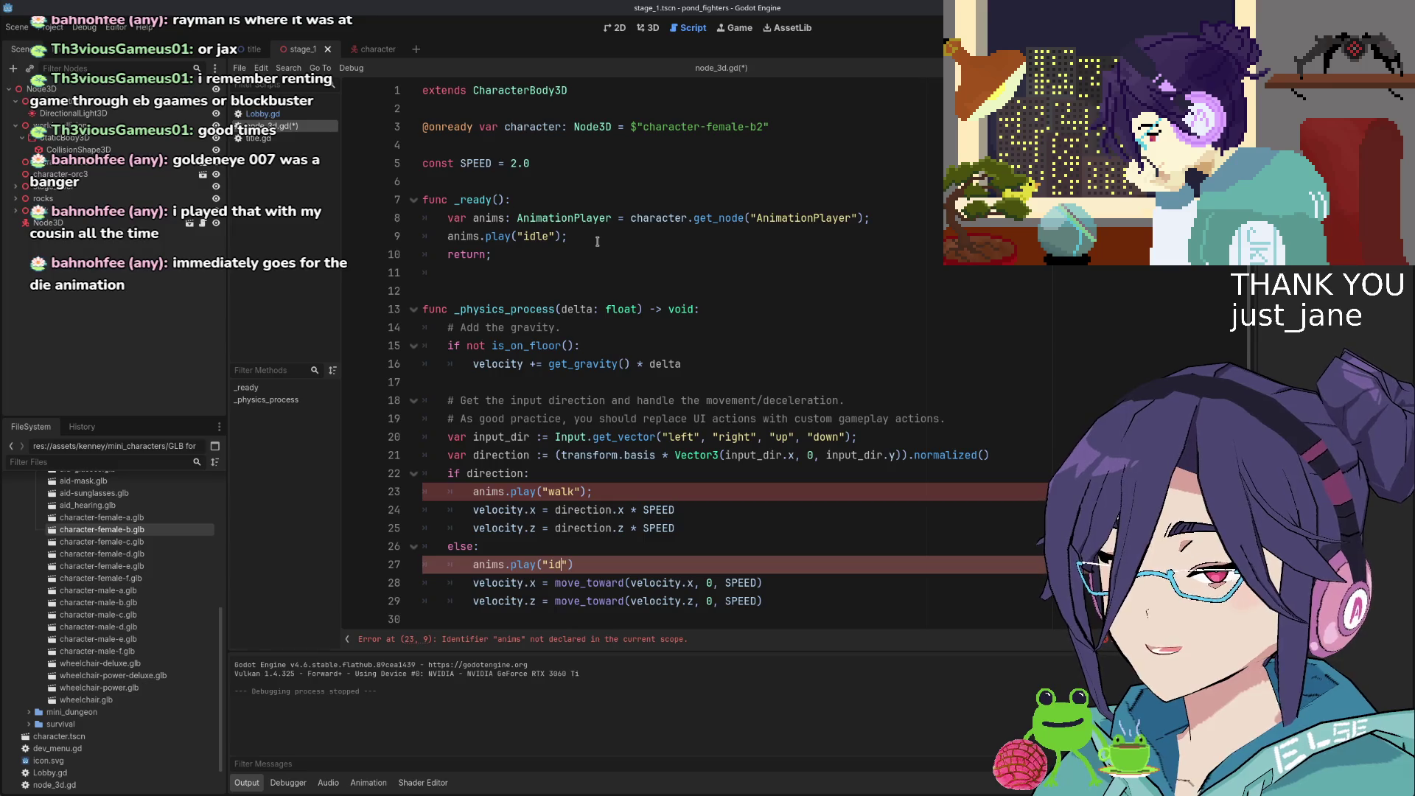
type("le")
Move the anims declaration above _ready at script level, unindented, and save the script.
key("Up")
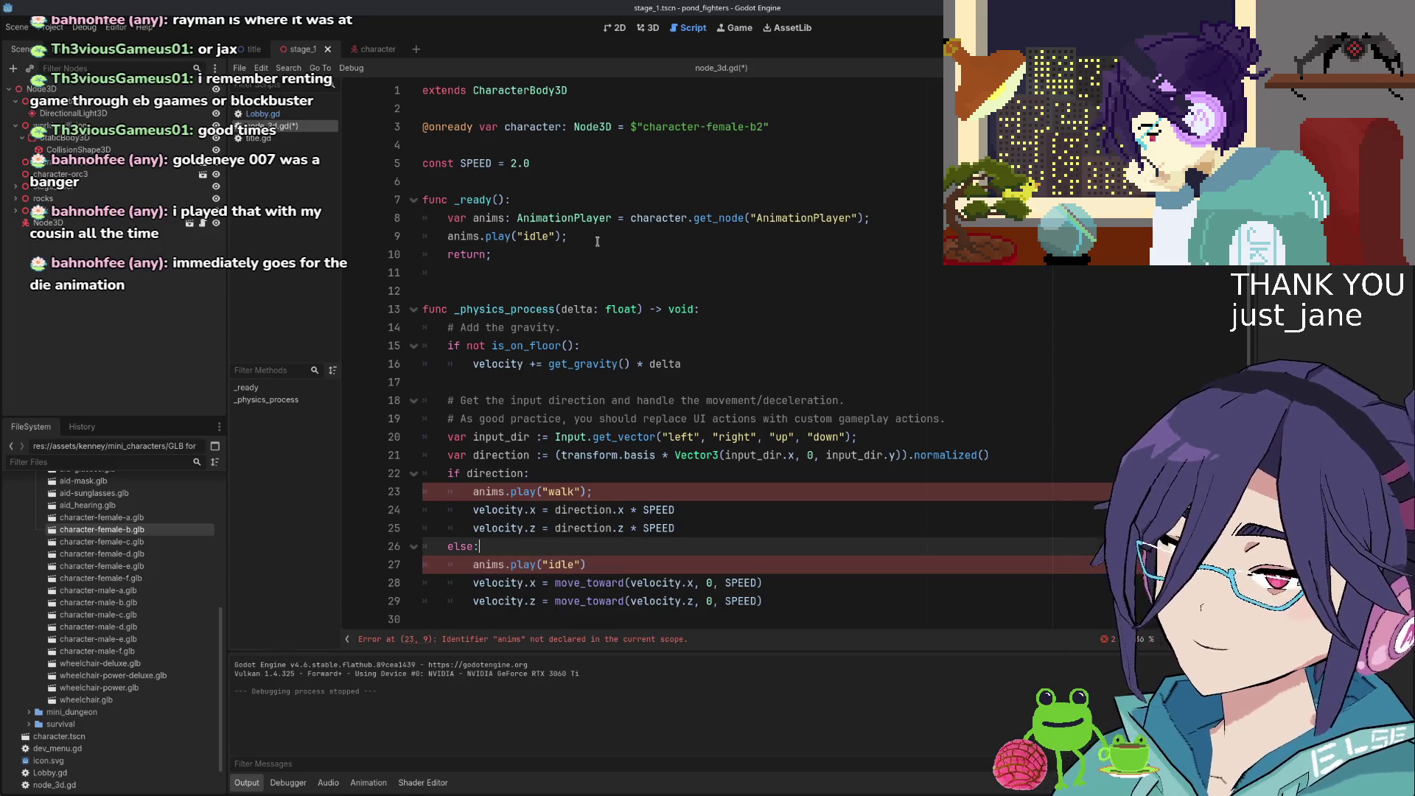
key("Up")
key("Up")
key("Up")
key("alt+Up")
key("alt+Up")
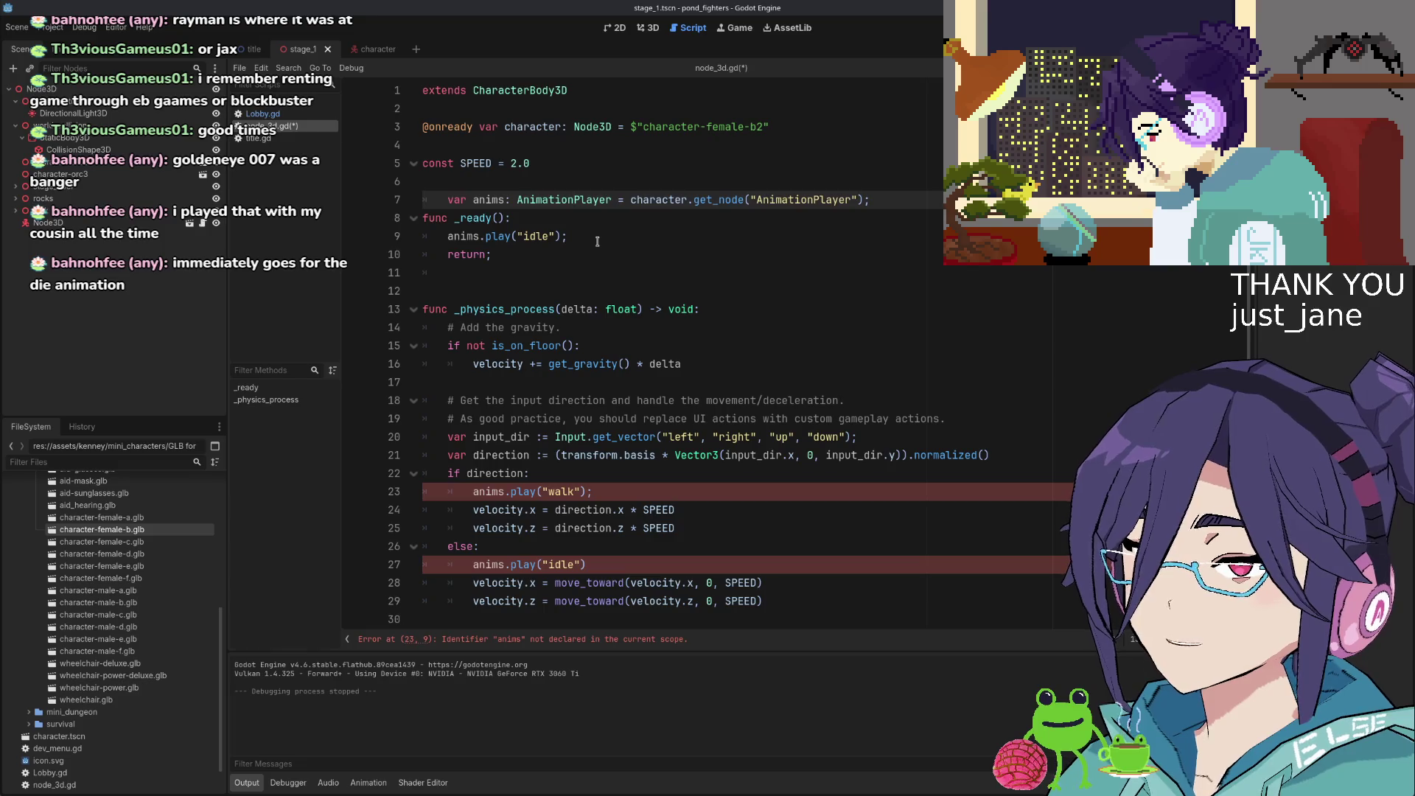
key("shift+Tab")
key("Down")
key("Down")
key("Down")
key("Down")
key("Down")
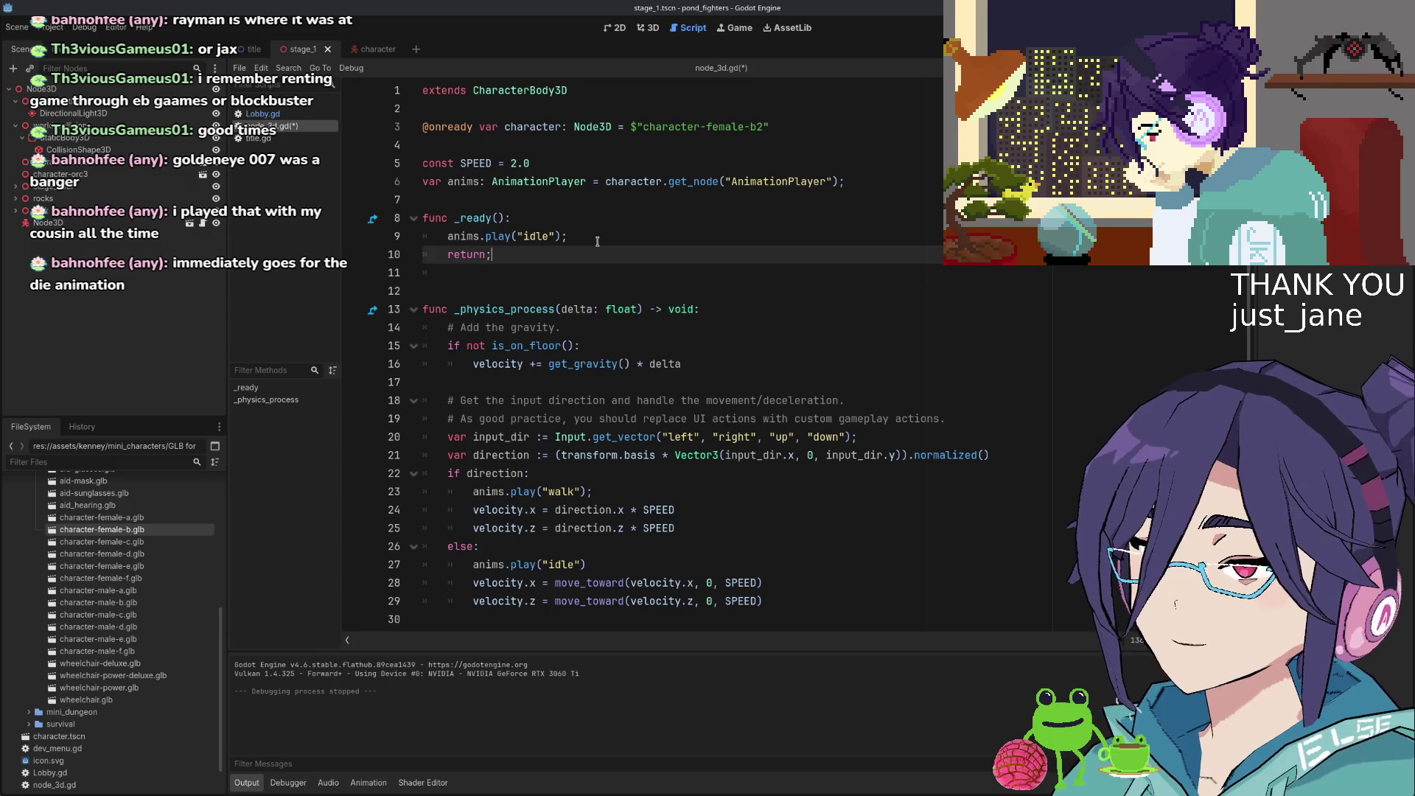
scroll(519, 359, "down", 1)
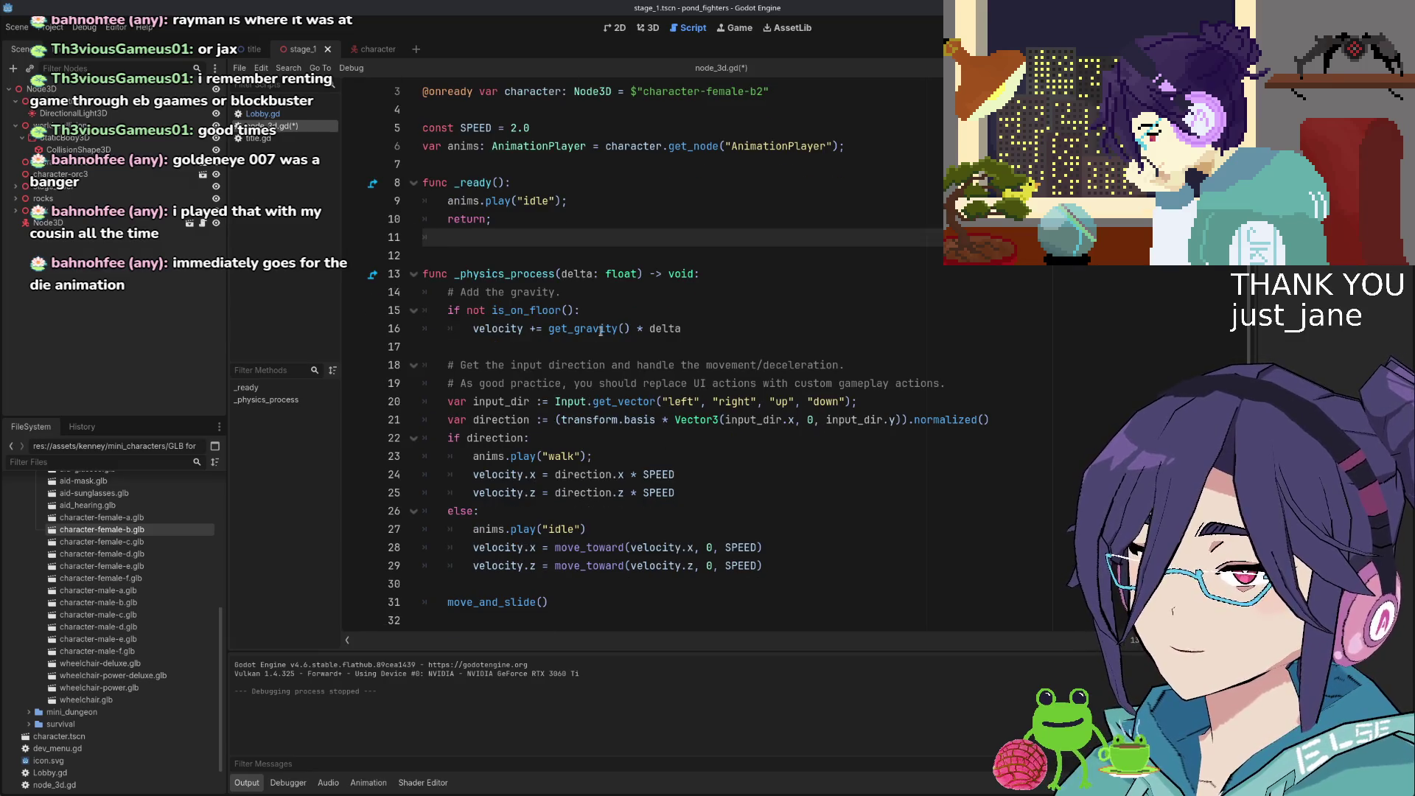
left_click(612, 457)
key("ctrl+s")
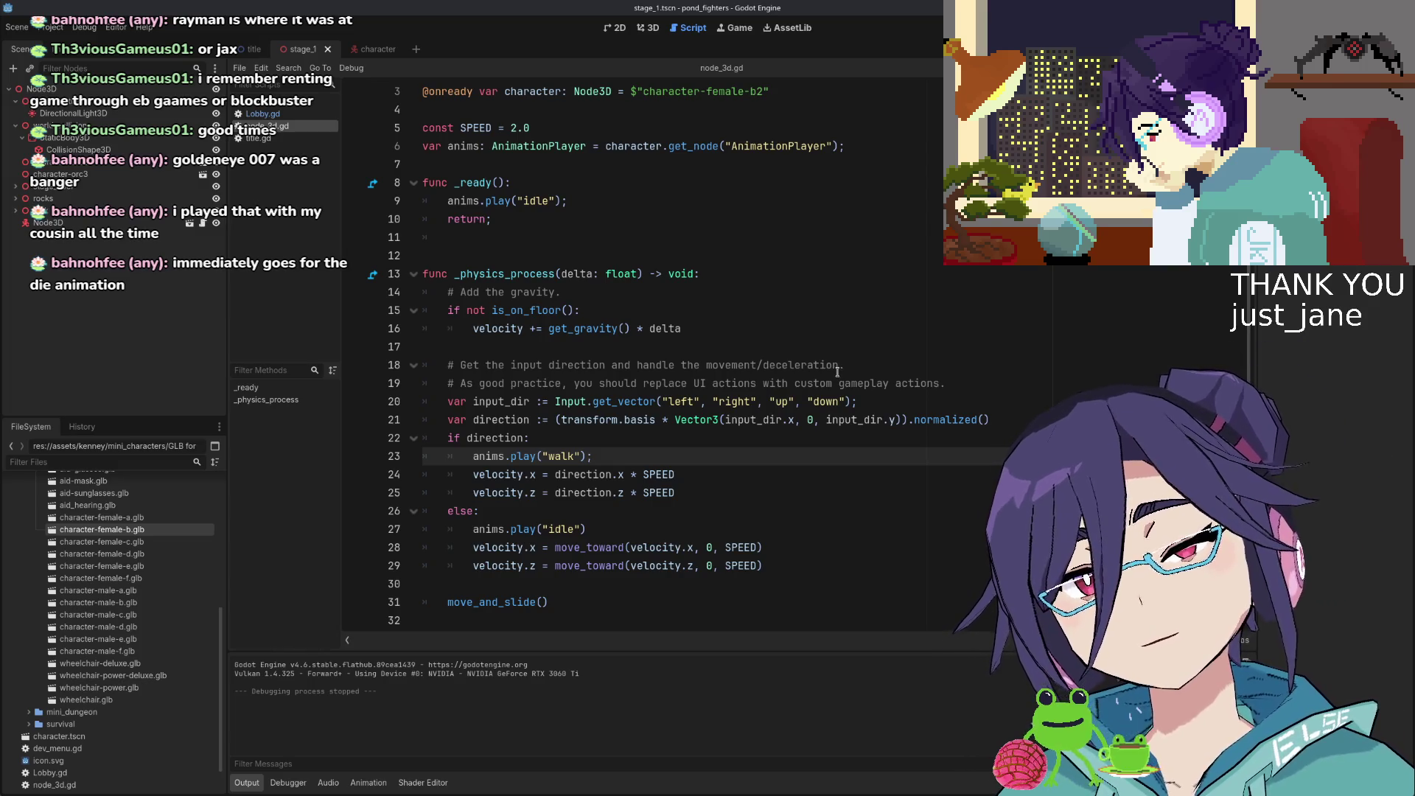
Insert a blank line beneath the walk animation call for the rotation code.
left_click(1002, 419)
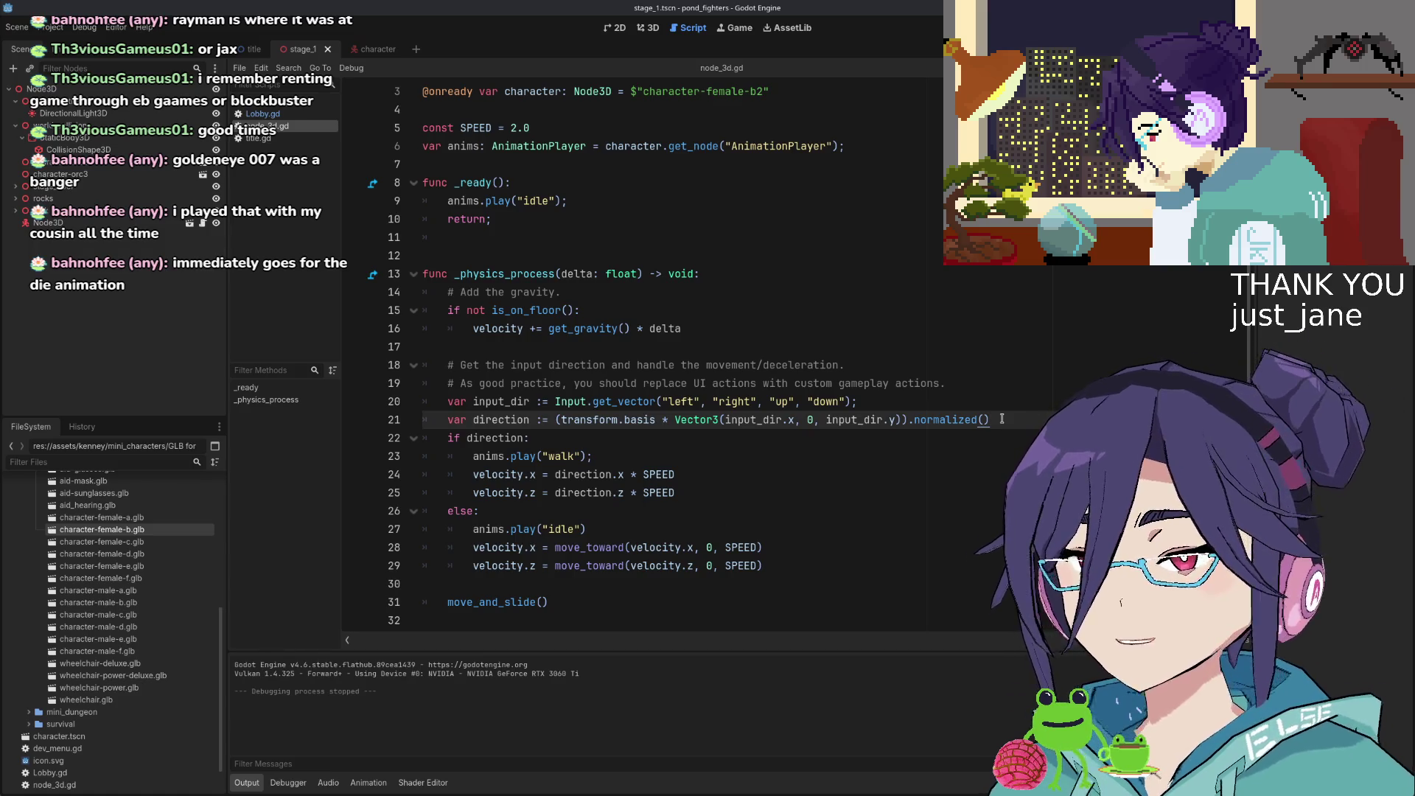
key("Return")
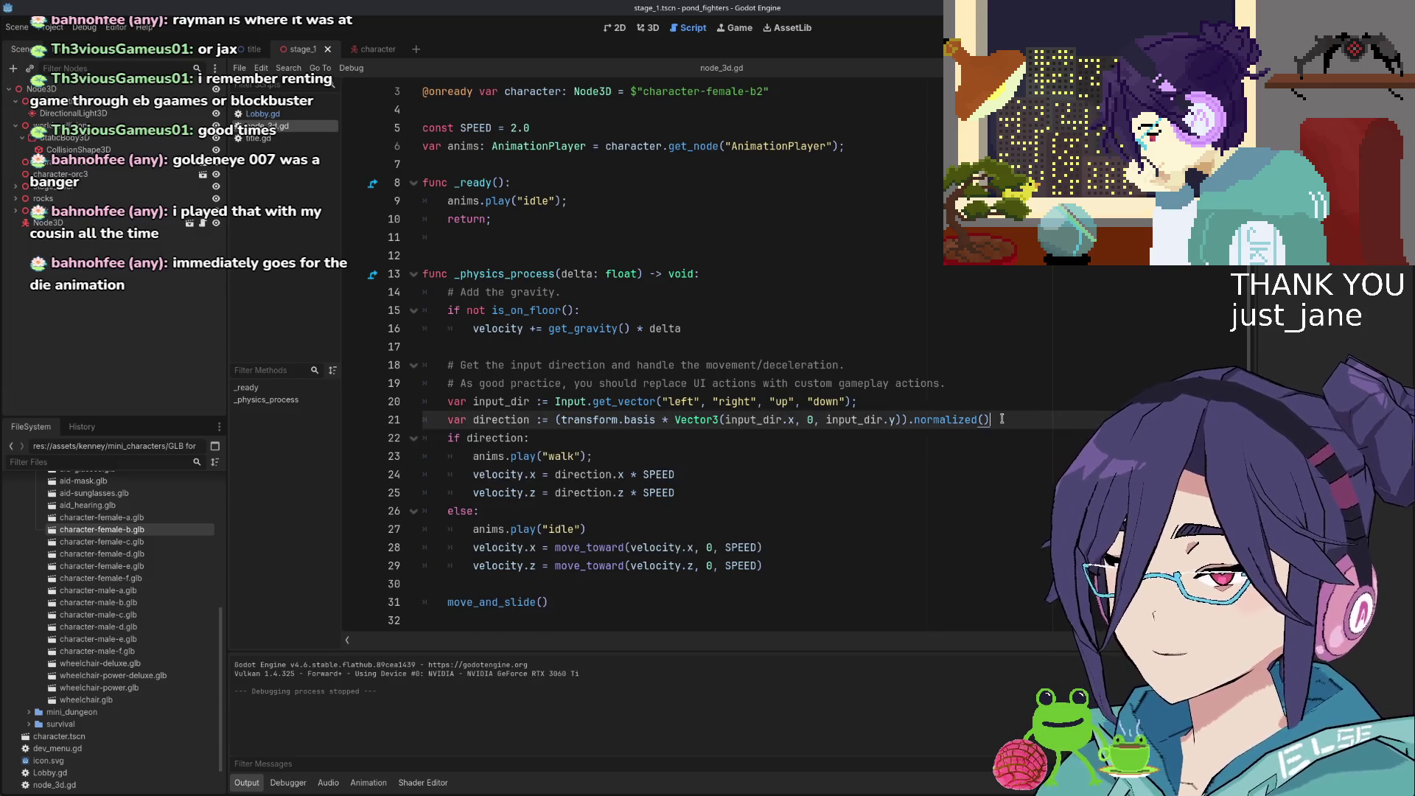
key("alt+Down")
key("alt+Down")
Type a rotate call on the new line, trying rotate_toward before switching to plain rotate.
type("ro")
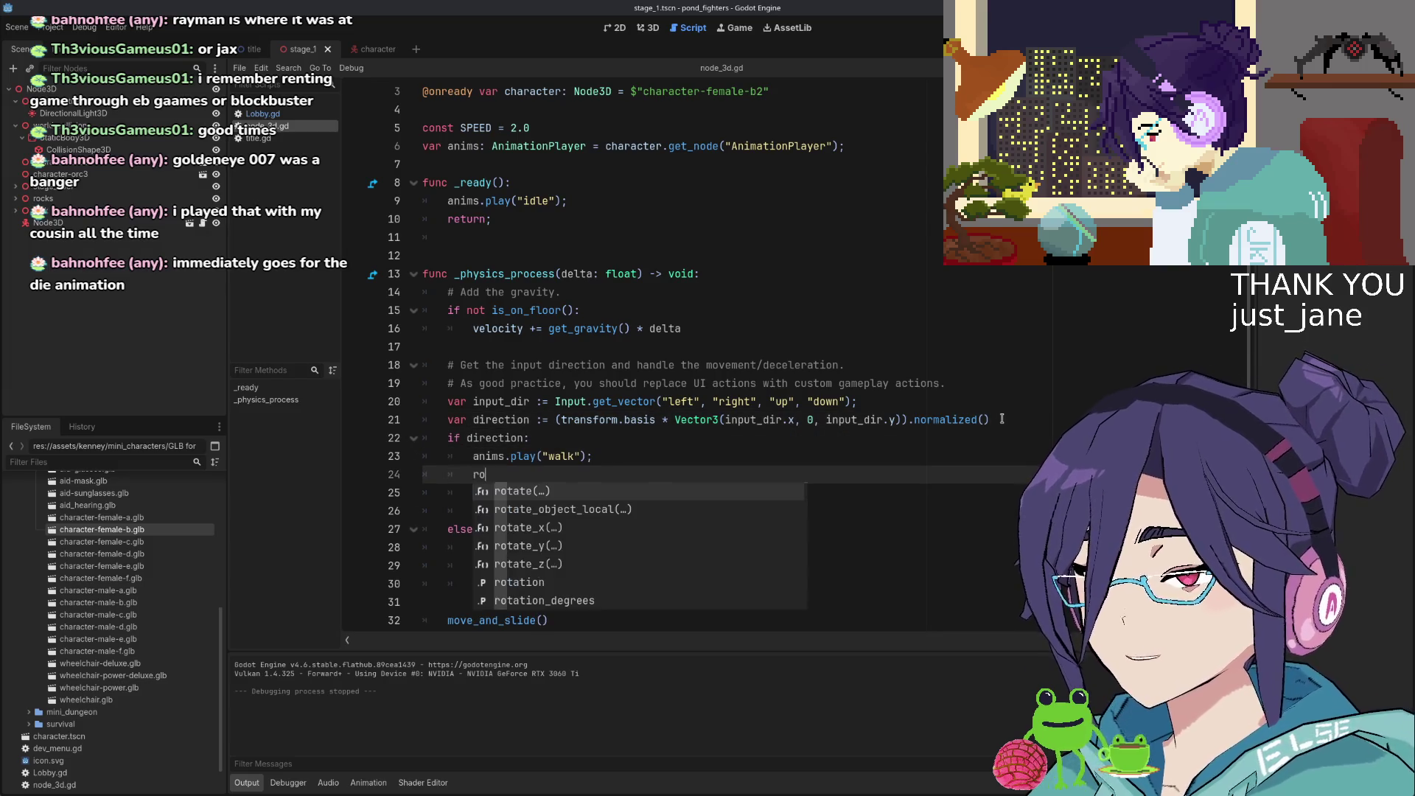
scroll(1002, 418, "up", 1)
type("to")
key("BackSpace")
type("ate")
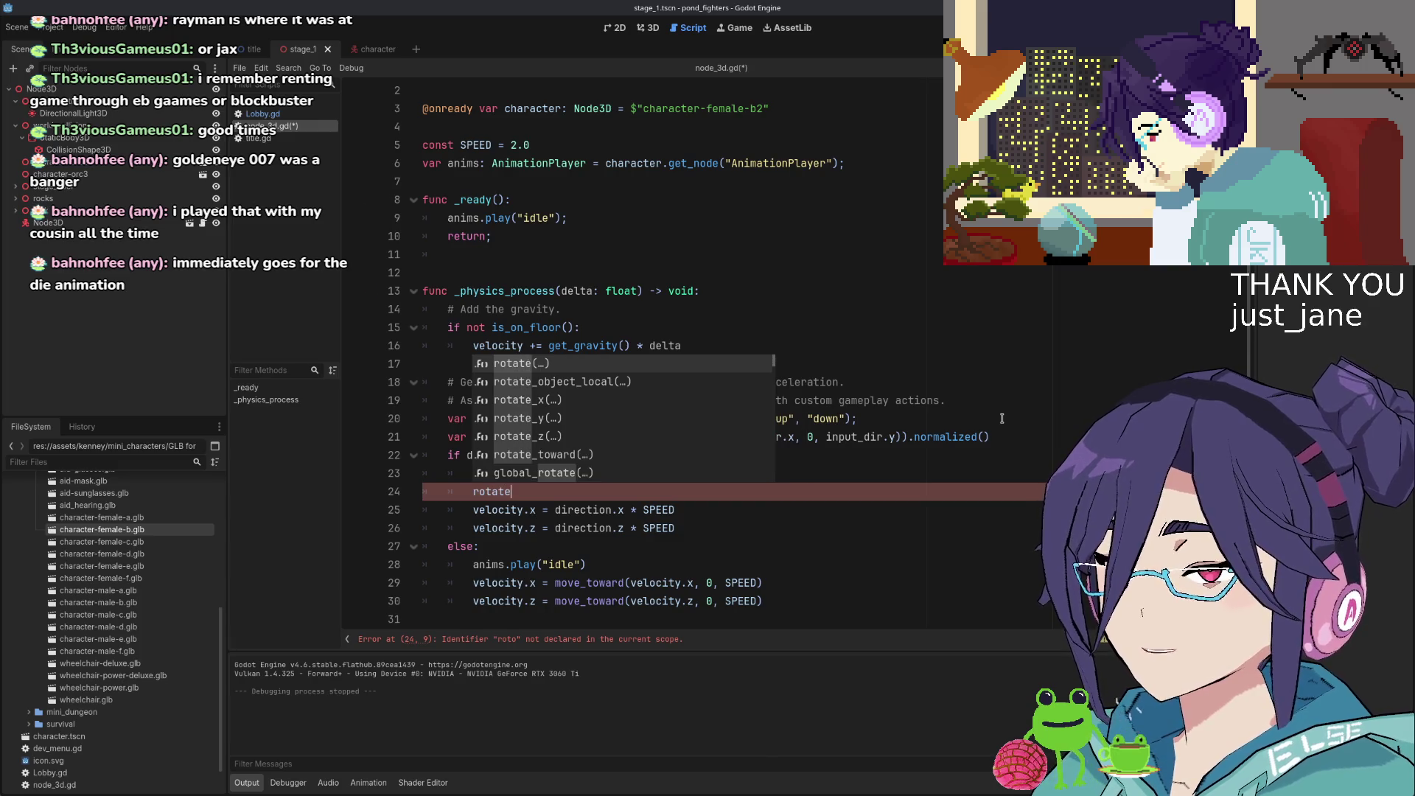
key("Down")
key("Down")
key("Down")
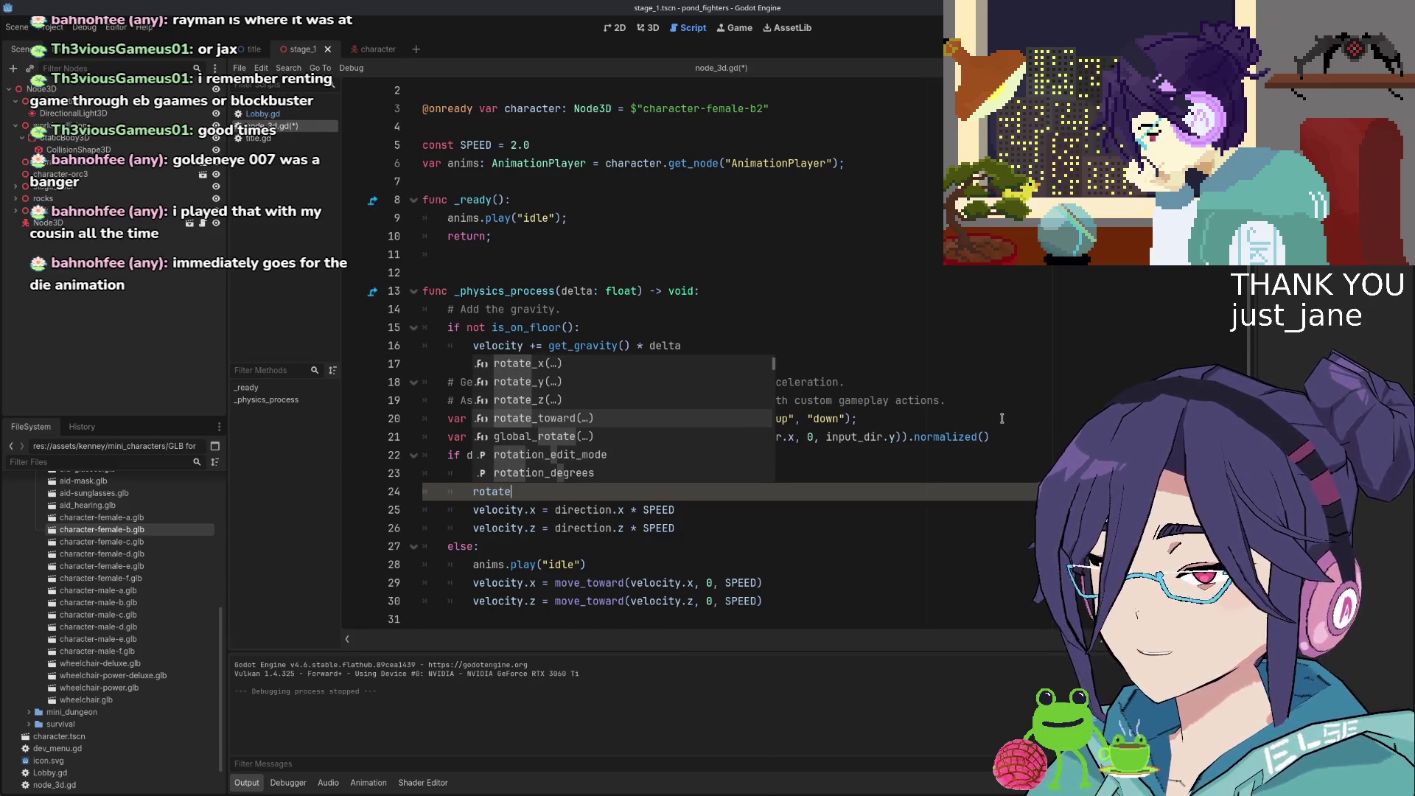
key("Return")
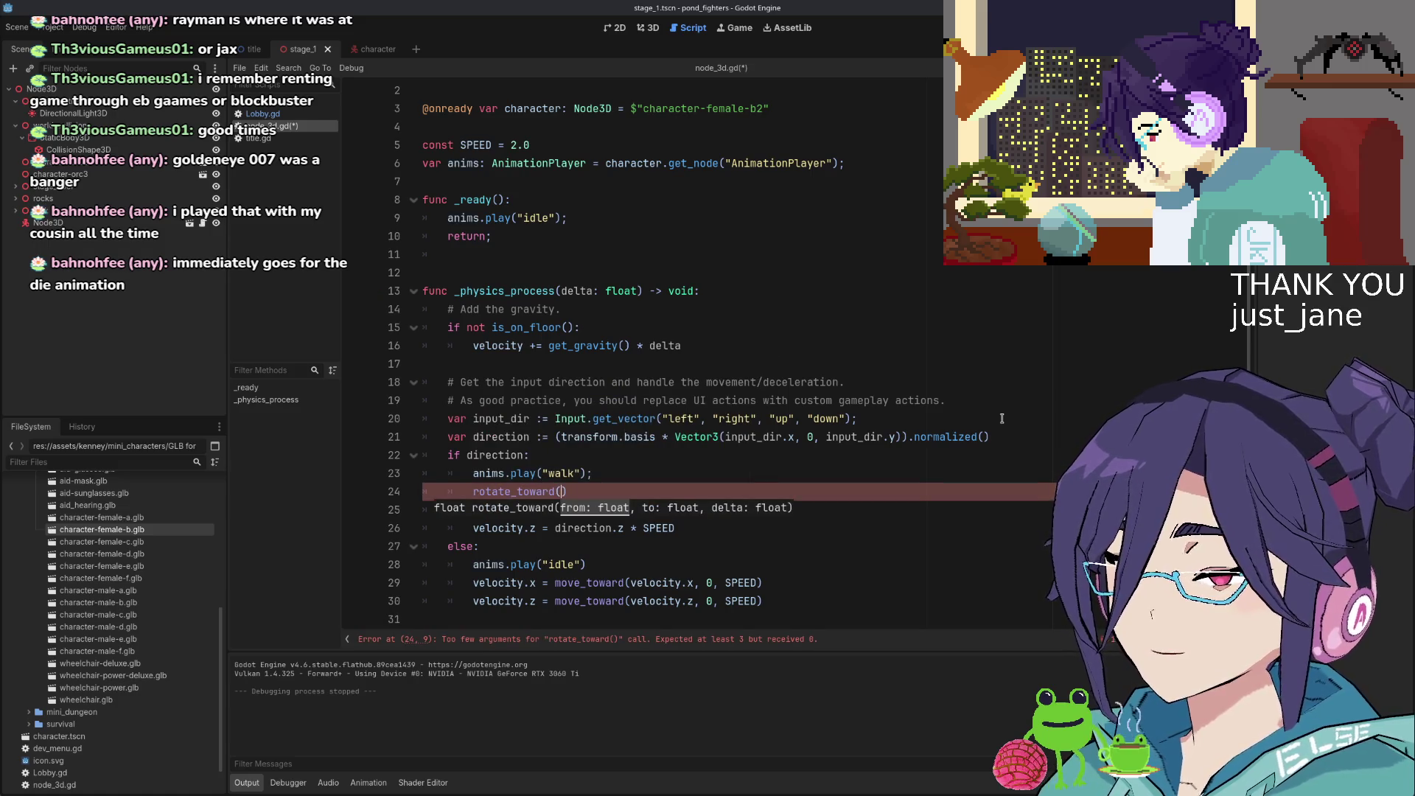
key("shift+Home")
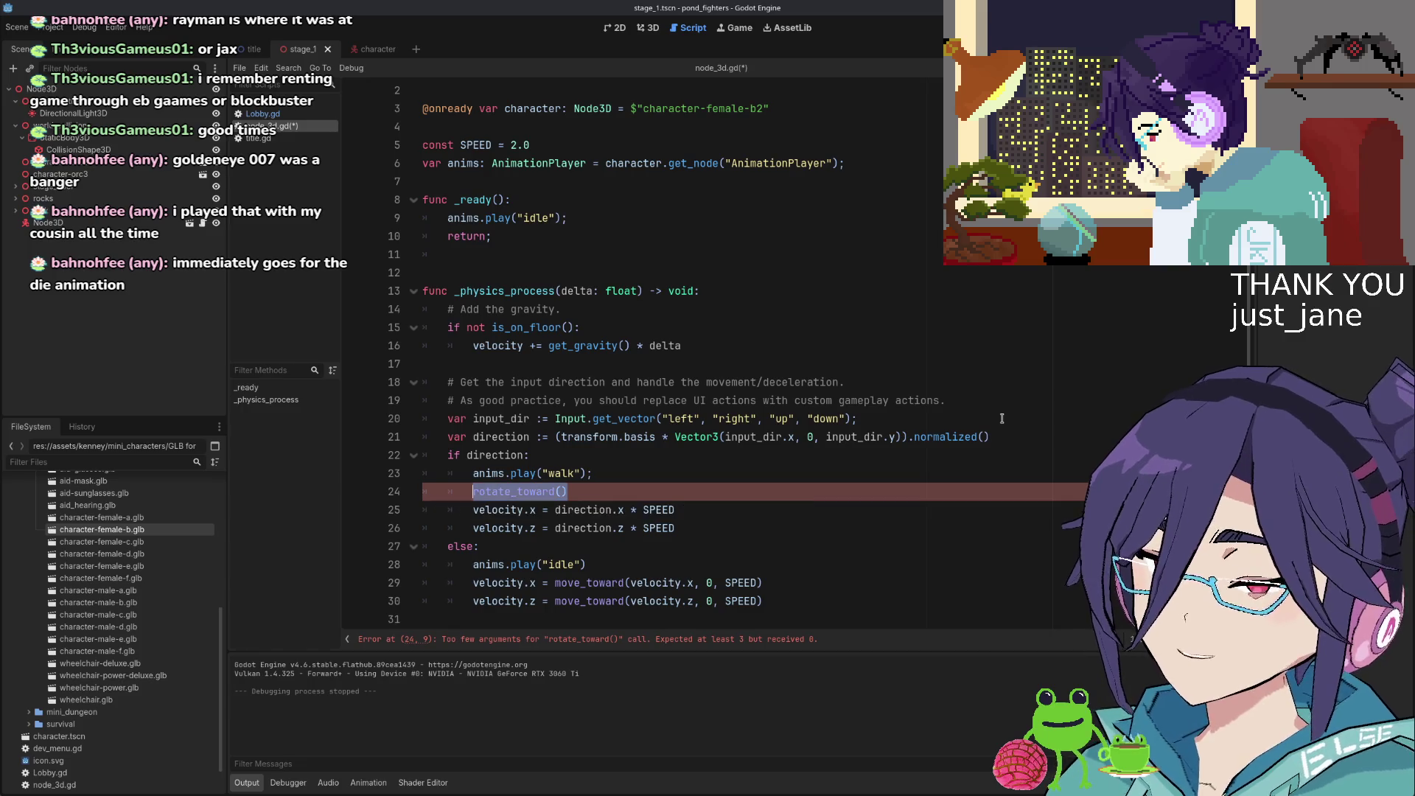
type("rotay")
key("BackSpace")
type("te")
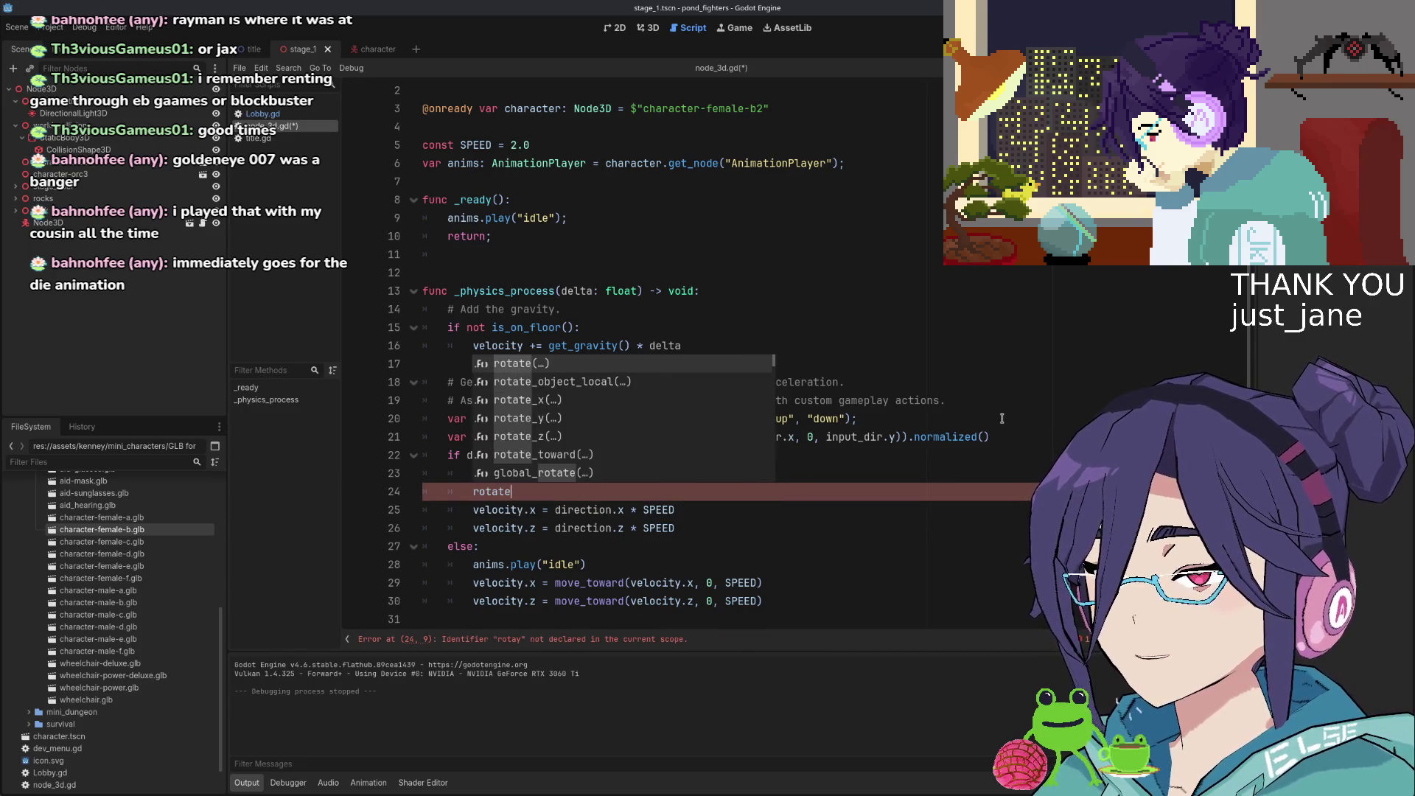
key("Return")
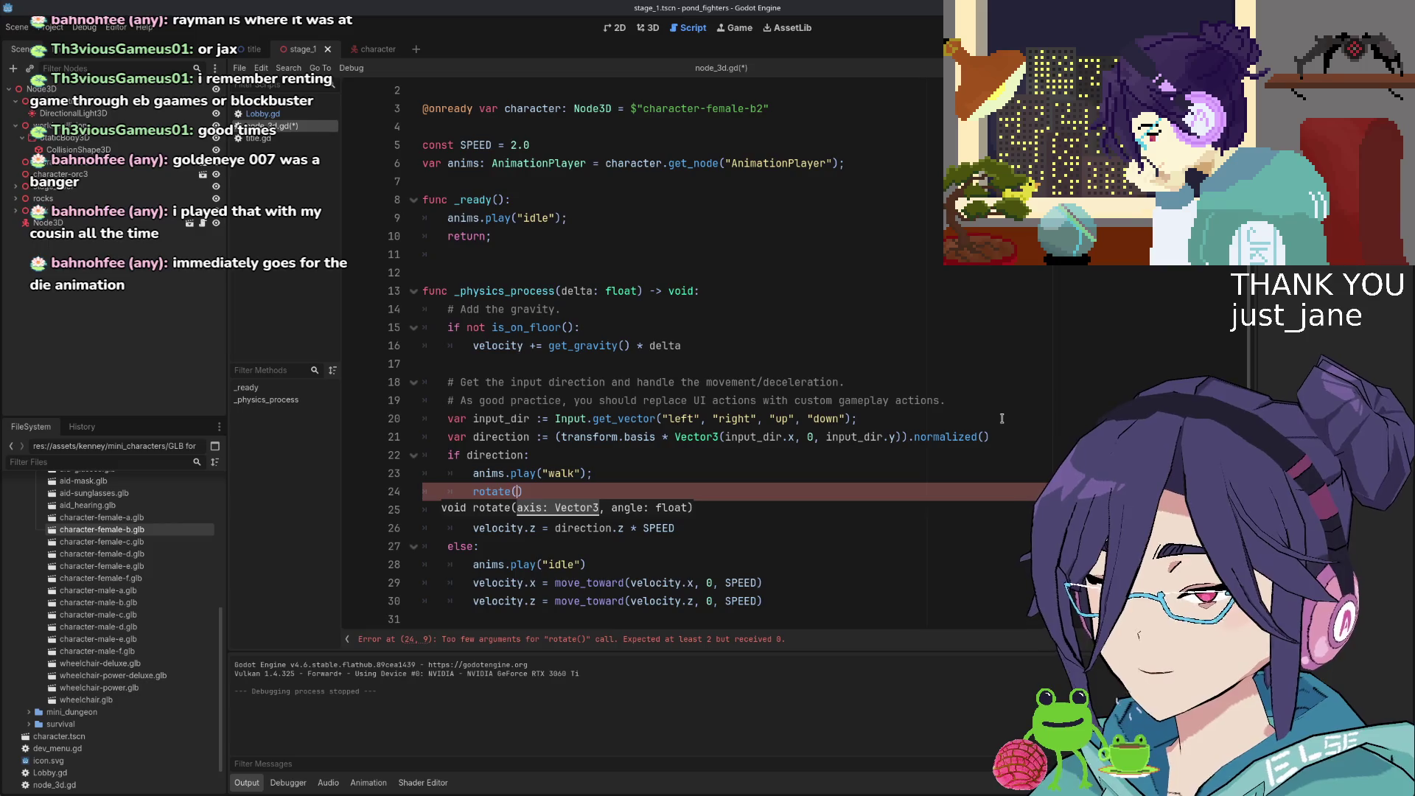
Strip the rotate arguments, try rotate_object_local, then backspace it back to a bare rotate.
type("direction")
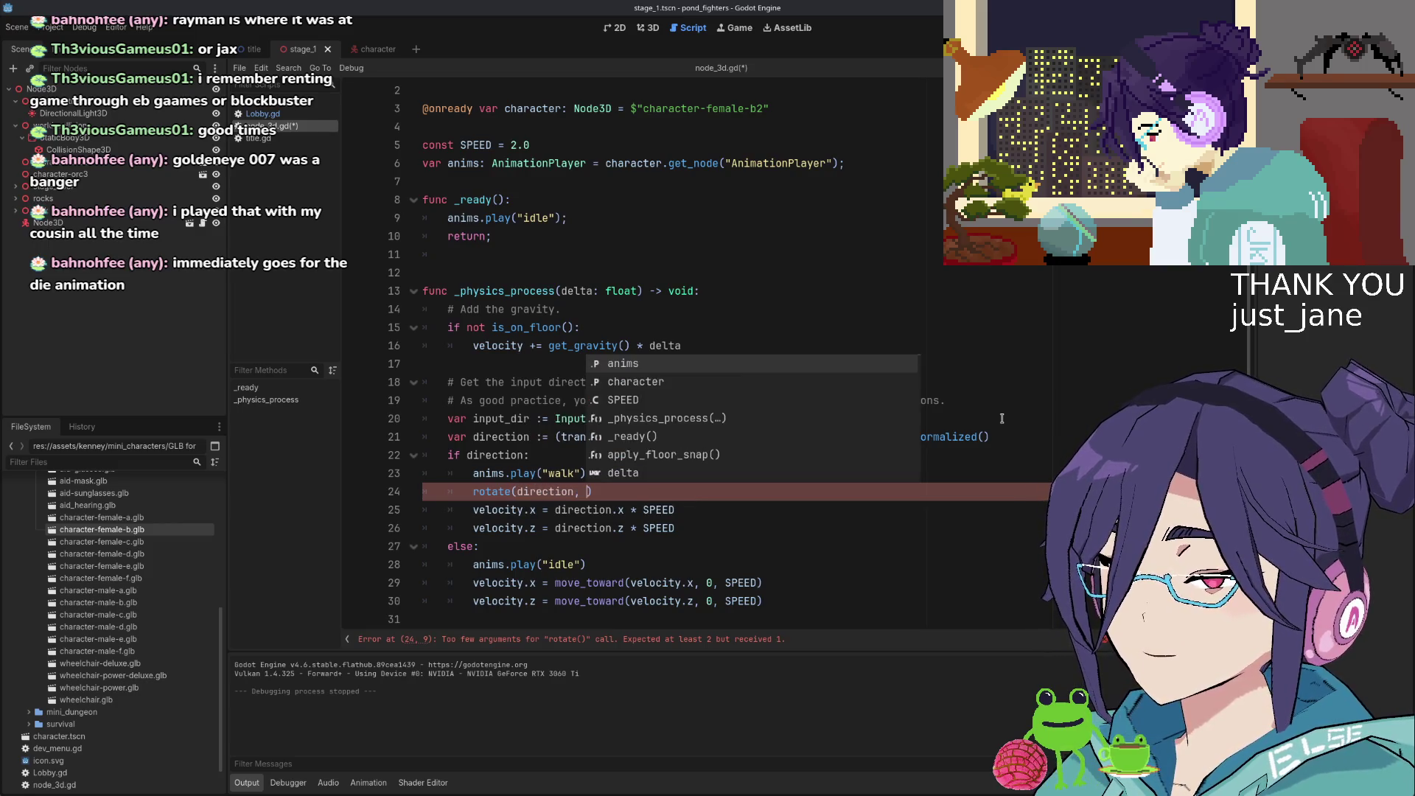
type(",")
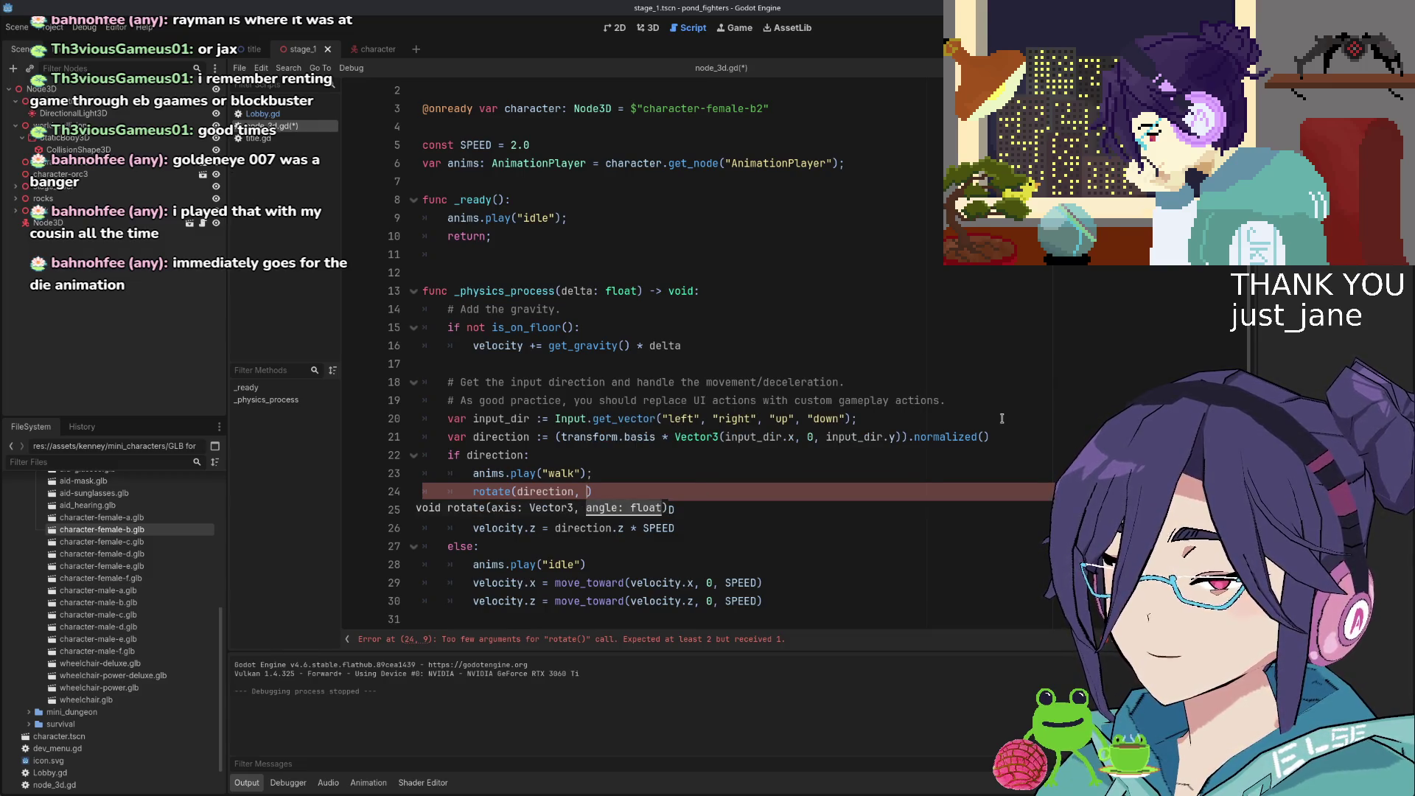
key("BackSpace")
key("BackSpace")
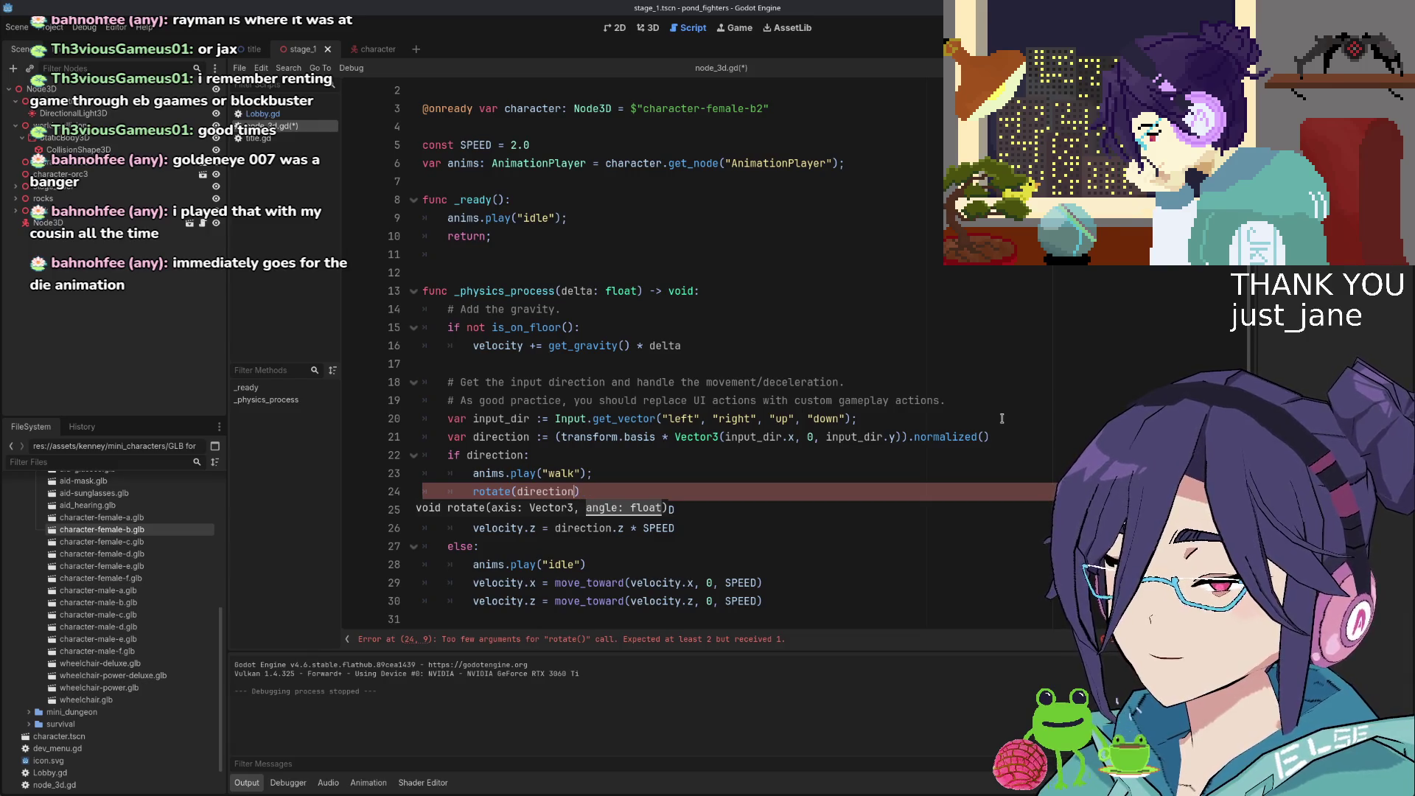
key("BackSpace")
key("shift+Home")
type("rotate")
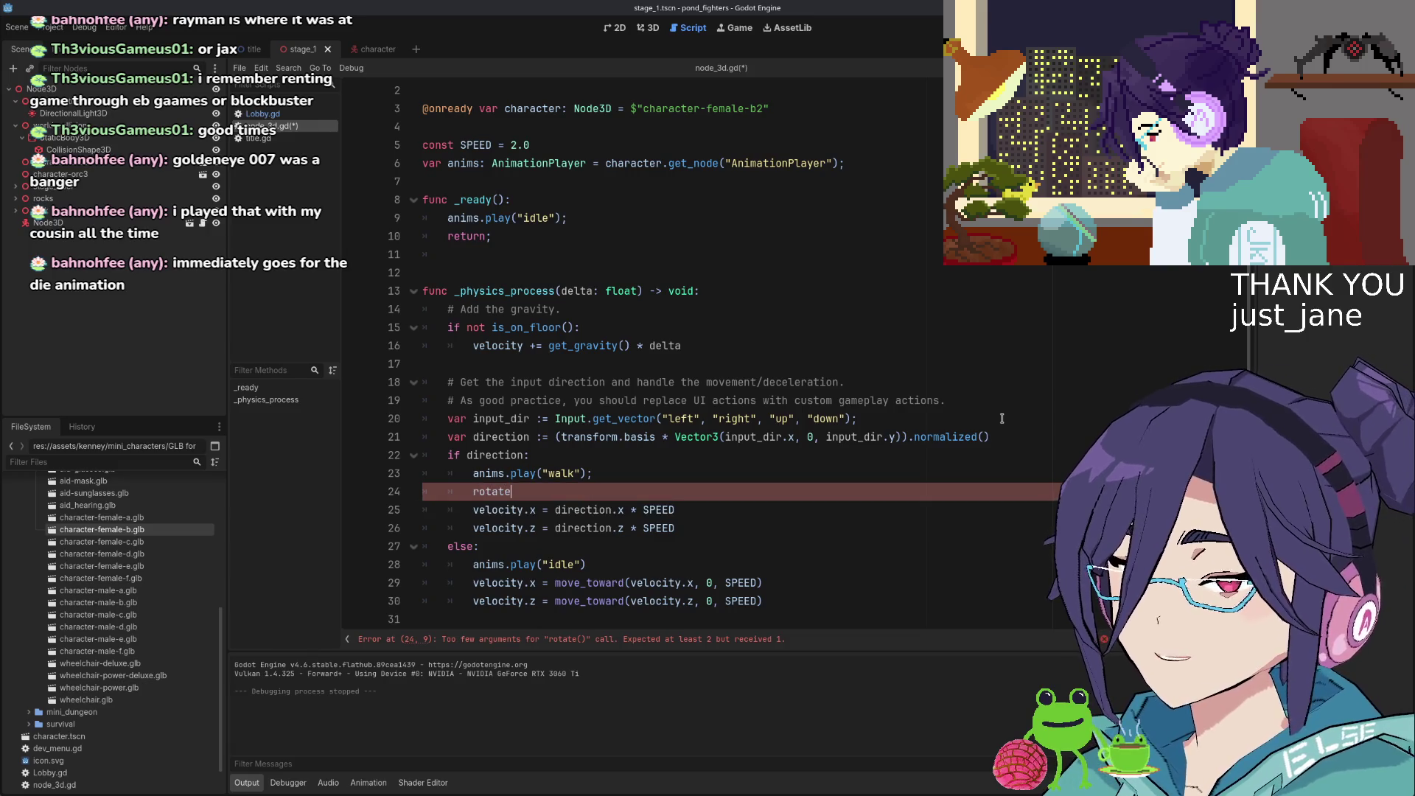
key("Down")
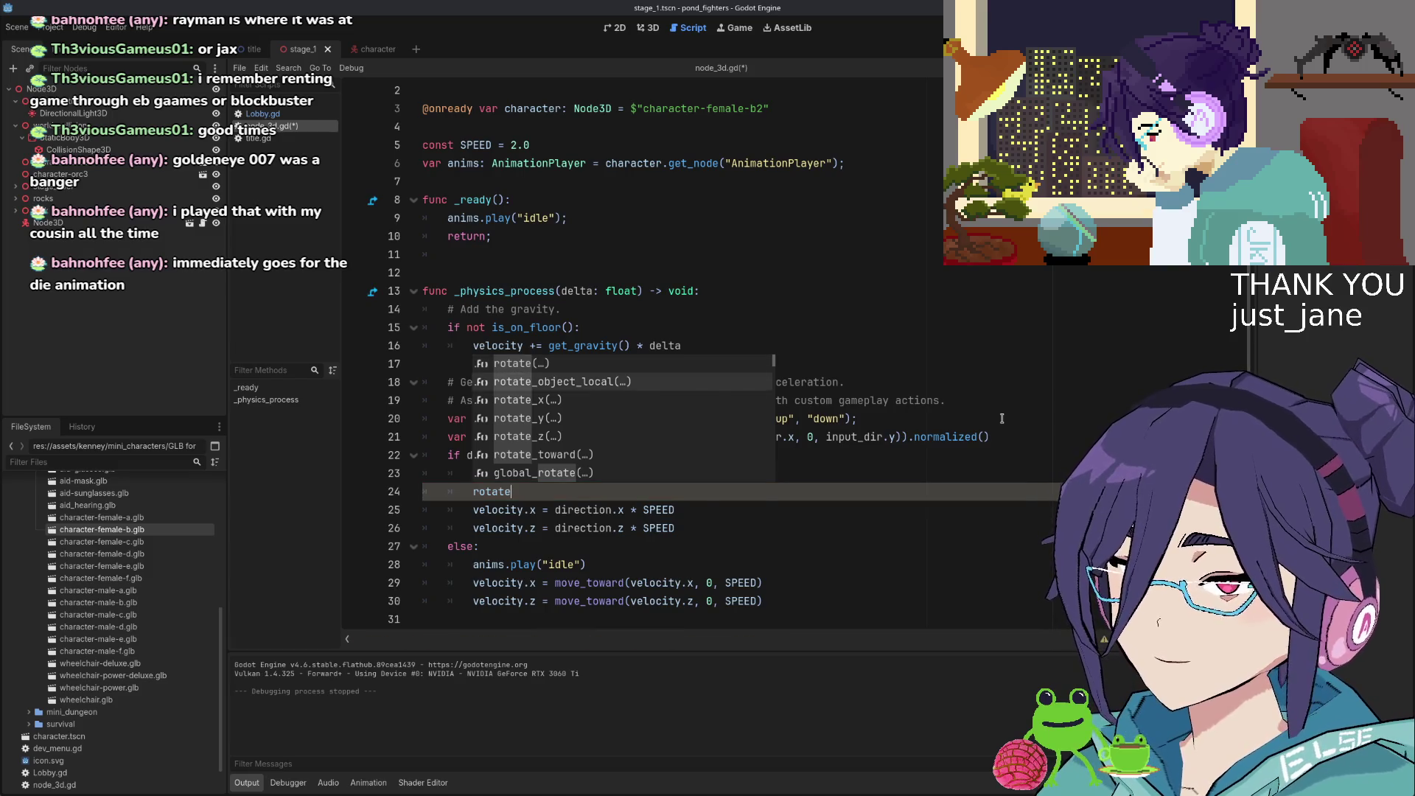
key("Return")
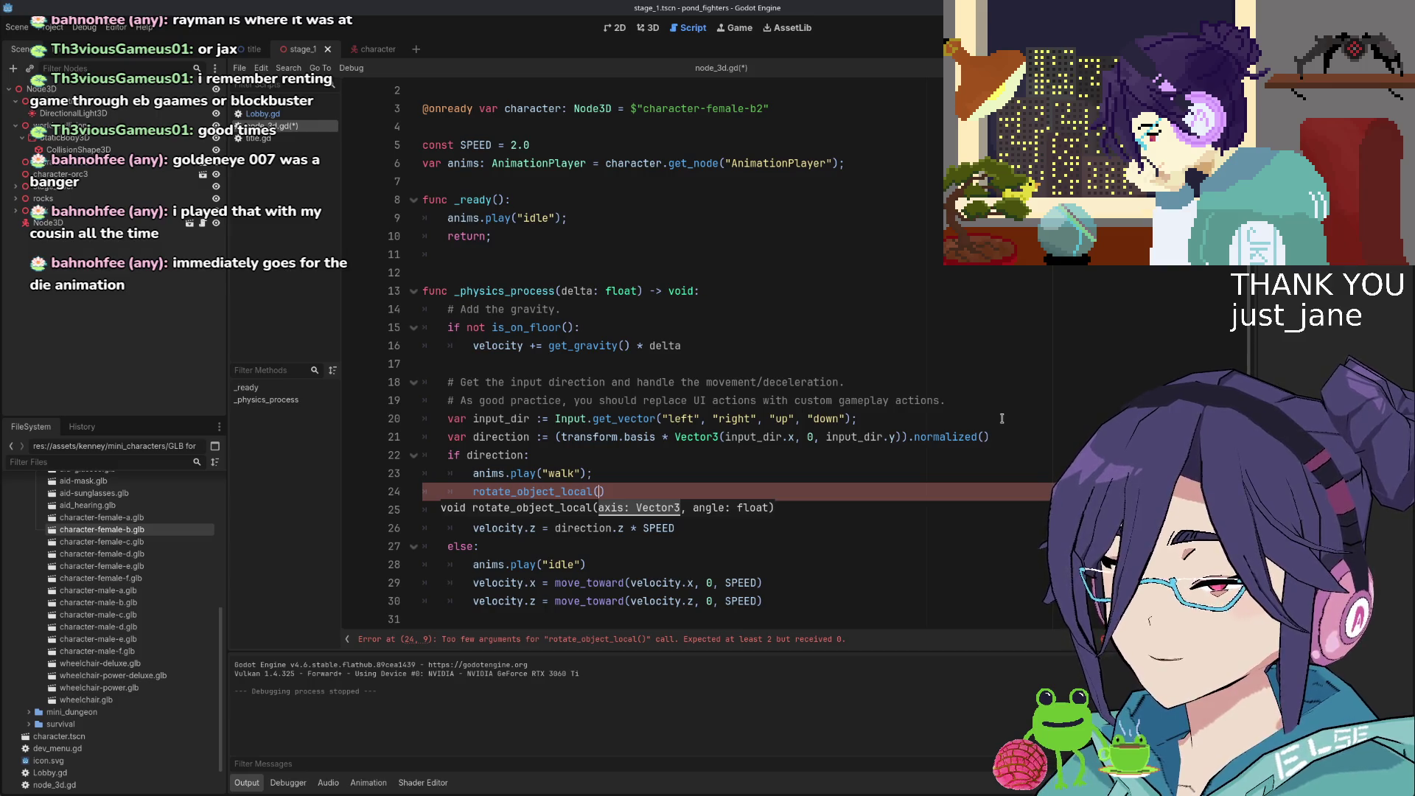
key("BackSpace")
key("BackSpace")
key("BackSpace")
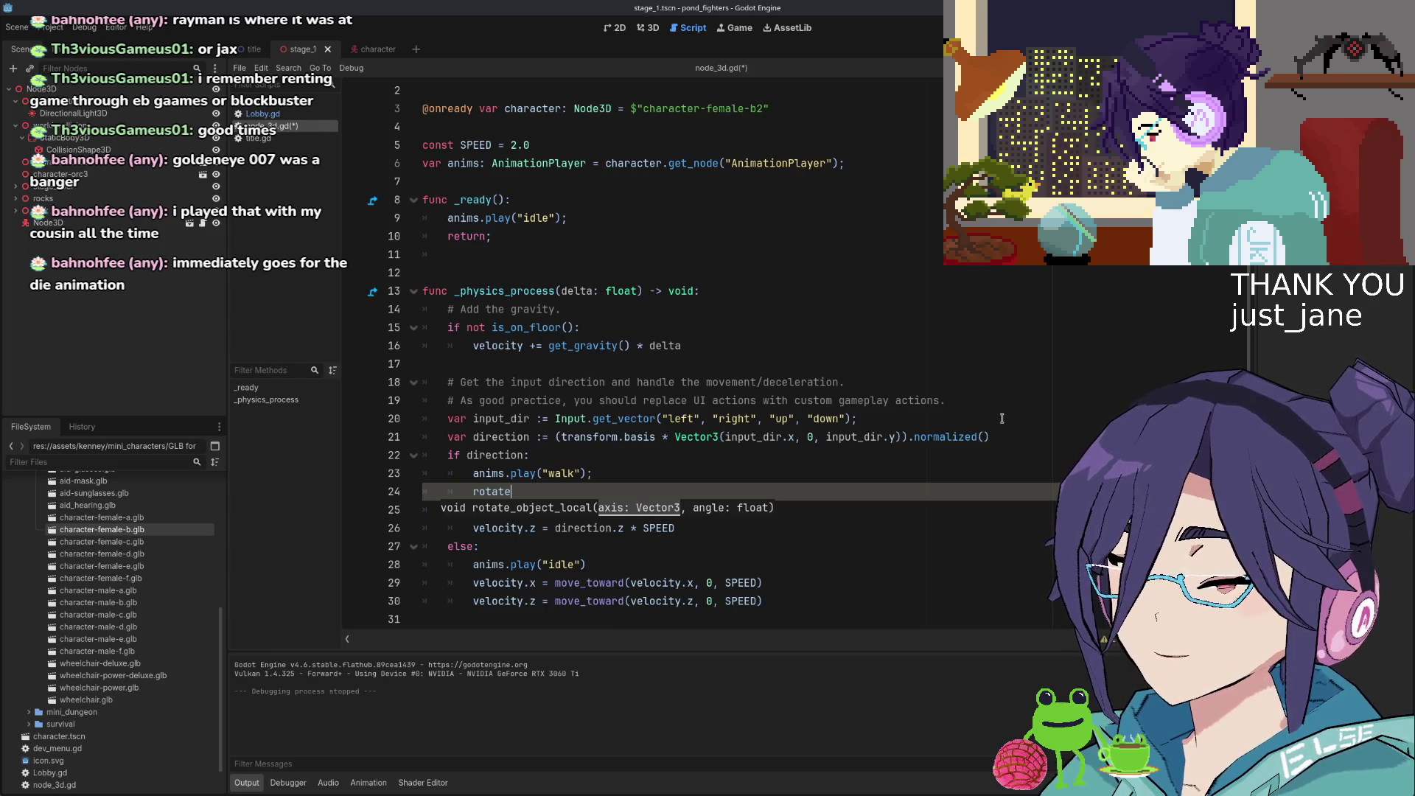
key("BackSpace")
key("BackSpace")
key("BackSpace")
Try the rotate_x and rotate_toward suggestions on line 24, then erase them.
type("rotate")
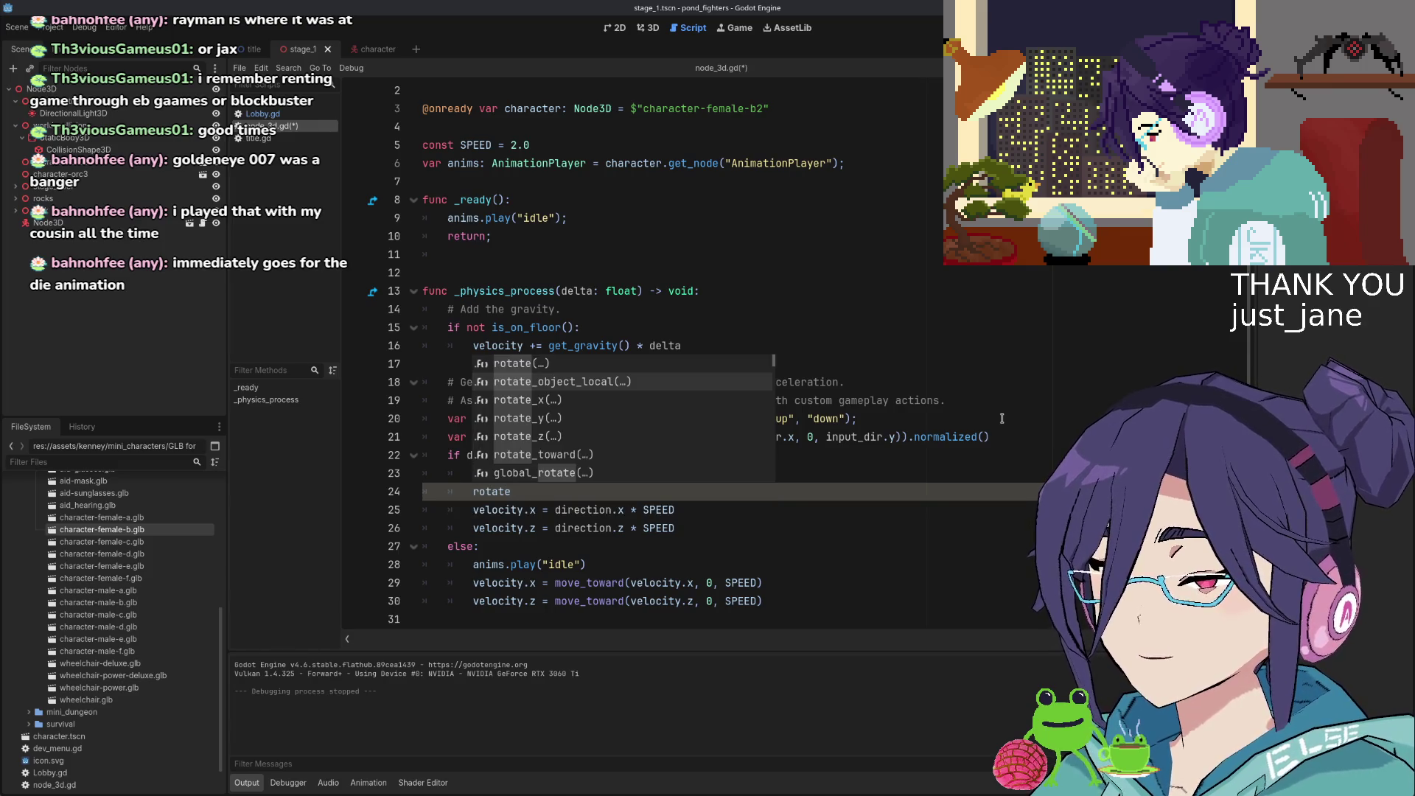
key("Down")
key("Down")
key("Down")
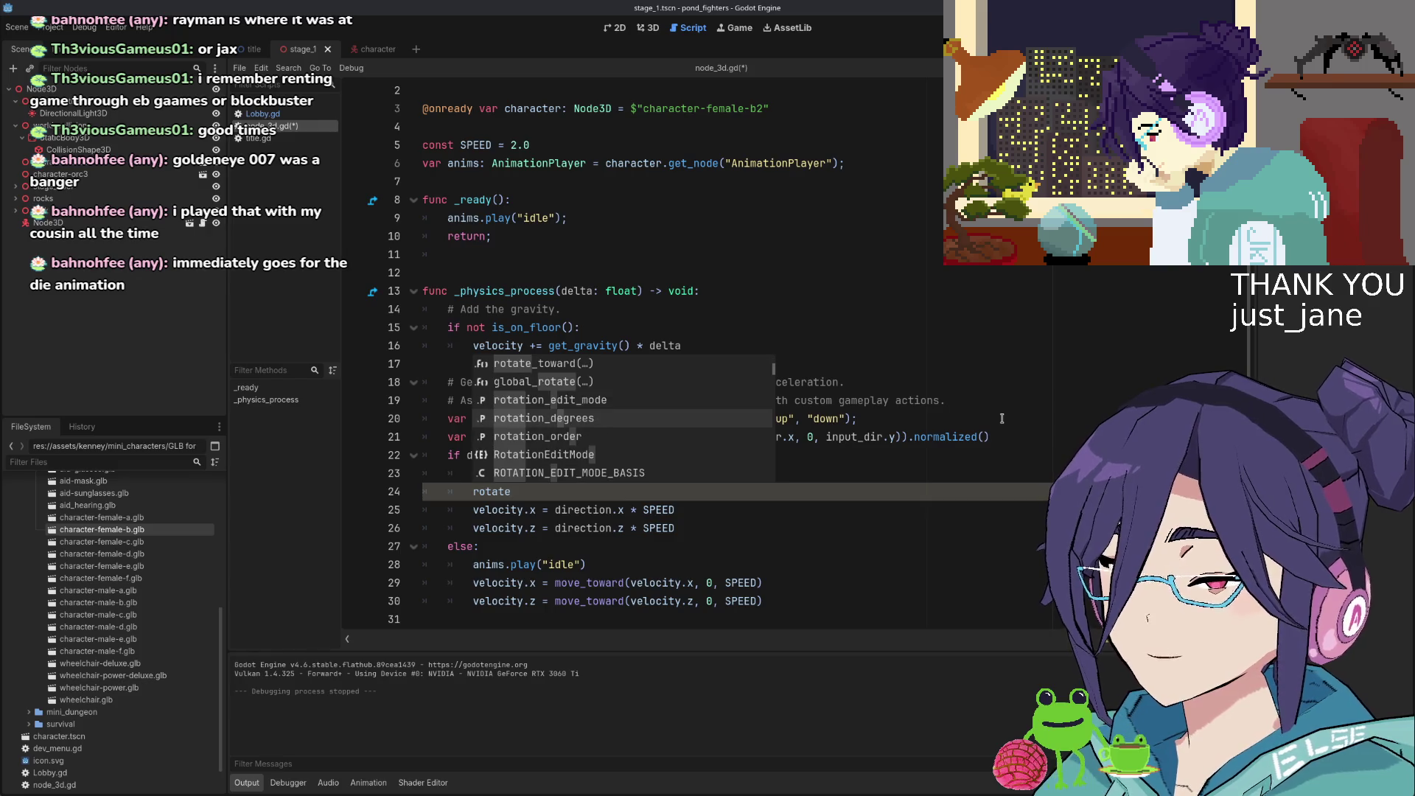
key("Down")
key("Down")
key("Down")
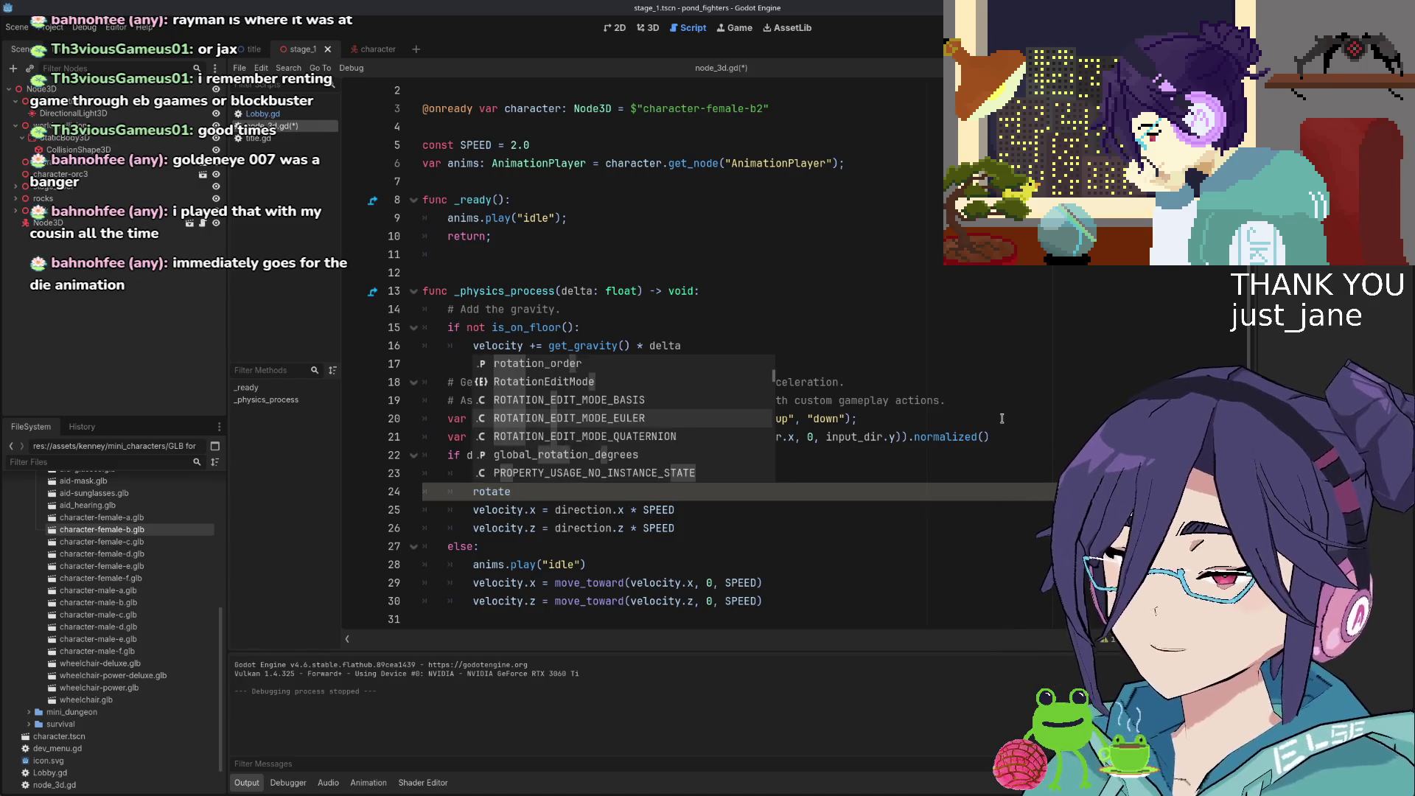
key("Up")
key("Up")
key("Up")
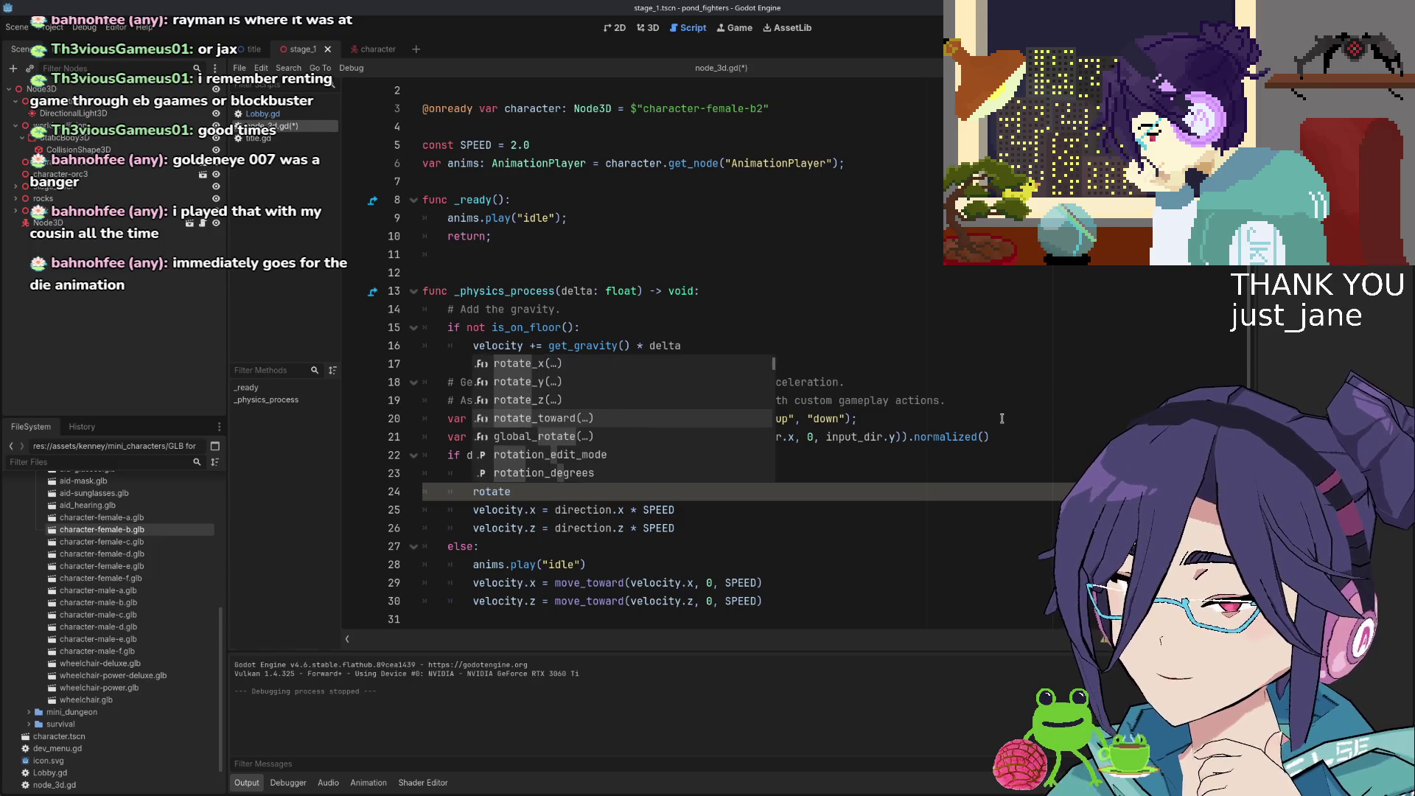
key("Up")
key("Down")
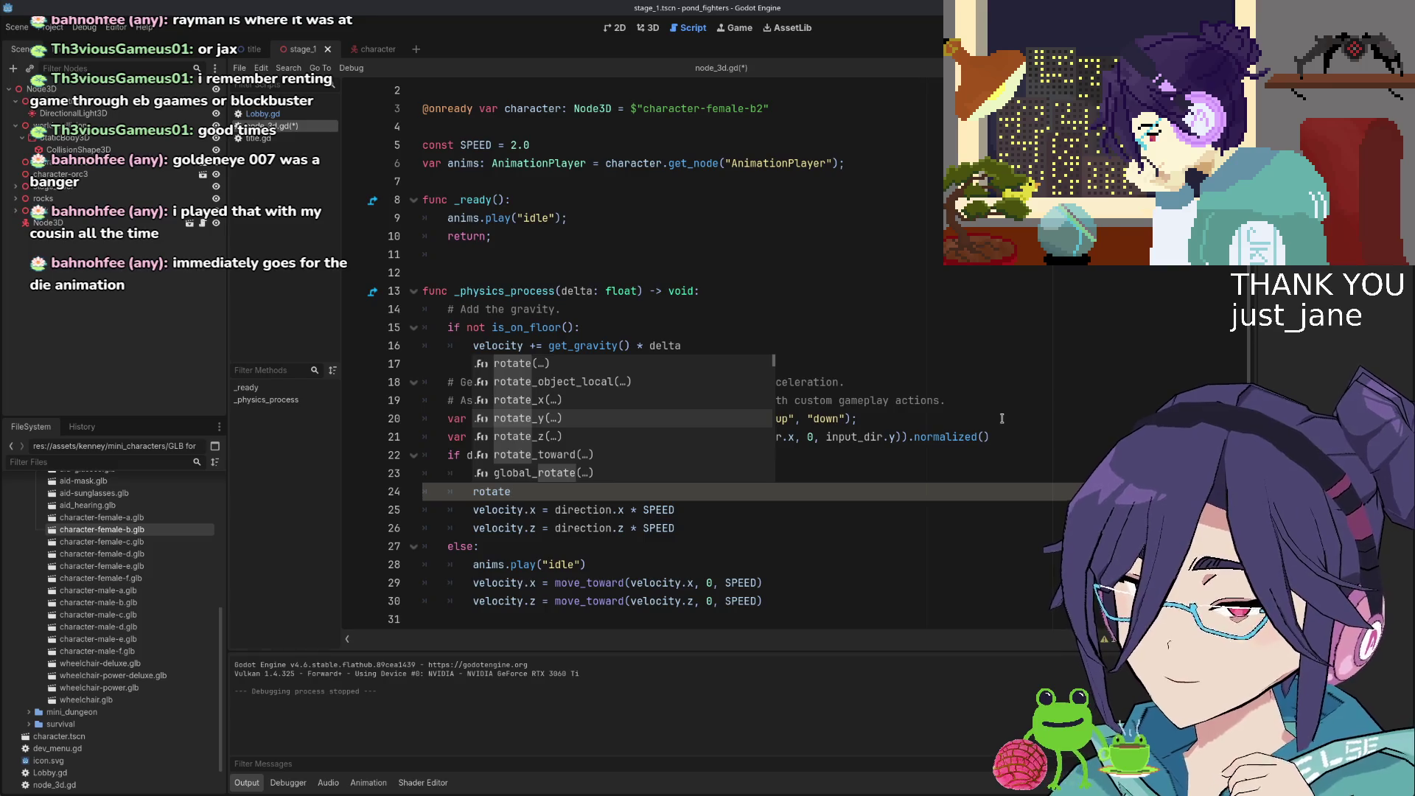
key("Up")
key("Return")
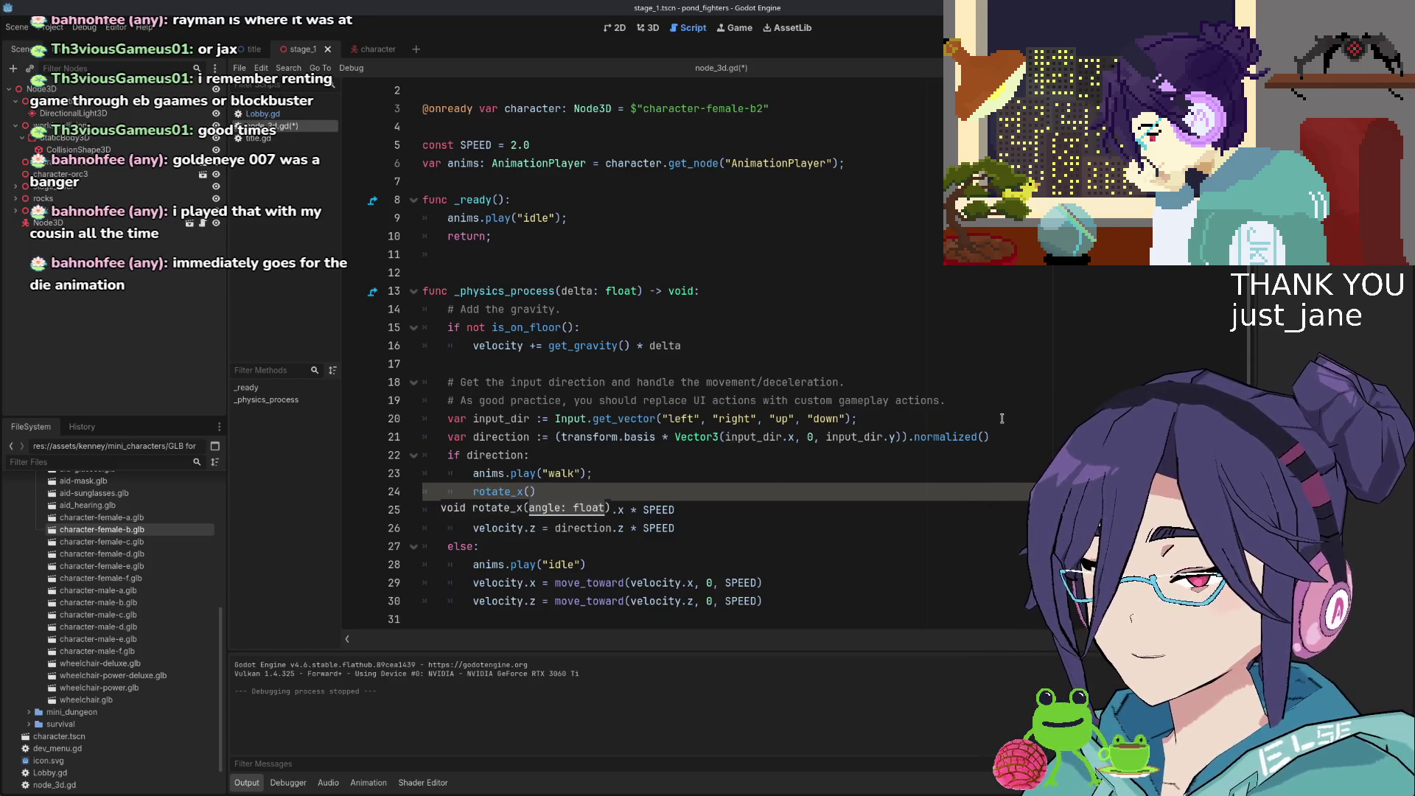
key("BackSpace")
key("BackSpace")
key("BackSpace")
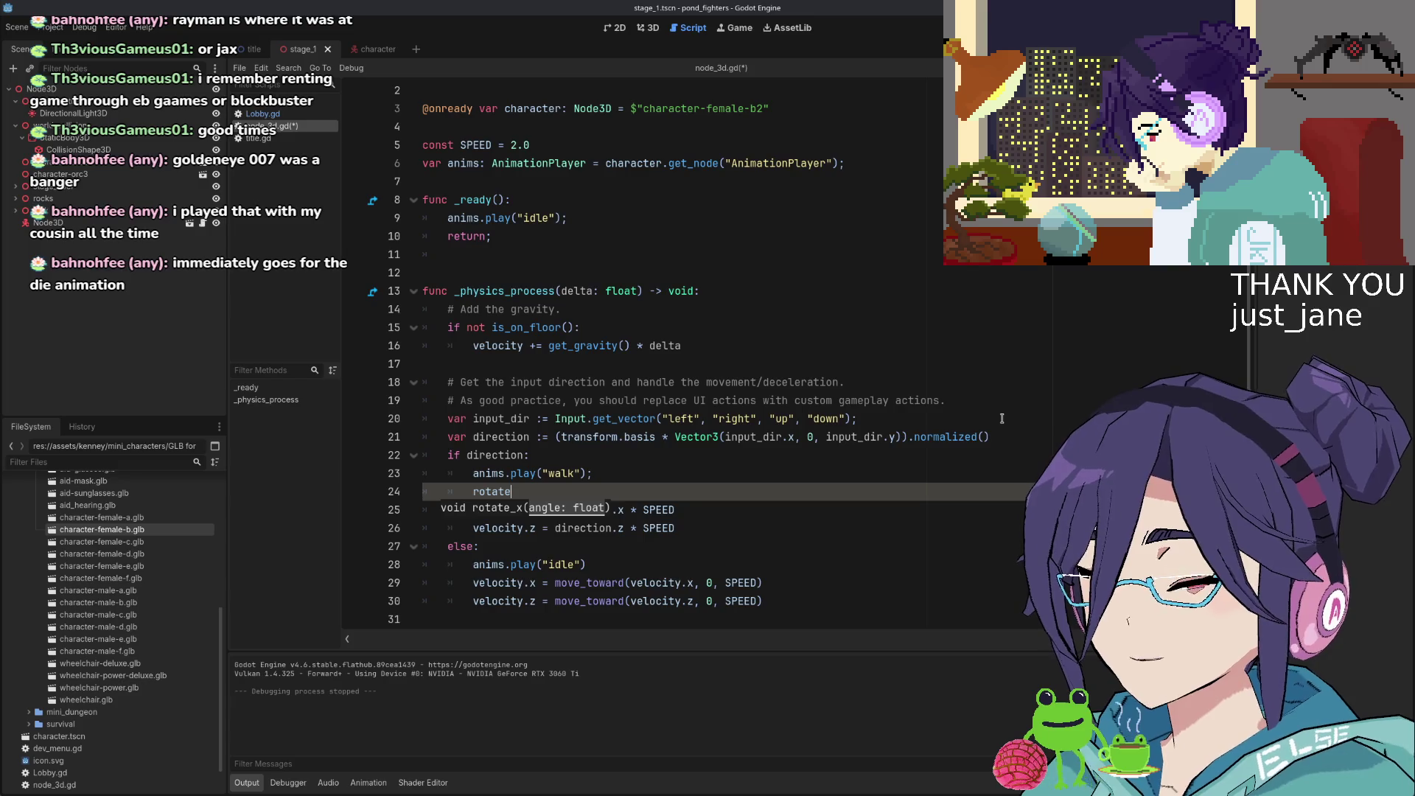
type("o")
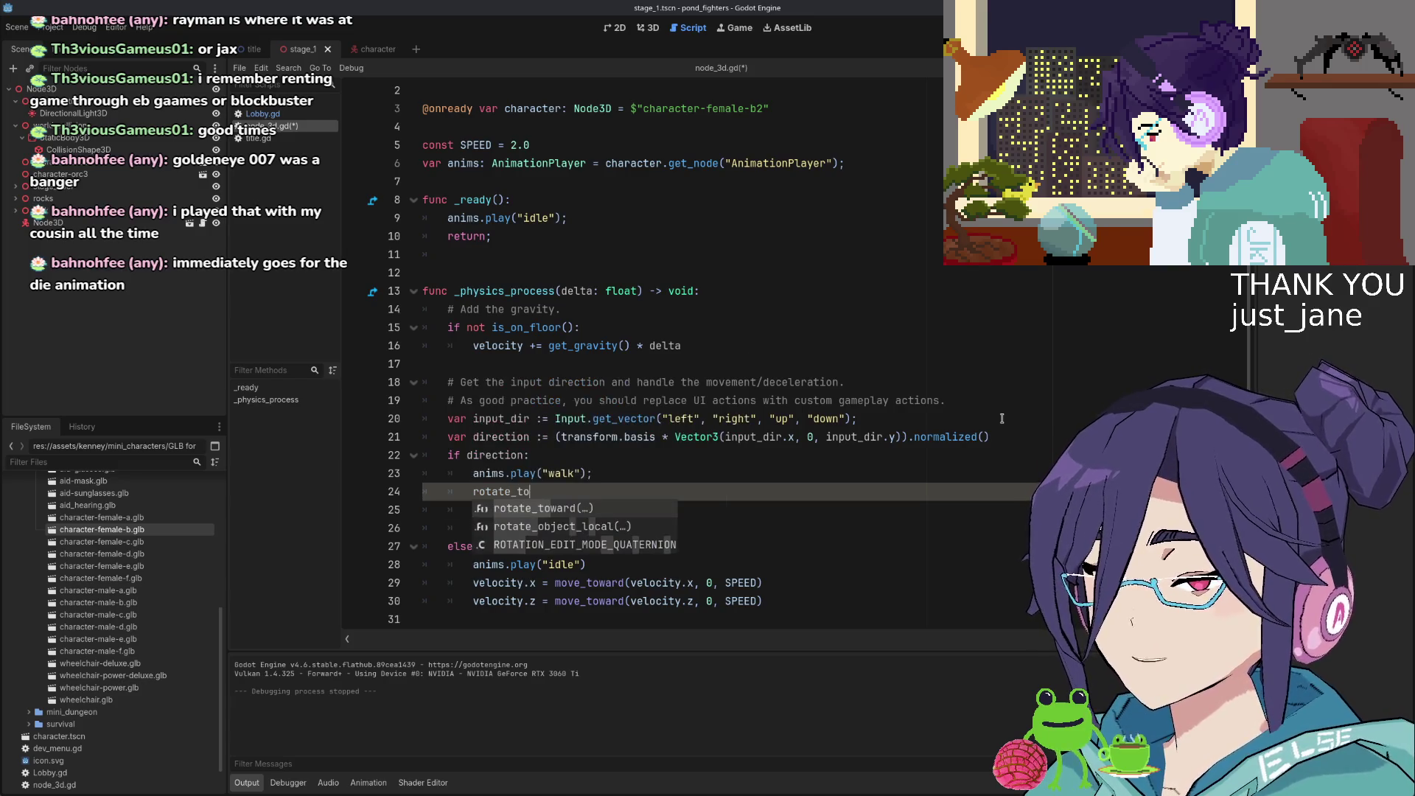
key("Return")
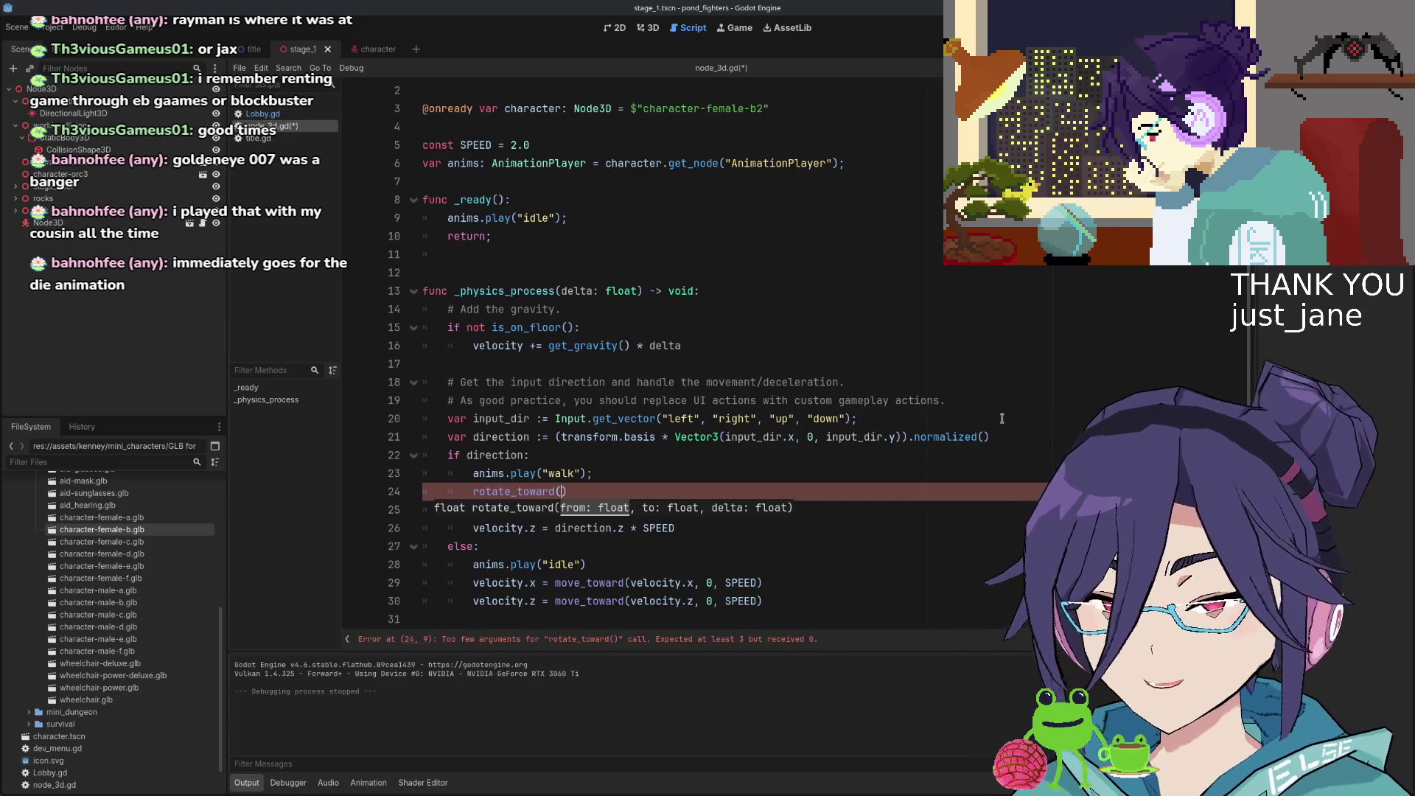
key("BackSpace")
key("BackSpace")
key("BackSpace")
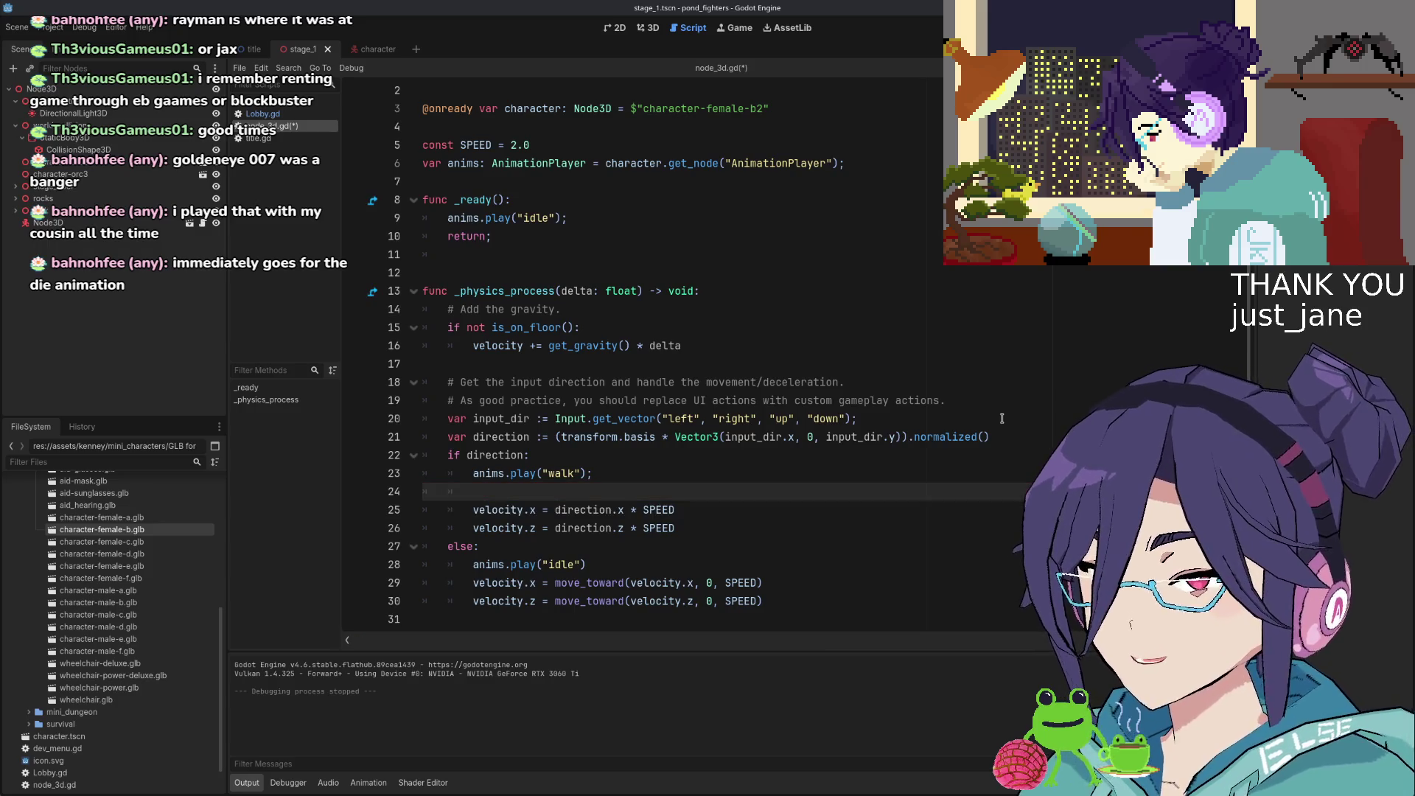
type("ate")
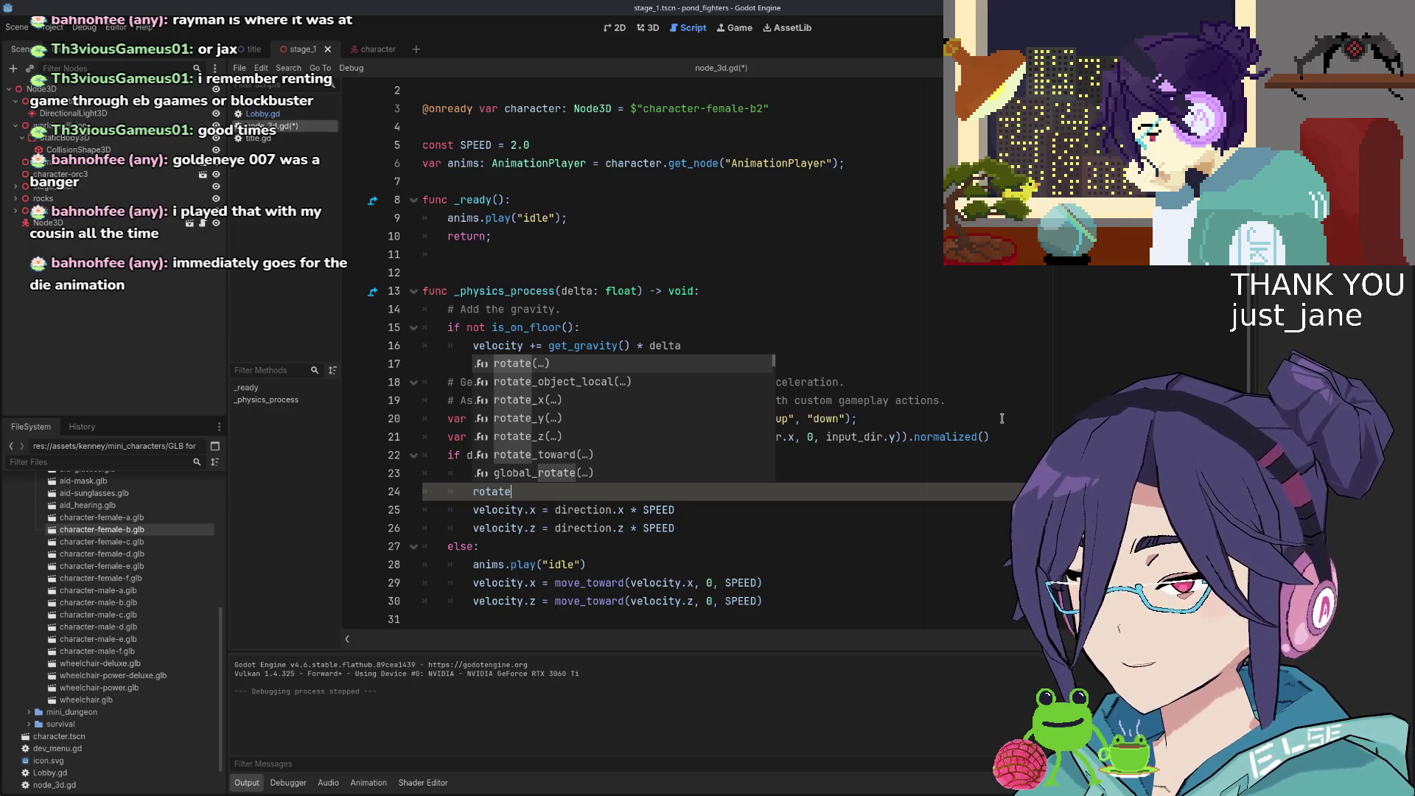
key("BackSpace")
key("BackSpace")
key("BackSpace")
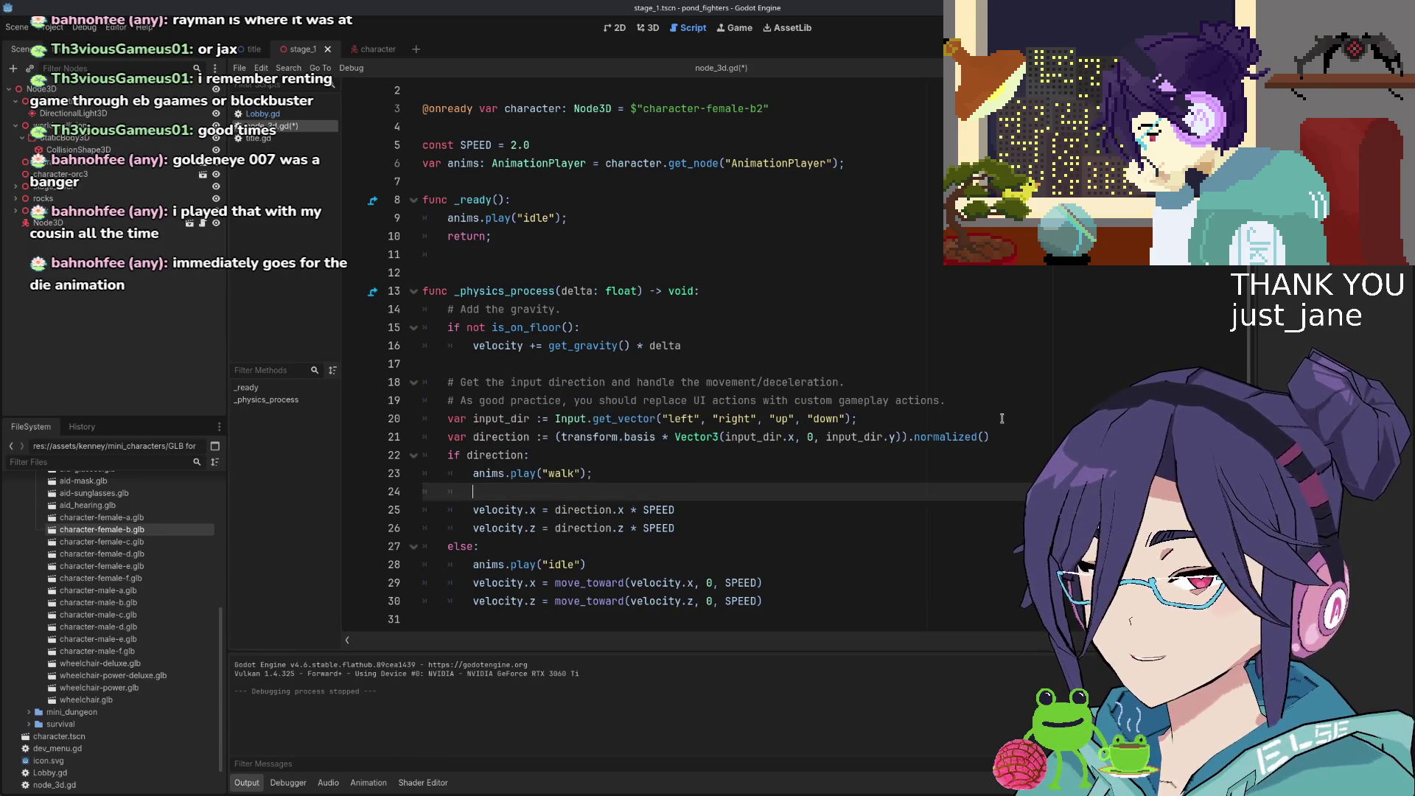
Try typing transform on line 24, delete it to leave the line empty, and open the character scene.
type("transform")
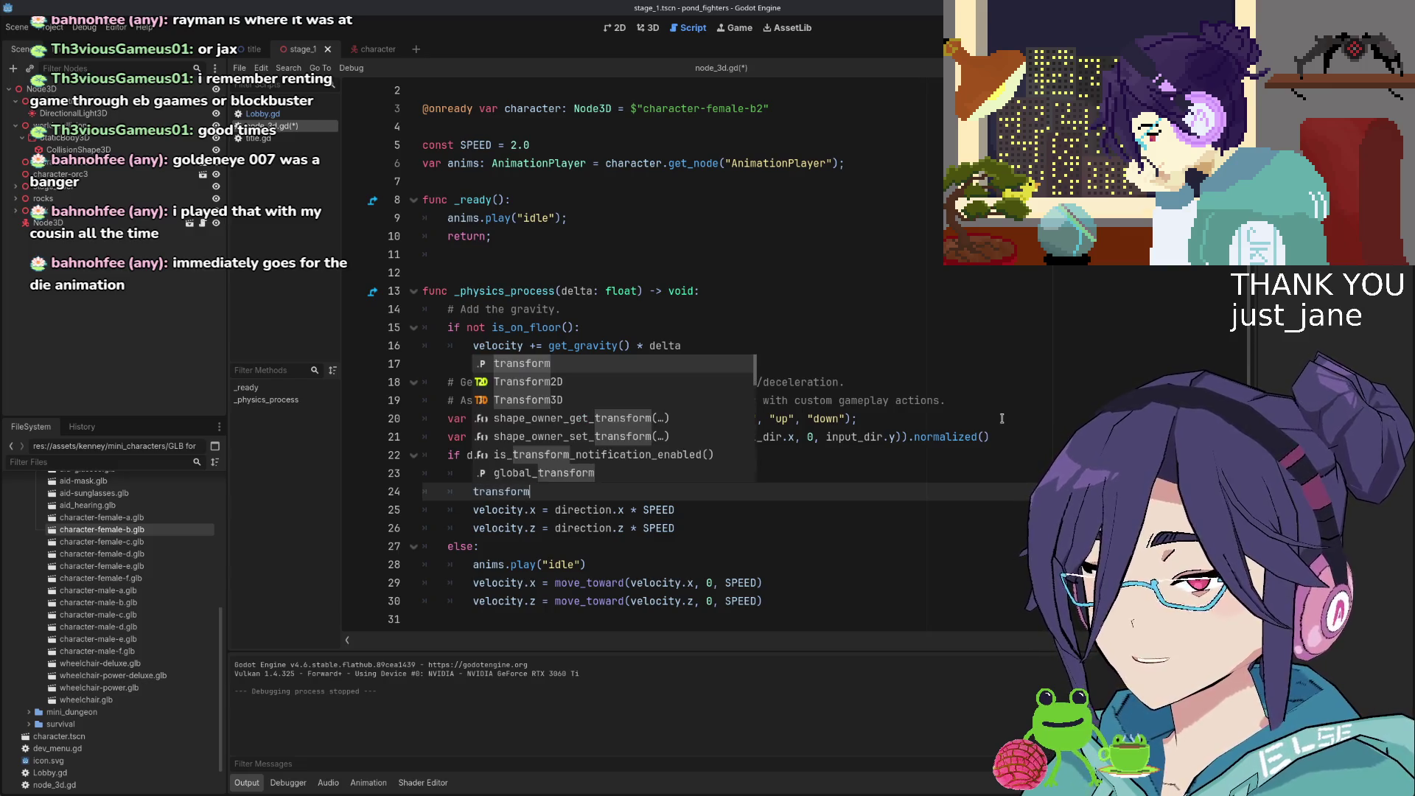
type(".re")
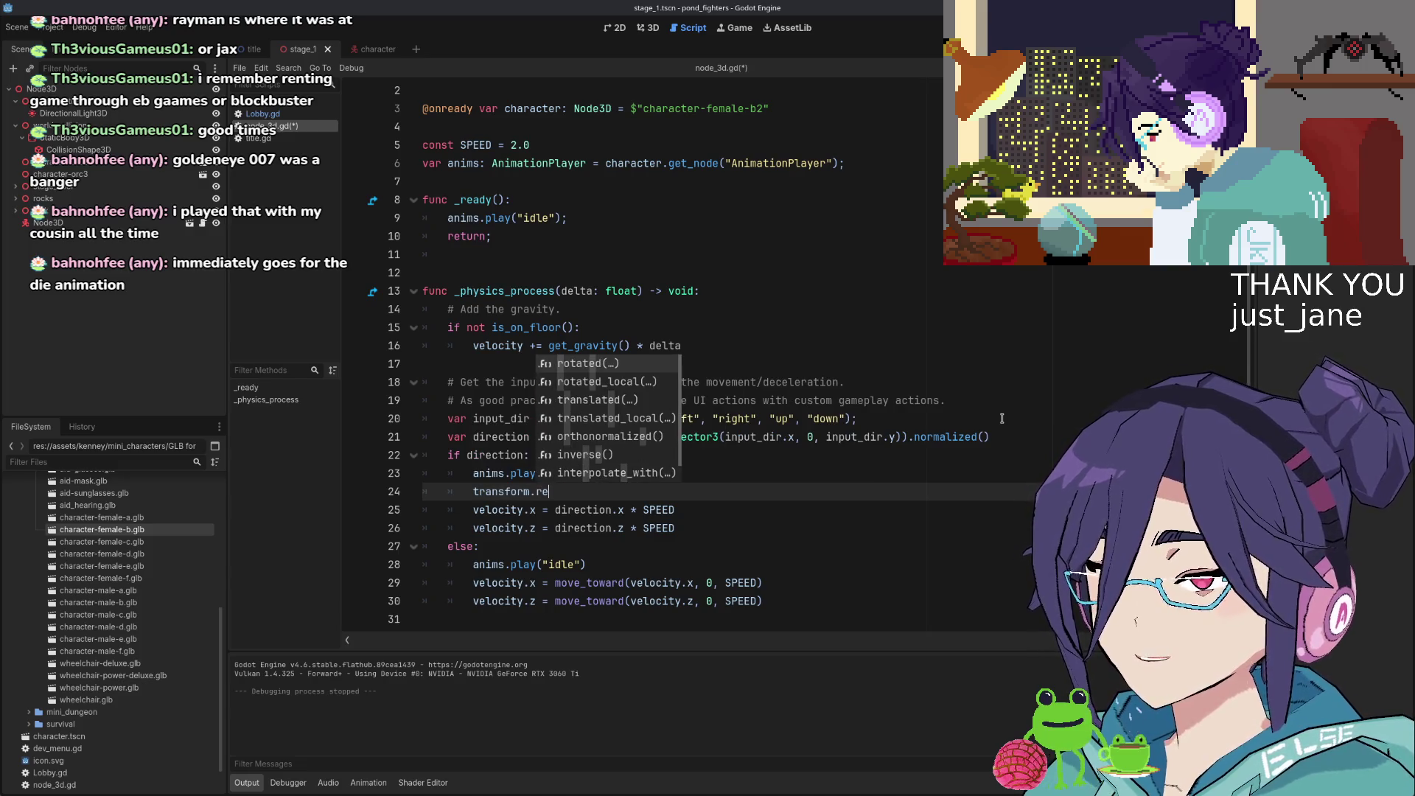
type("o")
key("BackSpace")
key("BackSpace")
key("BackSpace")
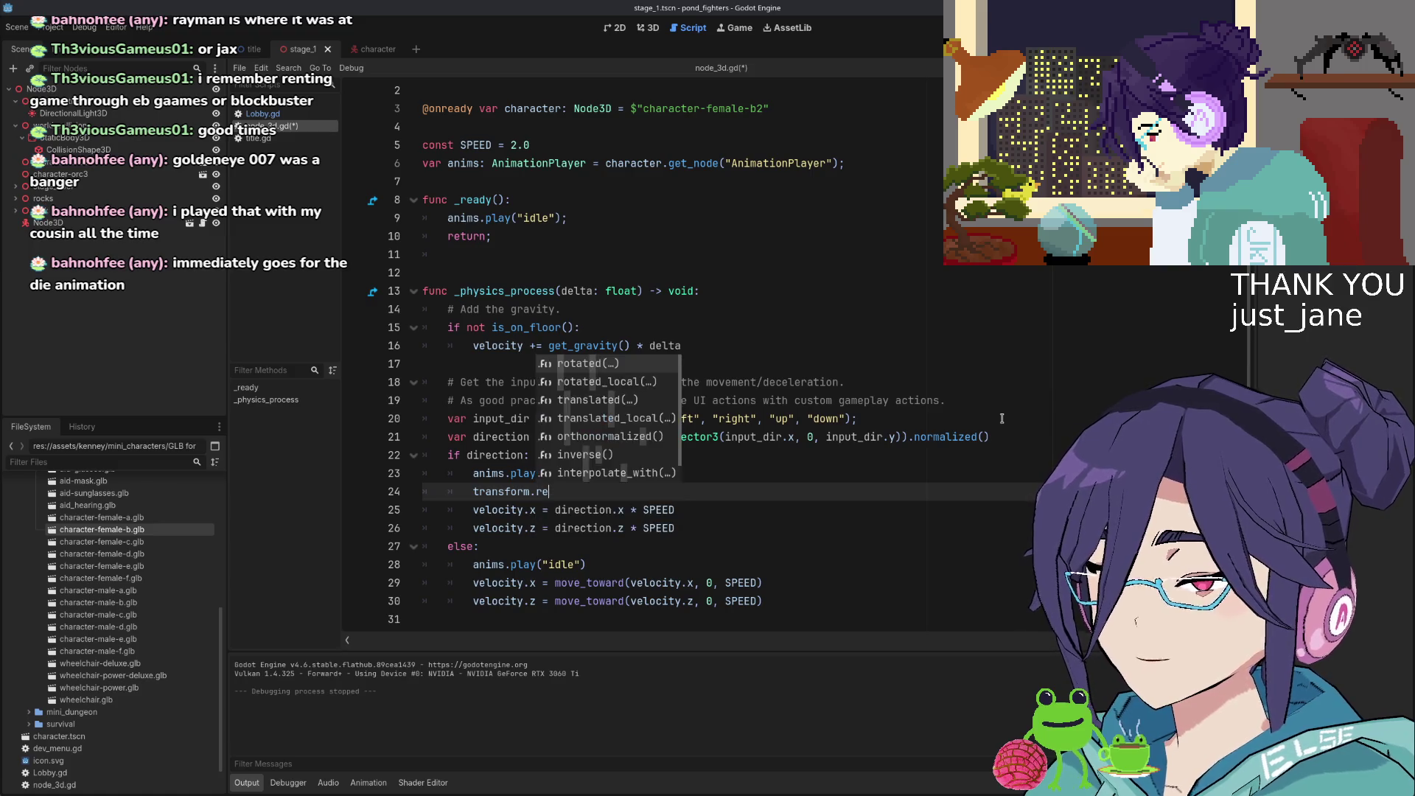
key("ctrl+shift+Left")
key("BackSpace")
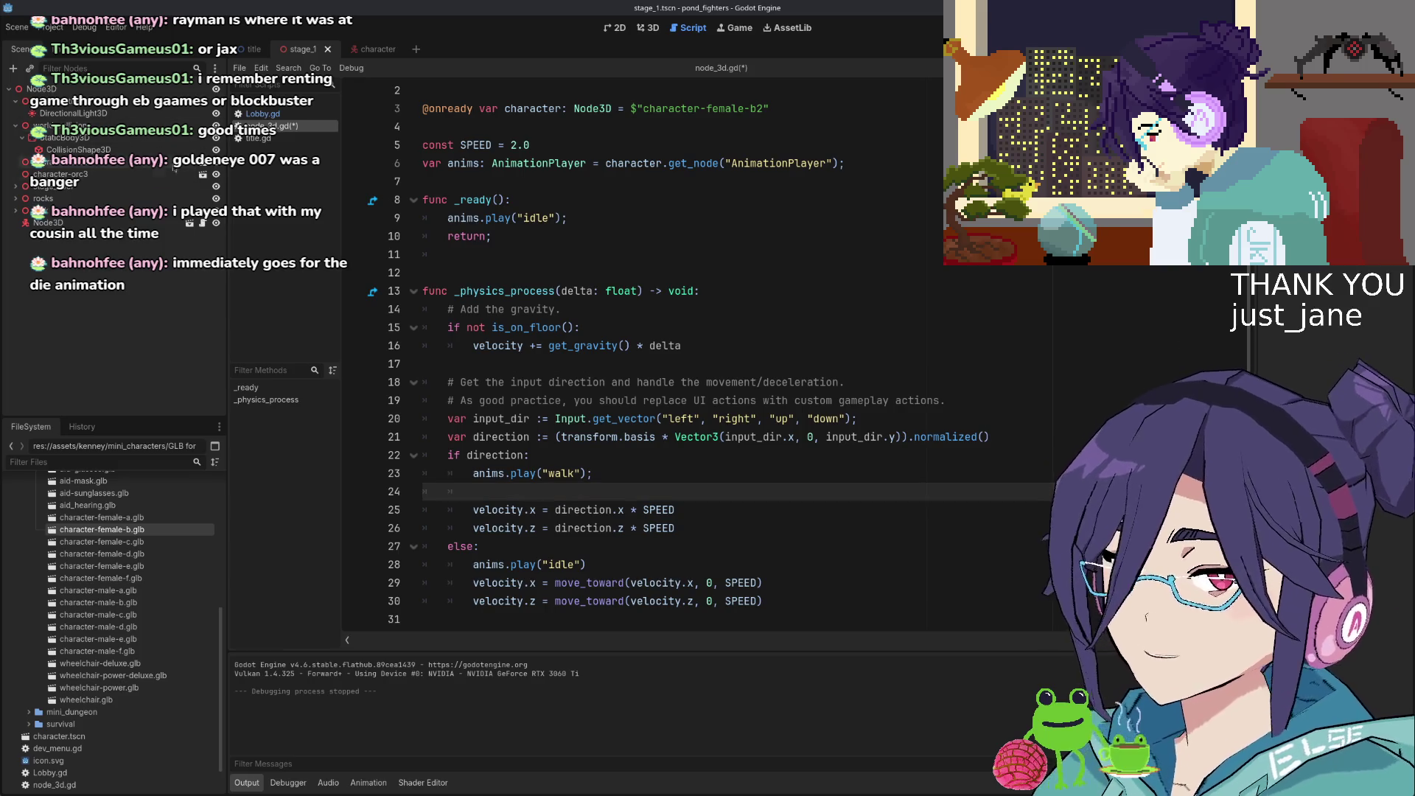
left_click(365, 48)
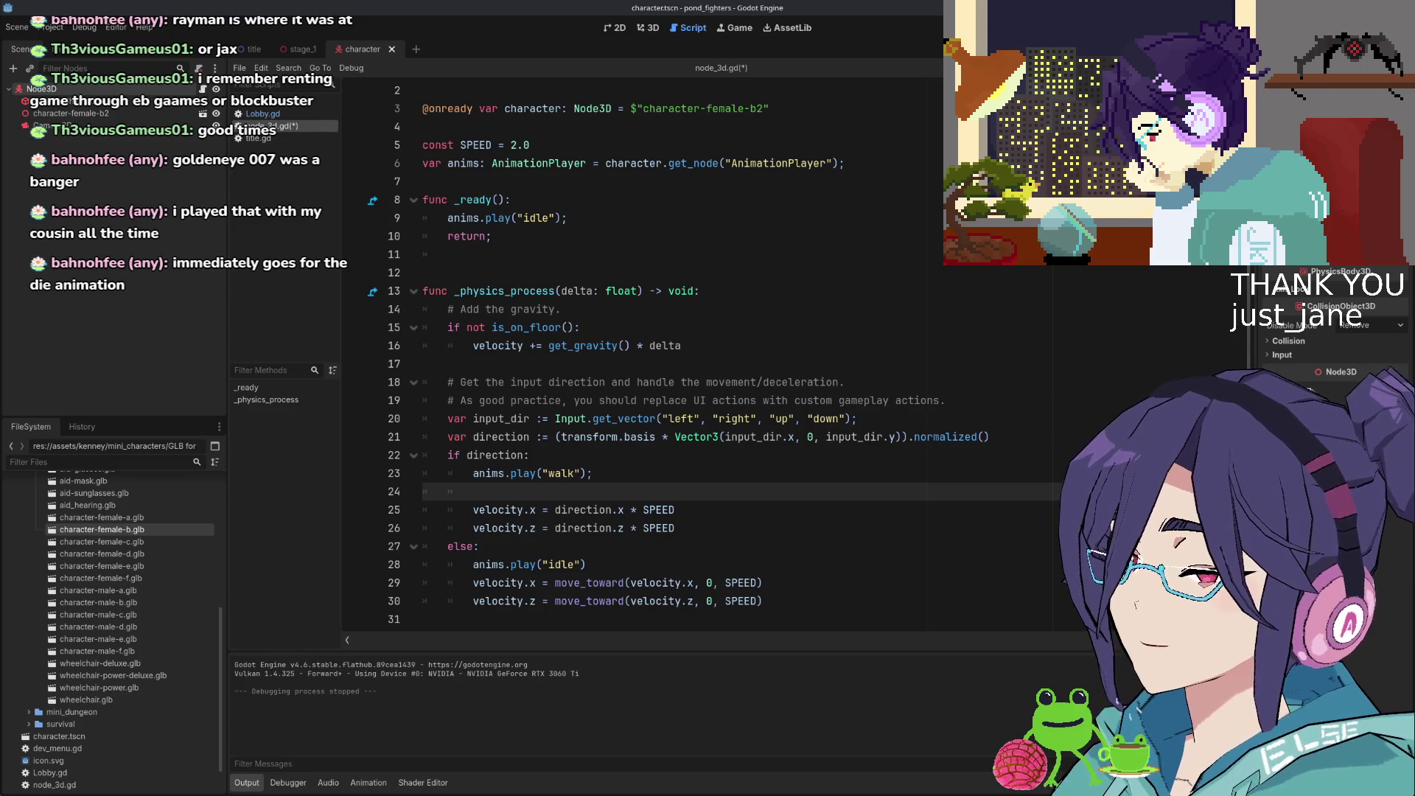
Replace a trial transform.rotated() call on line 24 with the rotation property.
type("trans")
type("form")
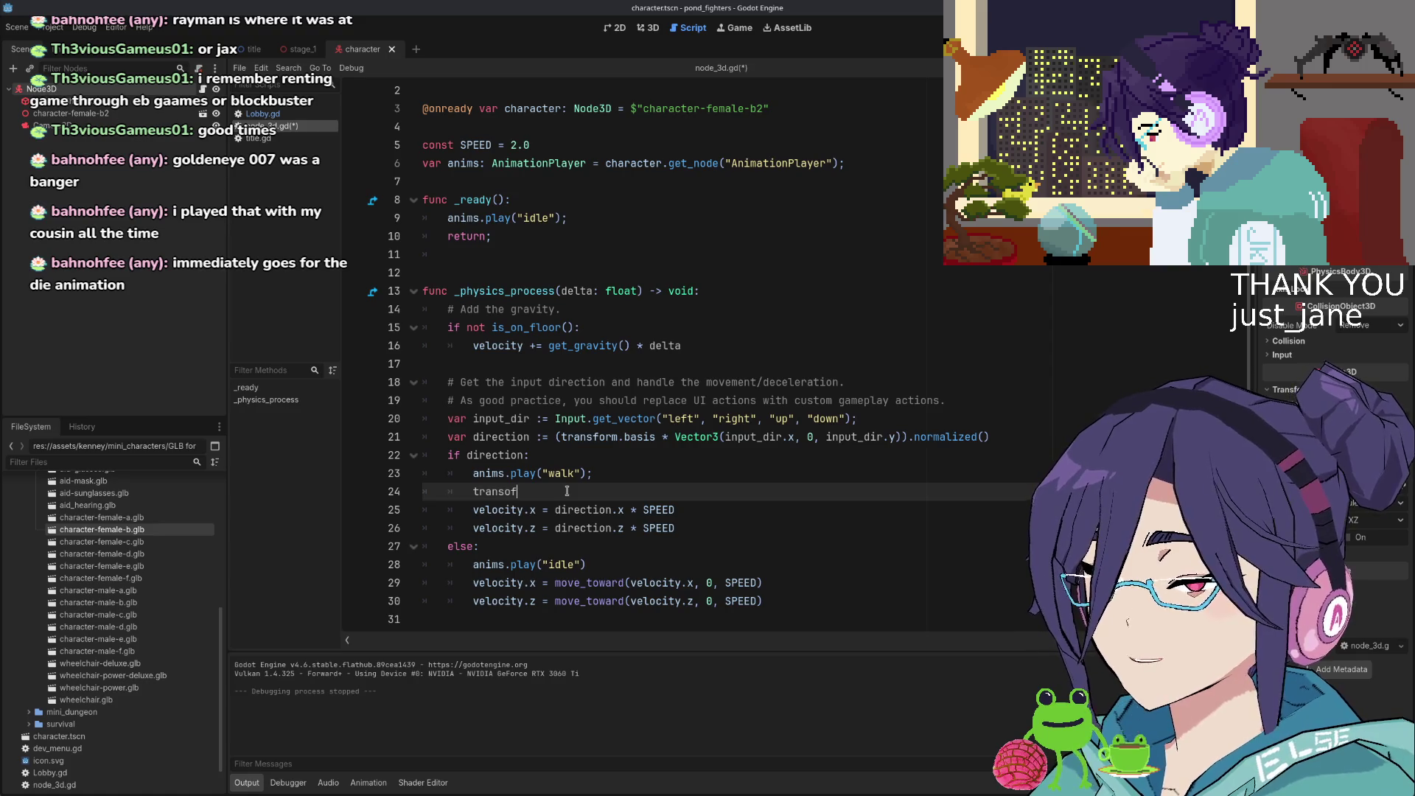
type(".rota")
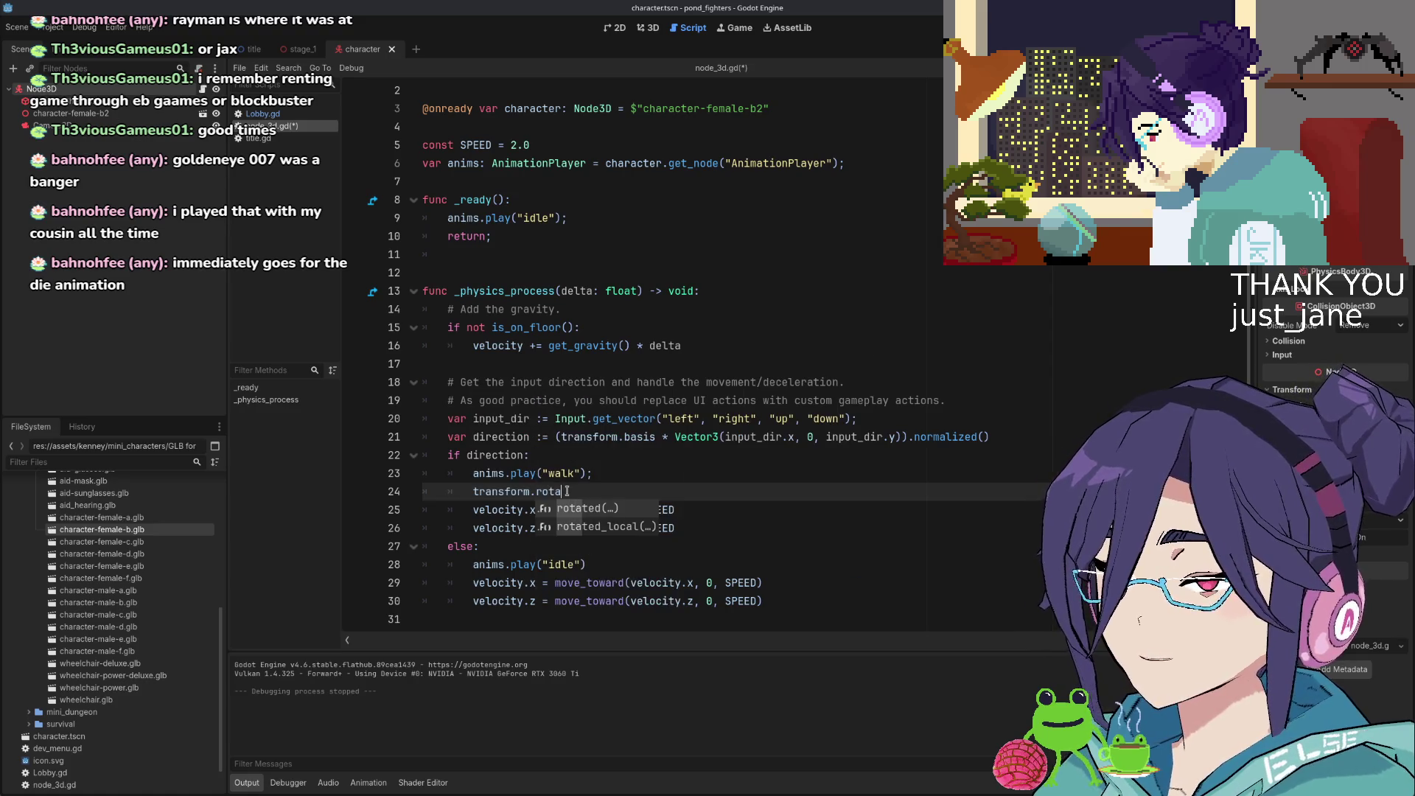
key("Return")
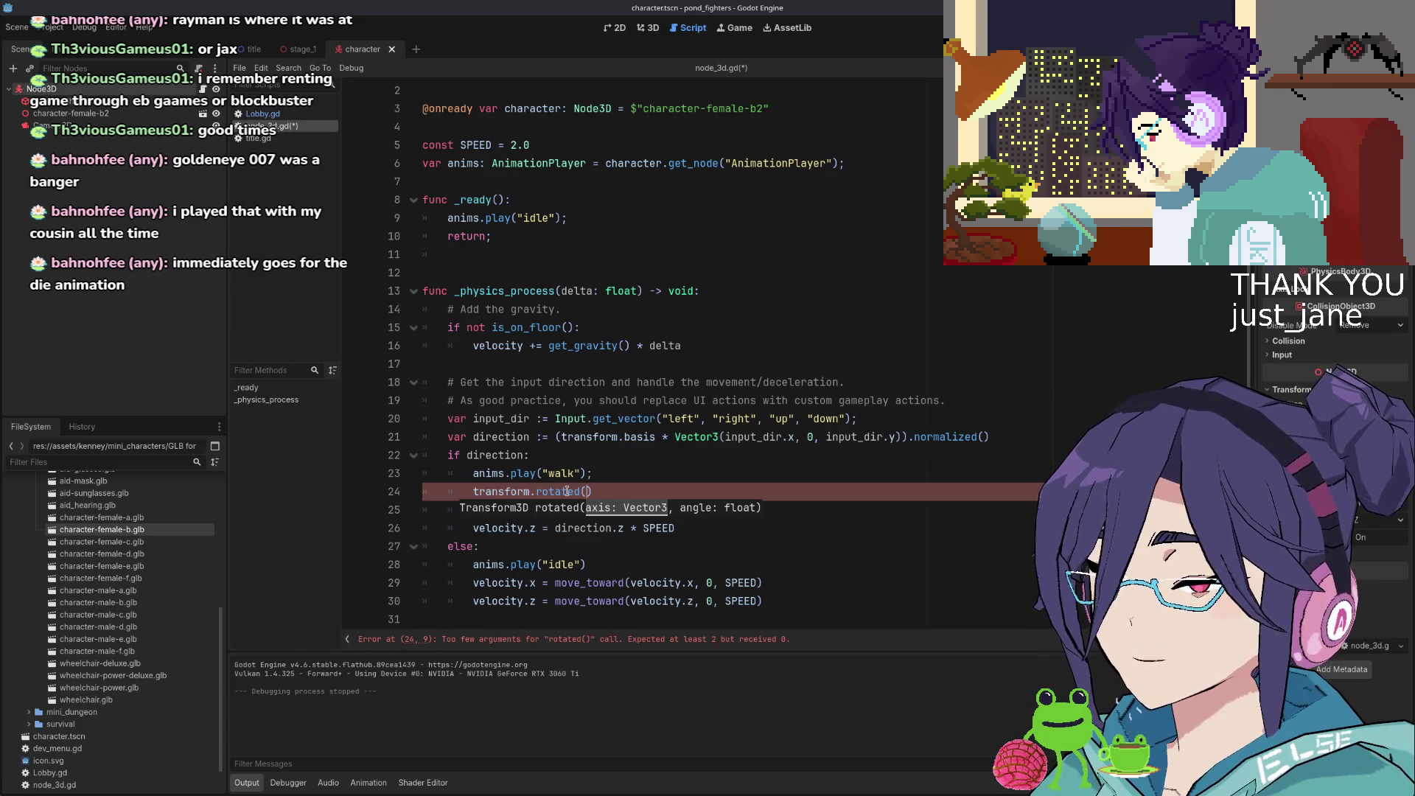
key("Escape")
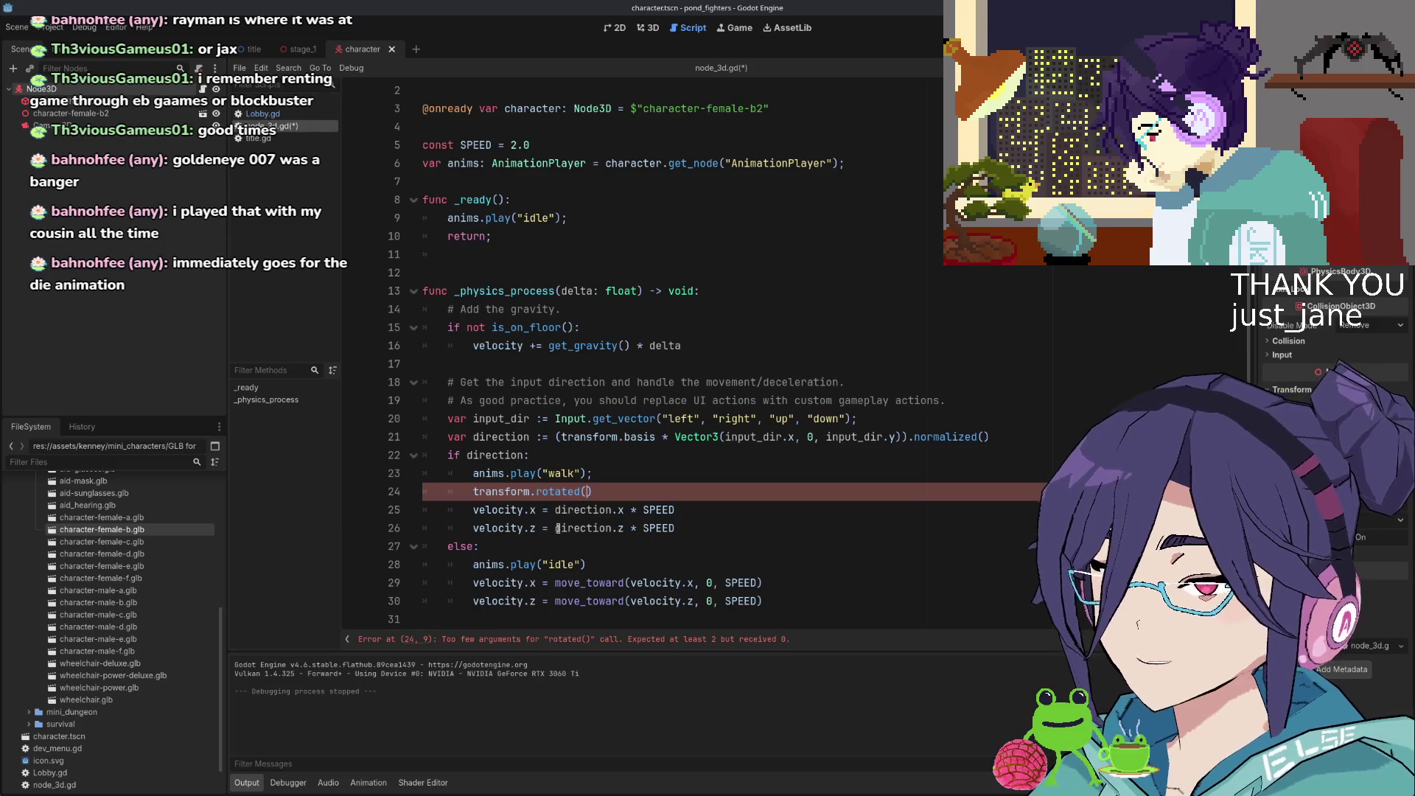
mouse_move(559, 496)
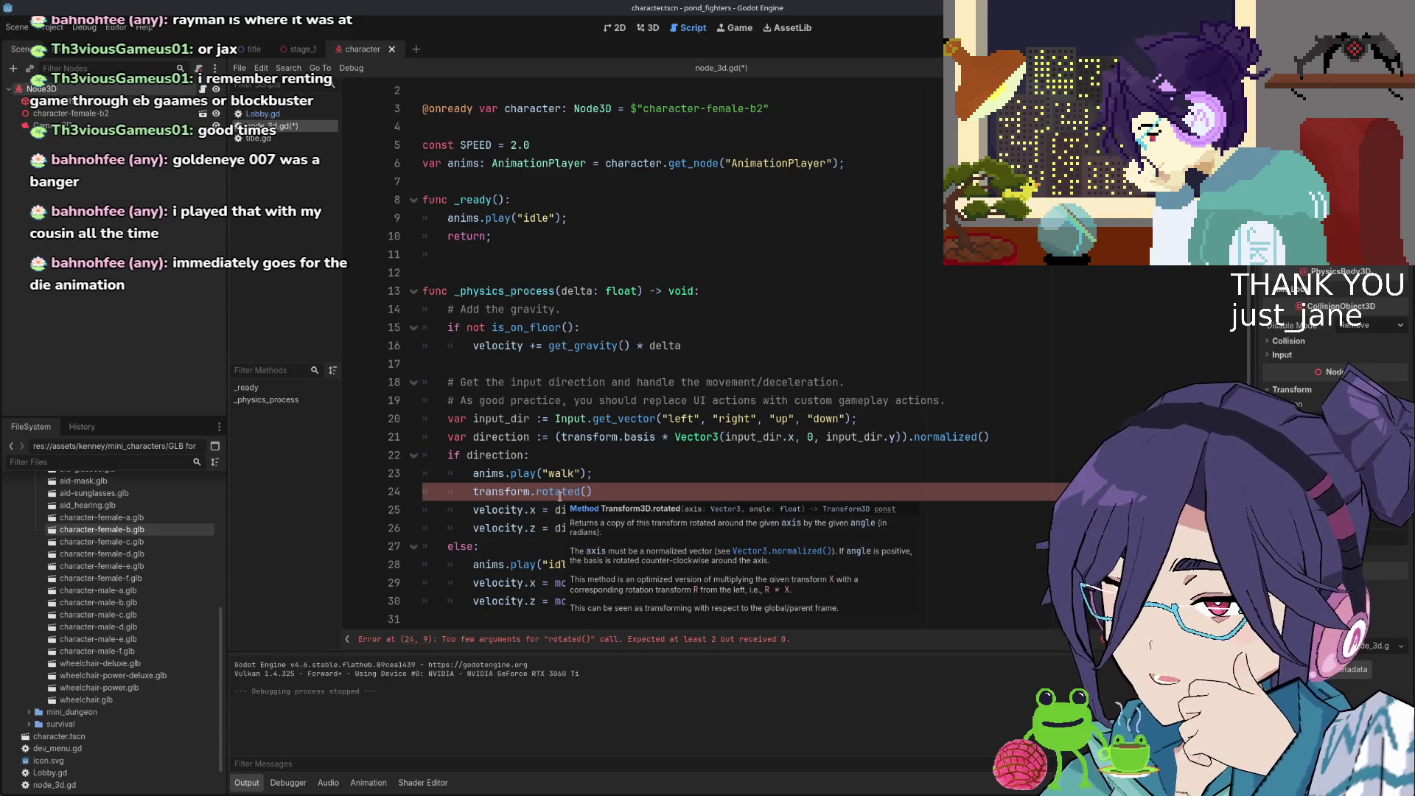
double_click(559, 494)
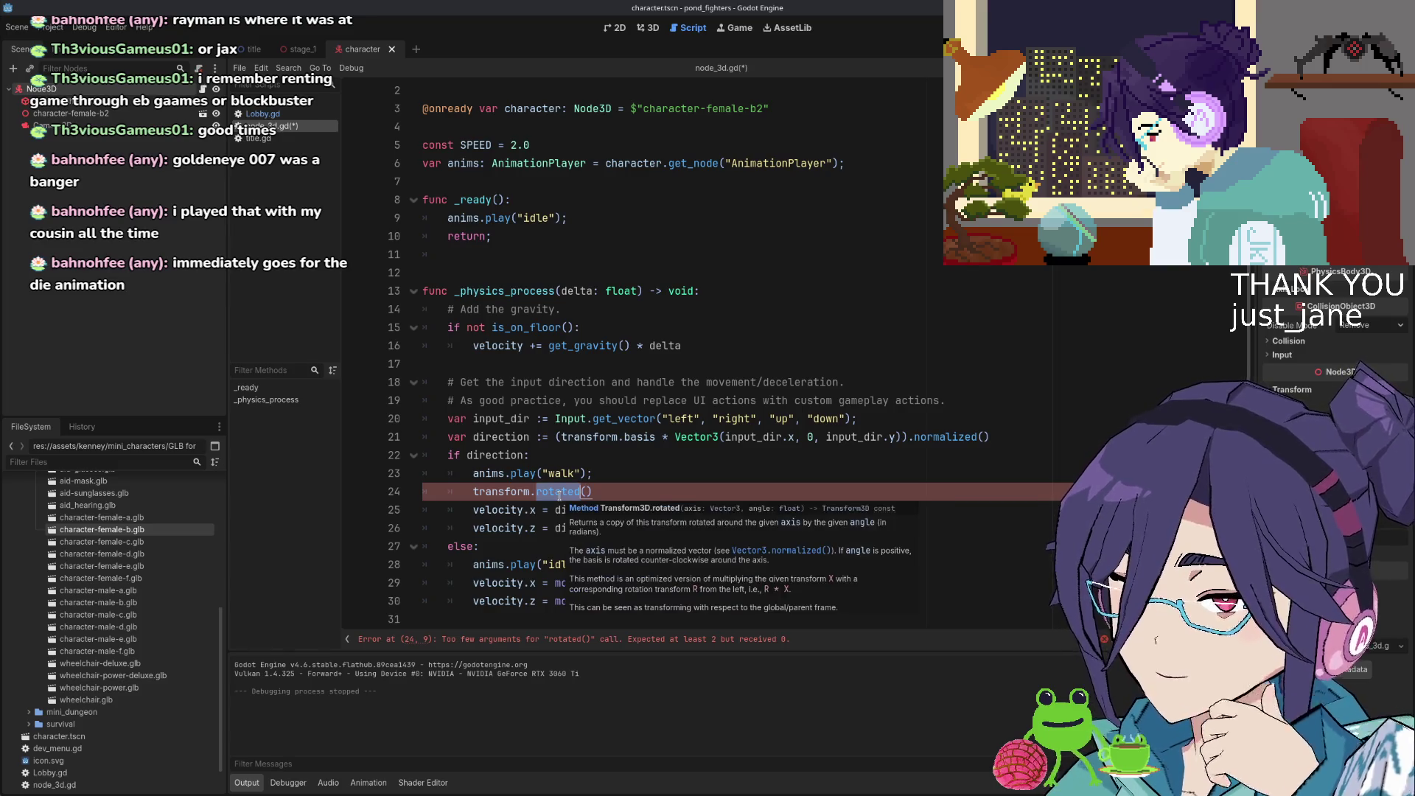
key("shift+Home")
key("BackSpace")
type("rotation")
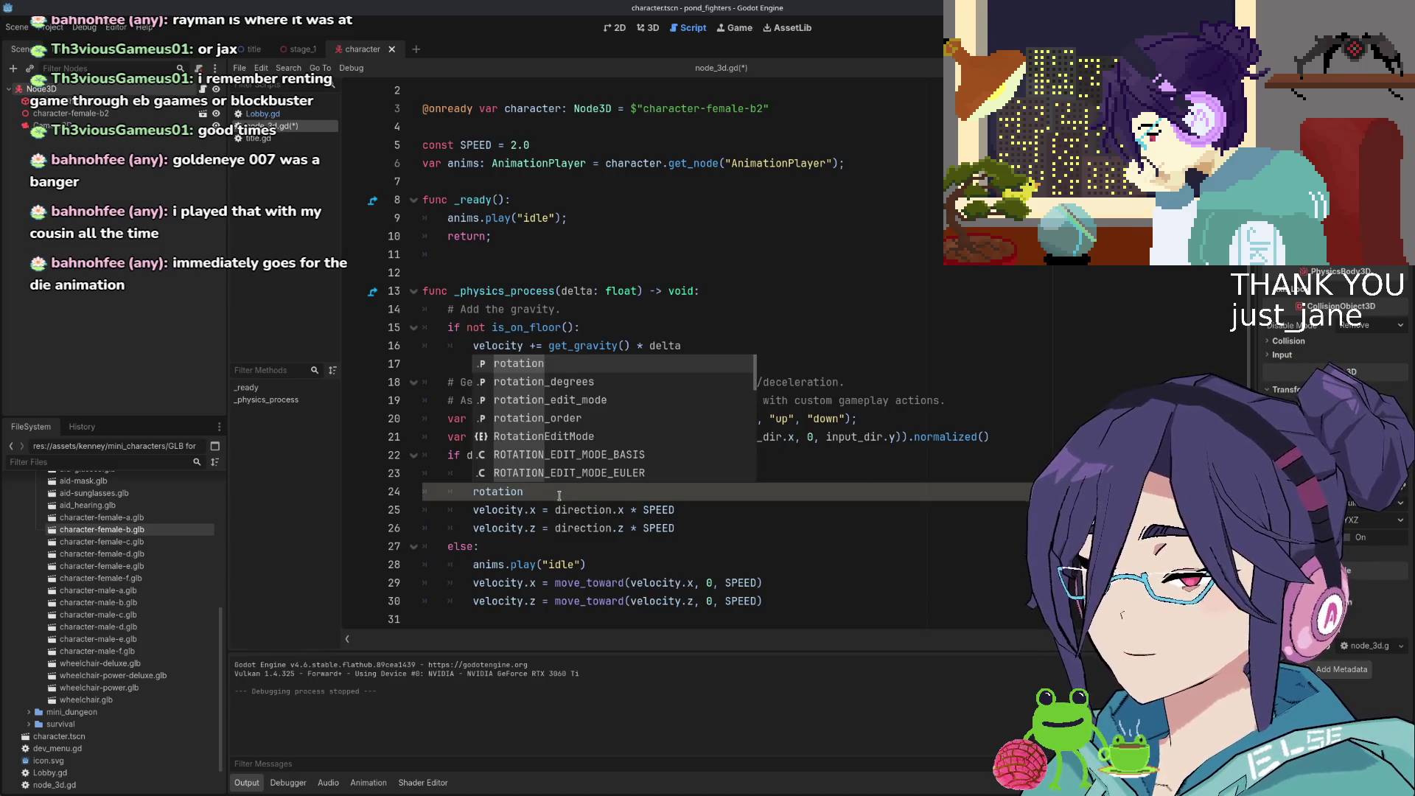
type(".")
key("BackSpace")
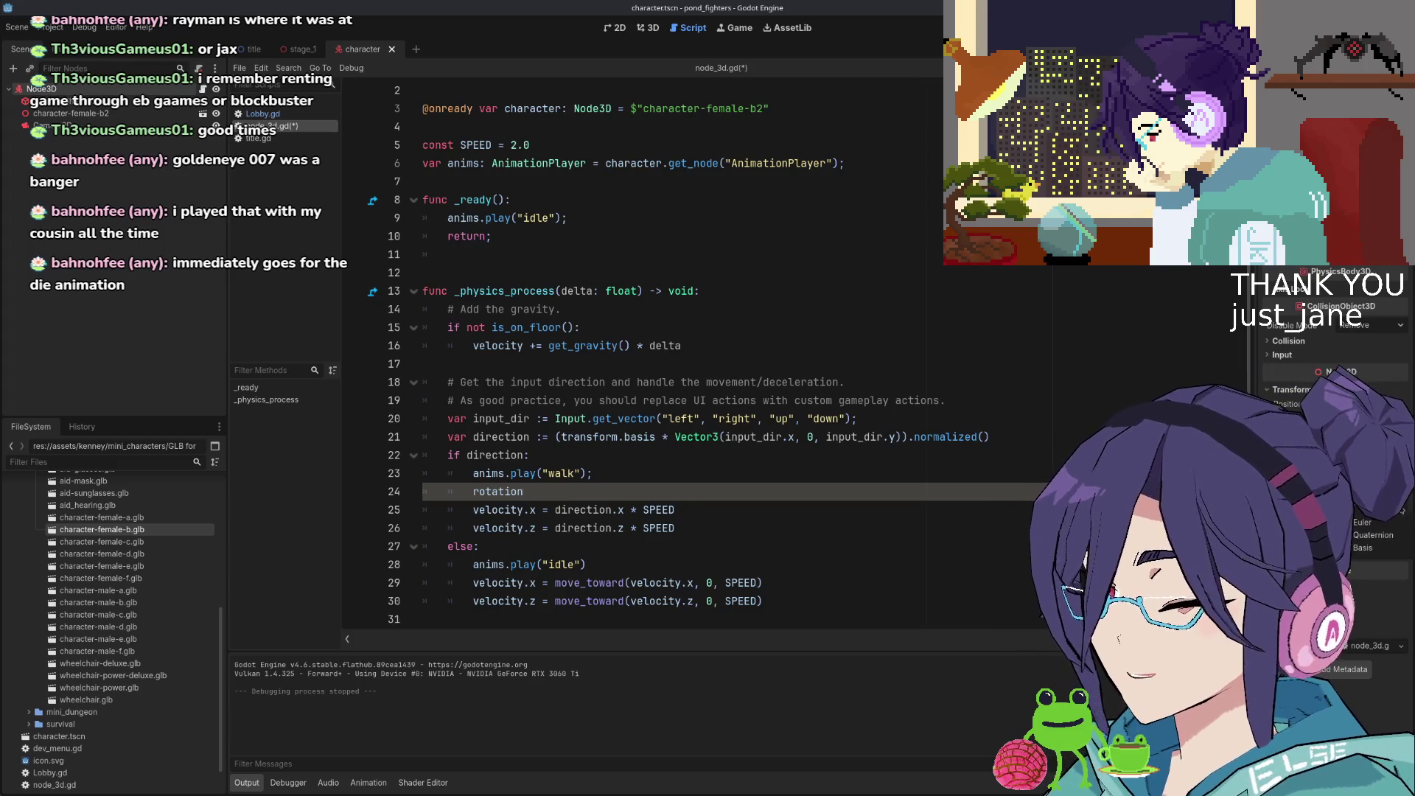
Try the Euler, Quaternion and Basis rotation edit modes on the character, then view it in 3D.
left_click(1364, 551)
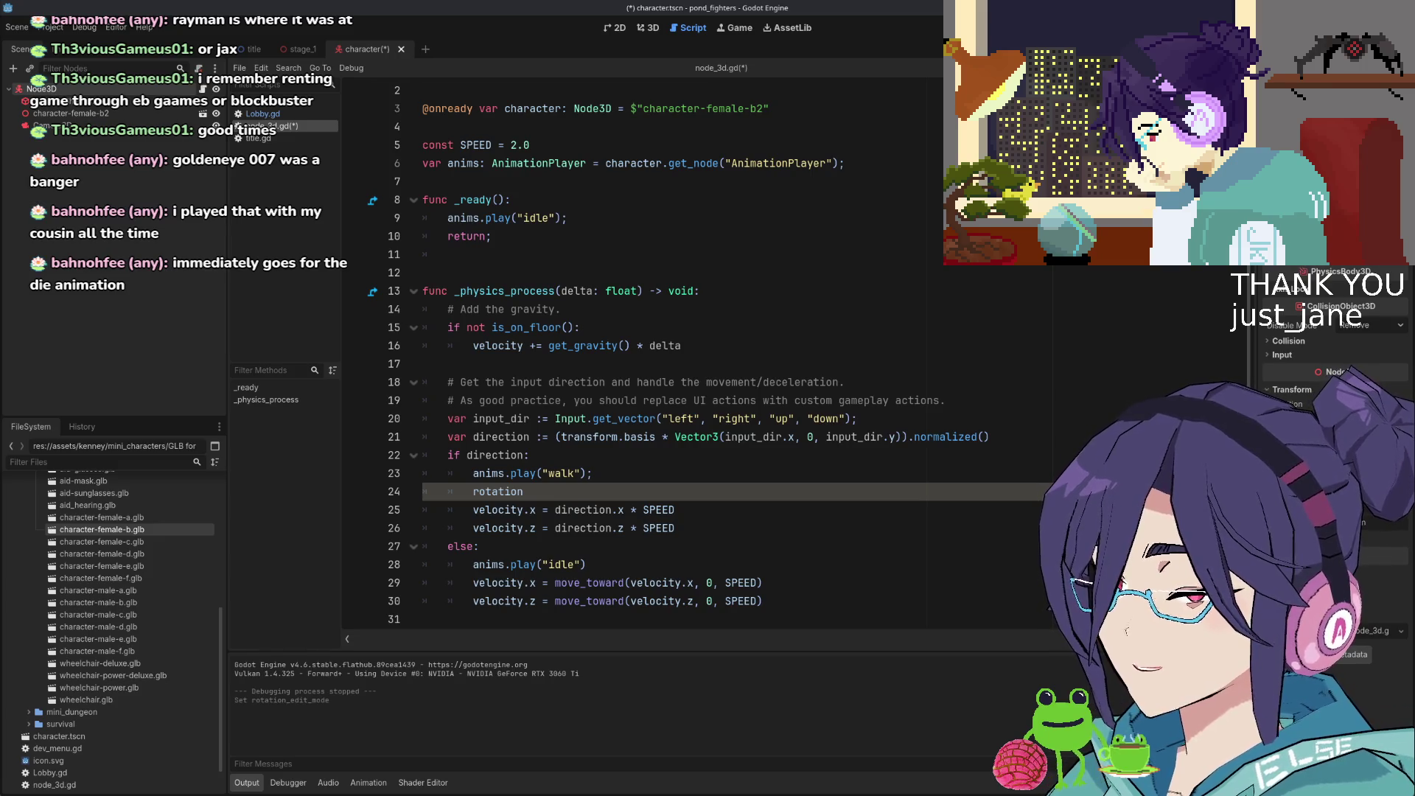
left_click(1375, 539)
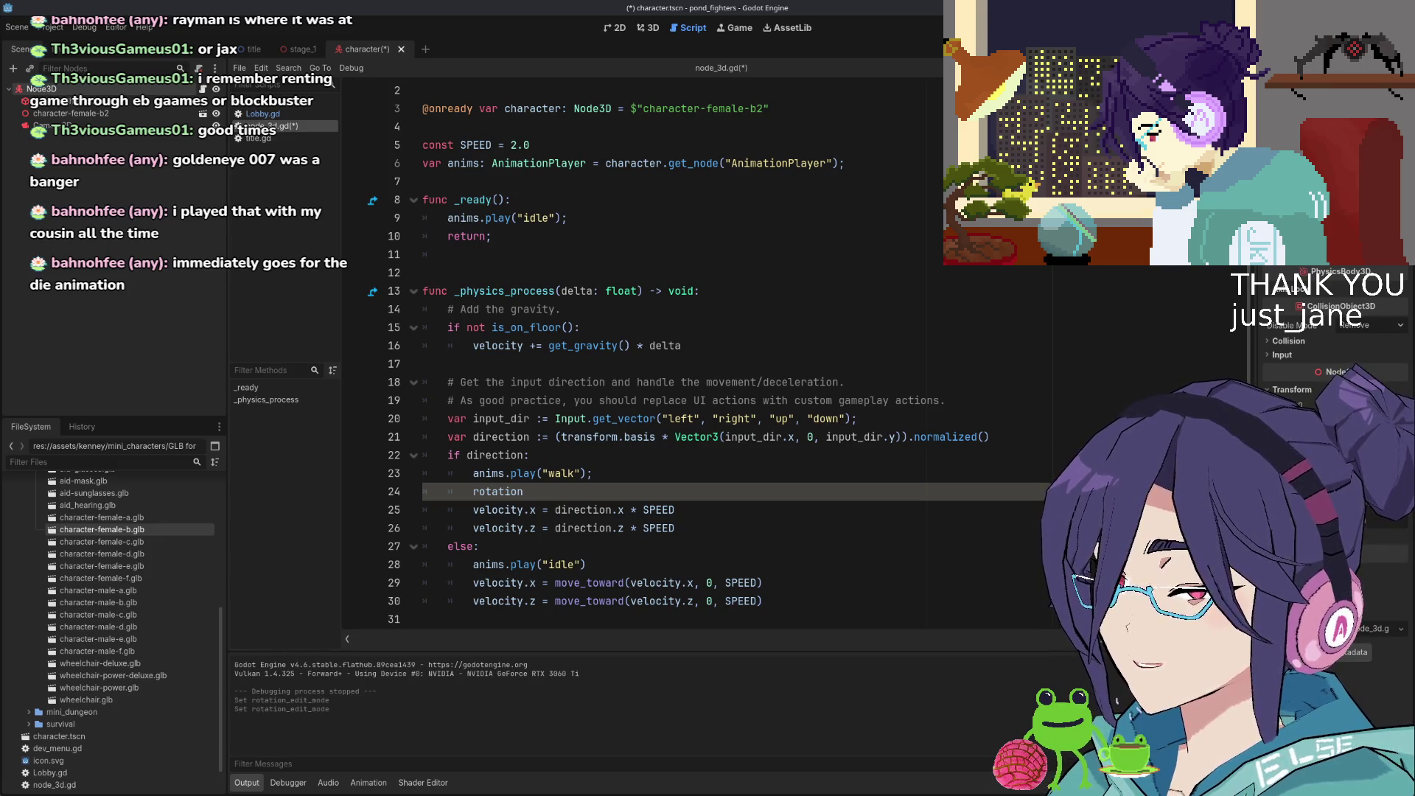
left_click(1375, 546)
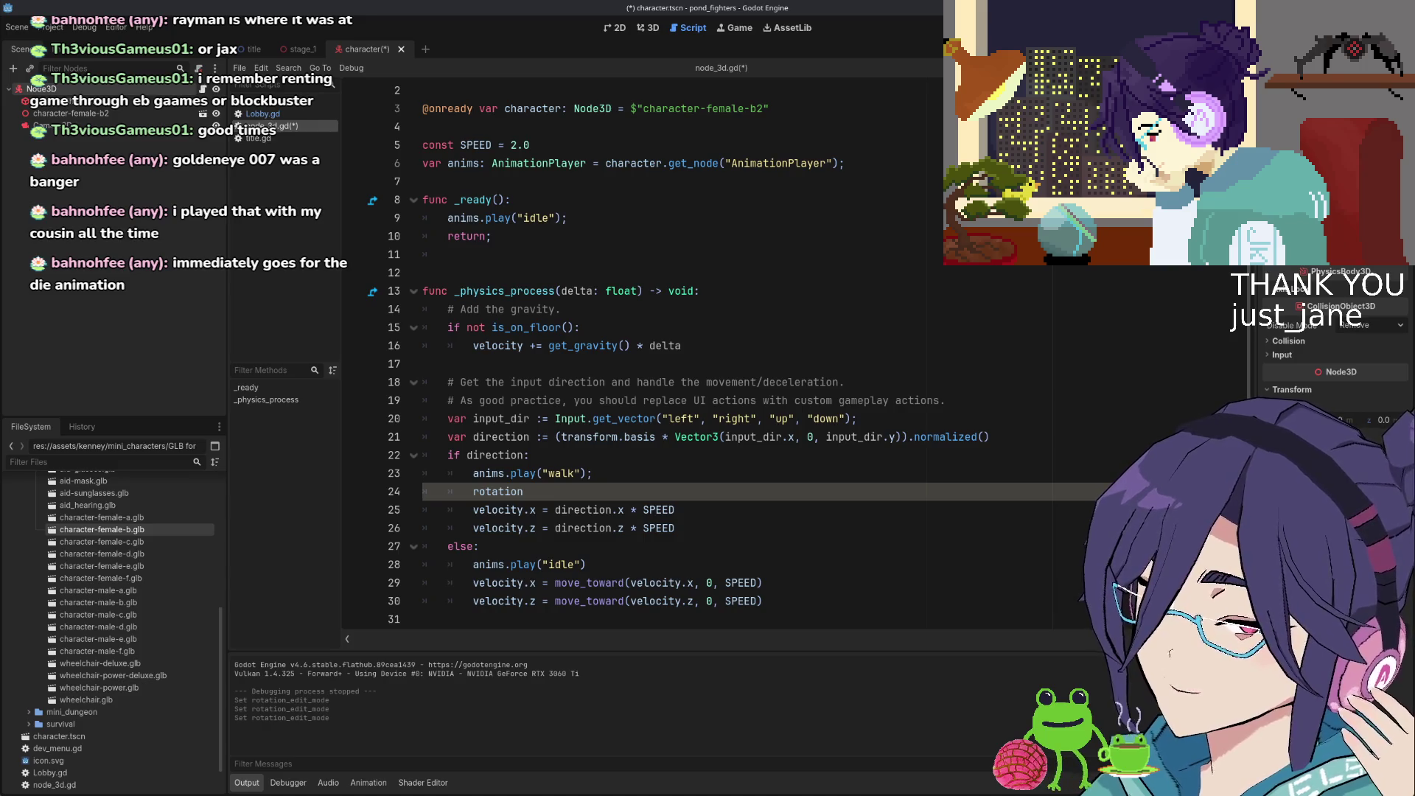
left_click(1375, 546)
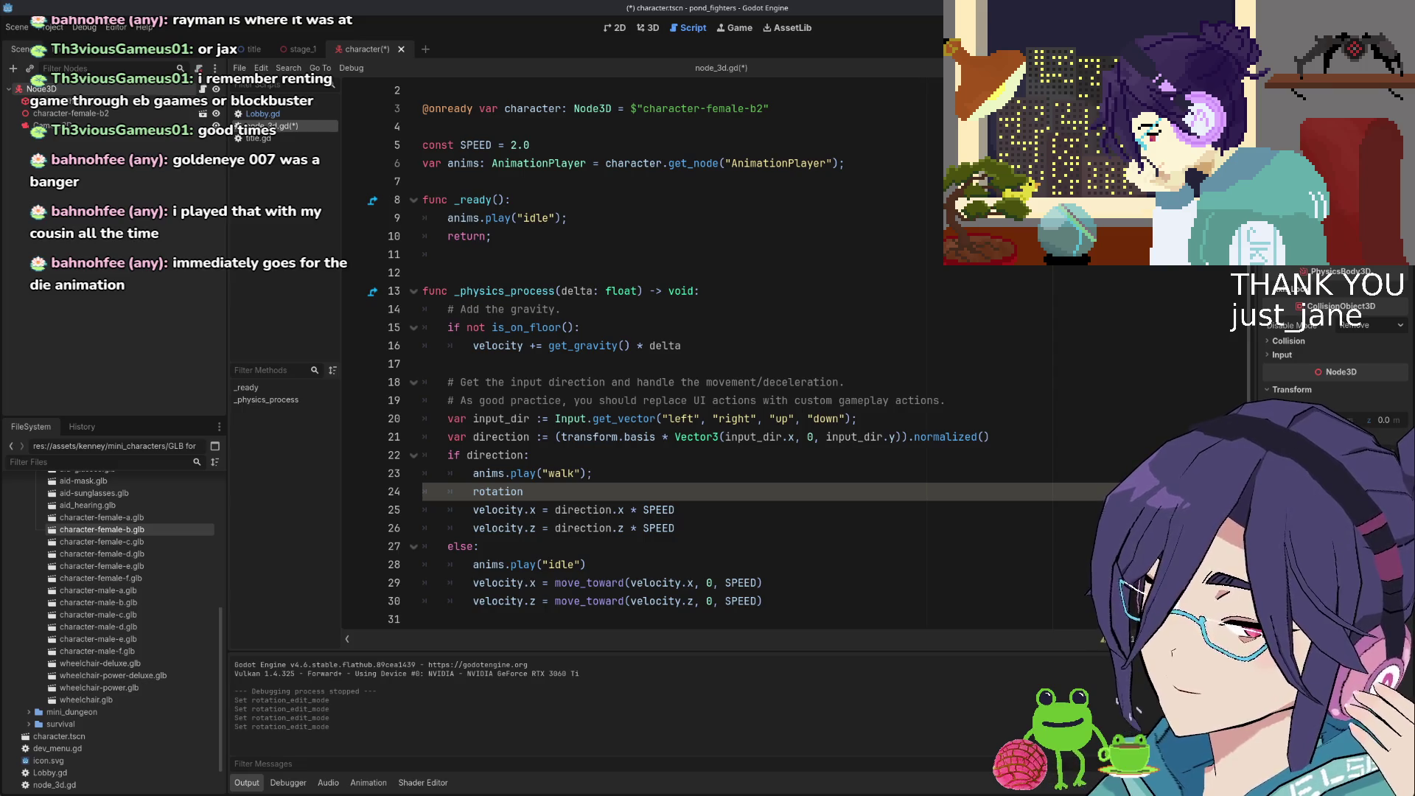
left_click(648, 28)
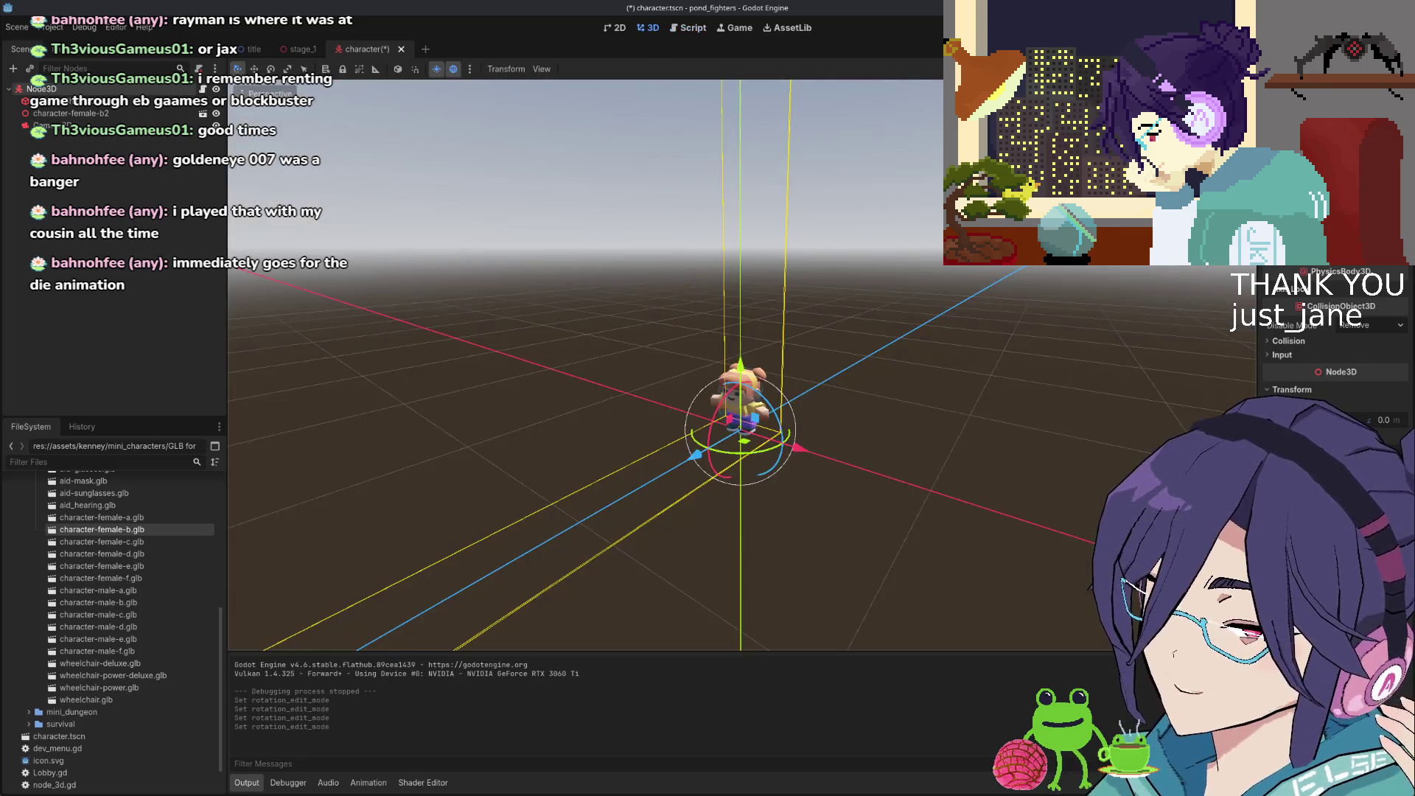
Drag the rotation gizmo to turn the character, undo it, and return to node_3d.gd.
left_click_drag(1401, 436, 1401, 437)
key("ctrl+z")
key("ctrl+z")
key("ctrl+z")
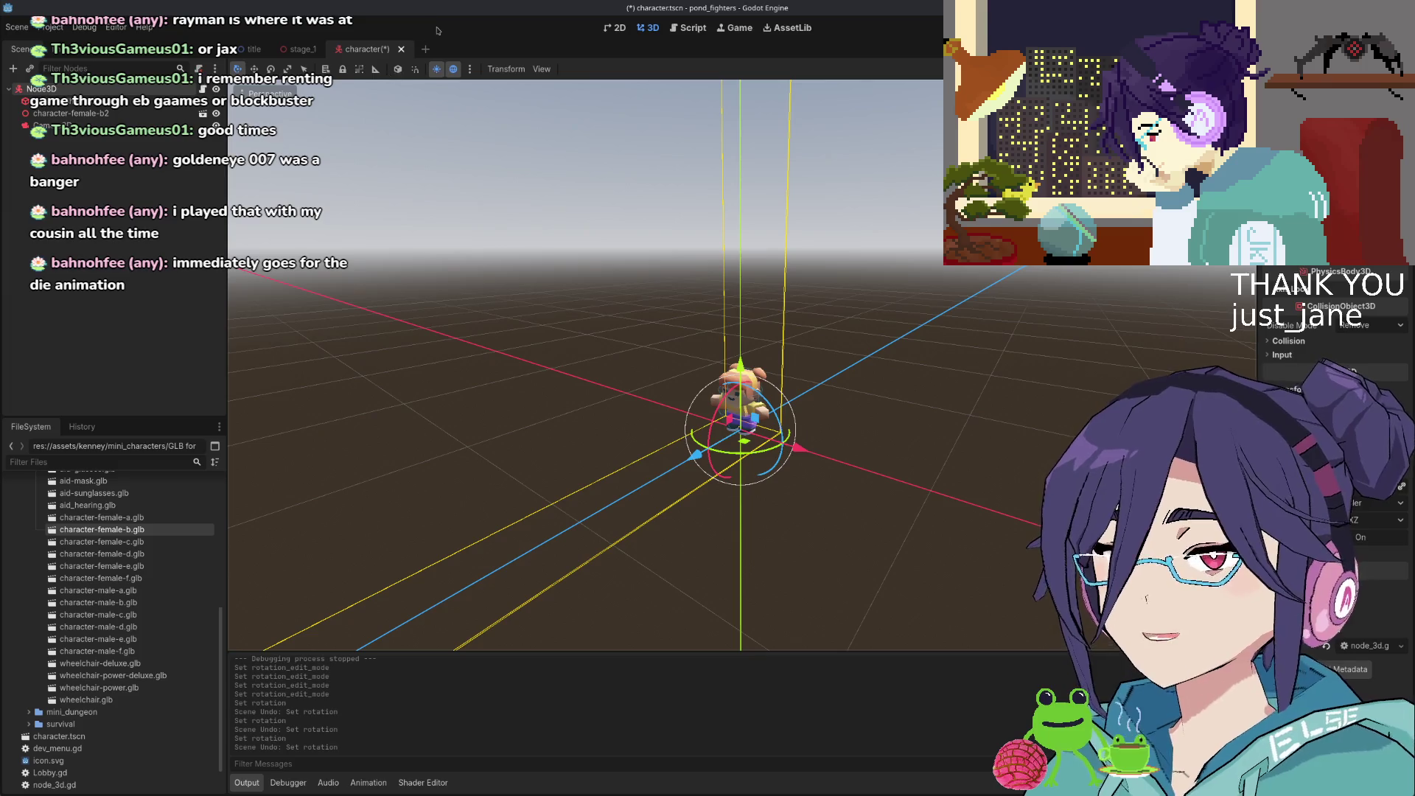
left_click(678, 28)
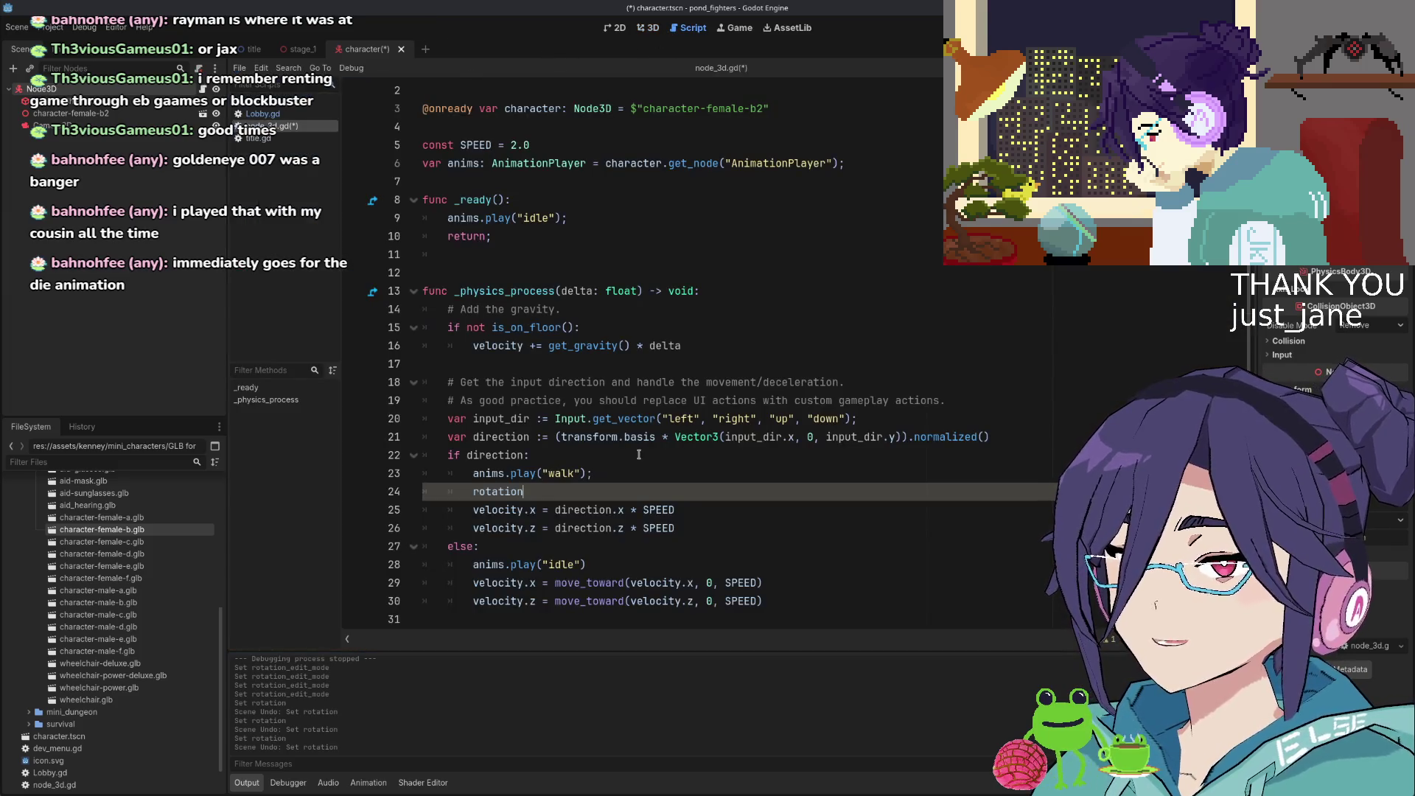
Change line 24 to rotation.y, reviewing function docs before resuming editing there.
type(".y")
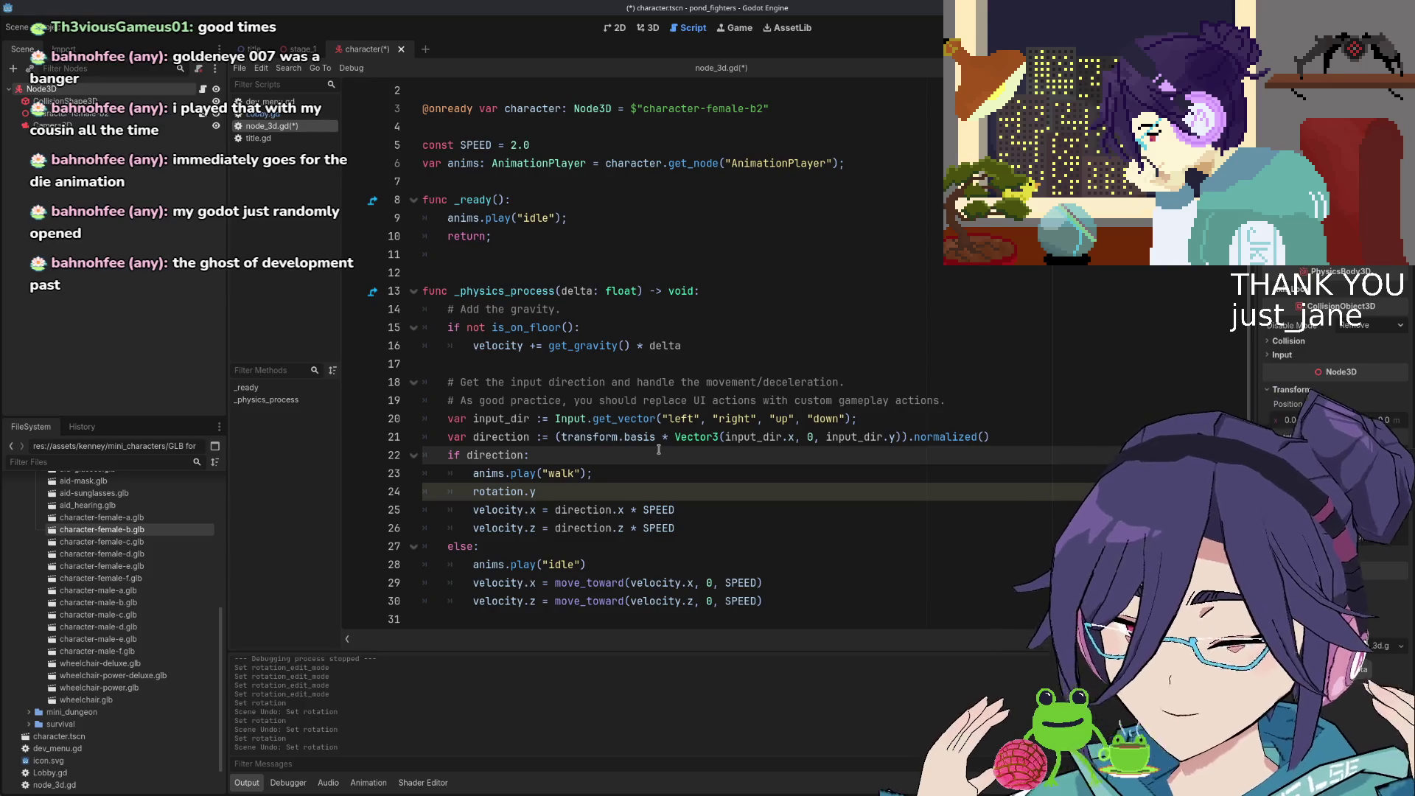
mouse_move(632, 418)
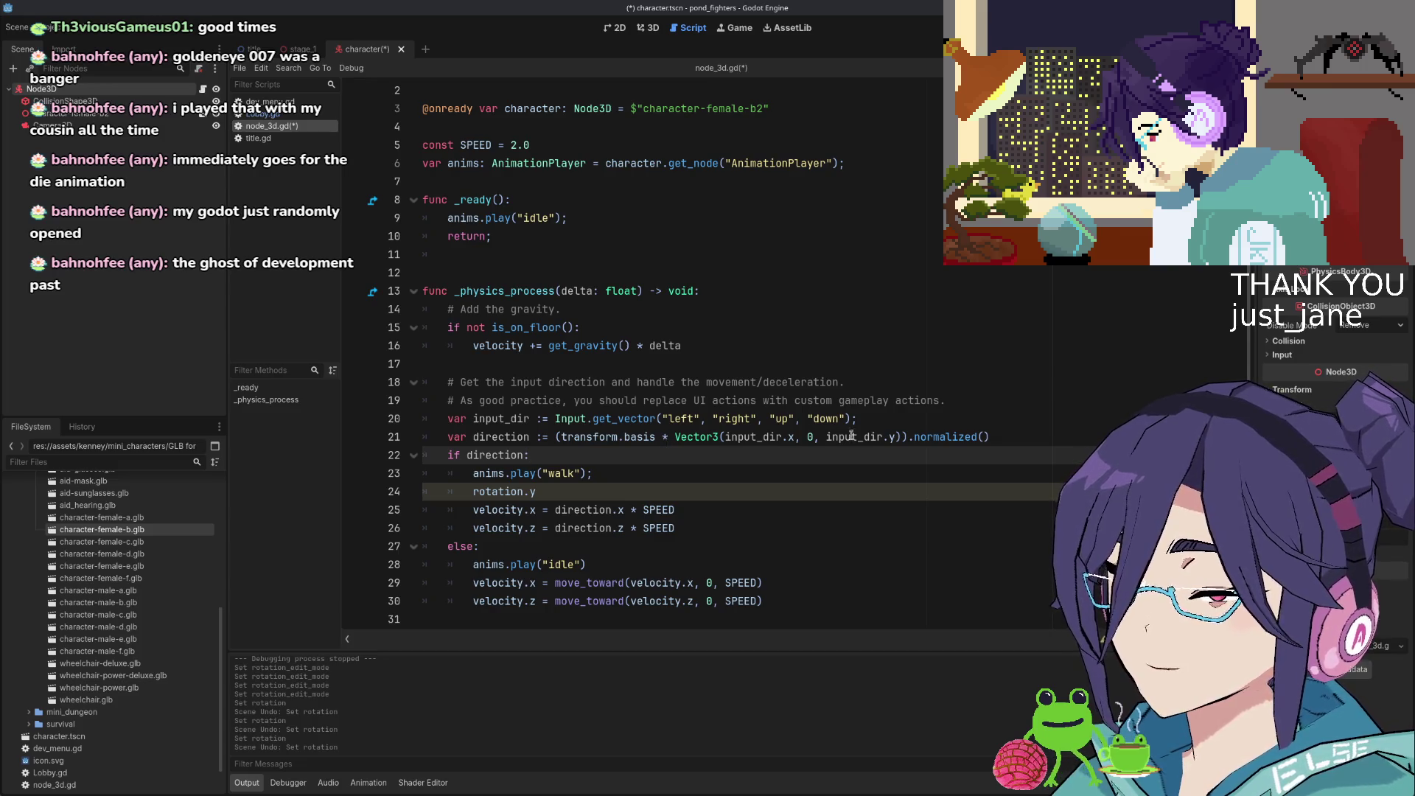
mouse_move(946, 442)
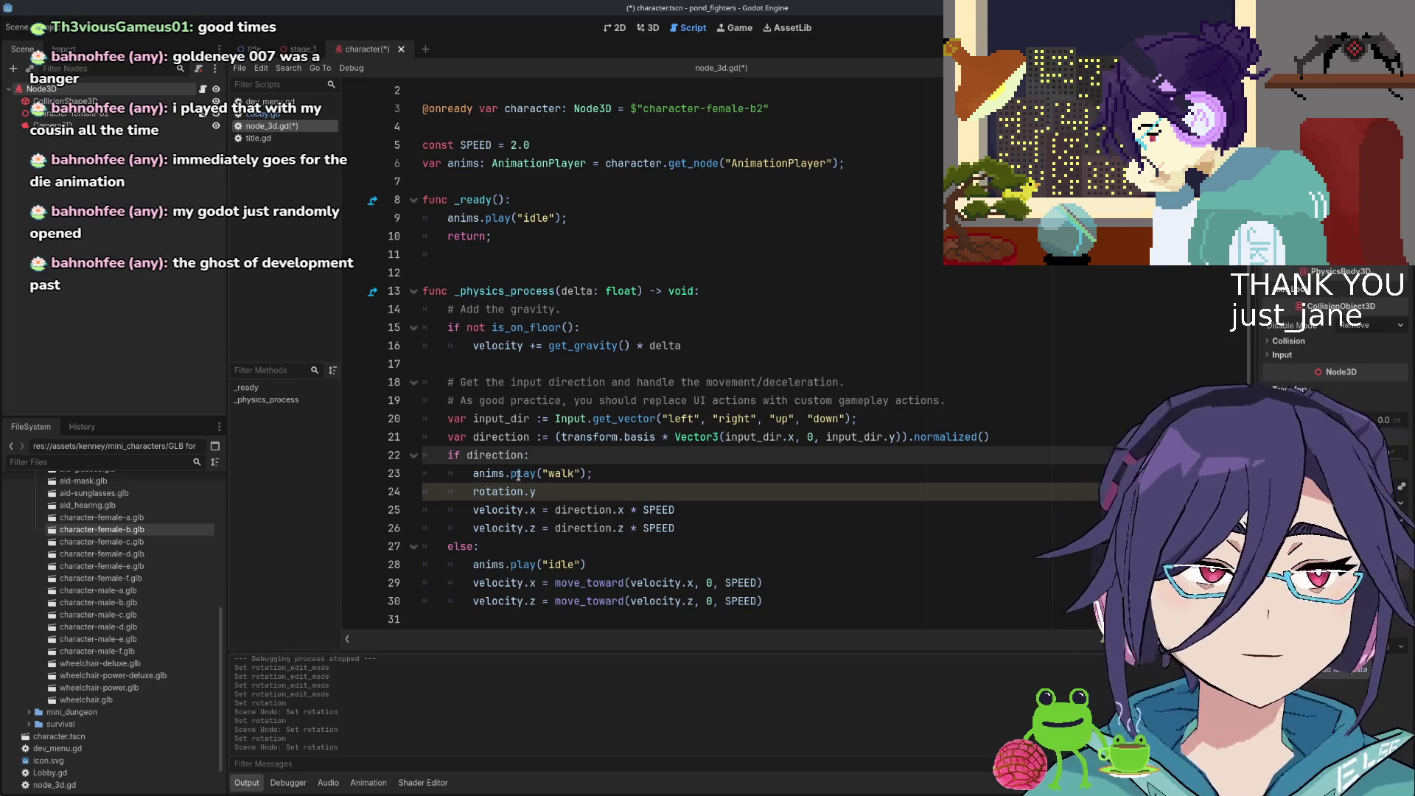
mouse_move(518, 475)
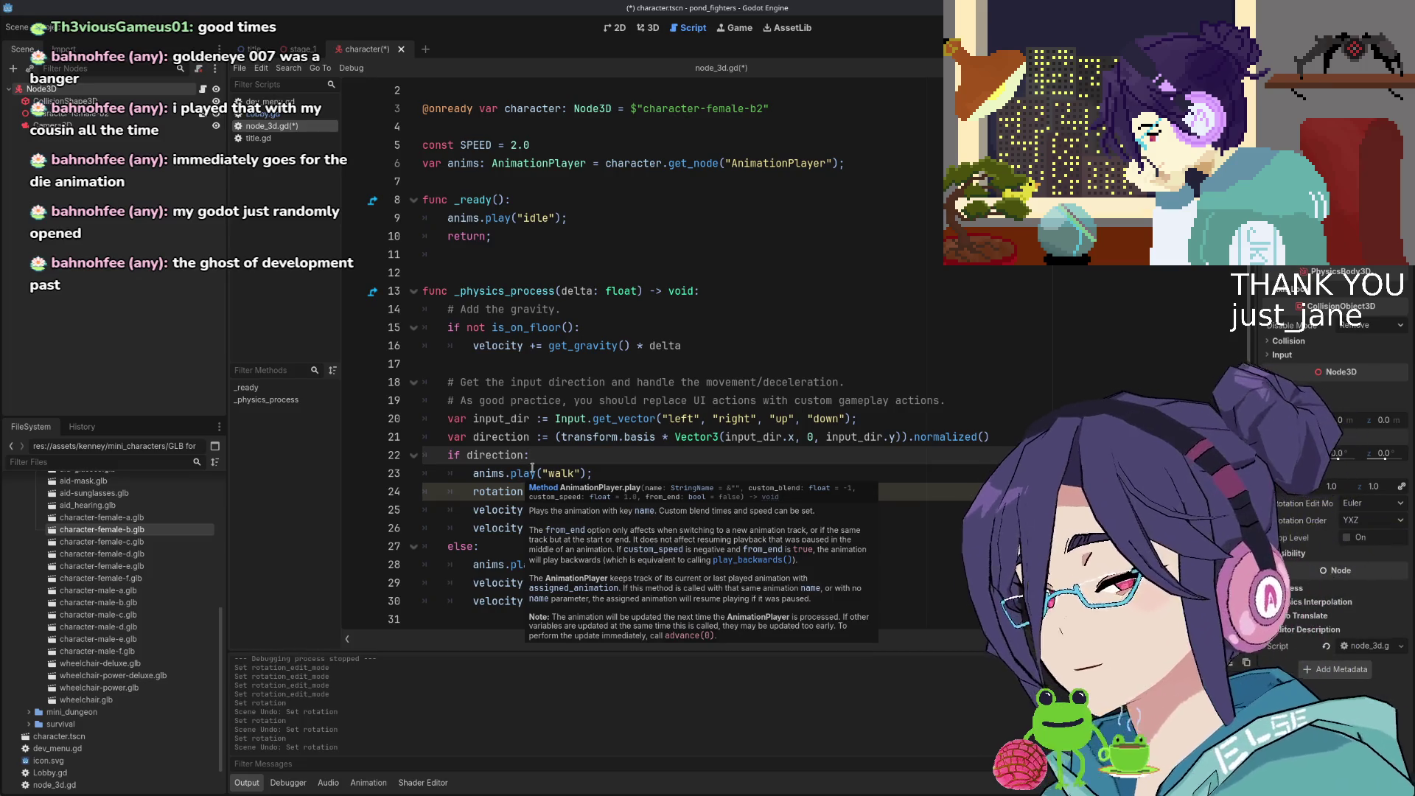
left_click(618, 483)
Complete line 24 as rotation.y = atan2(direction.x, direction.z); and save the script.
type("= atan2(")
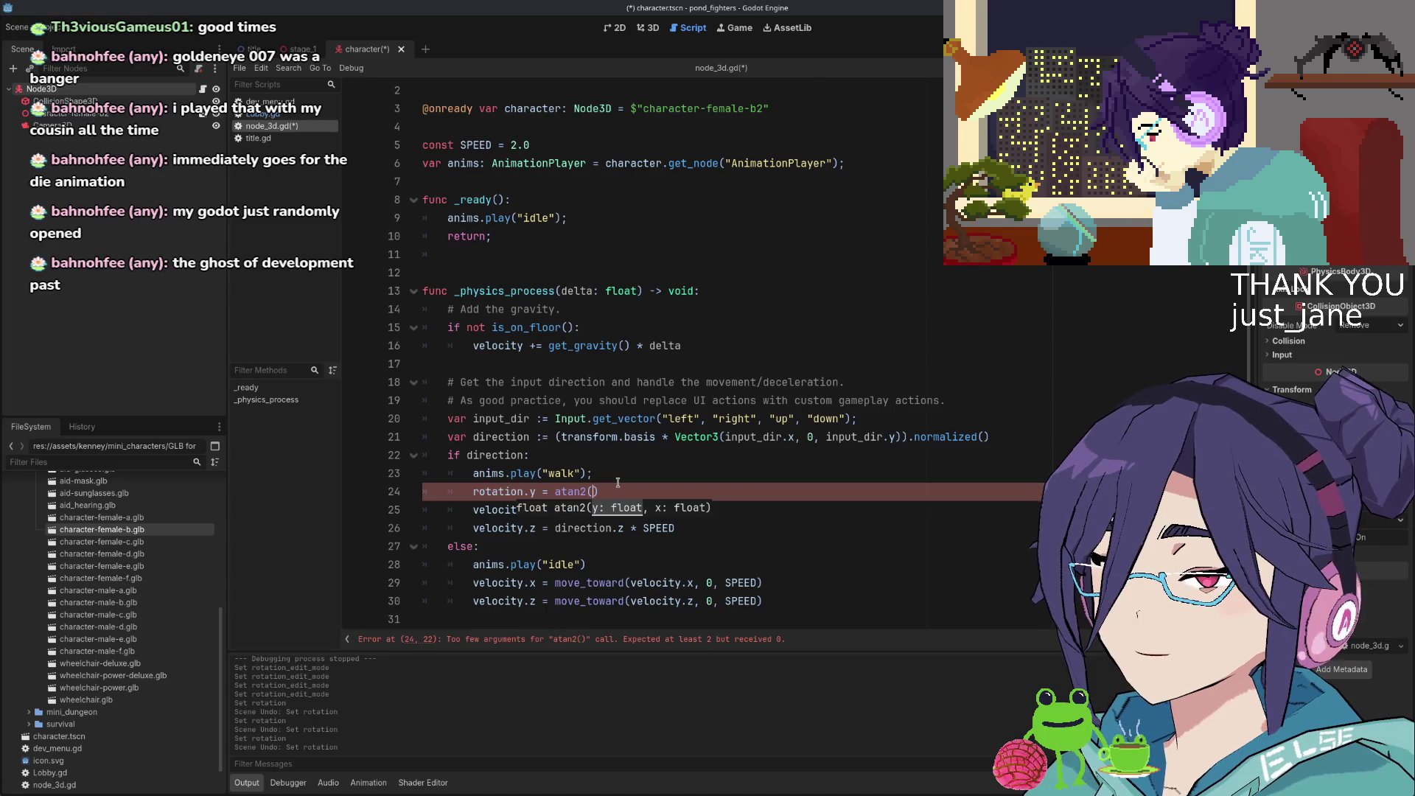
type("direction")
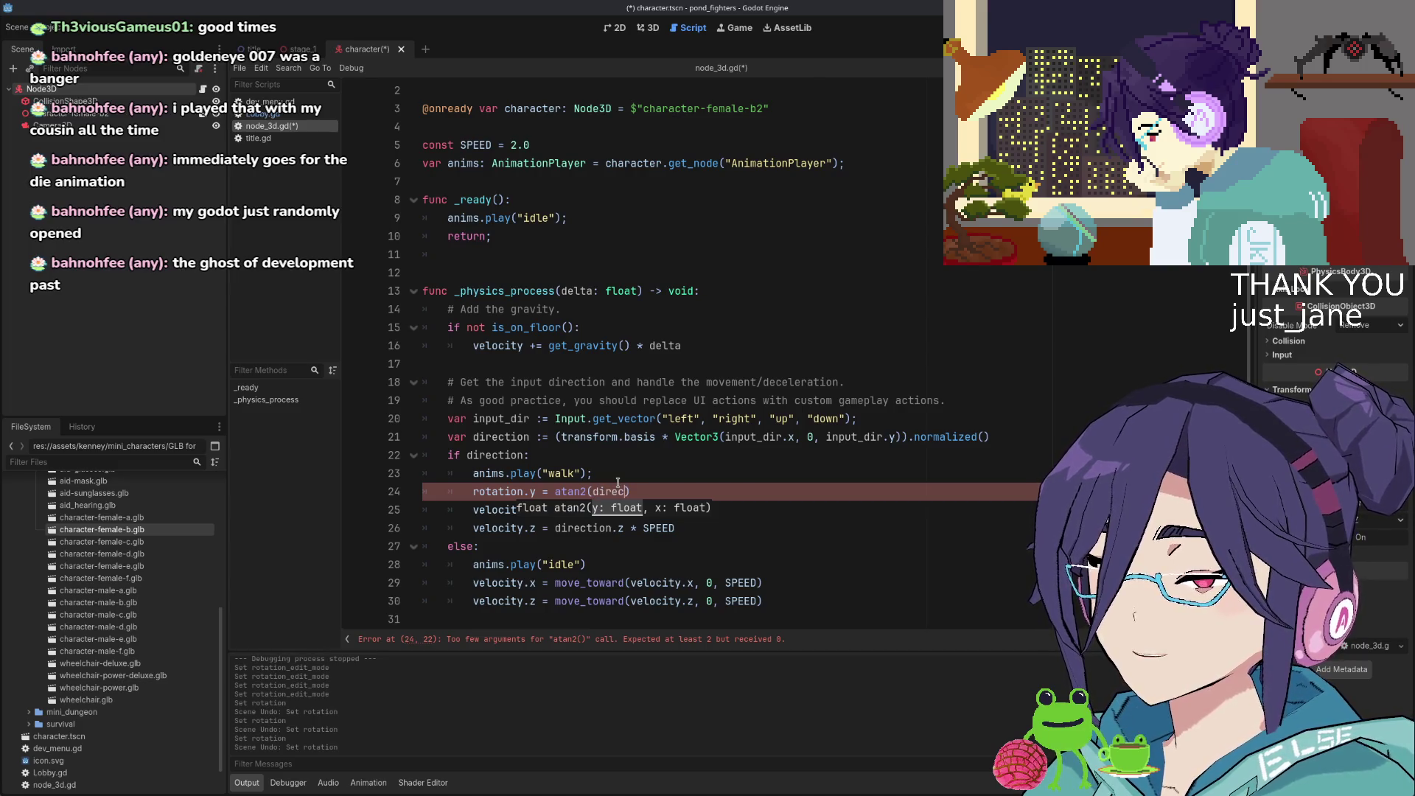
key("Escape")
key("BackSpace")
key("BackSpace")
key("BackSpace")
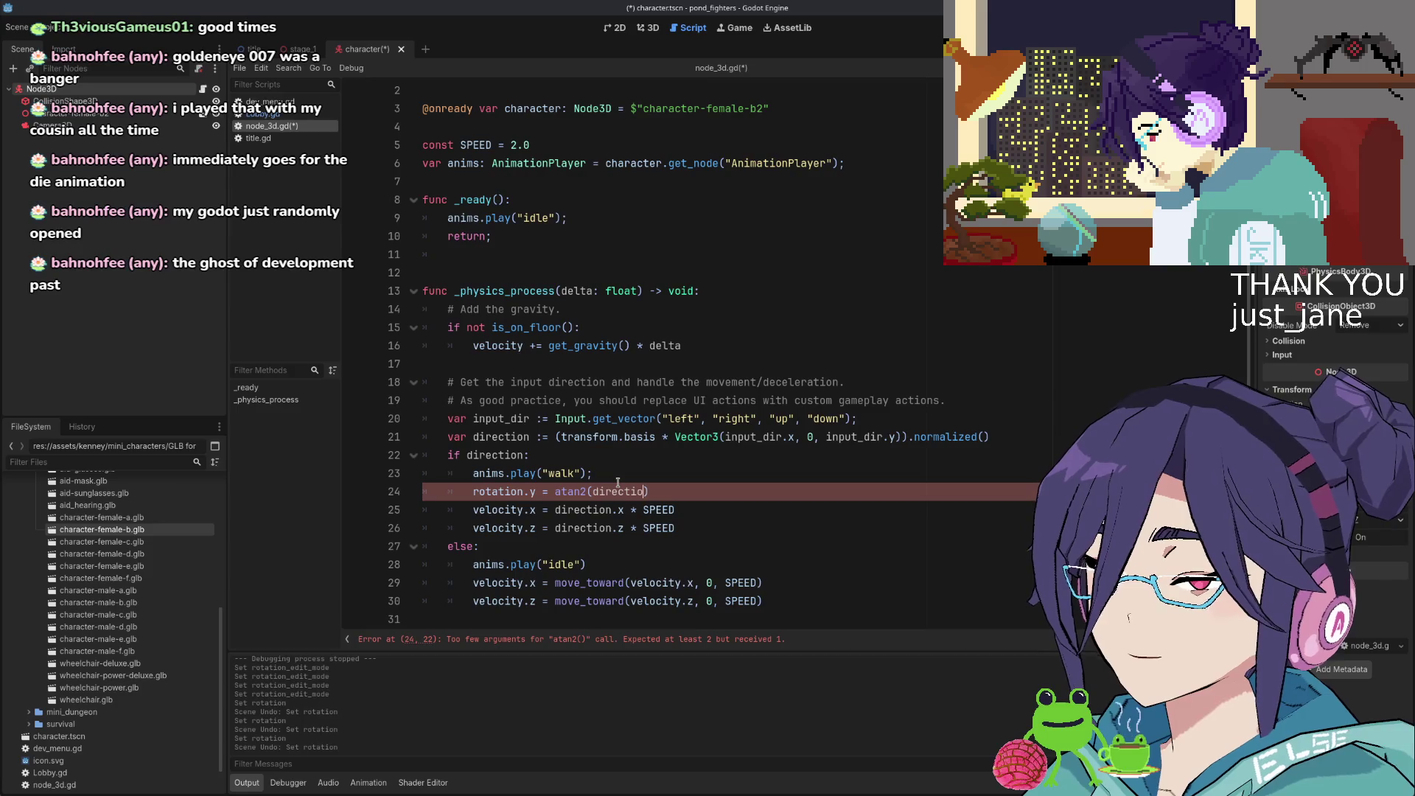
type("ion")
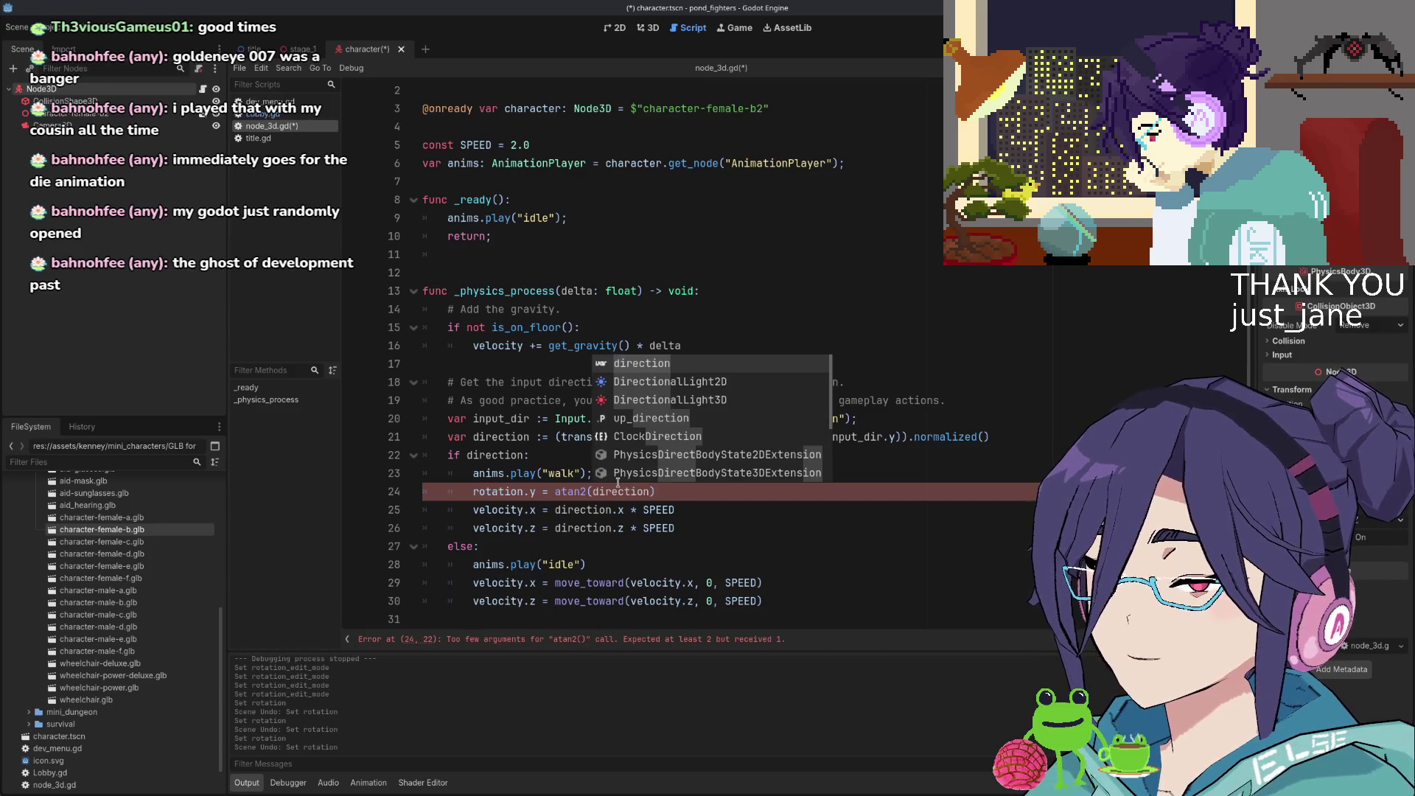
type(".")
key("Escape")
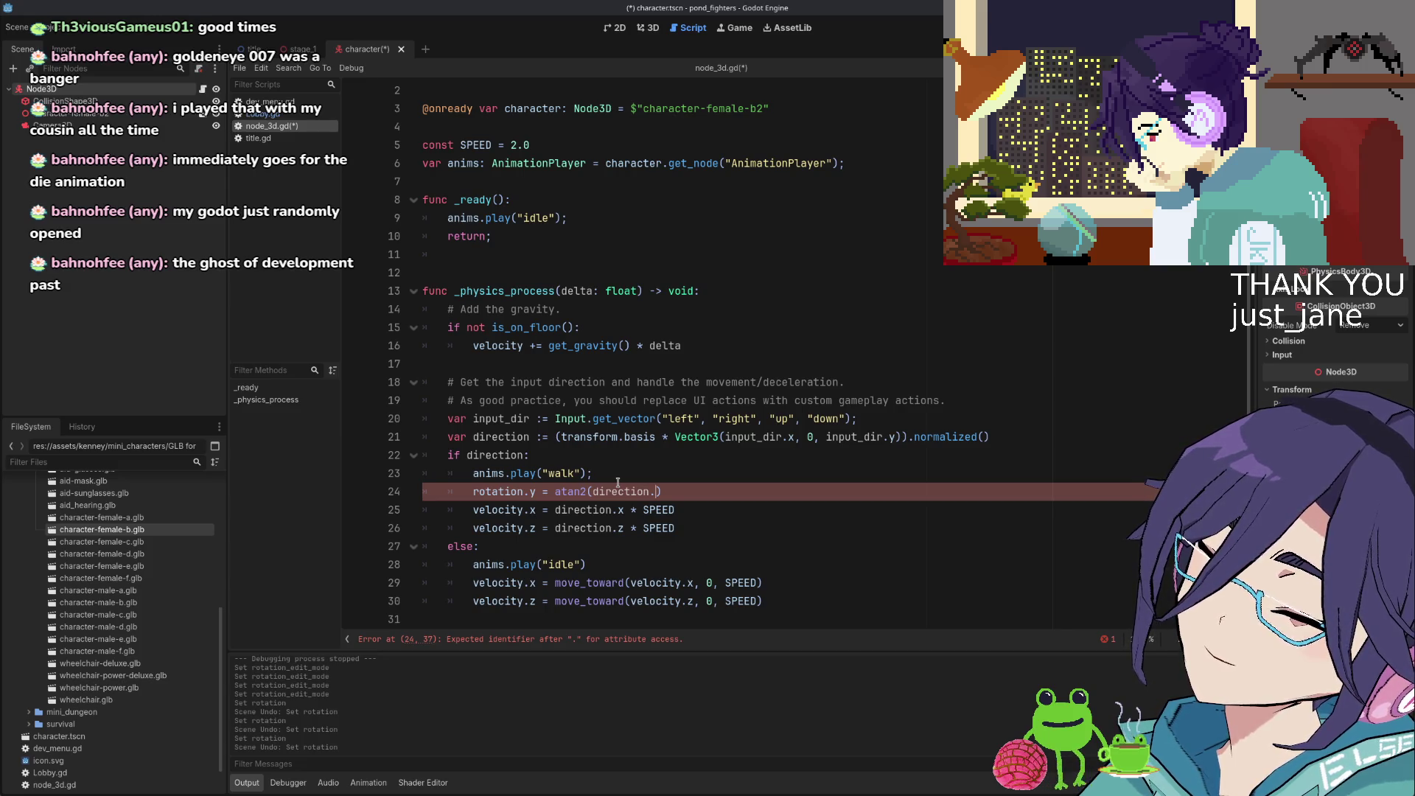
key("BackSpace")
key("BackSpace")
key("BackSpace")
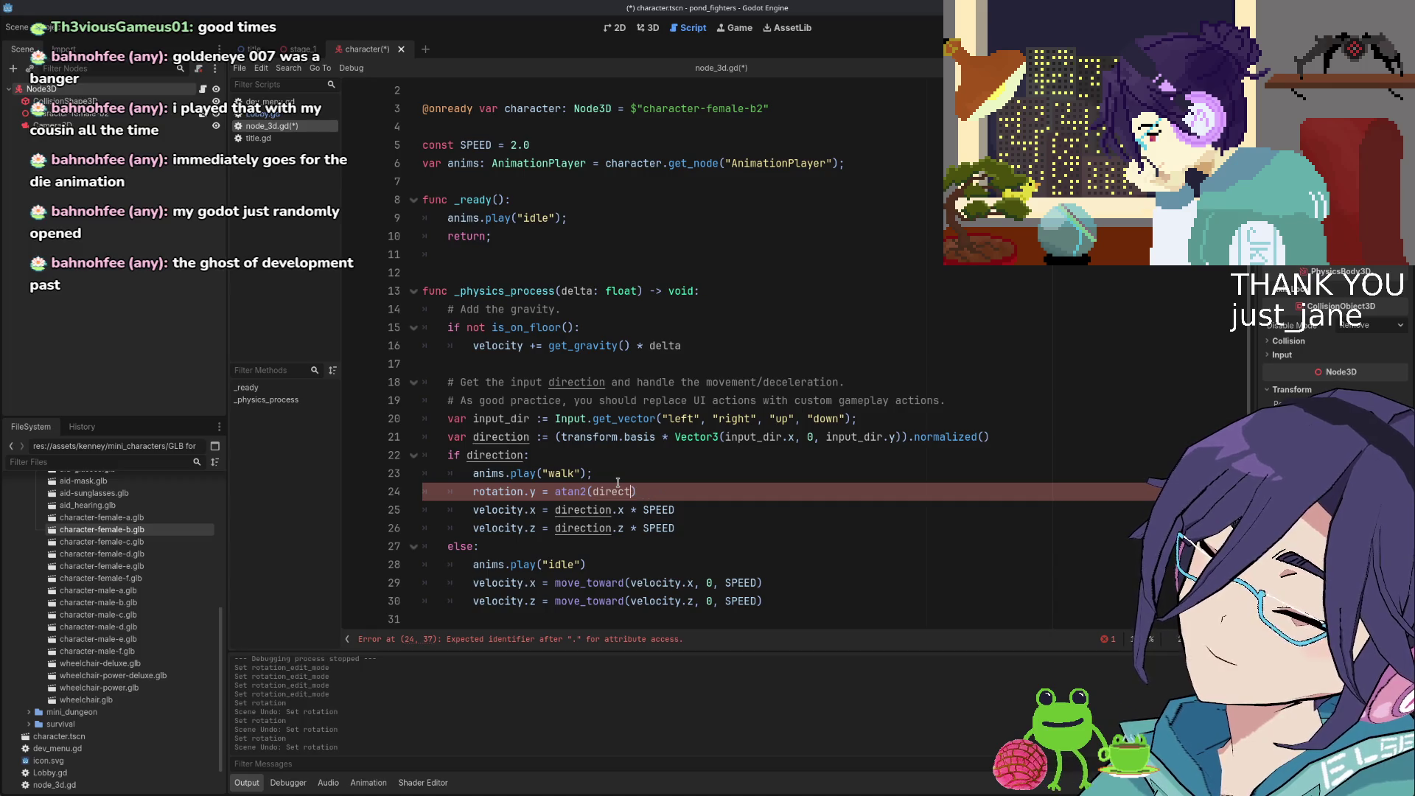
key("ctrl+z")
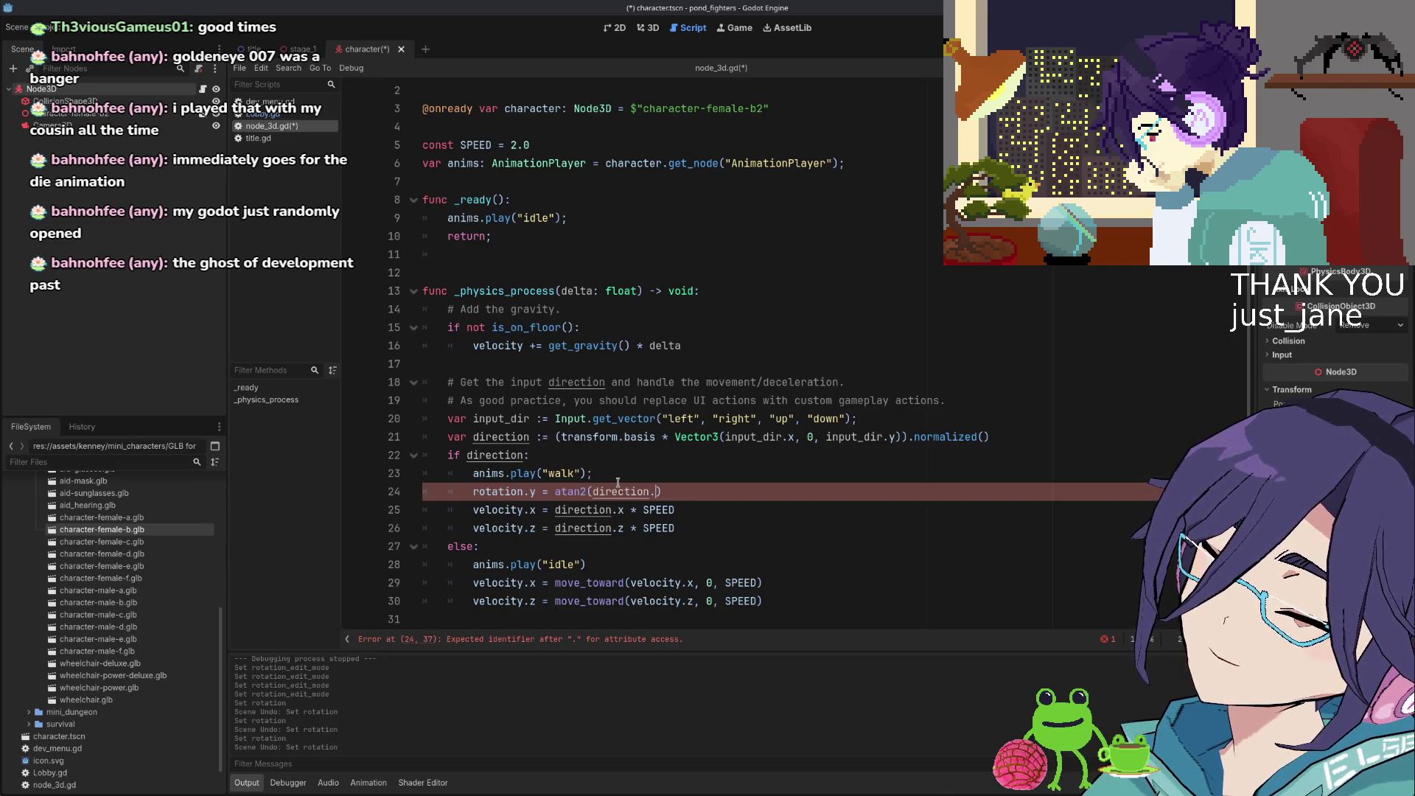
type("x")
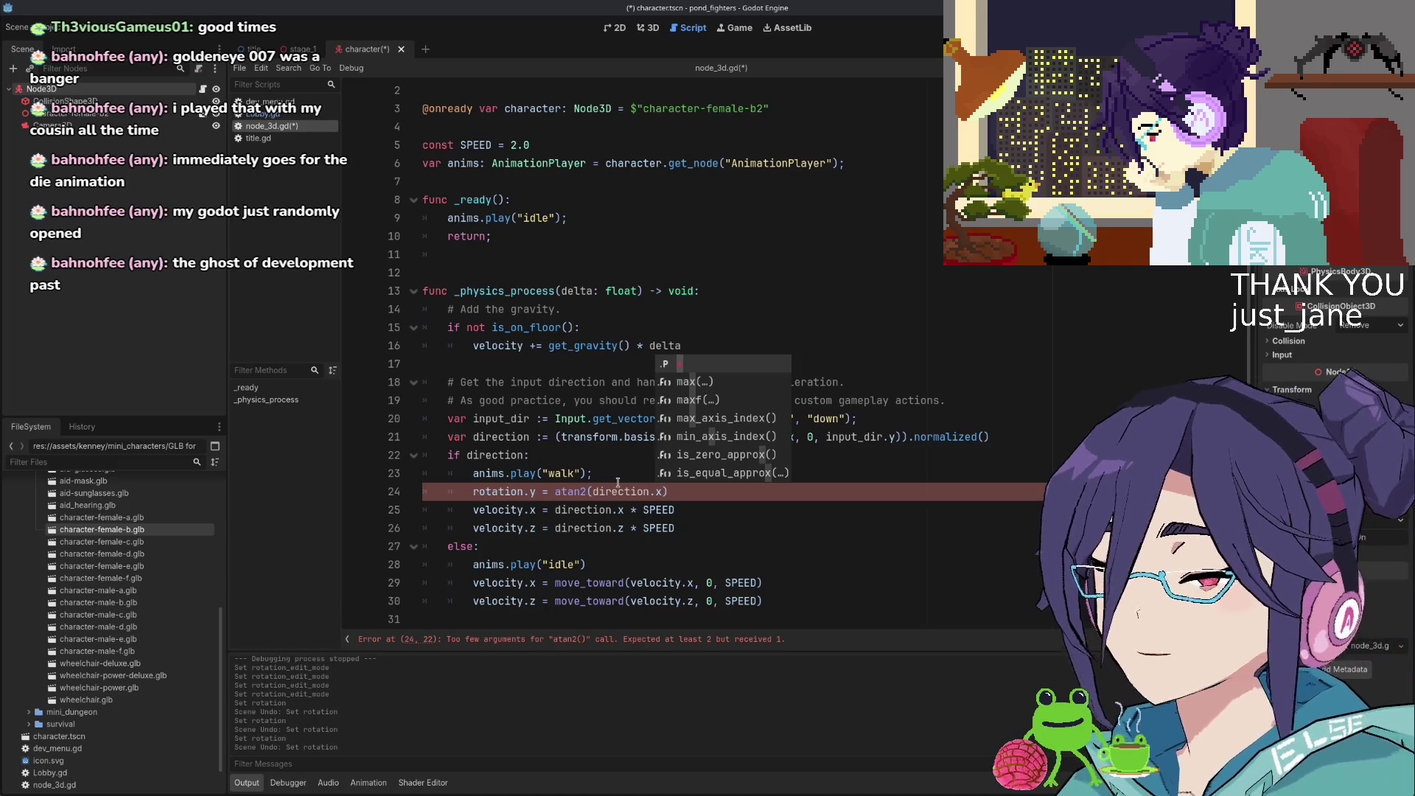
key("Escape")
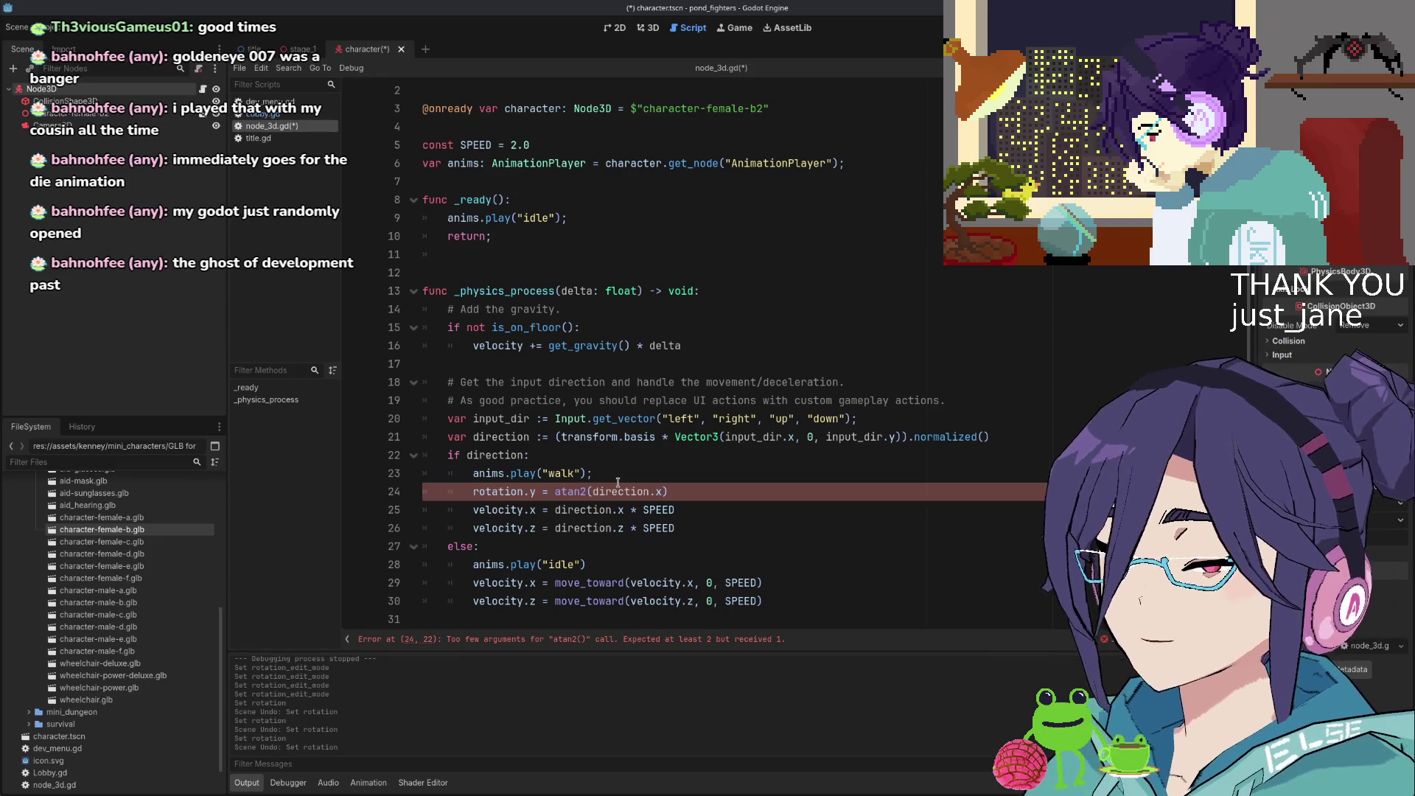
type(", direction.z);")
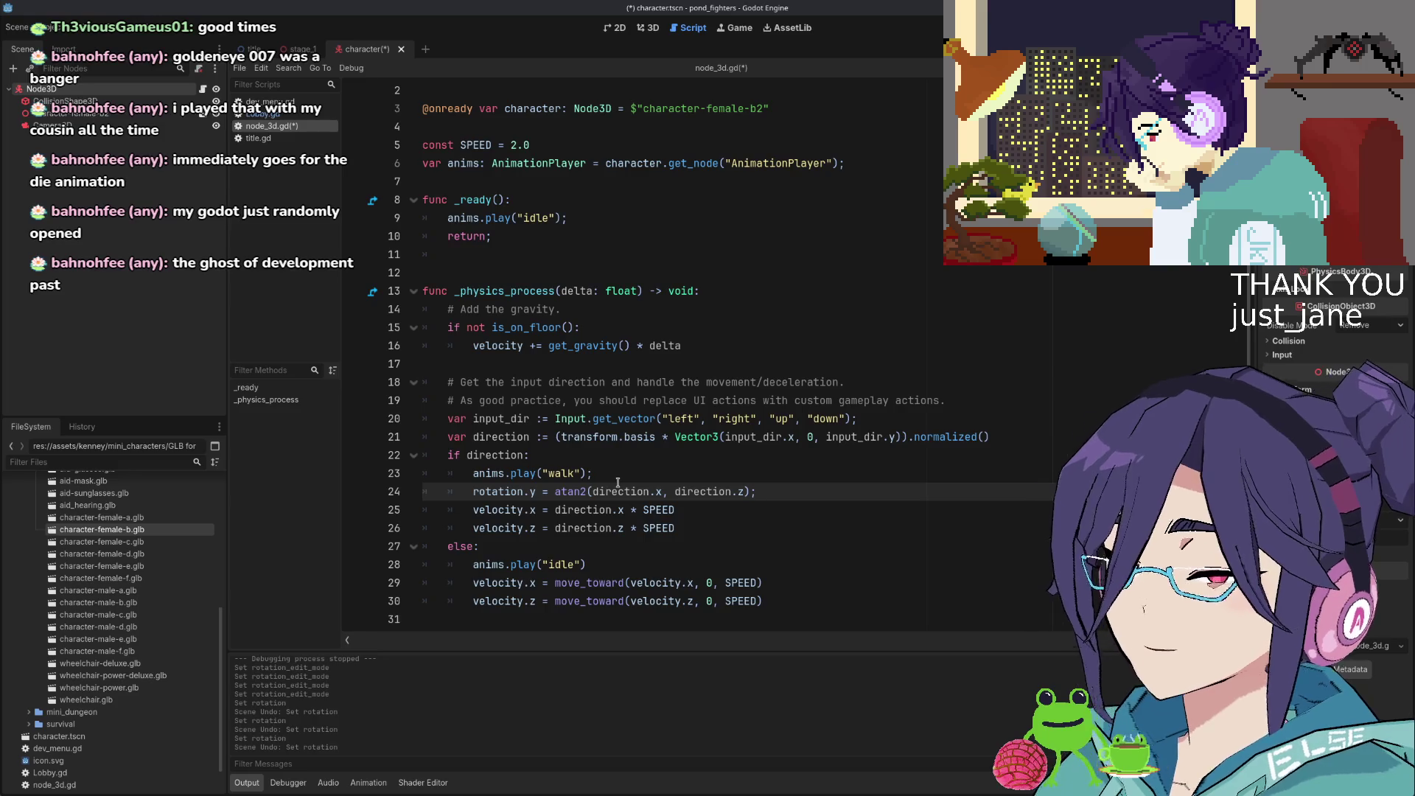
key("ctrl+s")
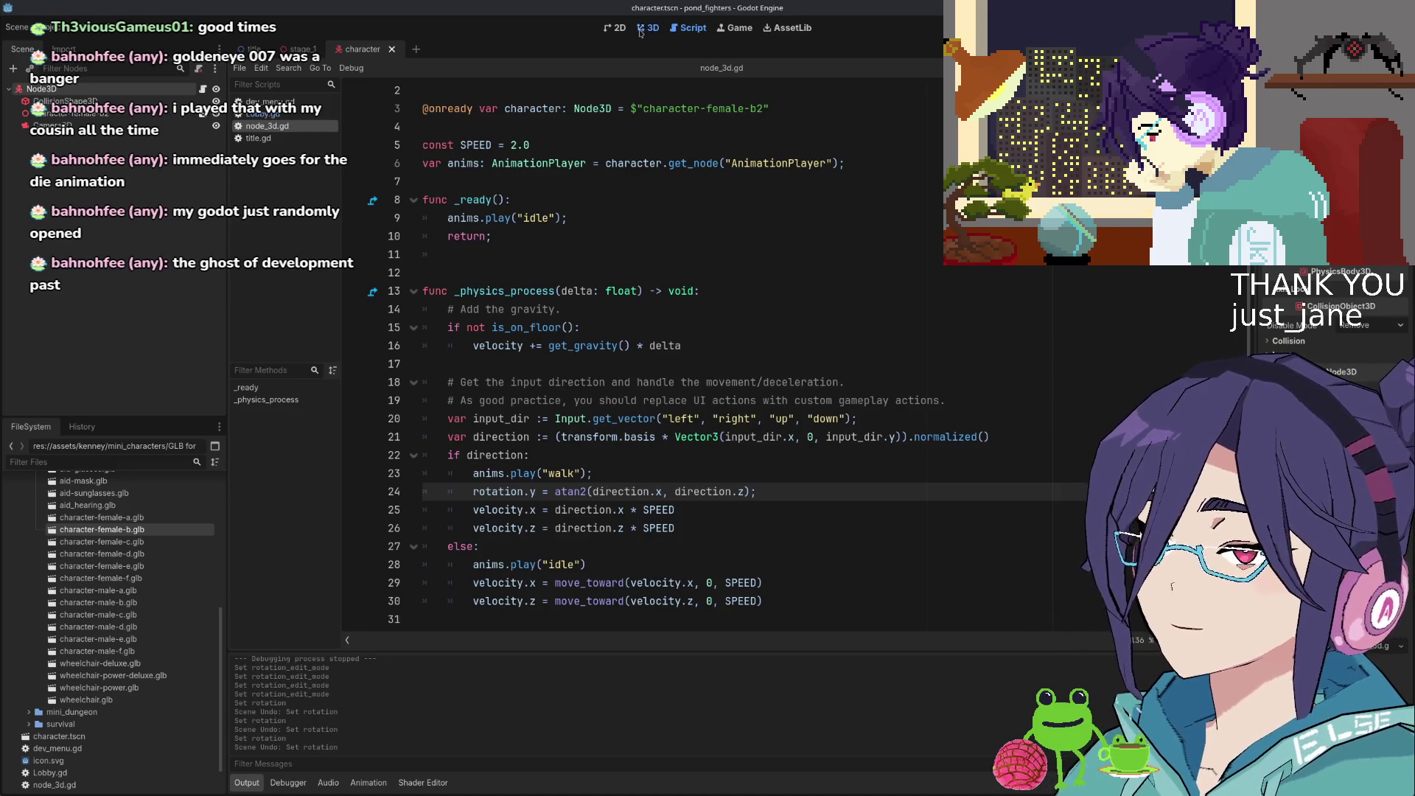
Test-run the stage_1 scene, then stop the crashed debug session.
left_click(641, 29)
key("F6")
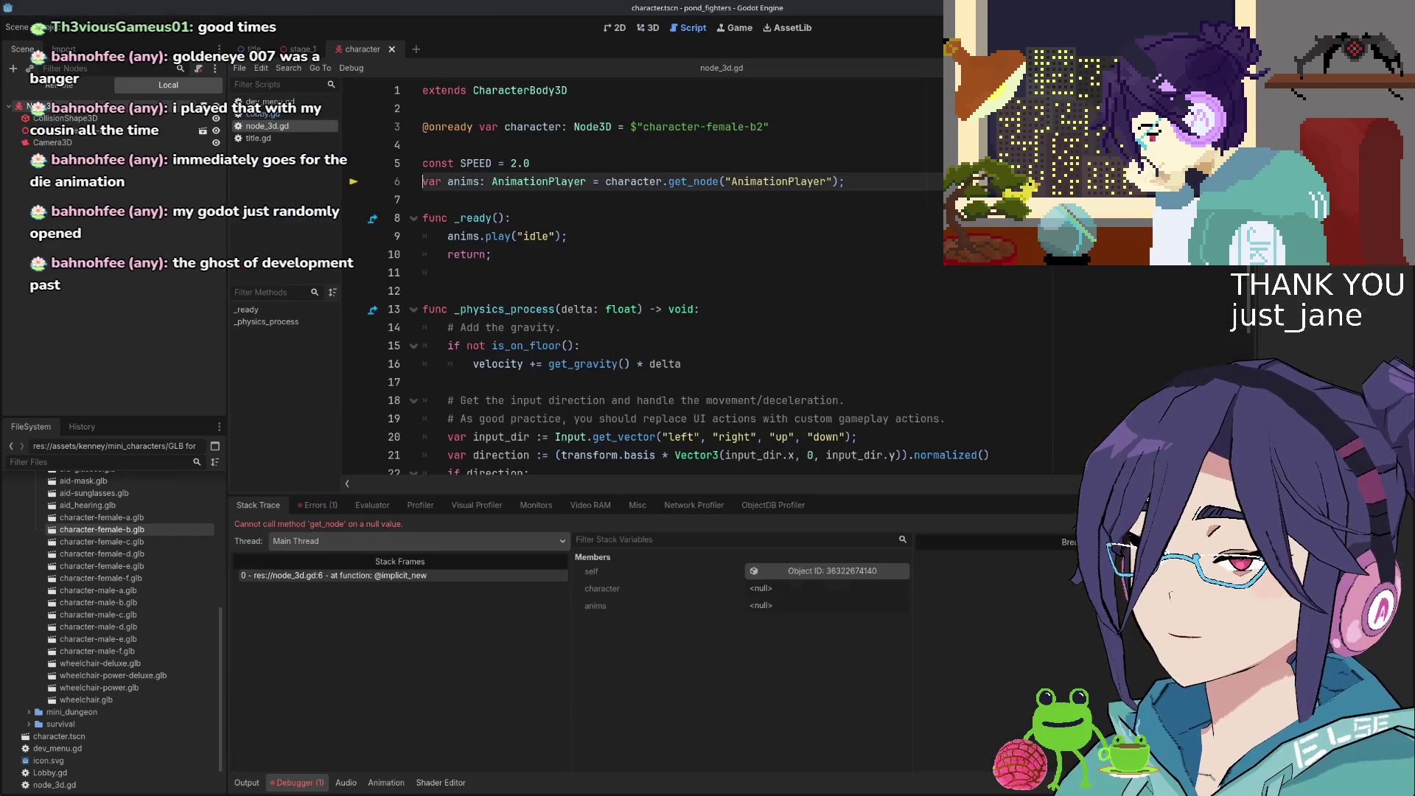
left_click(723, 381)
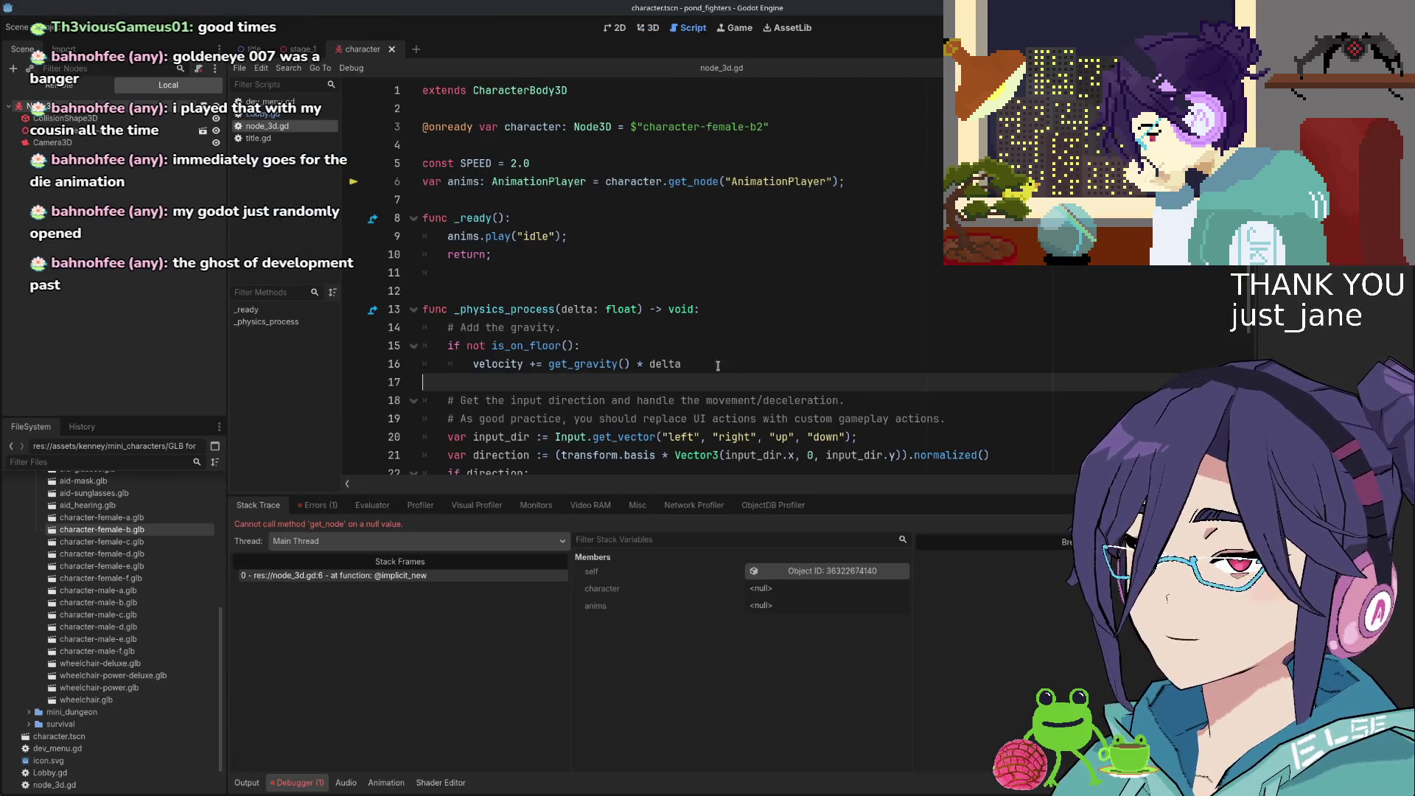
key("Down")
key("Down")
key("Down")
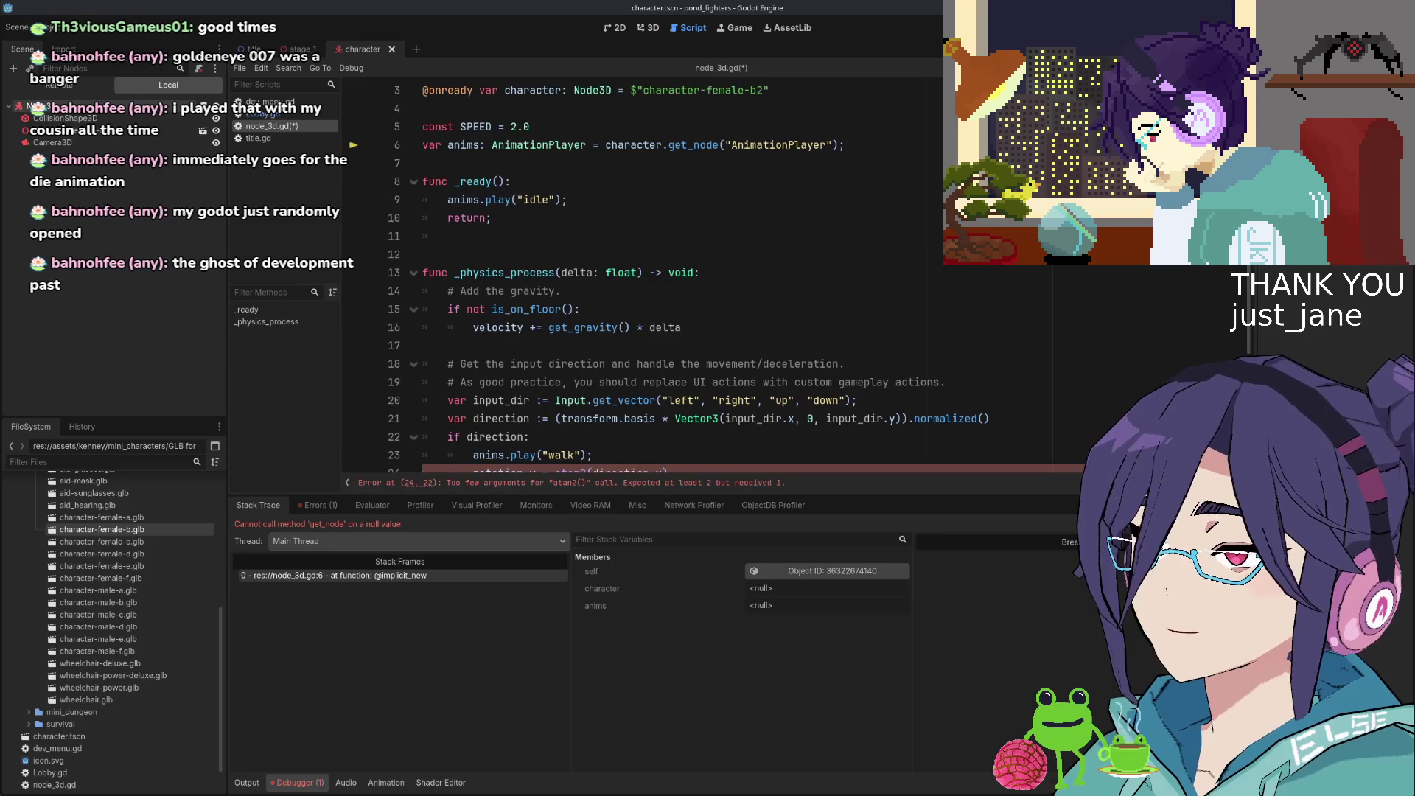
left_click(300, 48)
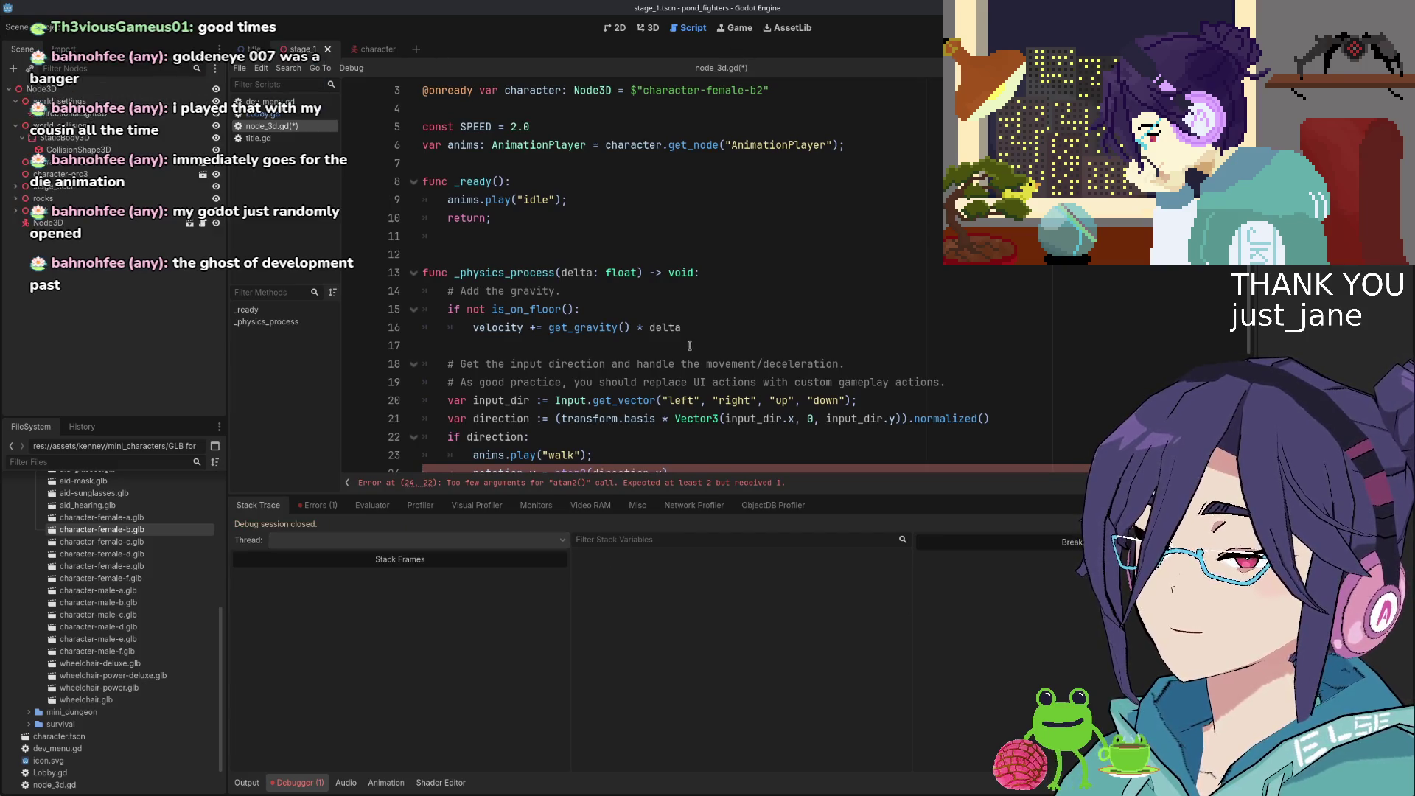
Complete the atan2 call with ', direction.z);', save the script, and rerun the game.
scroll(677, 403, "down", 3)
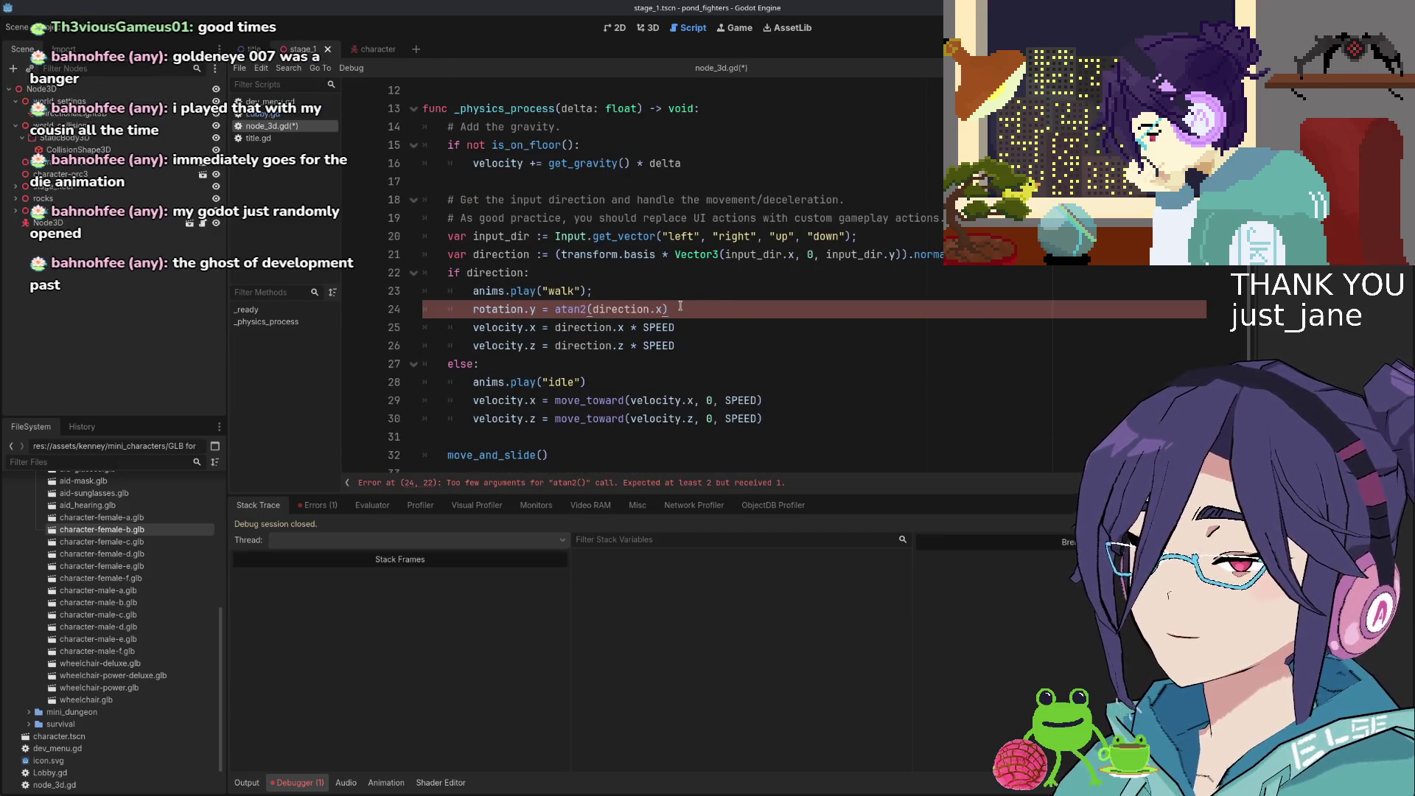
key("BackSpace")
type(", direction.z);")
key("ctrl+s")
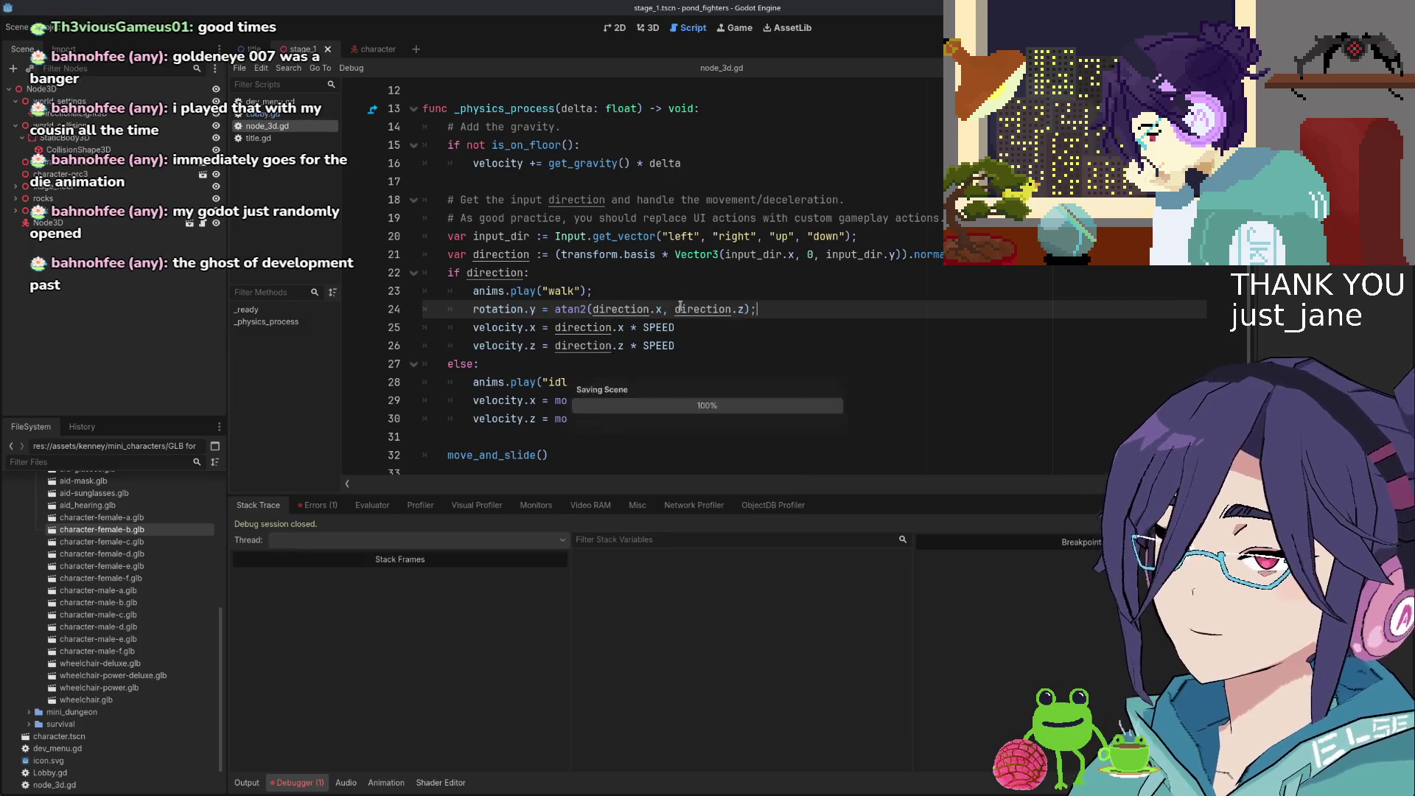
key("F5")
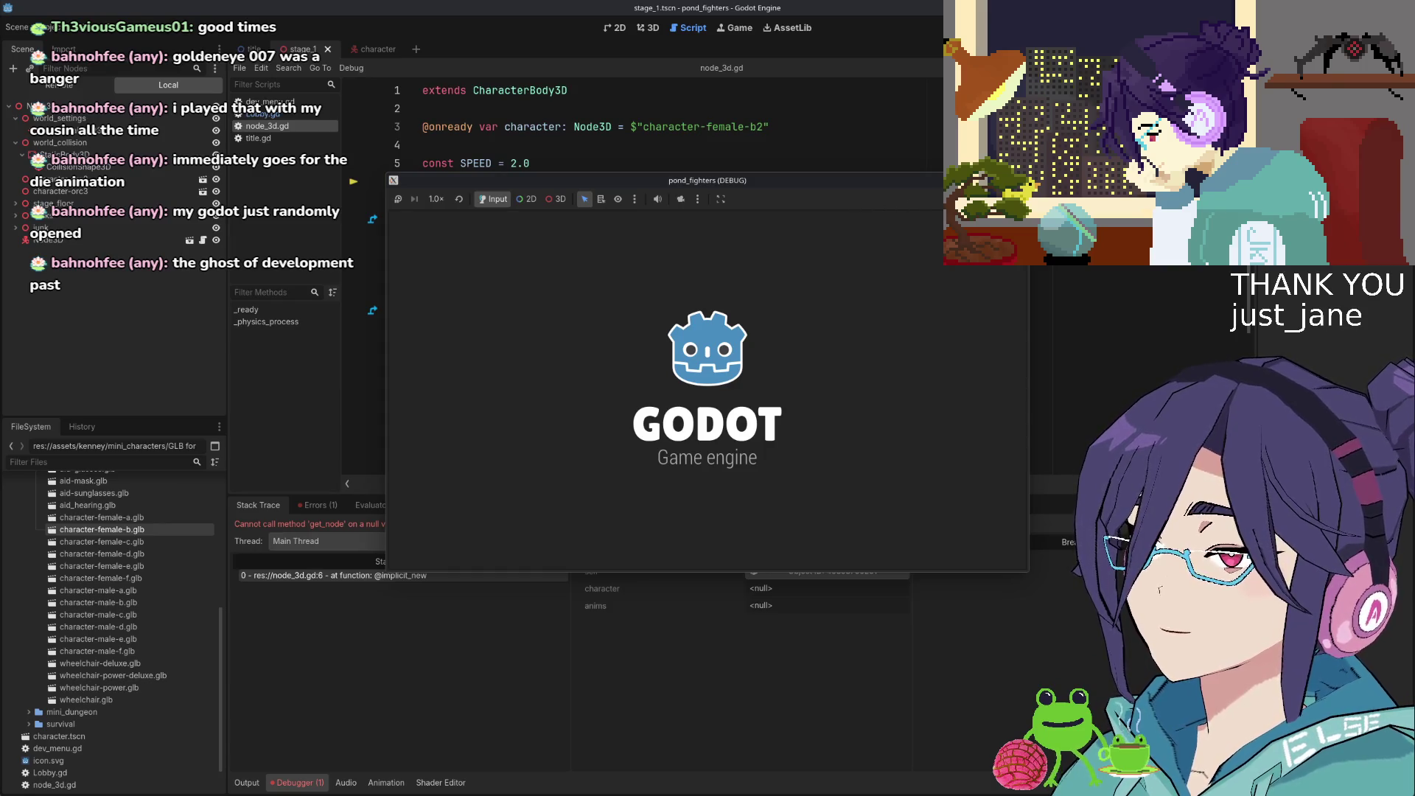
key("F8")
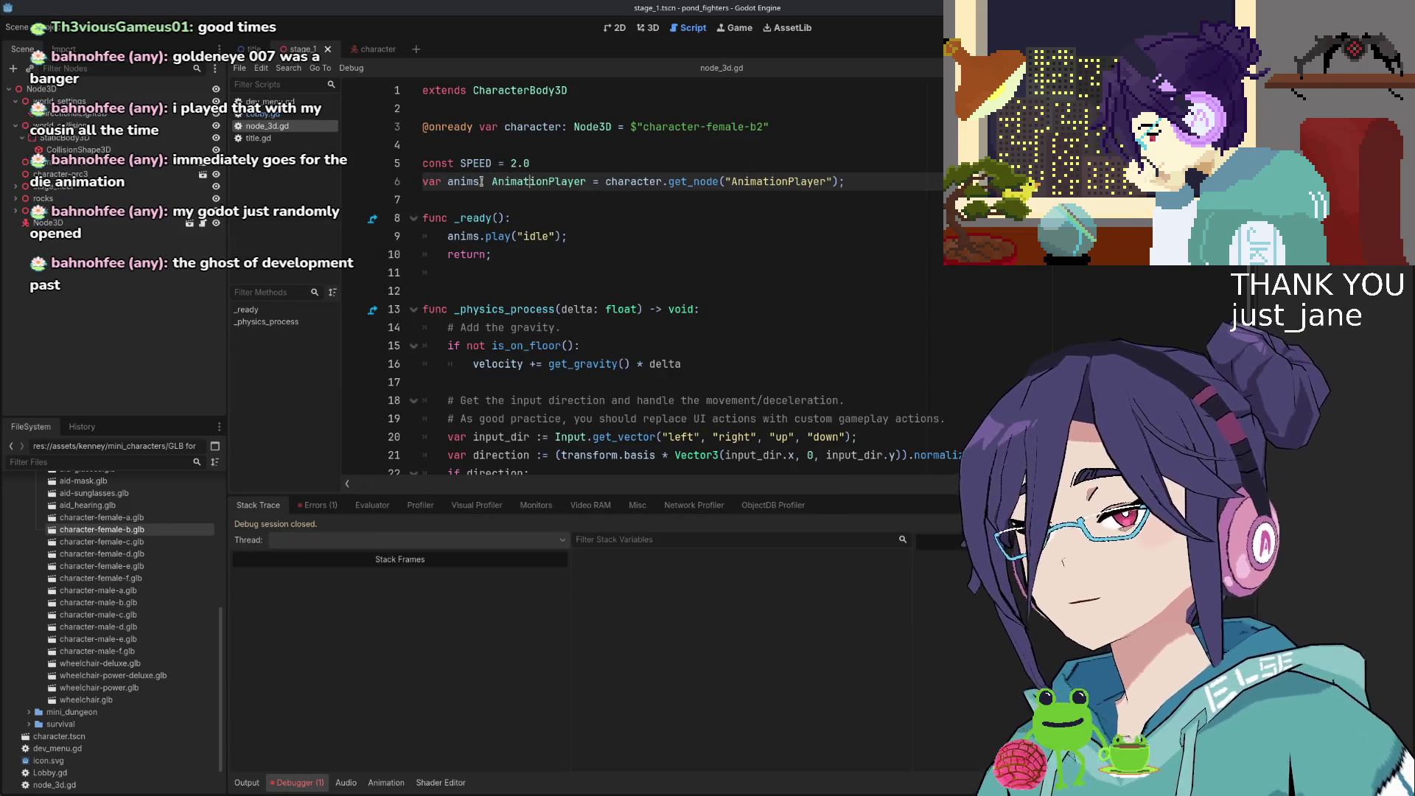
left_click(546, 214)
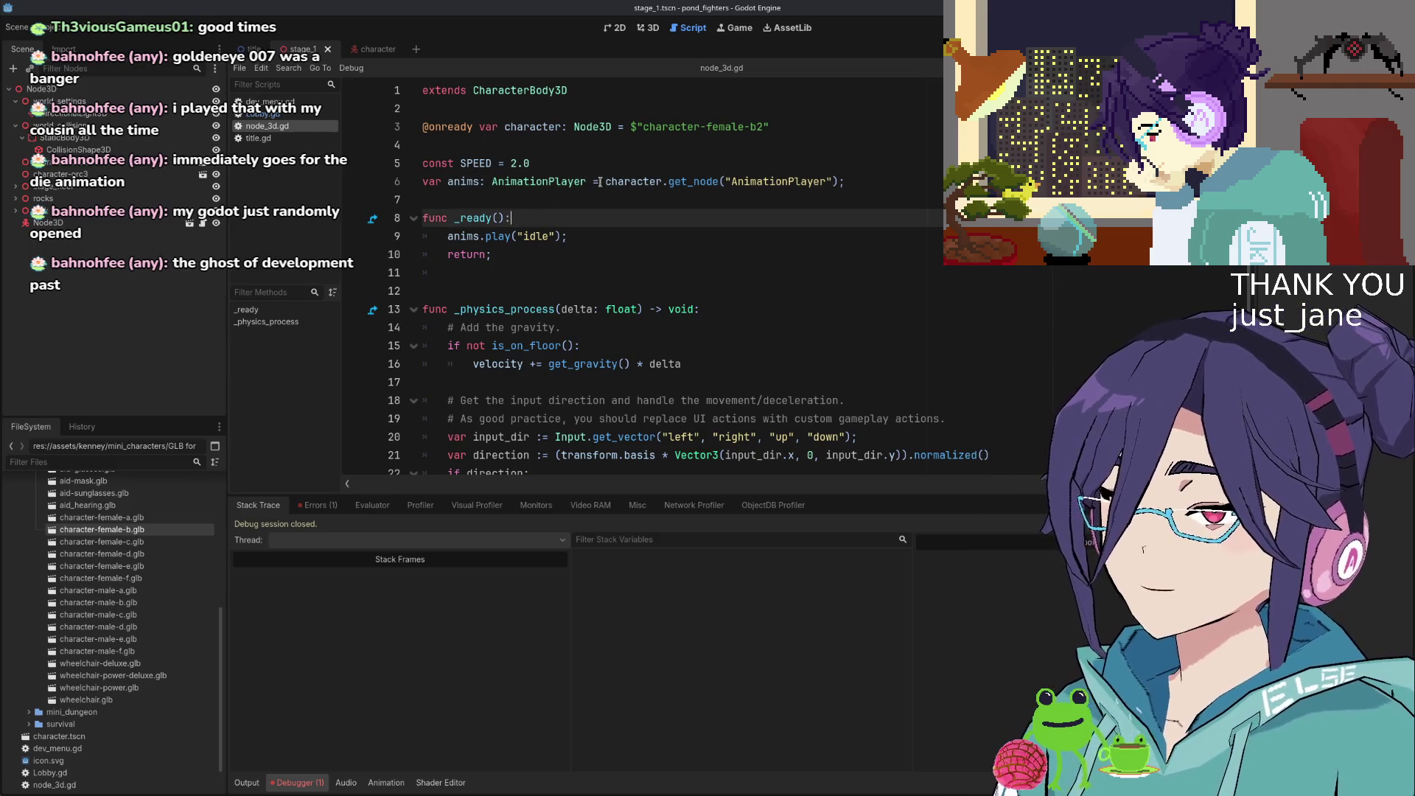
Copy the anims get_node assignment into _ready() without its AnimationPlayer type.
key("Up")
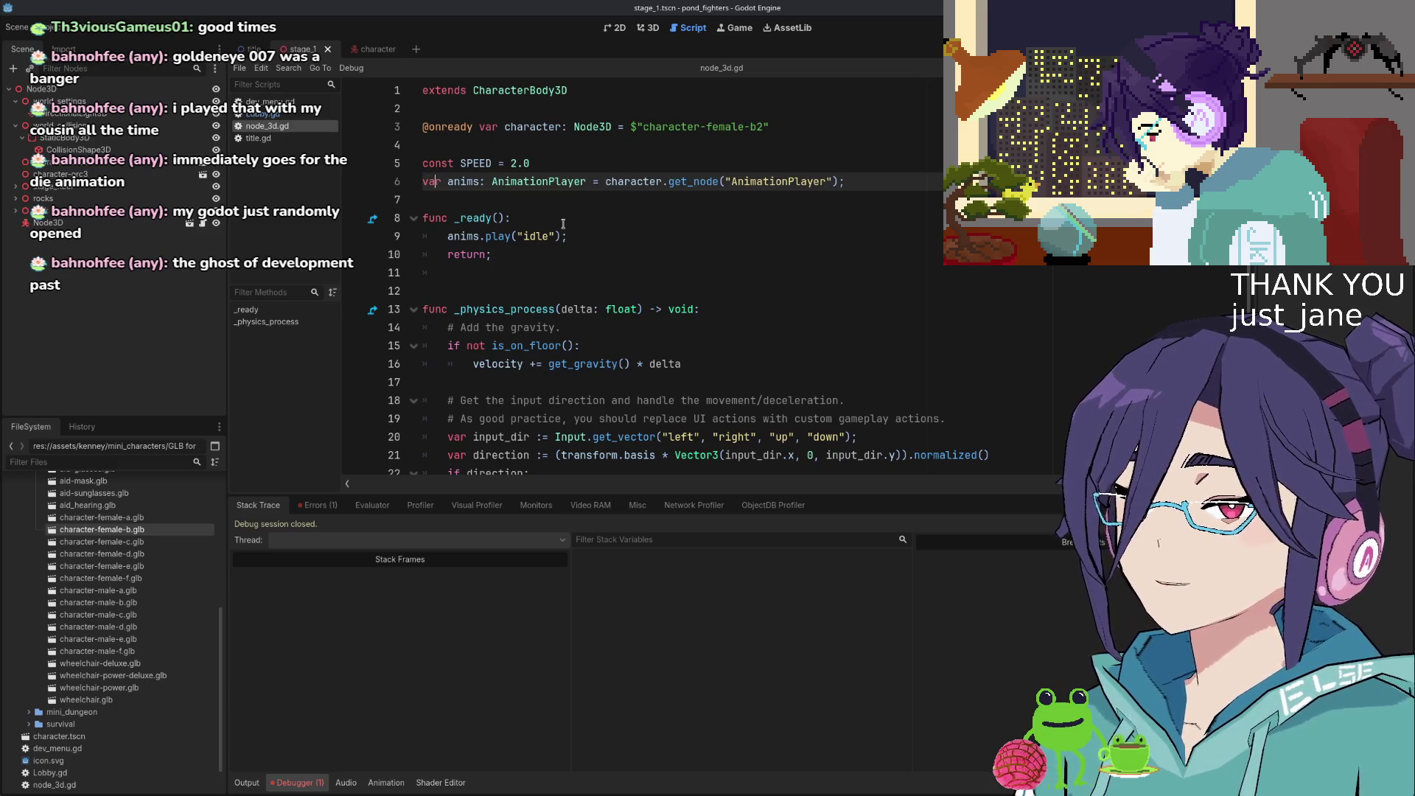
key("shift+End")
key("ctrl+c")
key("Down")
key("Down")
key("End")
key("Return")
key("ctrl+v")
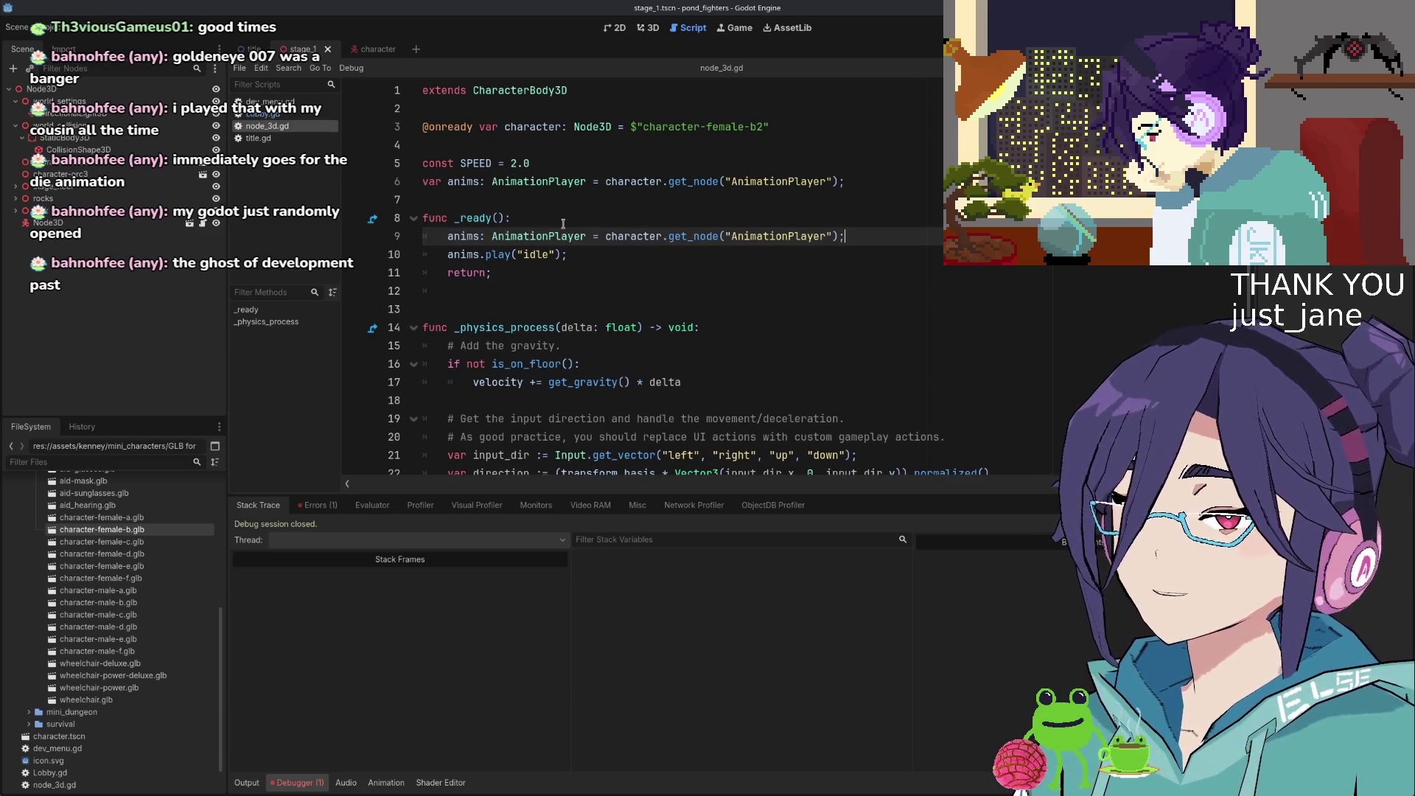
key("ctrl+shift+Right")
key("ctrl+shift+Right")
key("Delete")
key("Up")
key("Up")
key("Up")
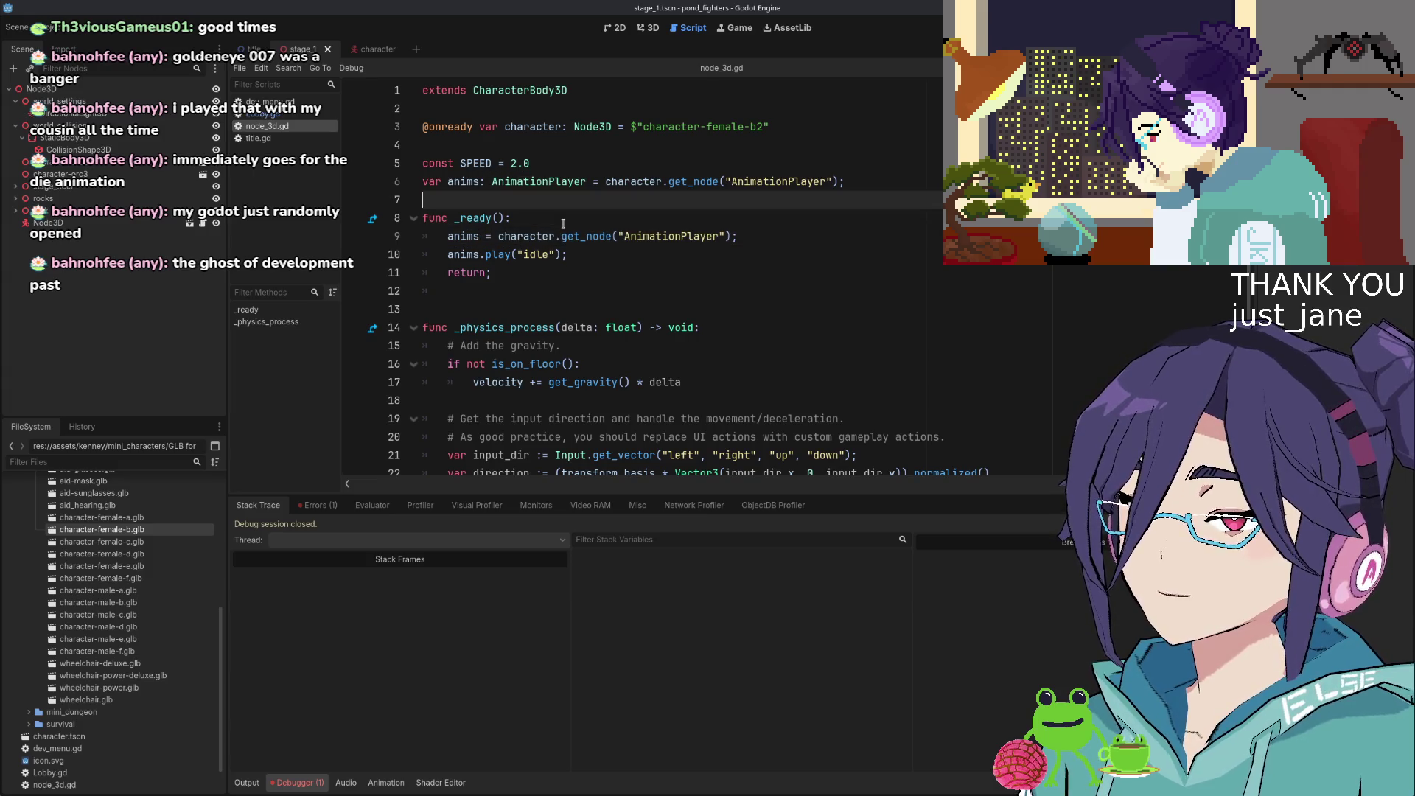
Cut line 6 down to 'anims: AnimationPlayer;', save, and run the game.
key("ctrl+Right")
key("ctrl+Right")
key("shift+End")
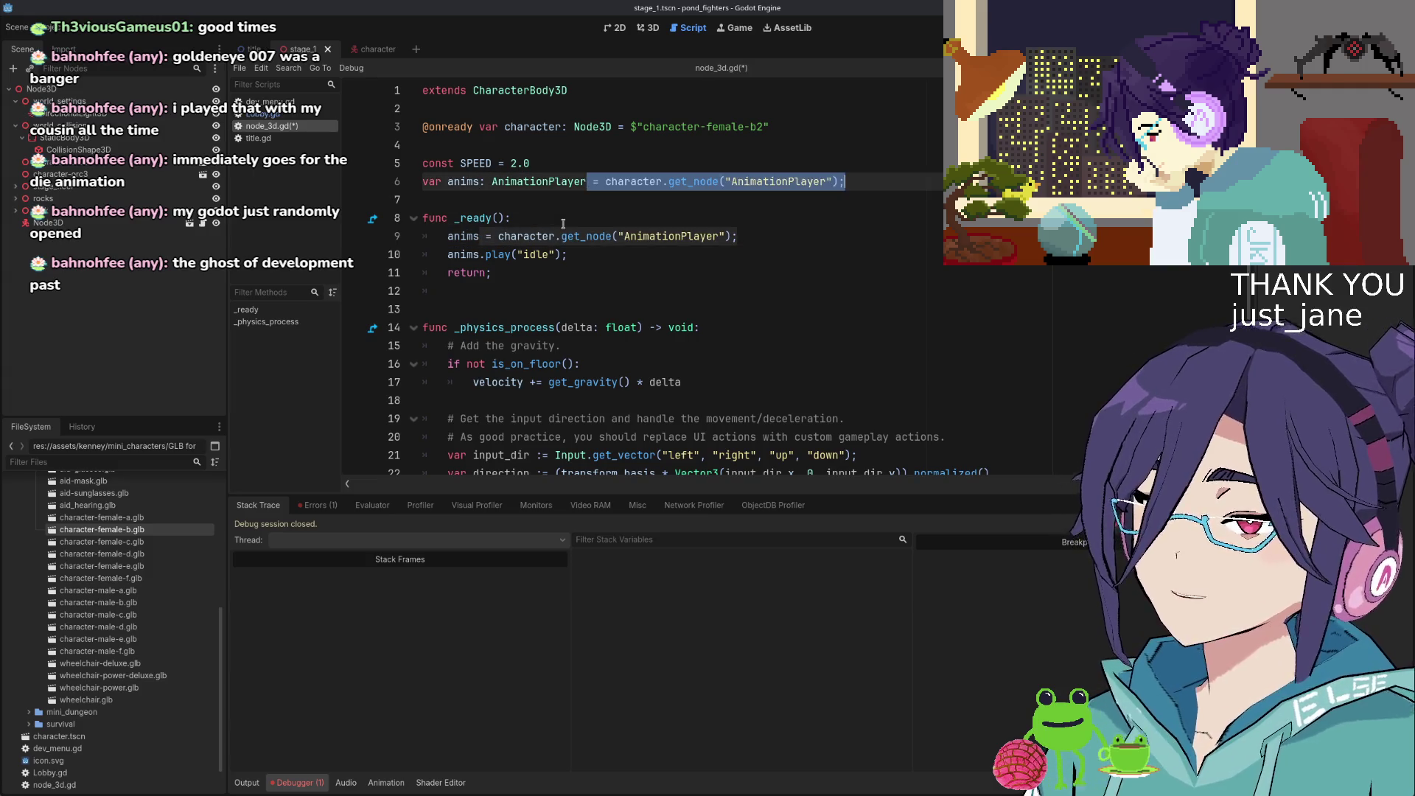
type(";")
key("ctrl+s")
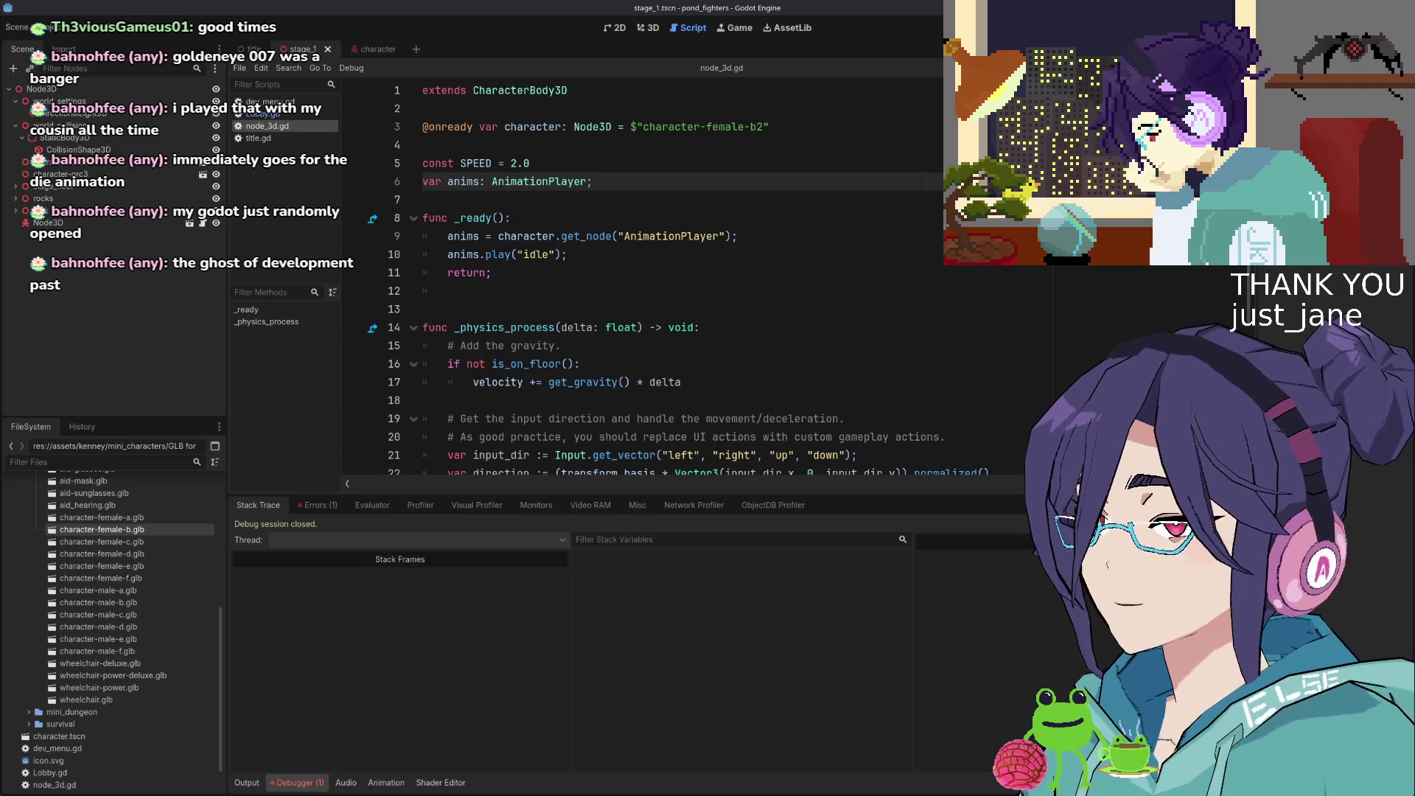
key("F6")
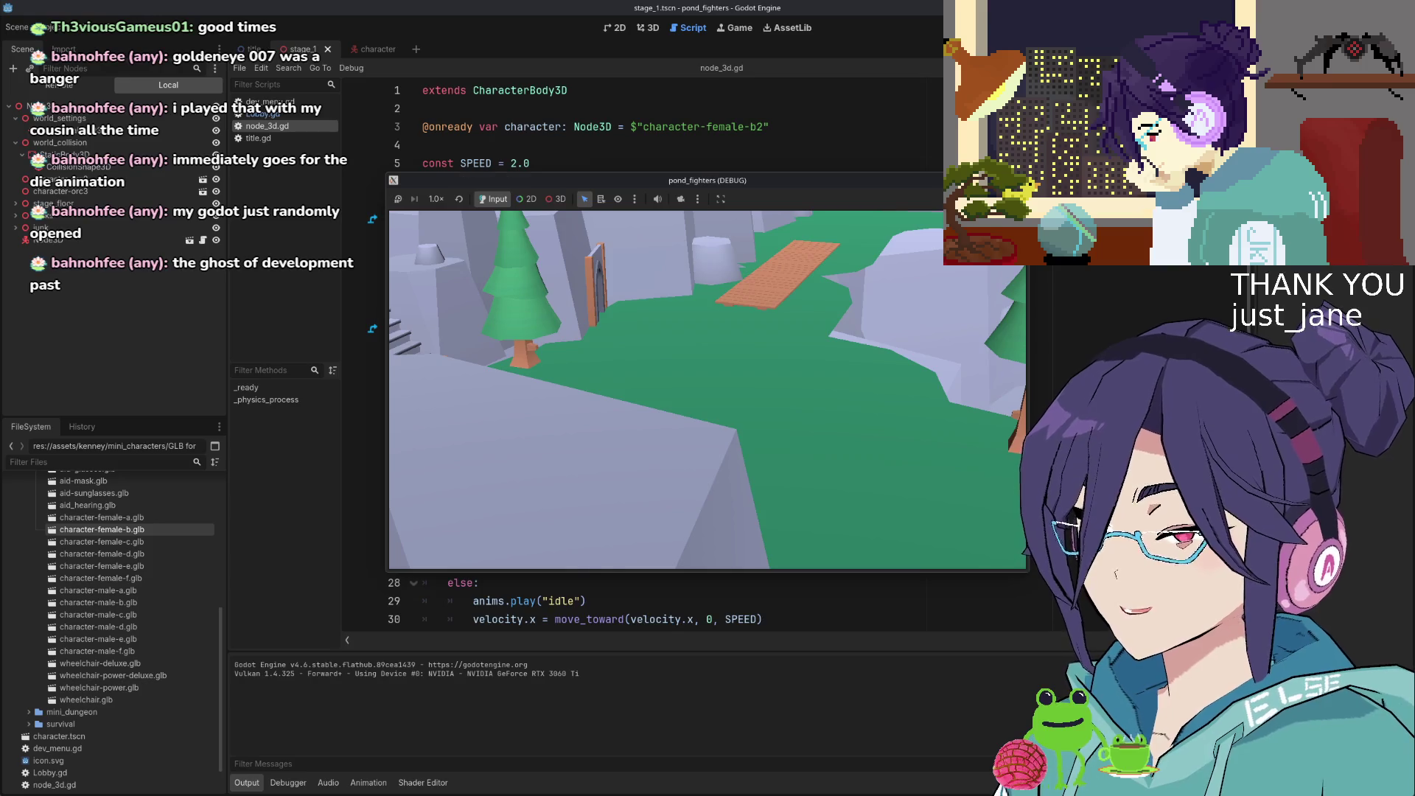
Stop the game, look up what 'rotation' on line 25 refers to, and switch to the character scene.
key("Escape")
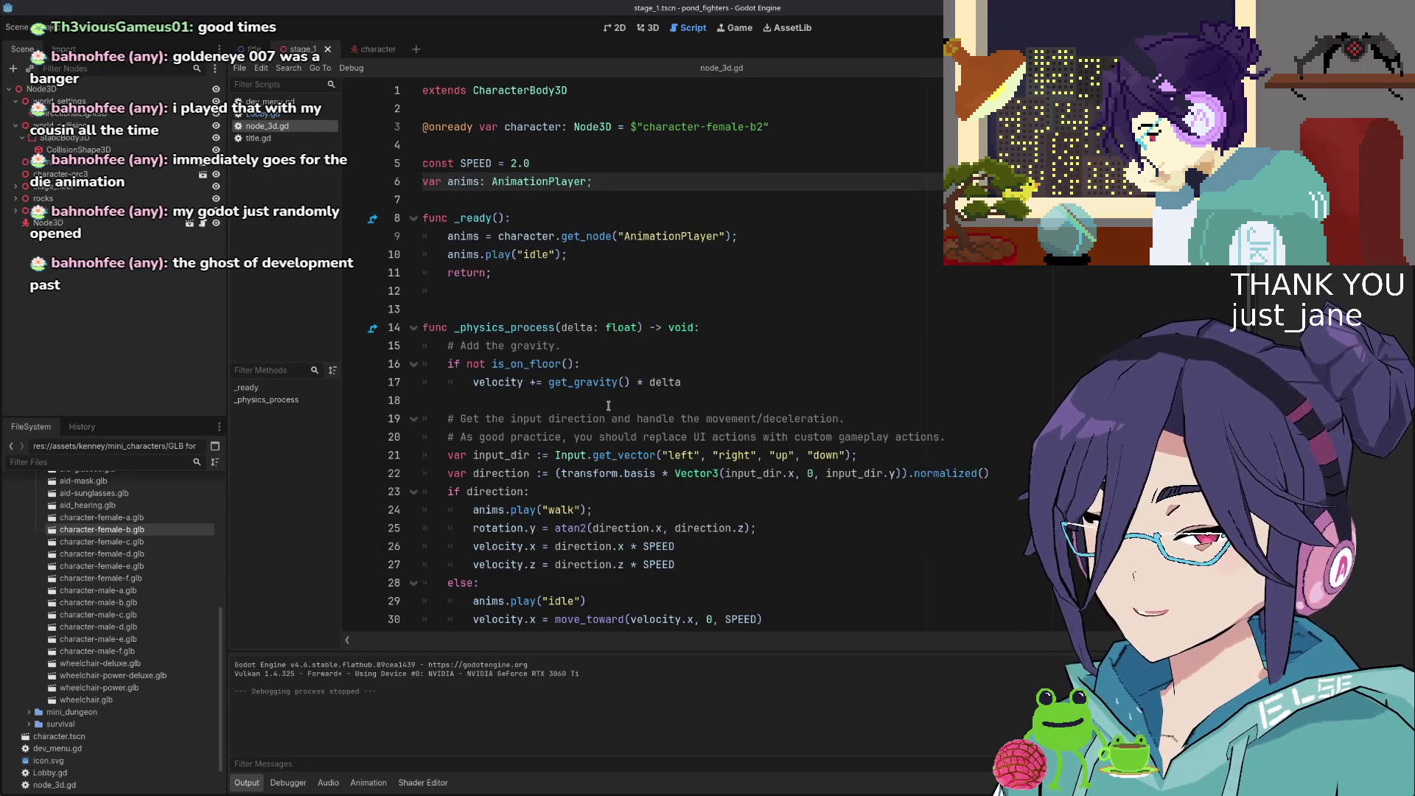
scroll(608, 406, "down", 3)
scroll(612, 409, "down", 1)
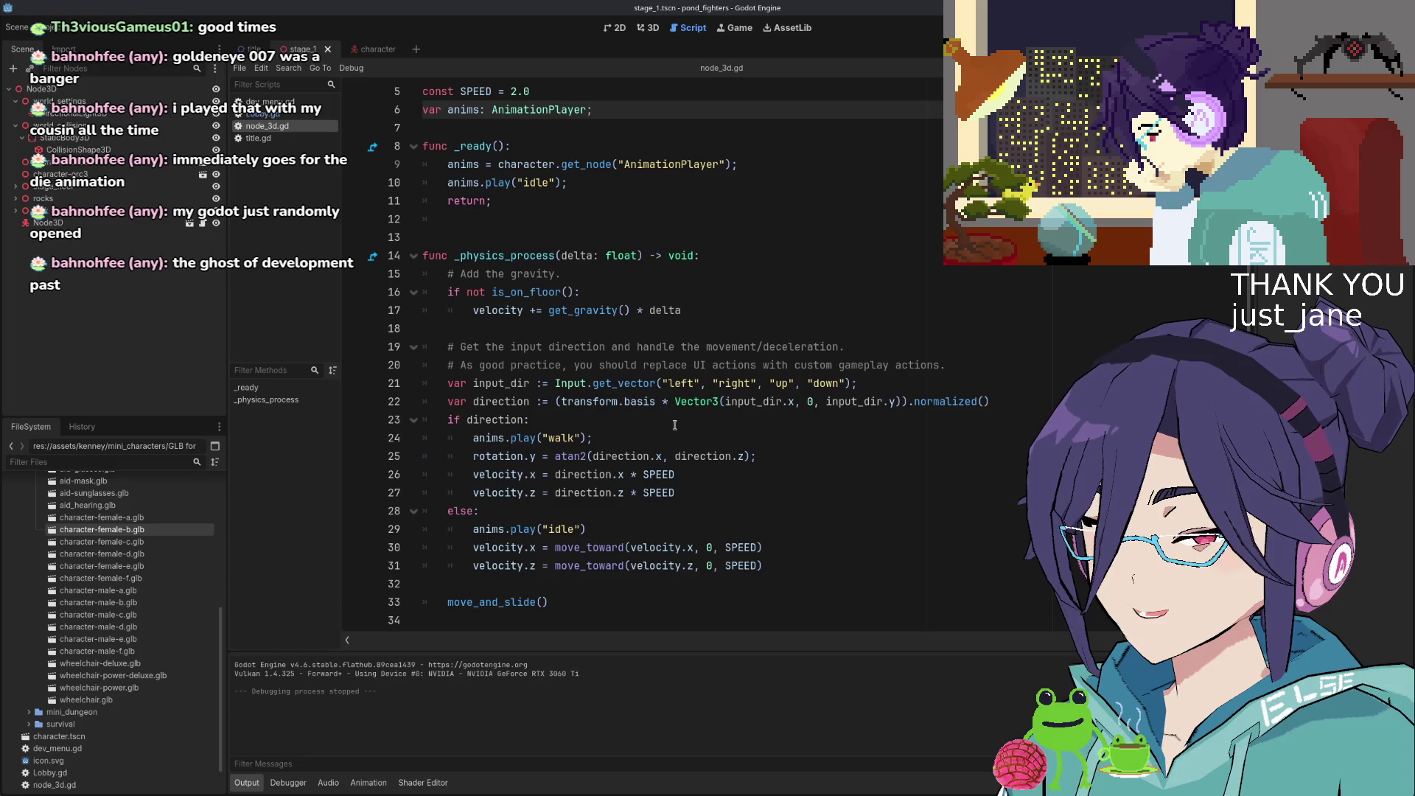
double_click(508, 457)
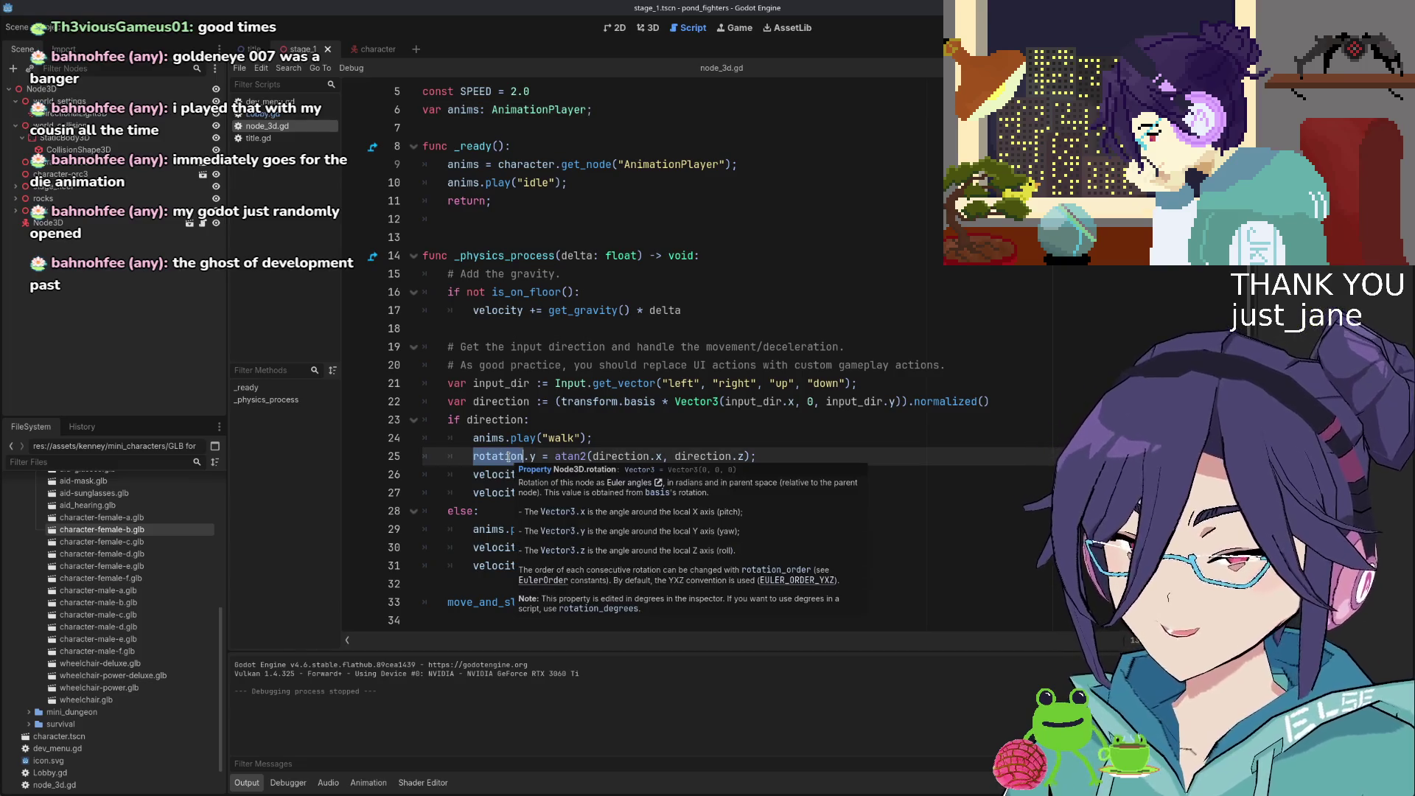
left_click(363, 49)
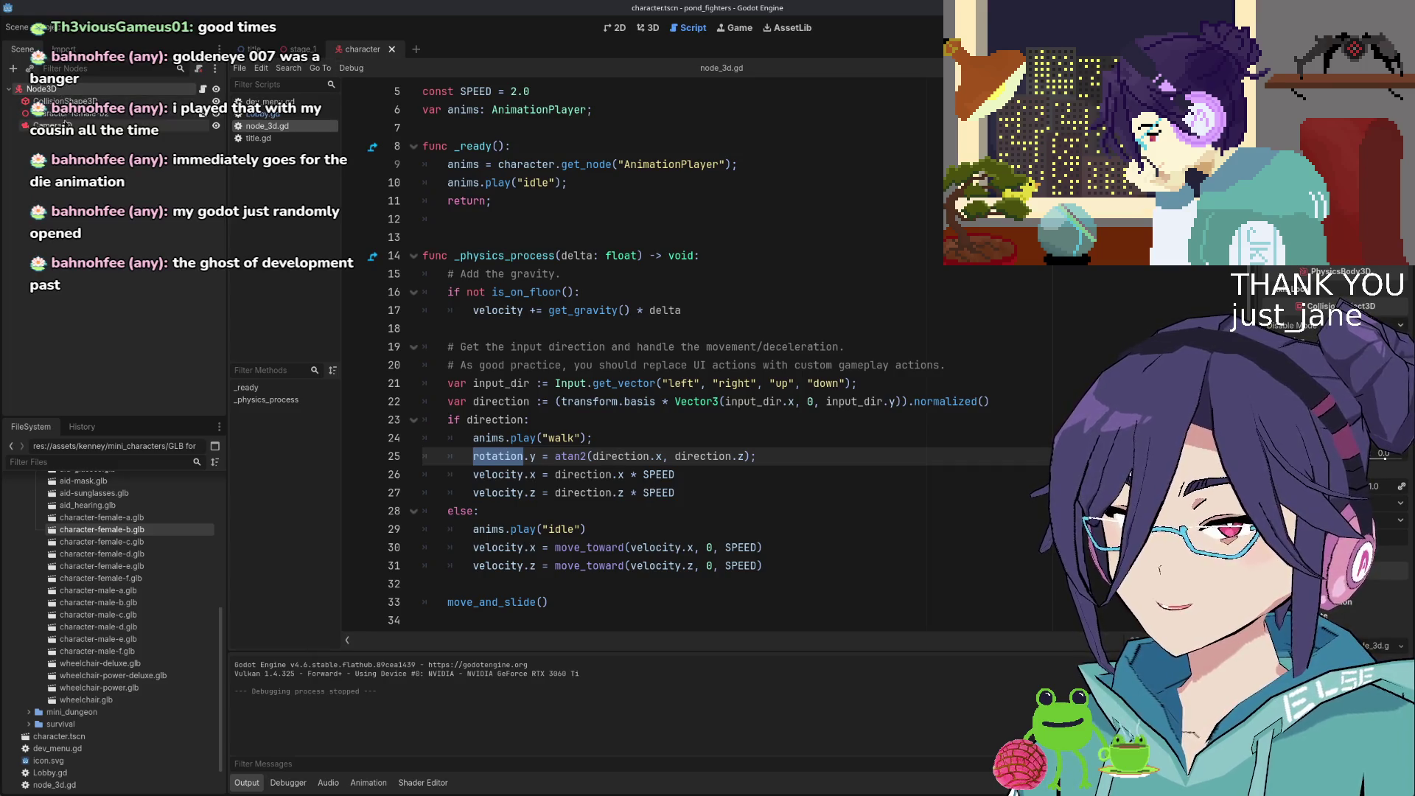
scroll(542, 184, "up", 2)
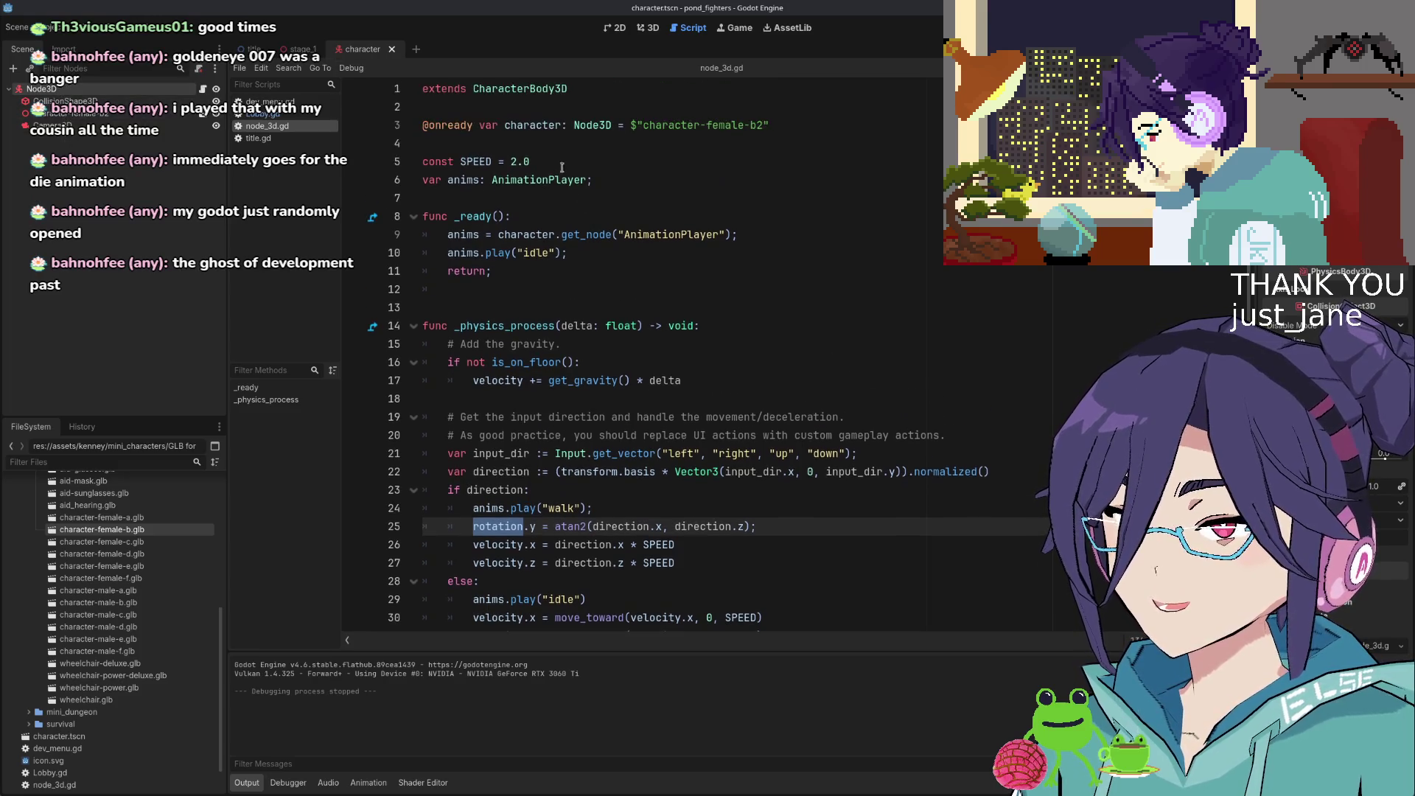
Change line 25 to set character.rotation.y instead of the body's rotation.
double_click(532, 127)
left_click(473, 527)
type("character.")
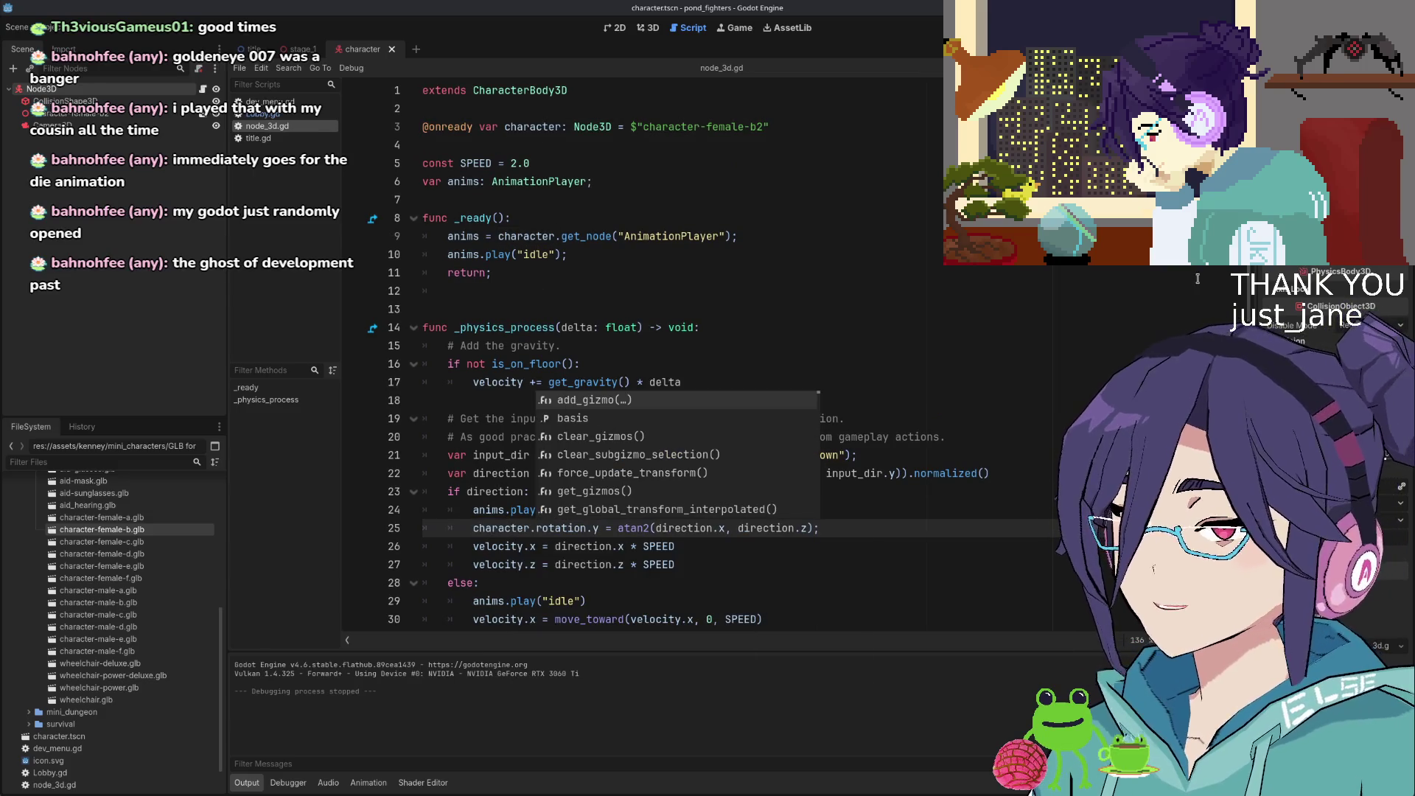
left_click(472, 200)
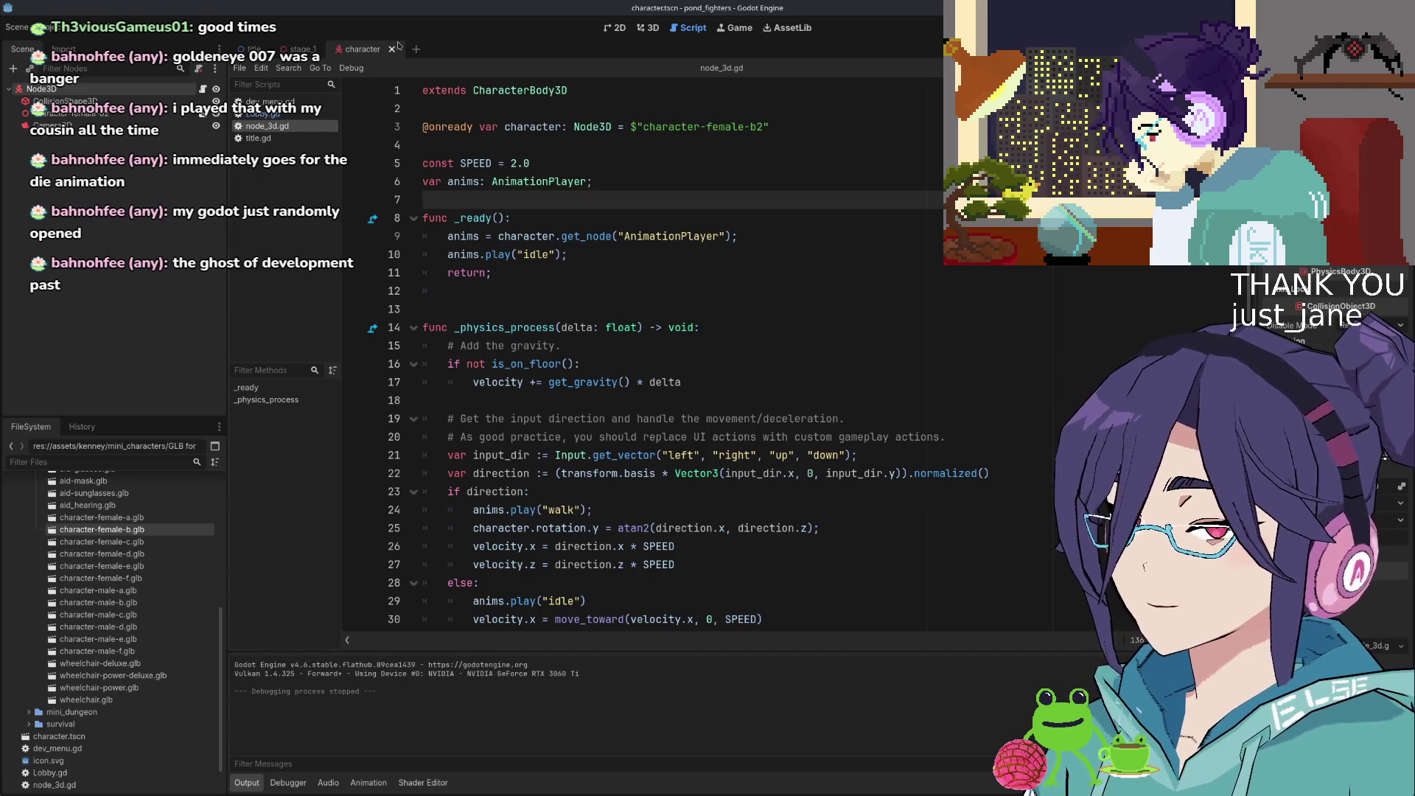
Run stage_1 and walk the character up, right, left and down with the arrow keys.
left_click(298, 49)
key("F6")
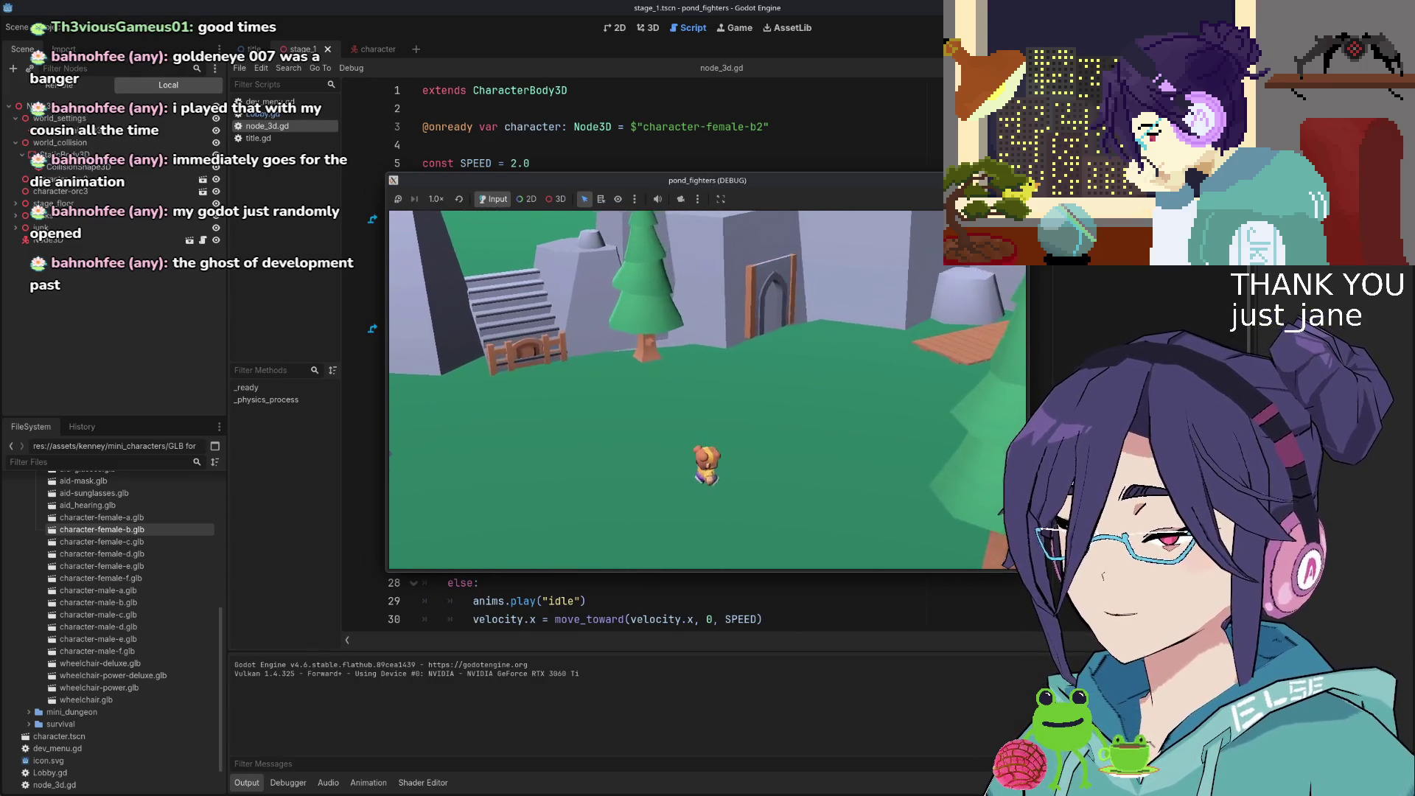
key("Up")
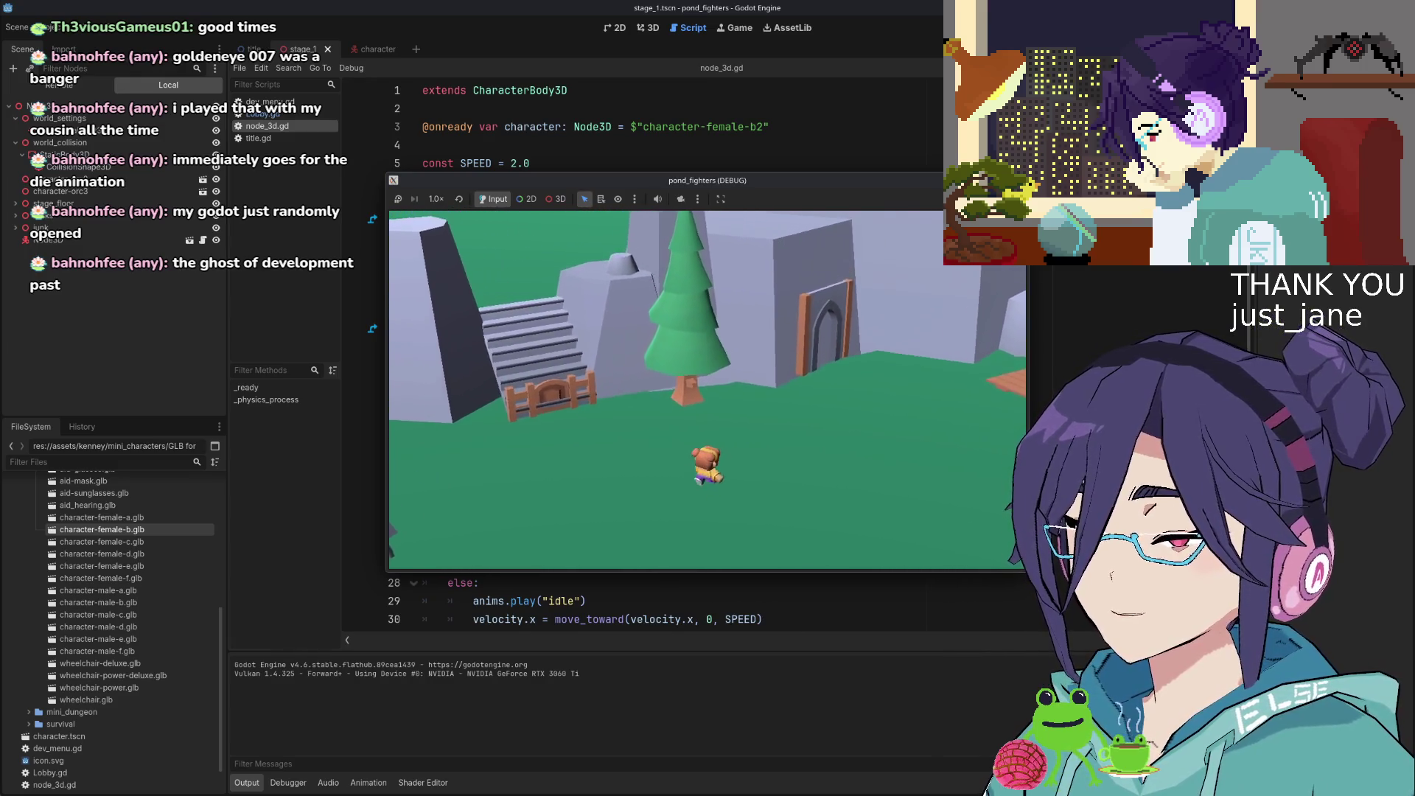
key("Up")
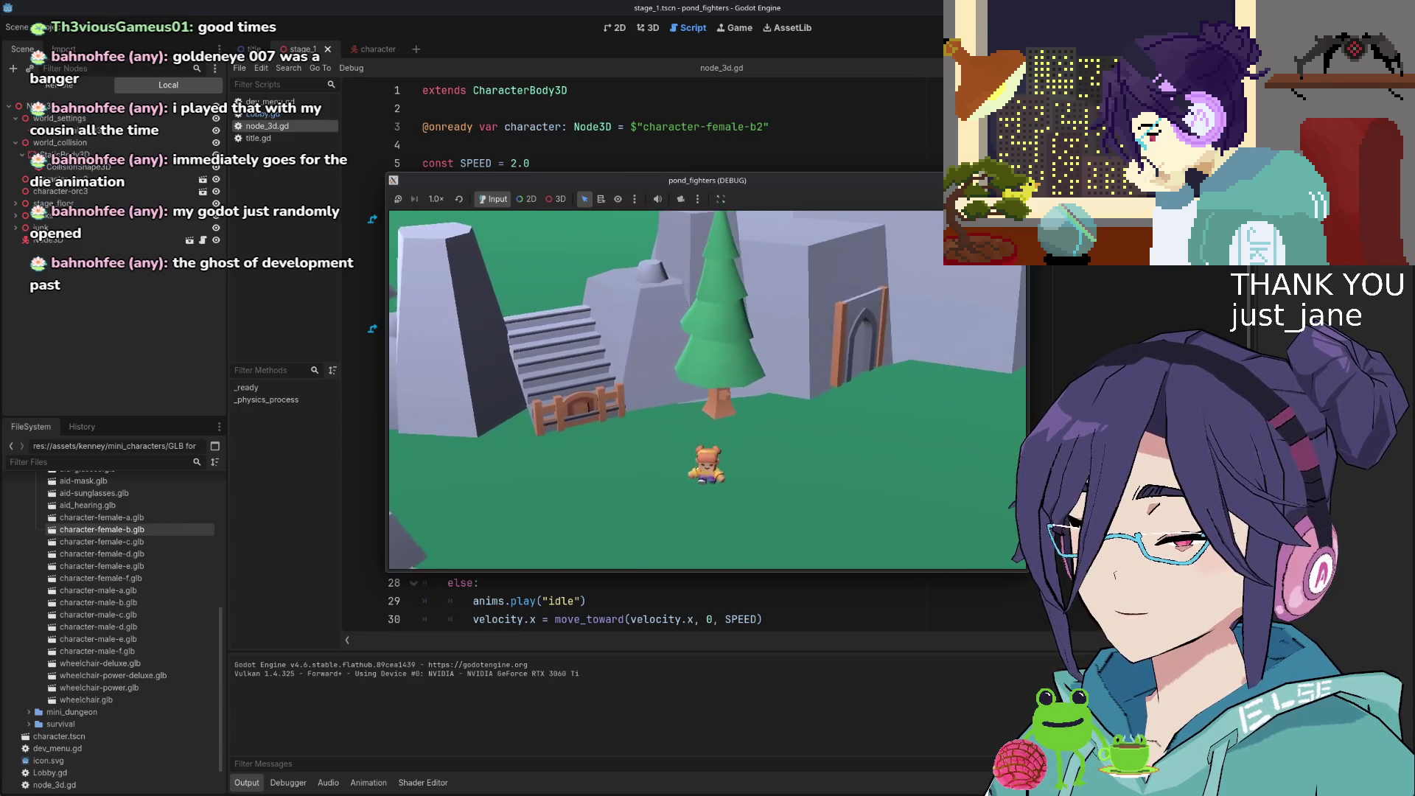
key("Right")
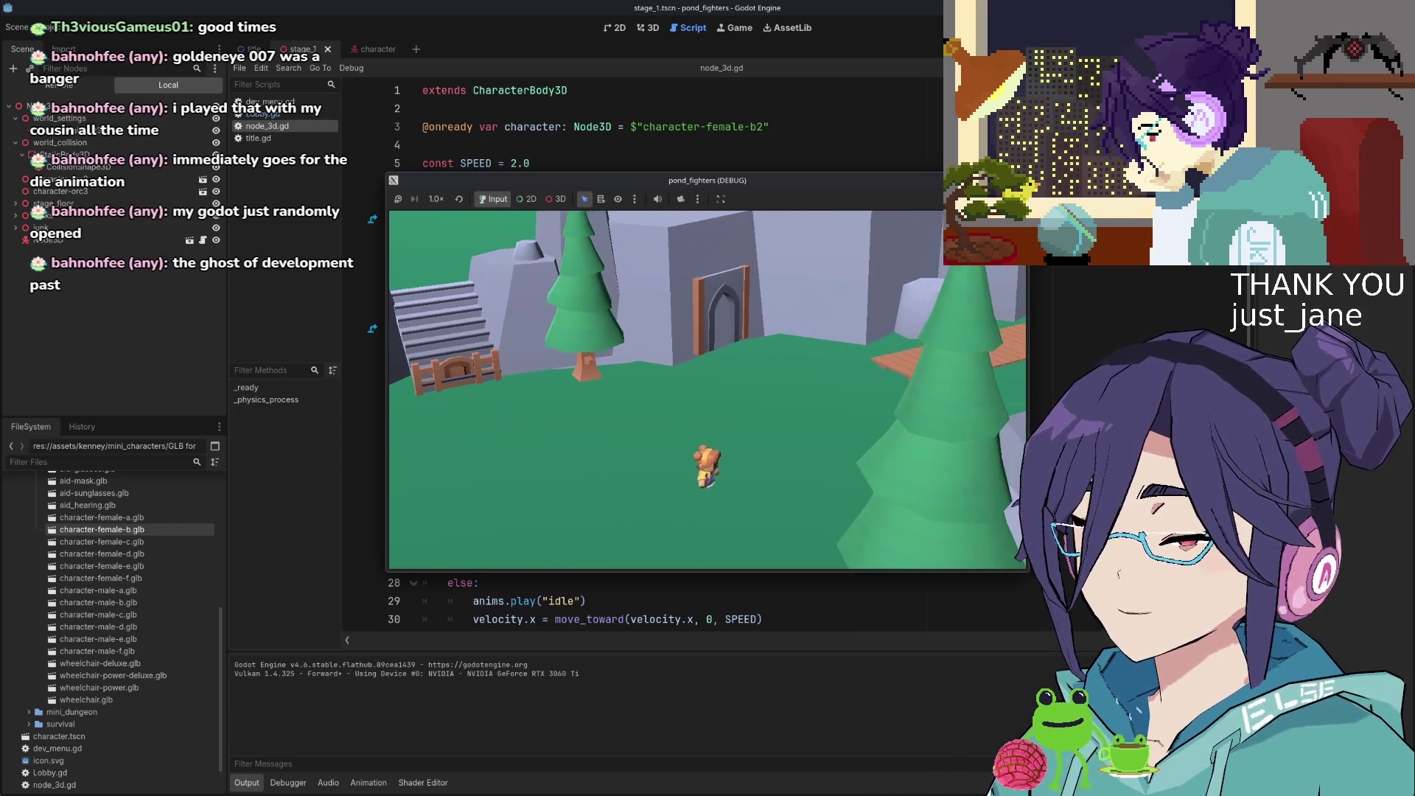
key("Left")
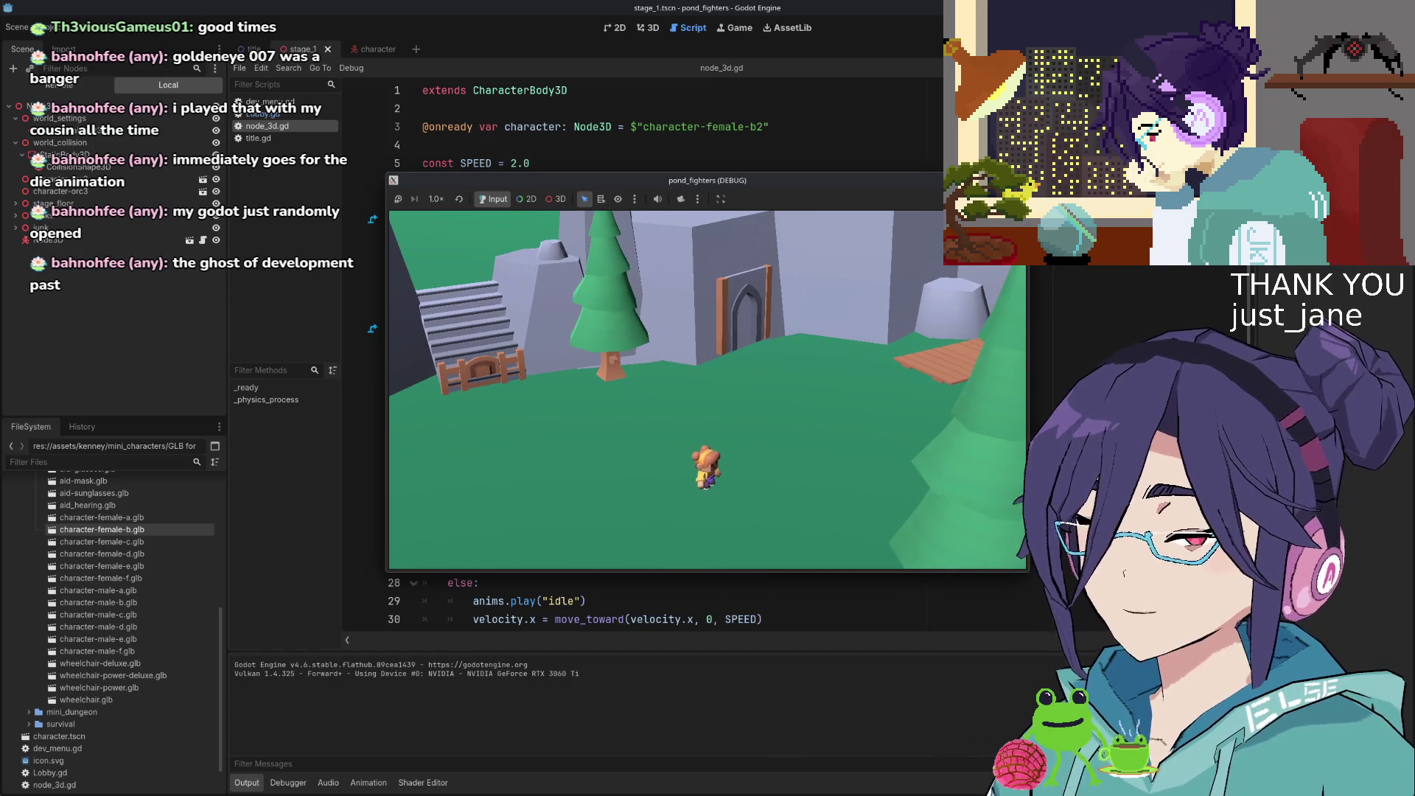
key("Down")
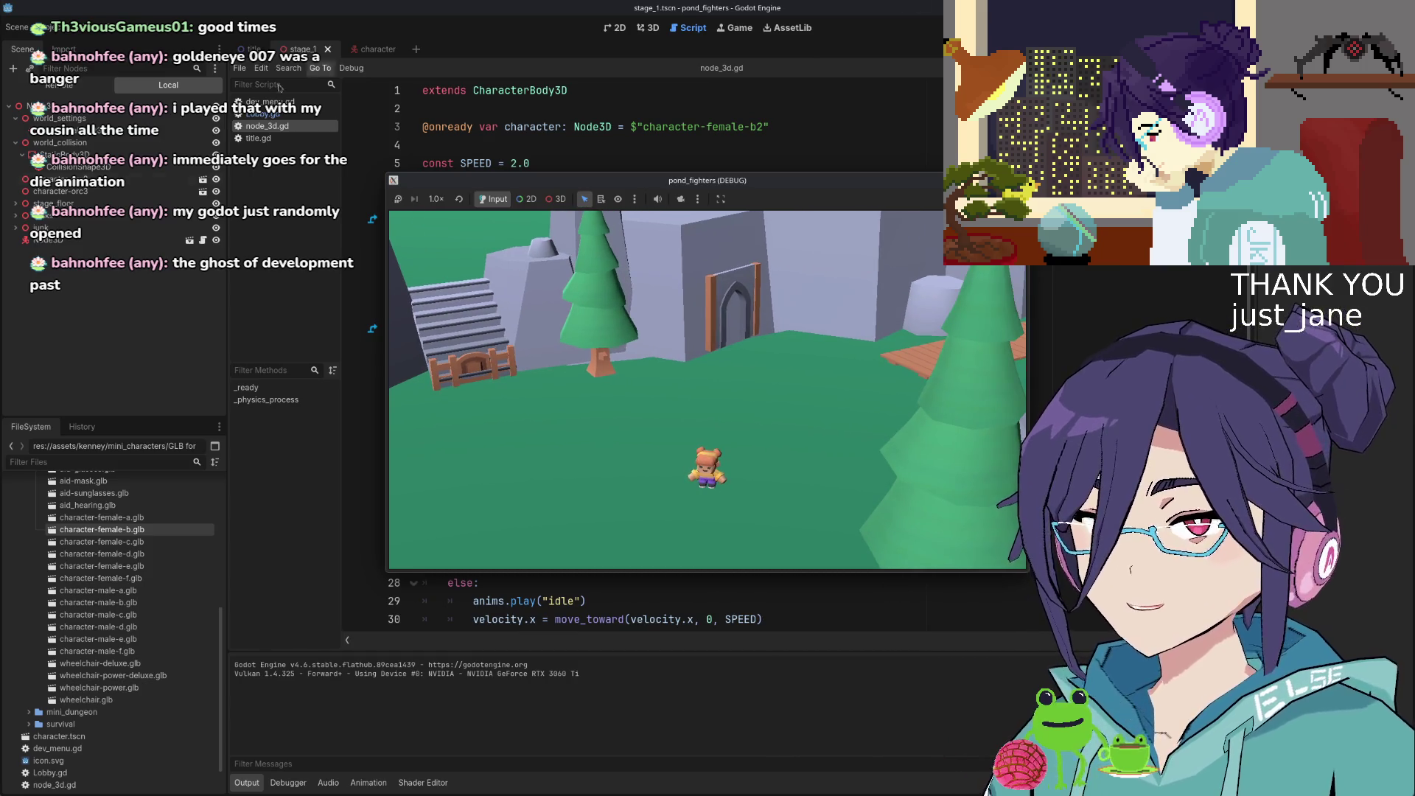
left_click(372, 53)
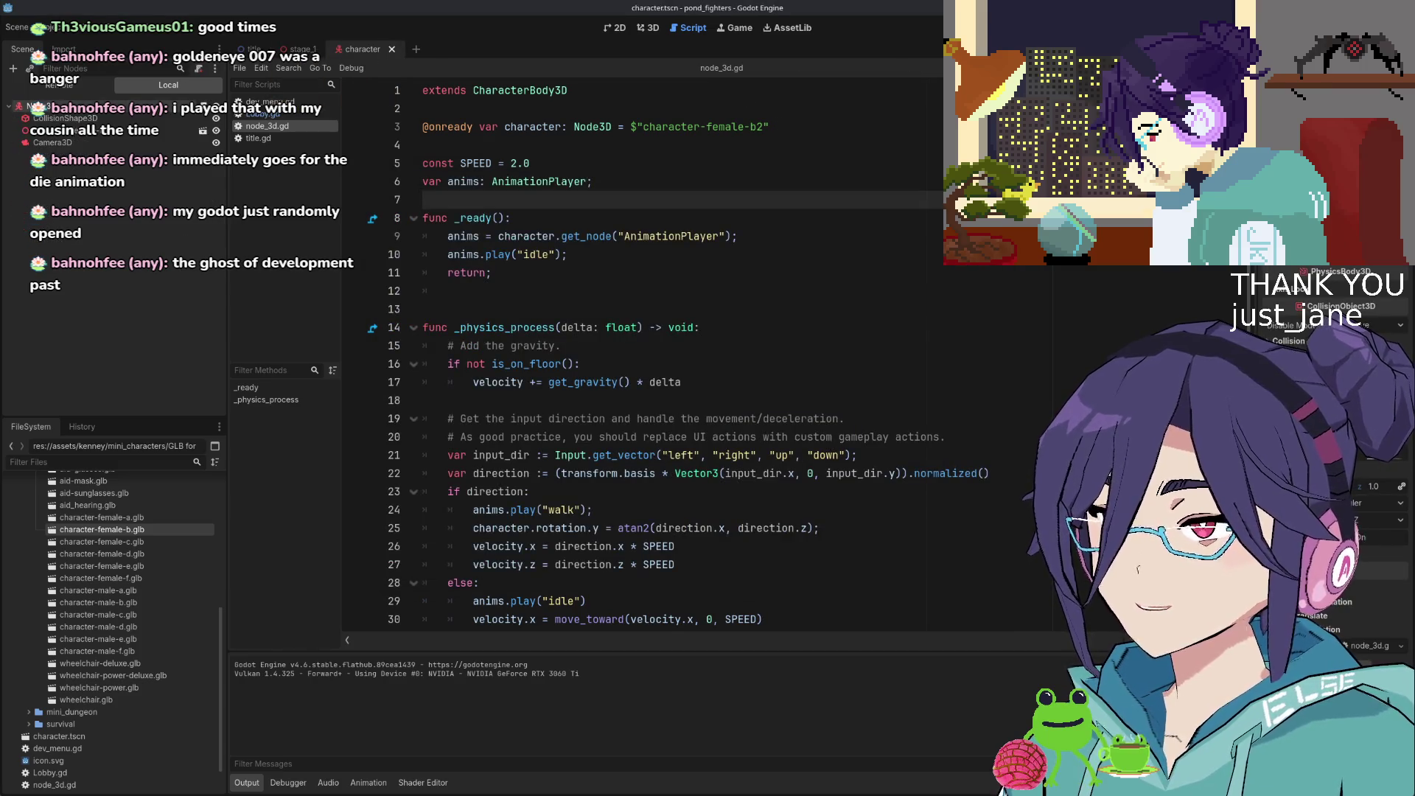
Stop the game and rewrite line 25 as atan2(input_dir.x, input_dir.y), then save.
key("F8")
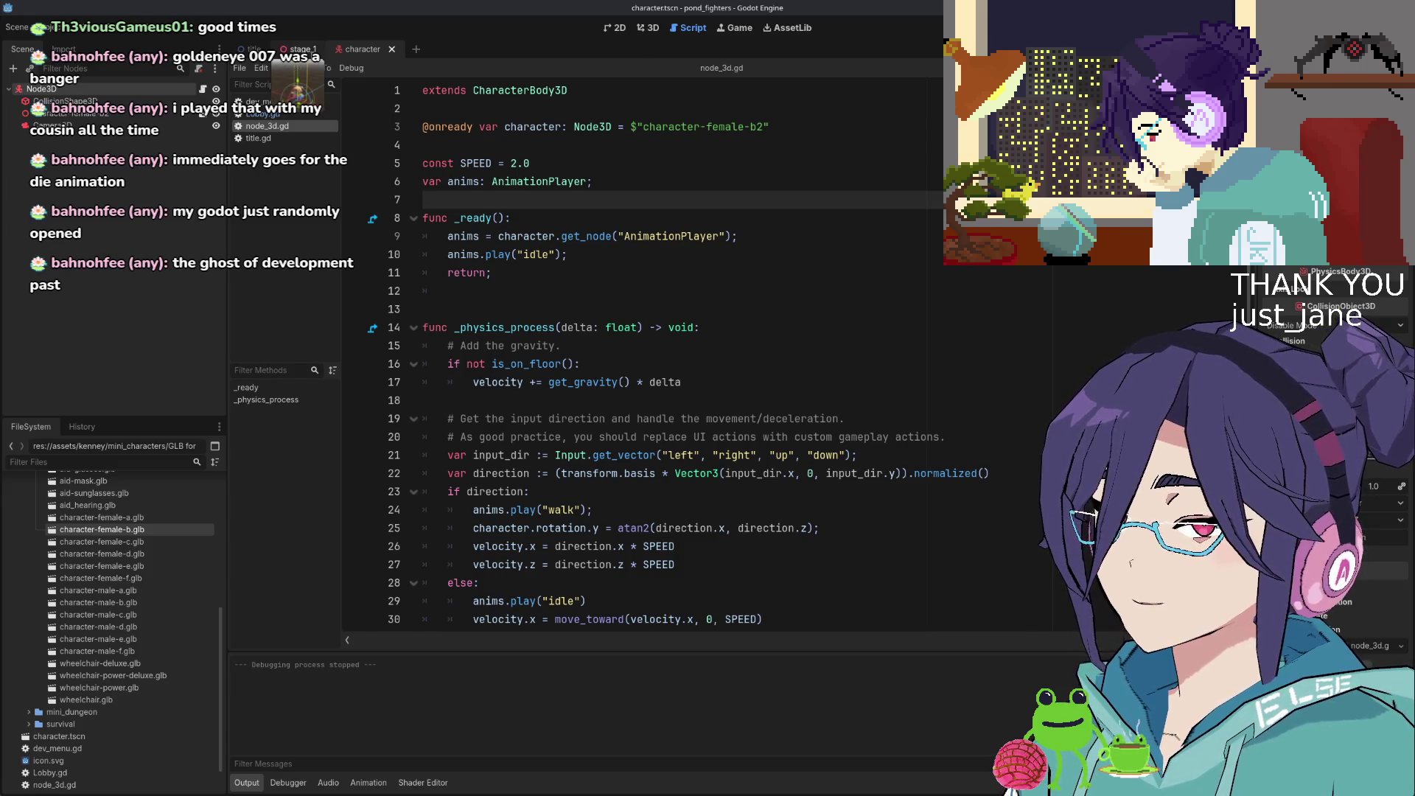
scroll(595, 410, "down", 1)
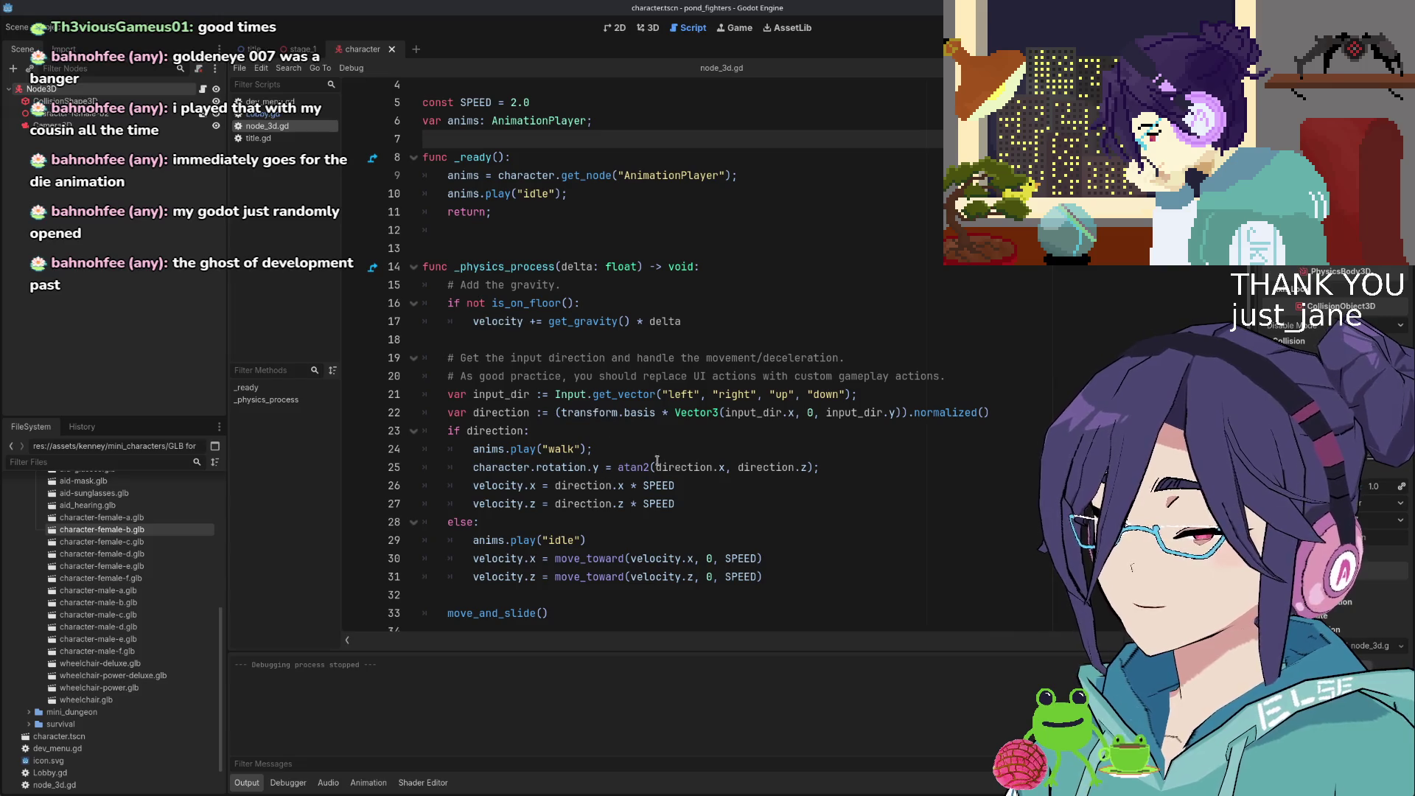
left_click(684, 458)
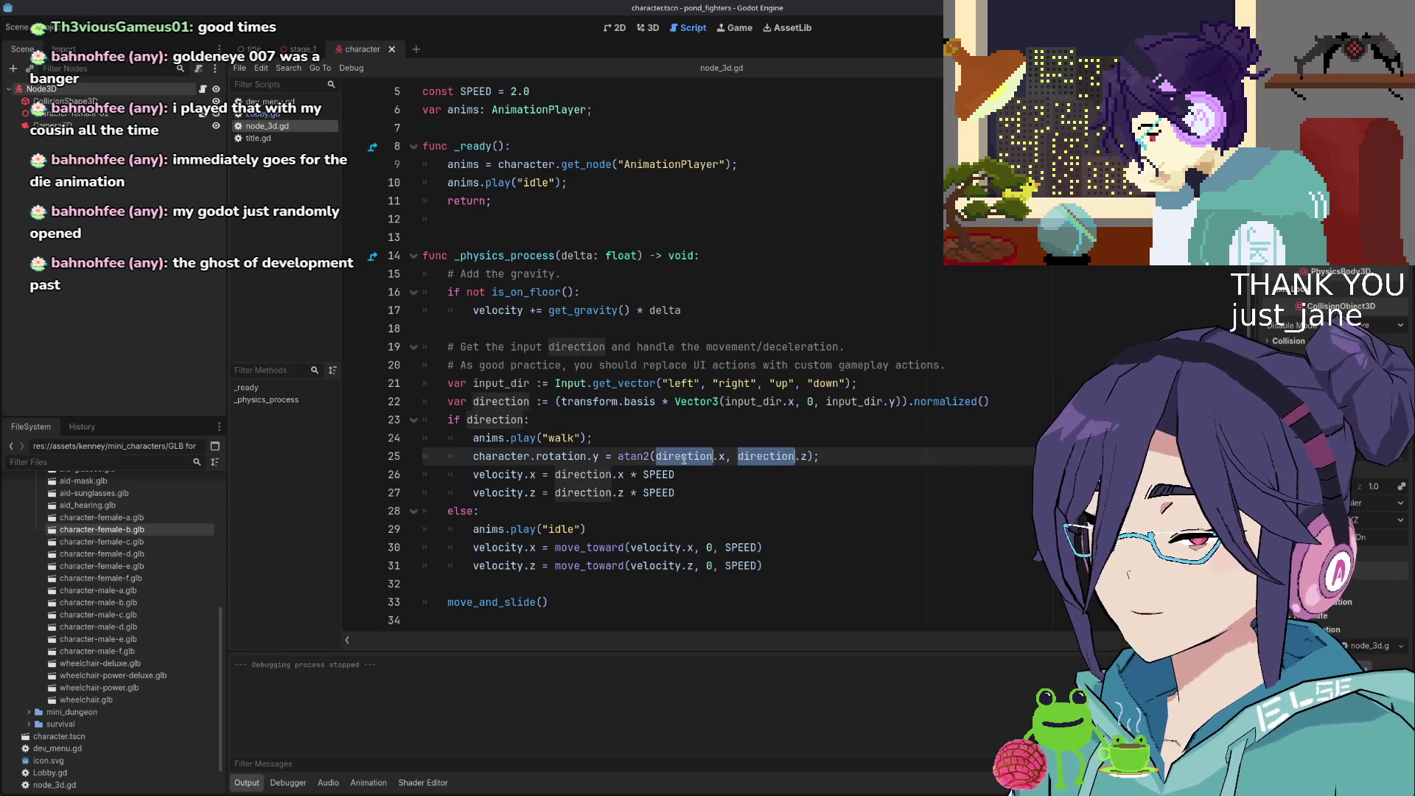
type("input_dir")
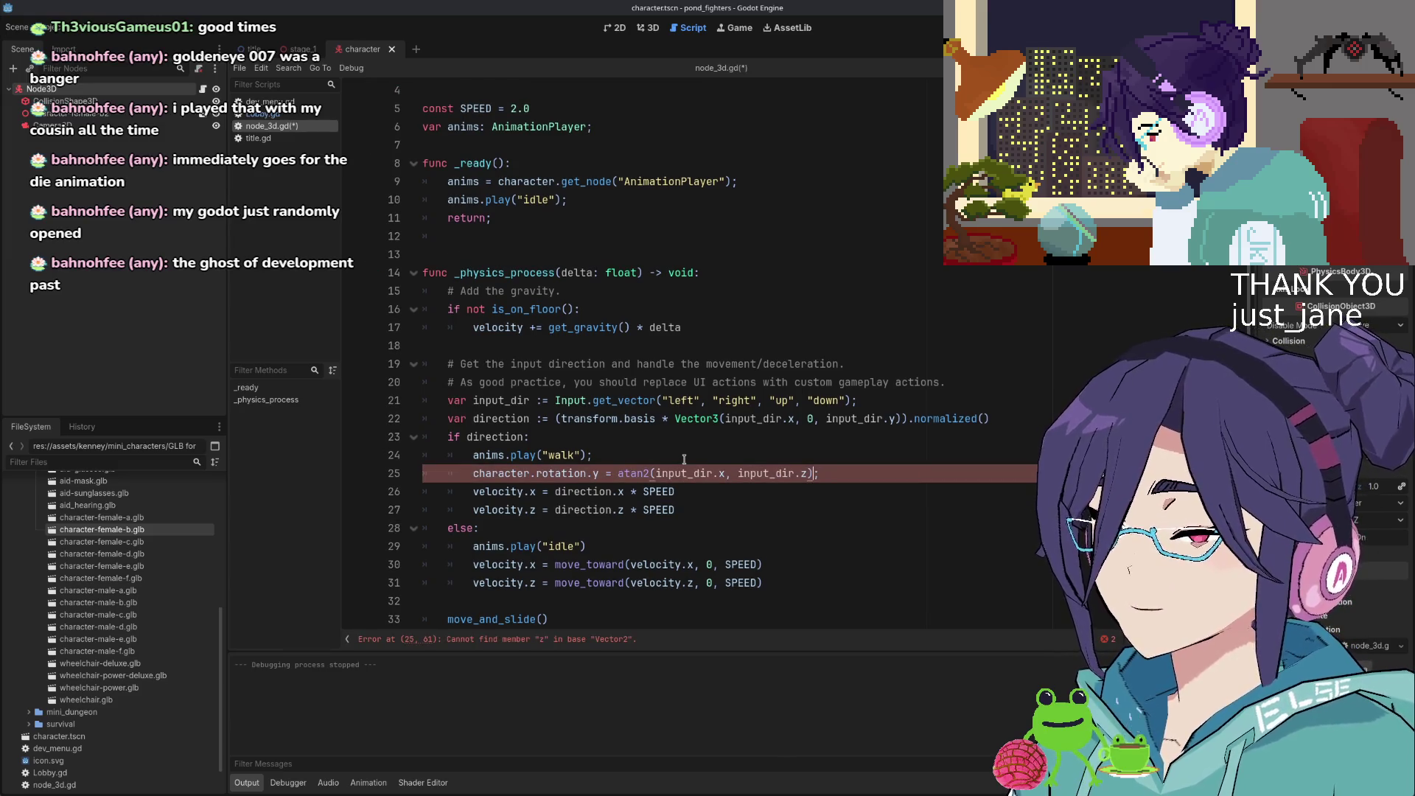
key("Left")
key("BackSpace")
type("y")
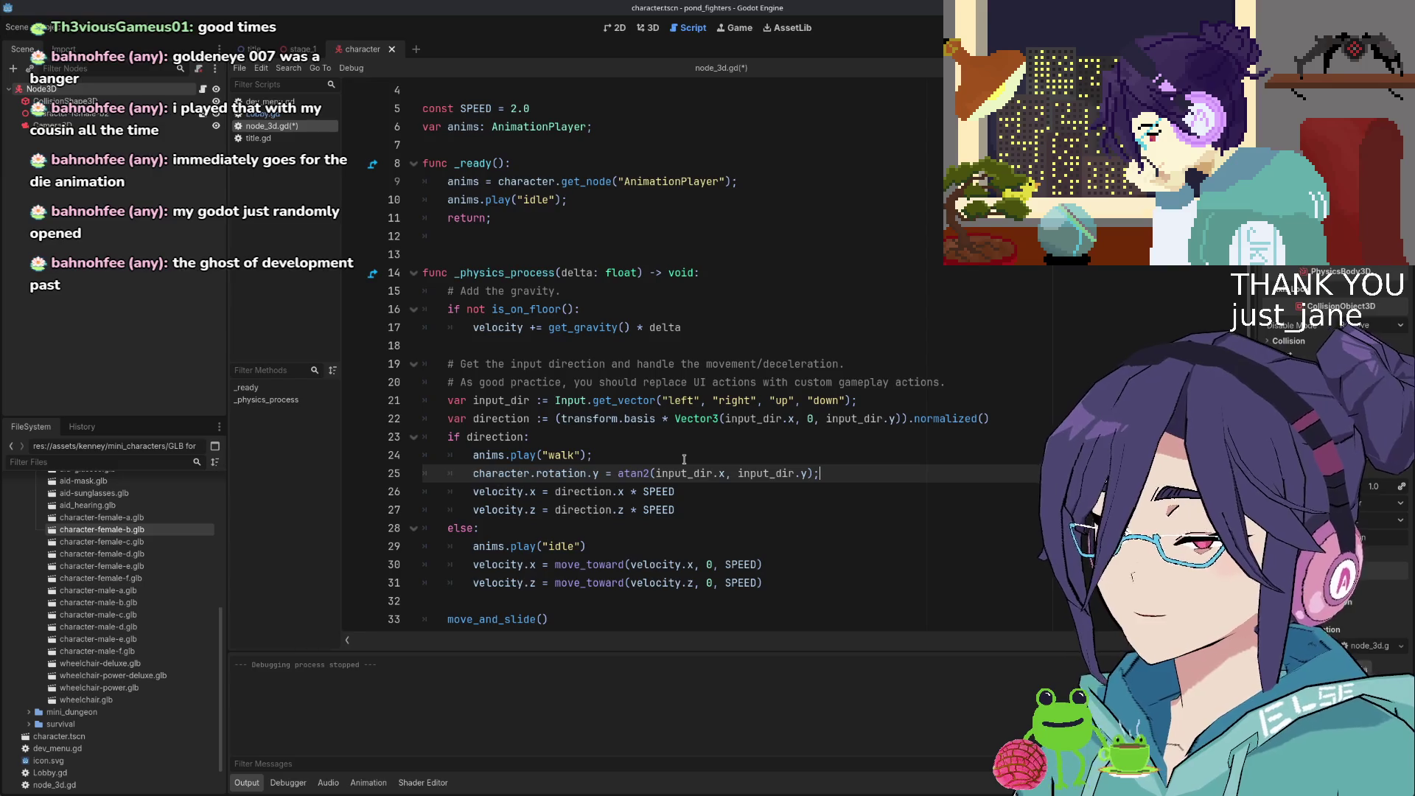
key("ctrl+s")
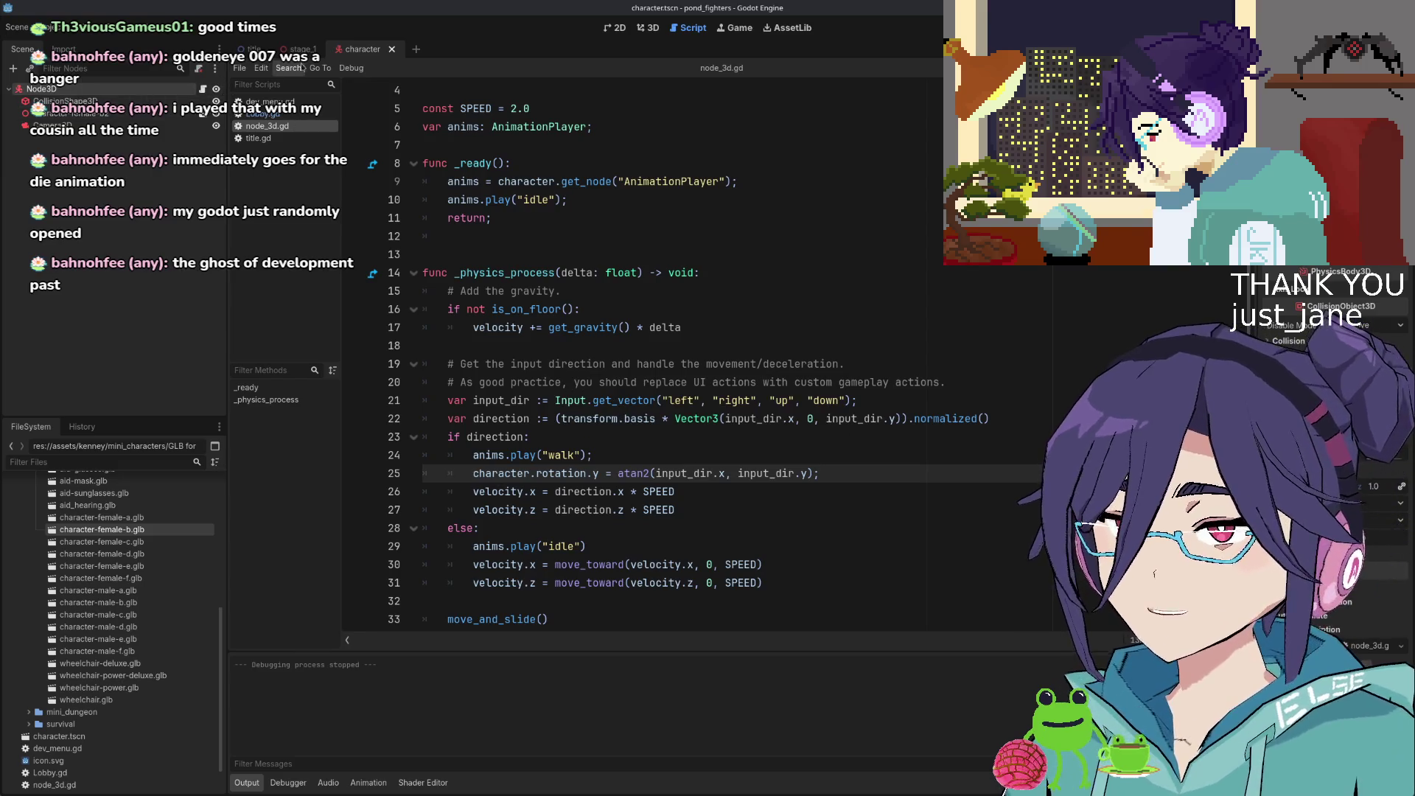
left_click(647, 27)
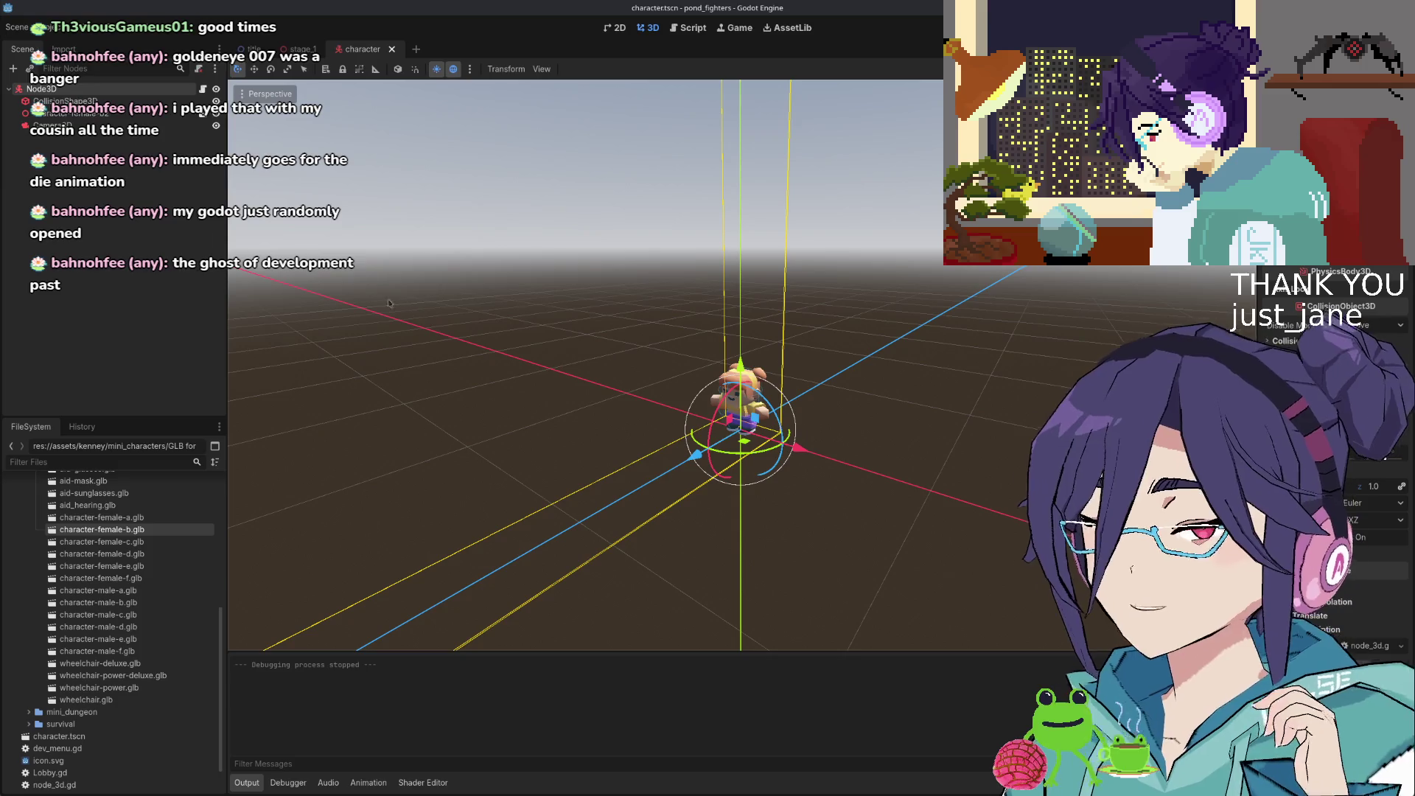
Inspect the Camera3D in the character scene, save the scene, and switch to stage_1.
left_click_drag(607, 362, 567, 366)
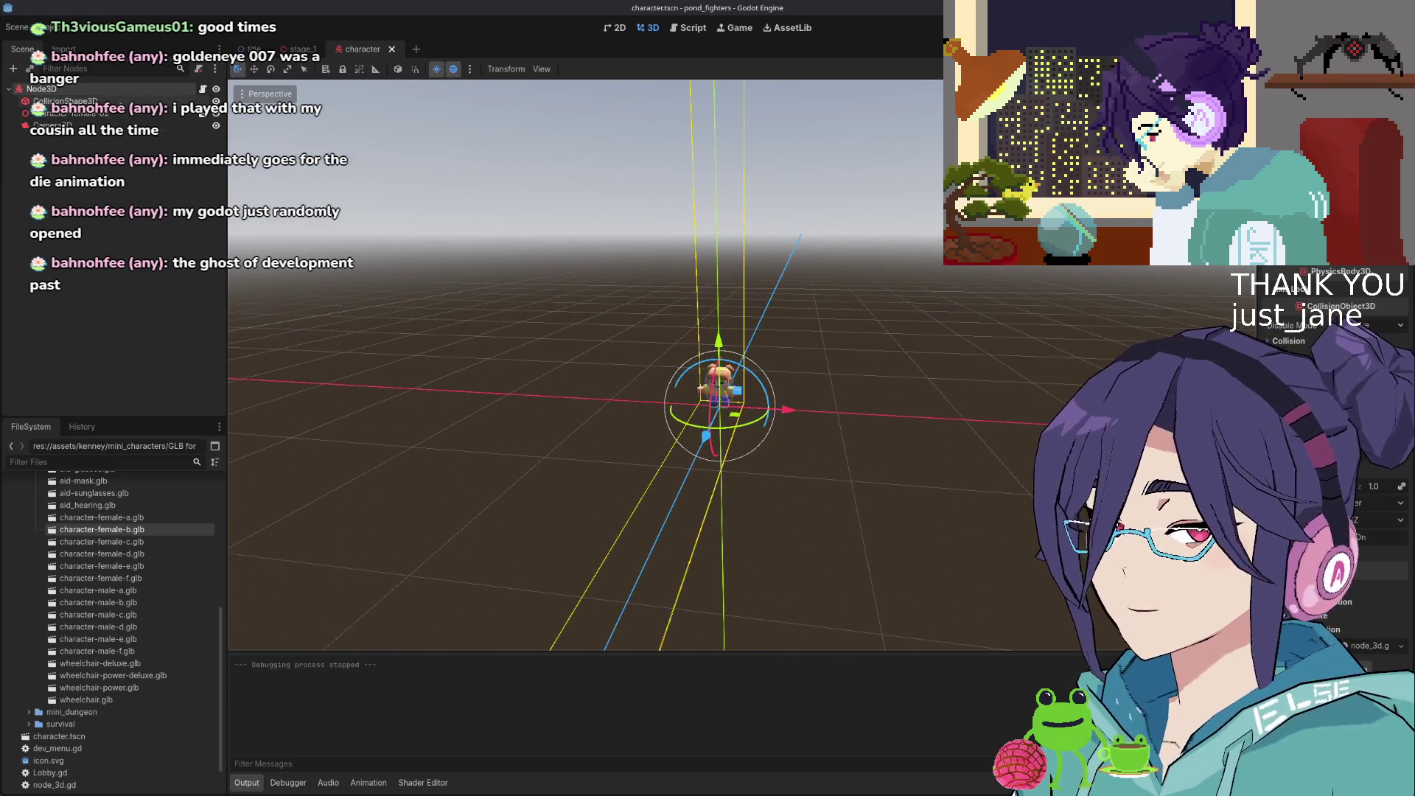
left_click(73, 113)
scroll(1326, 317, "up", 4)
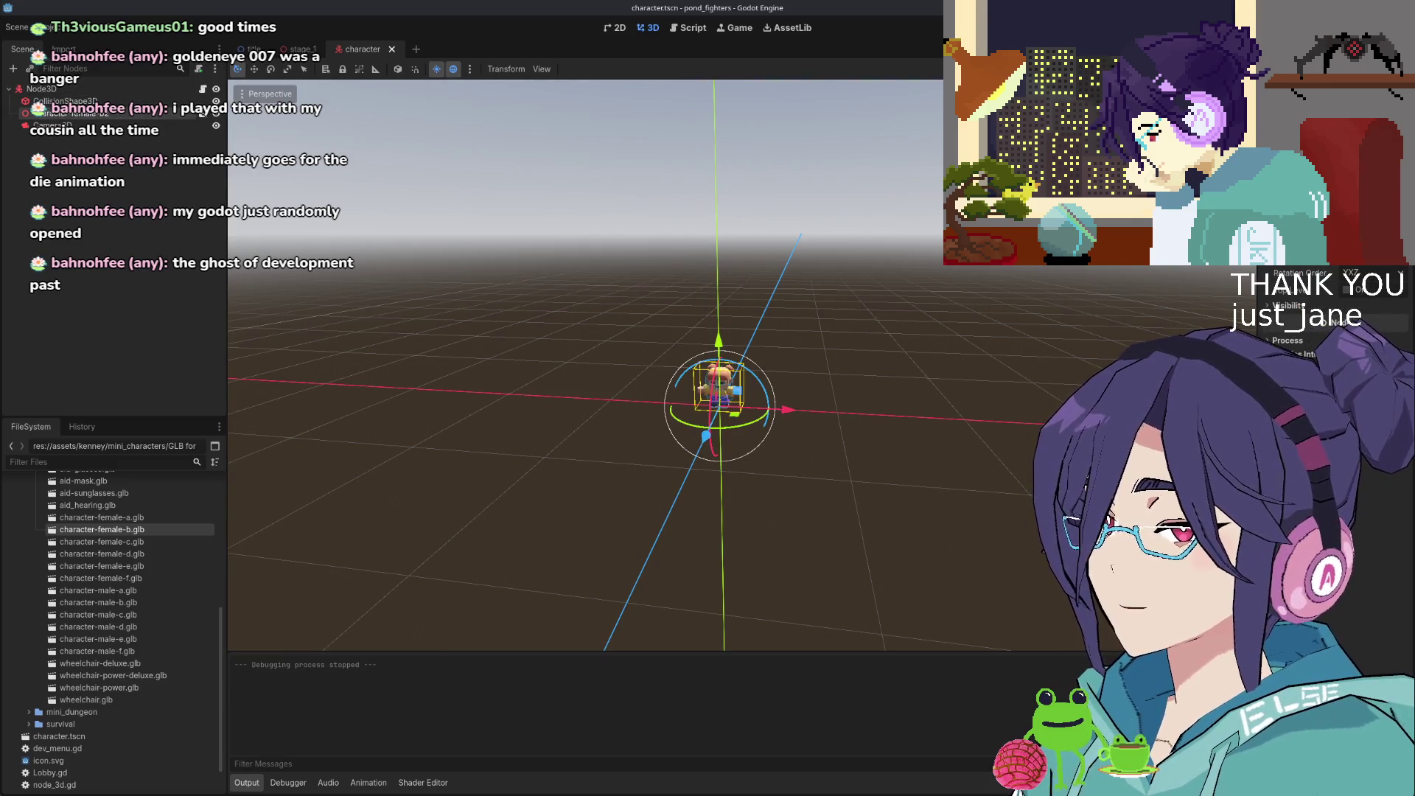
left_click(52, 125)
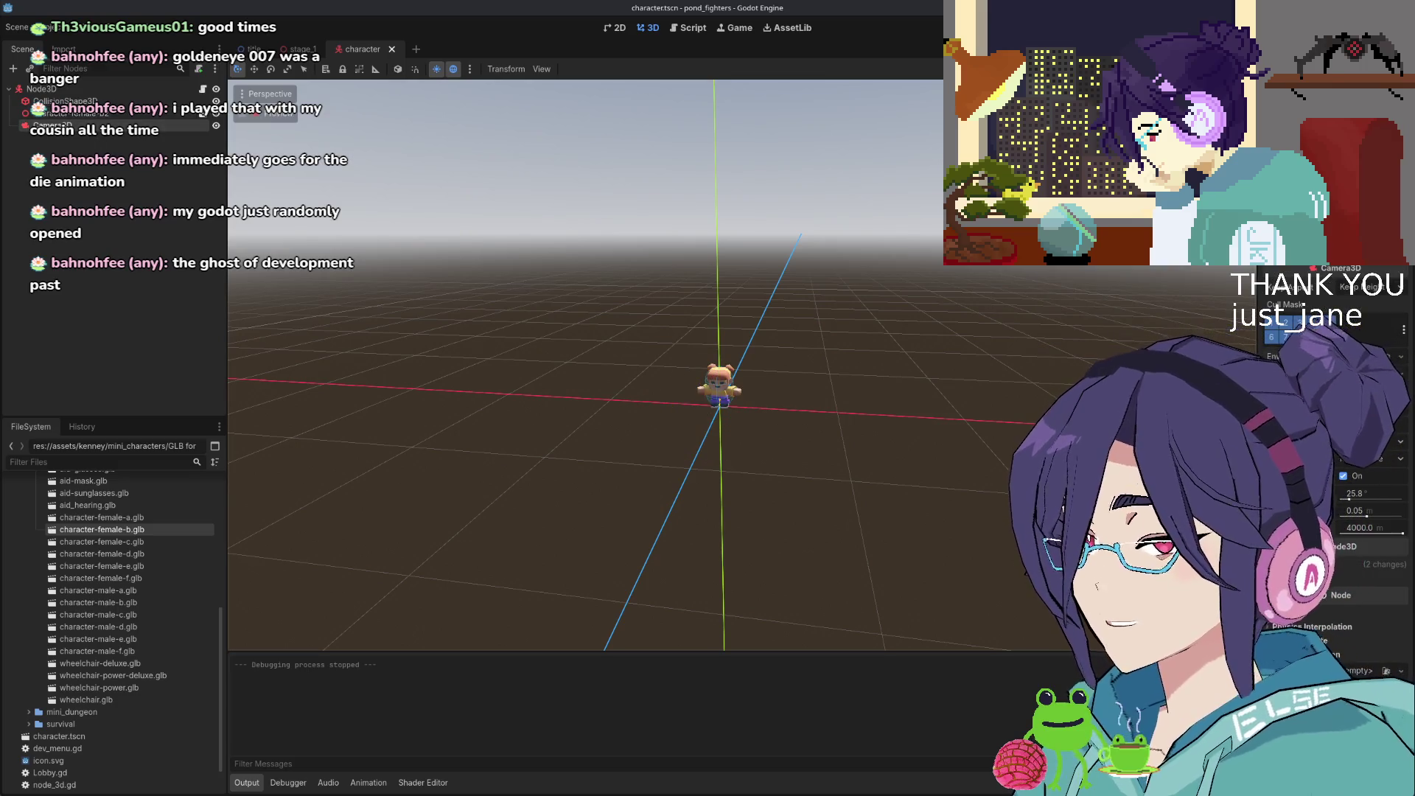
mouse_move(776, 444)
left_mouse_down()
mouse_move(664, 331)
mouse_move(442, 192)
mouse_move(568, 250)
mouse_move(648, 240)
mouse_move(776, 269)
mouse_move(728, 271)
left_mouse_up()
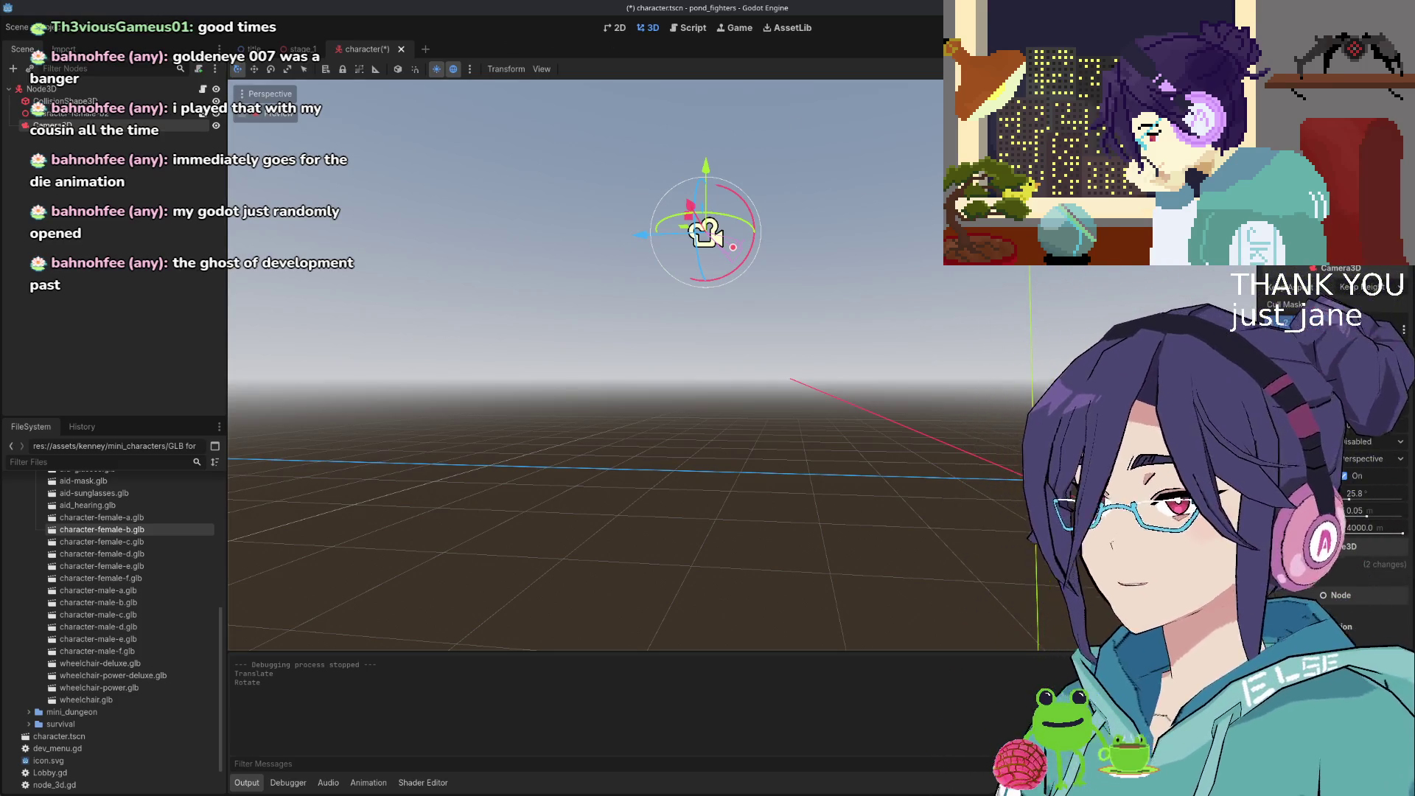
key("ctrl+s")
key("ctrl+shift+Tab")
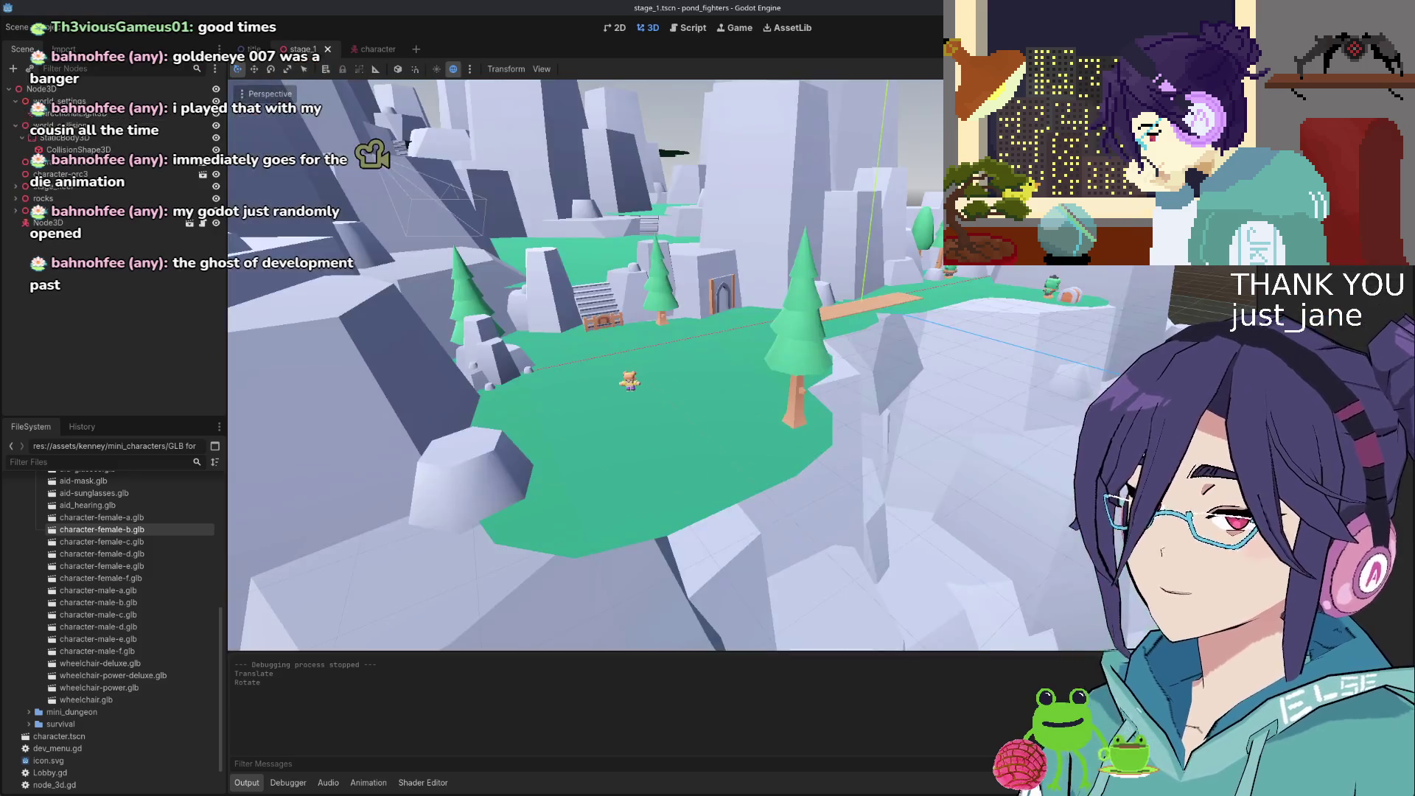
Run stage_1 and walk the character with W, A and S to check its facing.
key("F6")
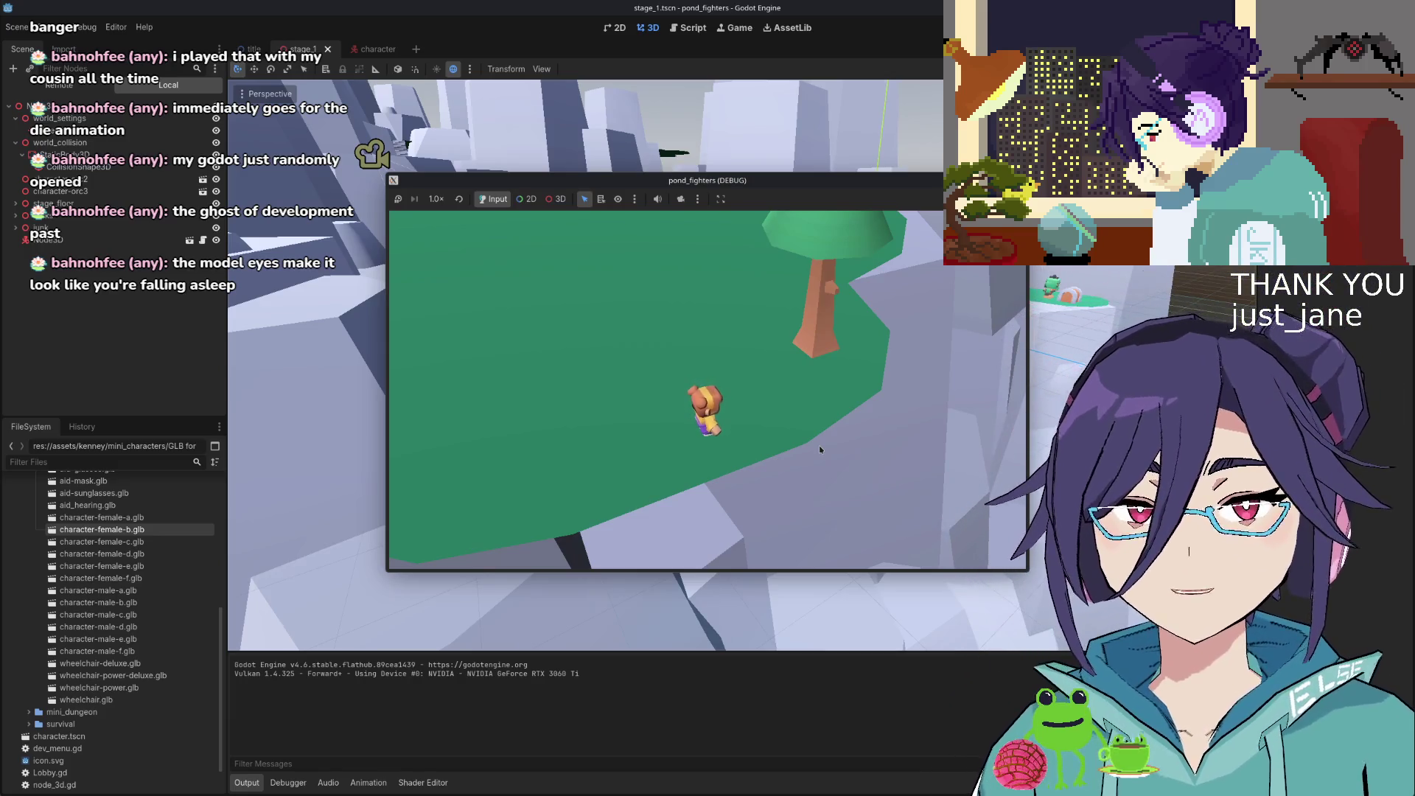
key("w")
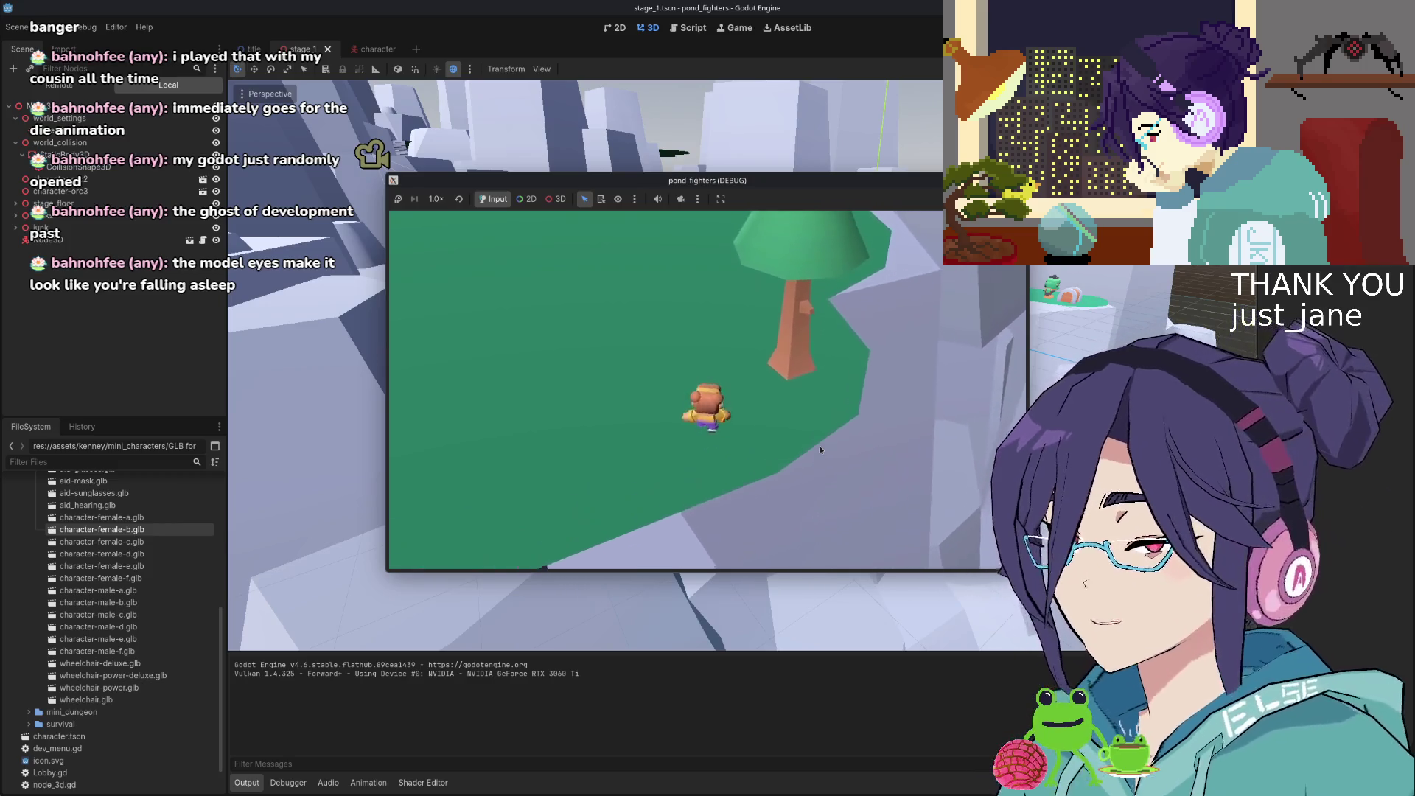
key("a")
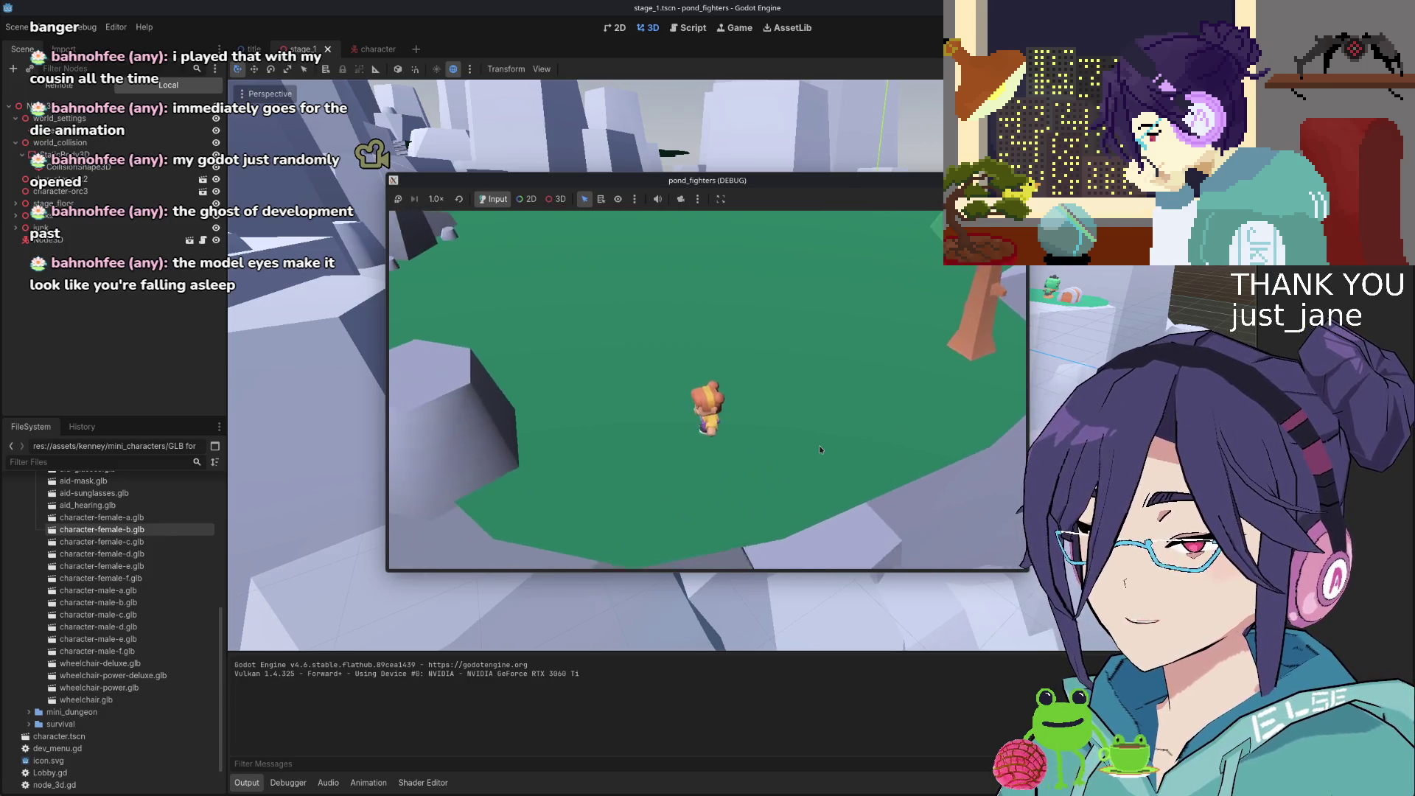
key("s")
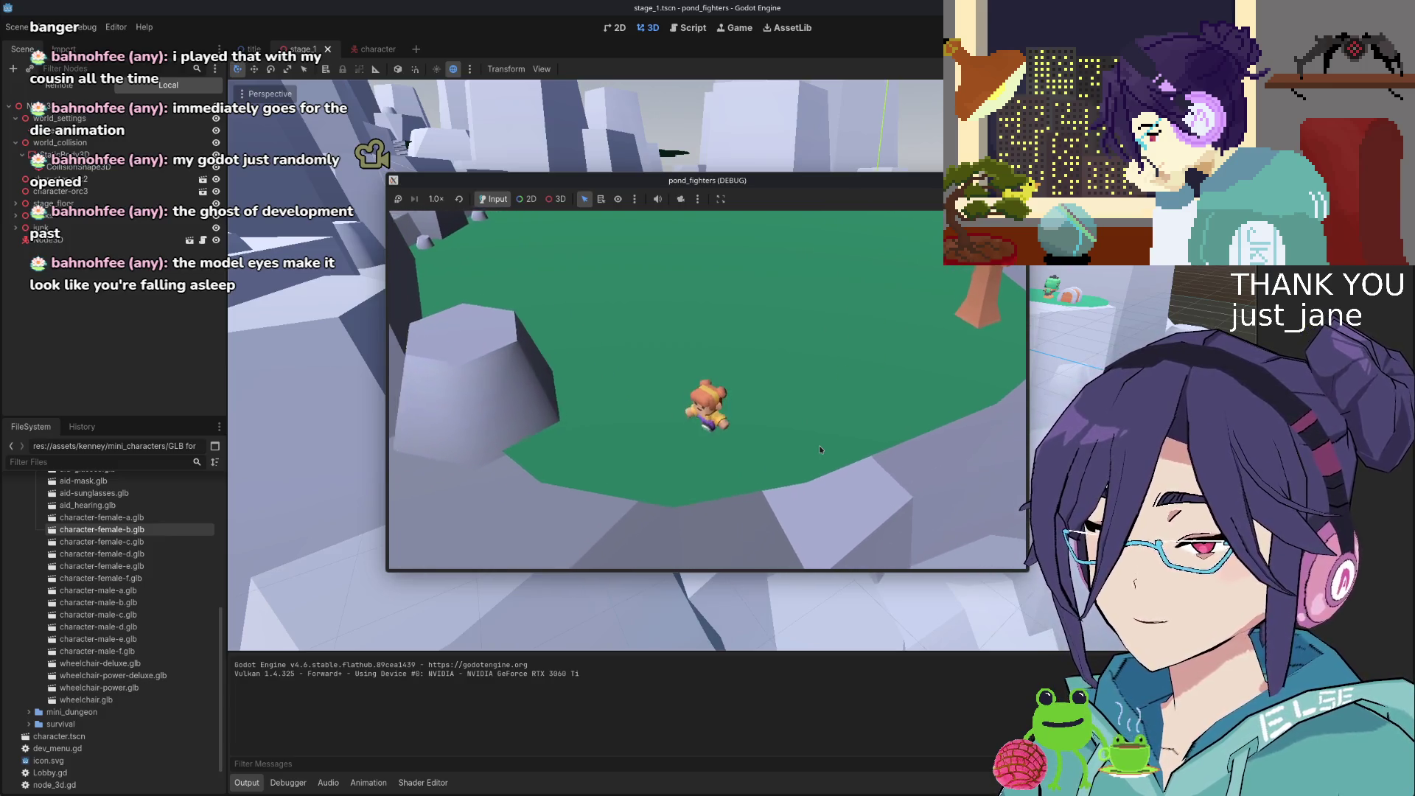
key("w")
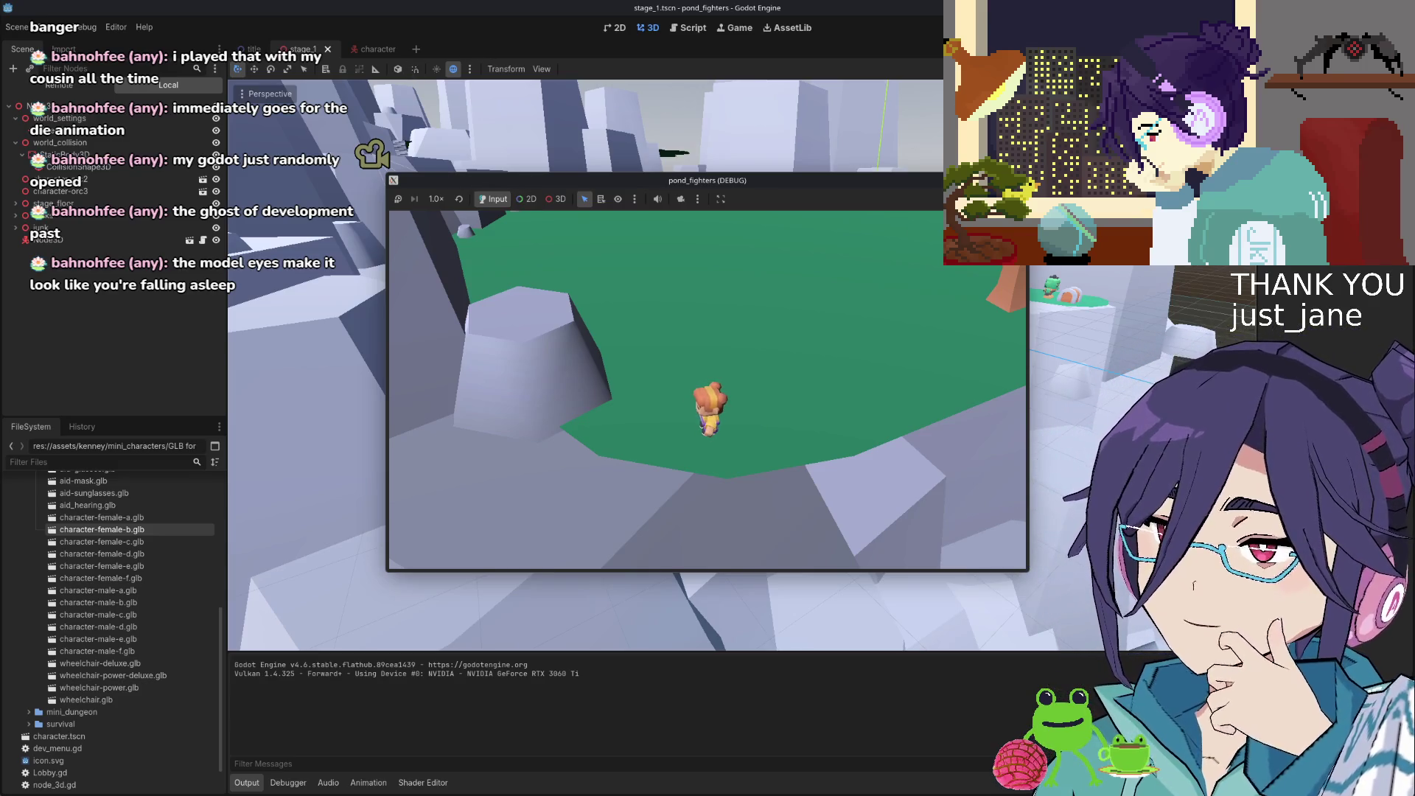
key("F8")
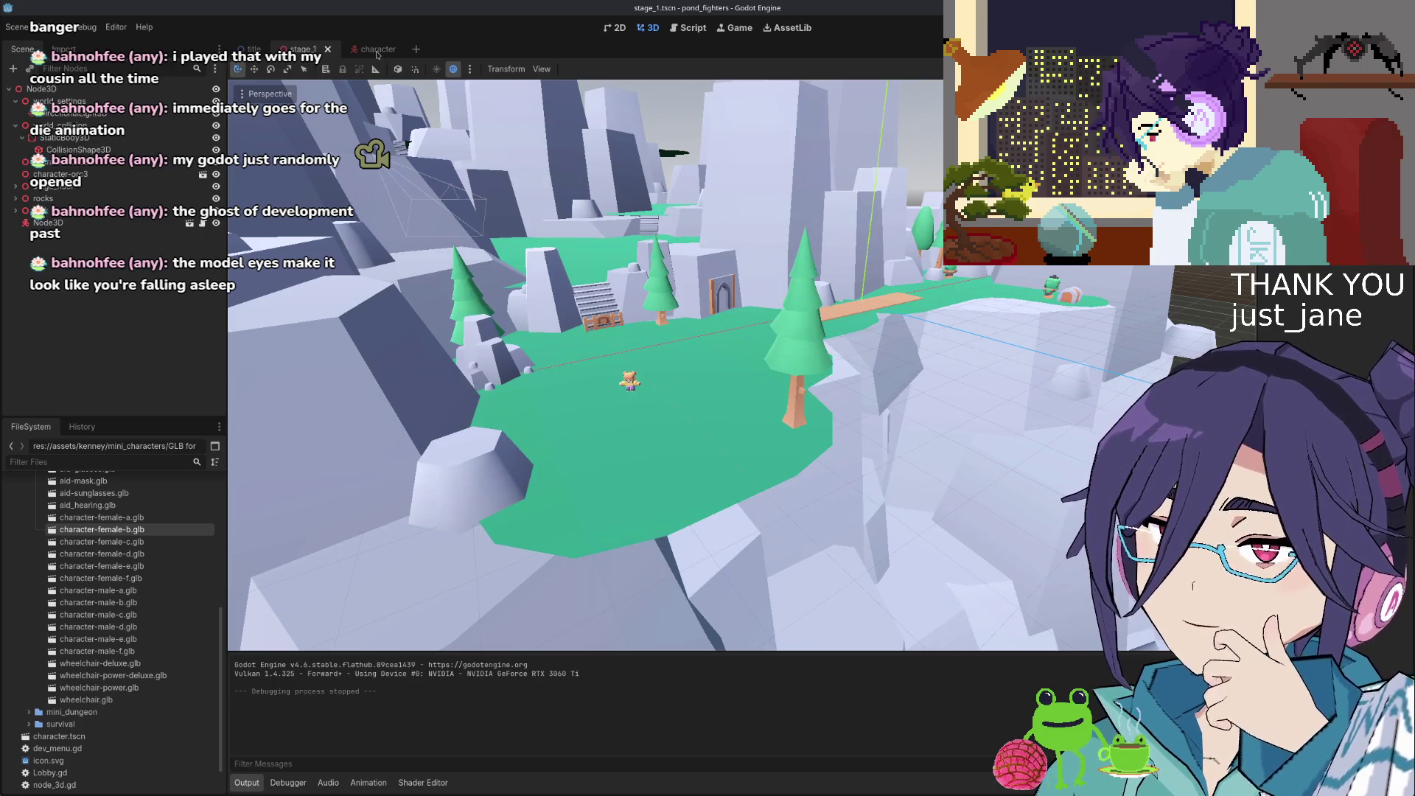
Bring up node_3d.gd at the end of the idle line 29, then open character-female-b.
left_click(377, 51)
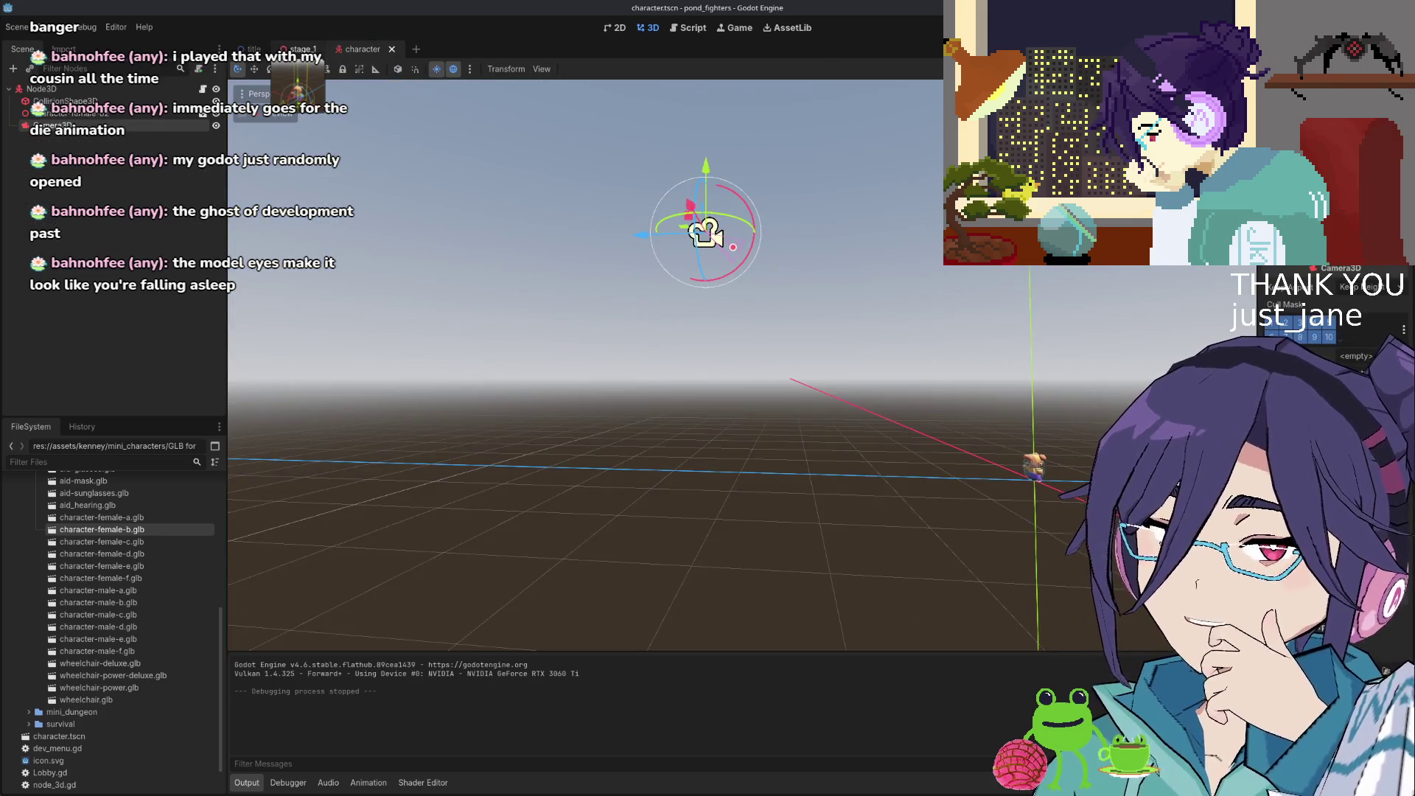
left_click(689, 29)
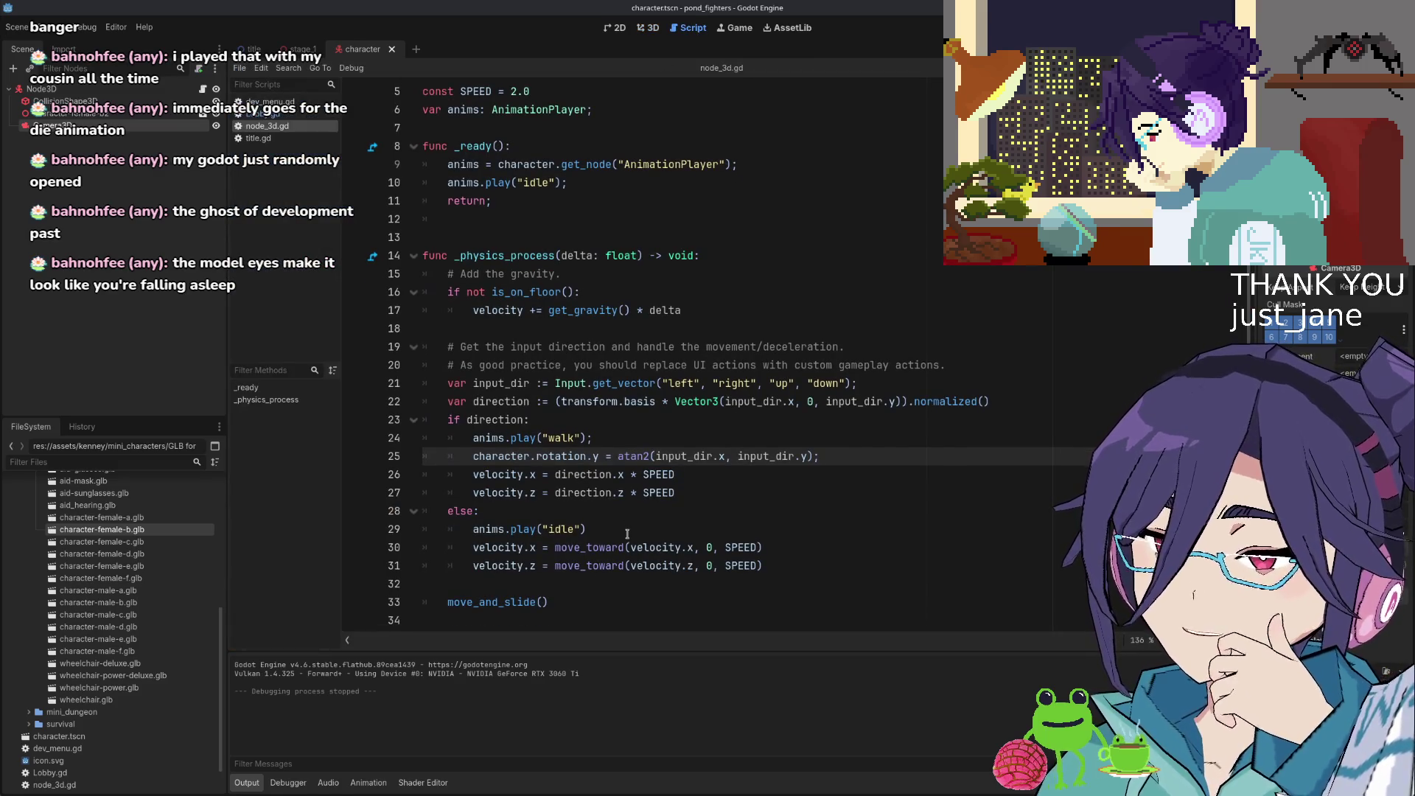
left_click(626, 532)
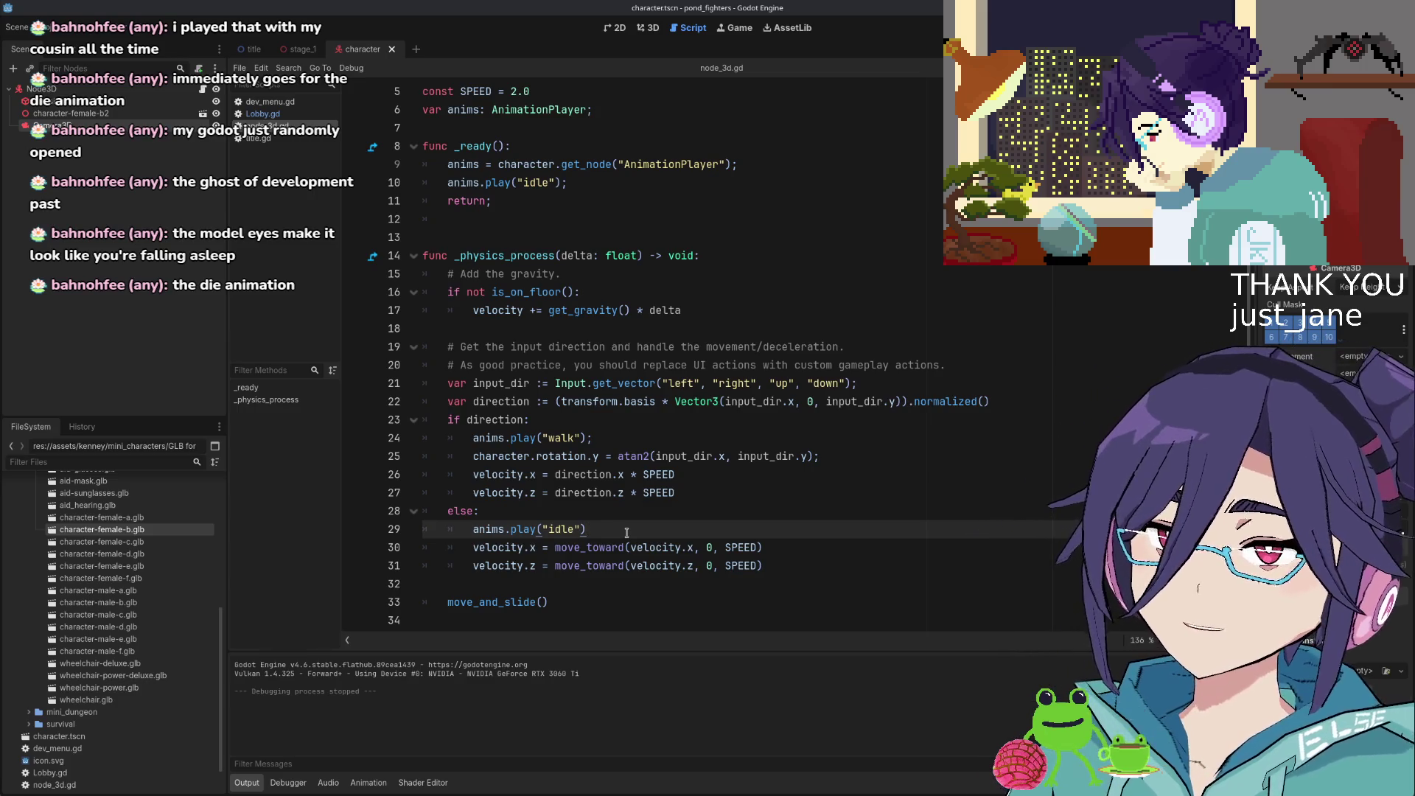
left_click(203, 114)
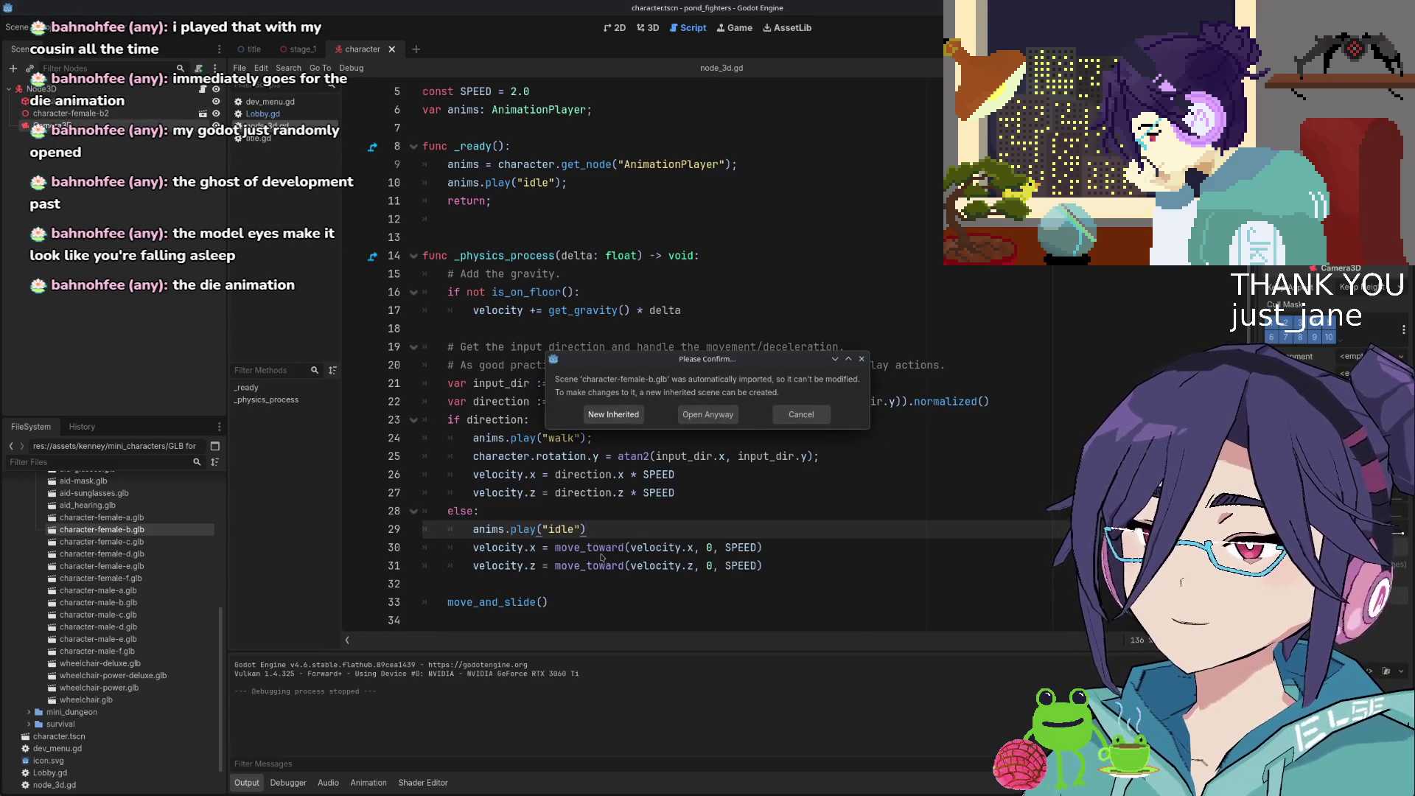
Create an inherited scene from character-female-b and play its holding-right-shoot animation.
left_click(707, 414)
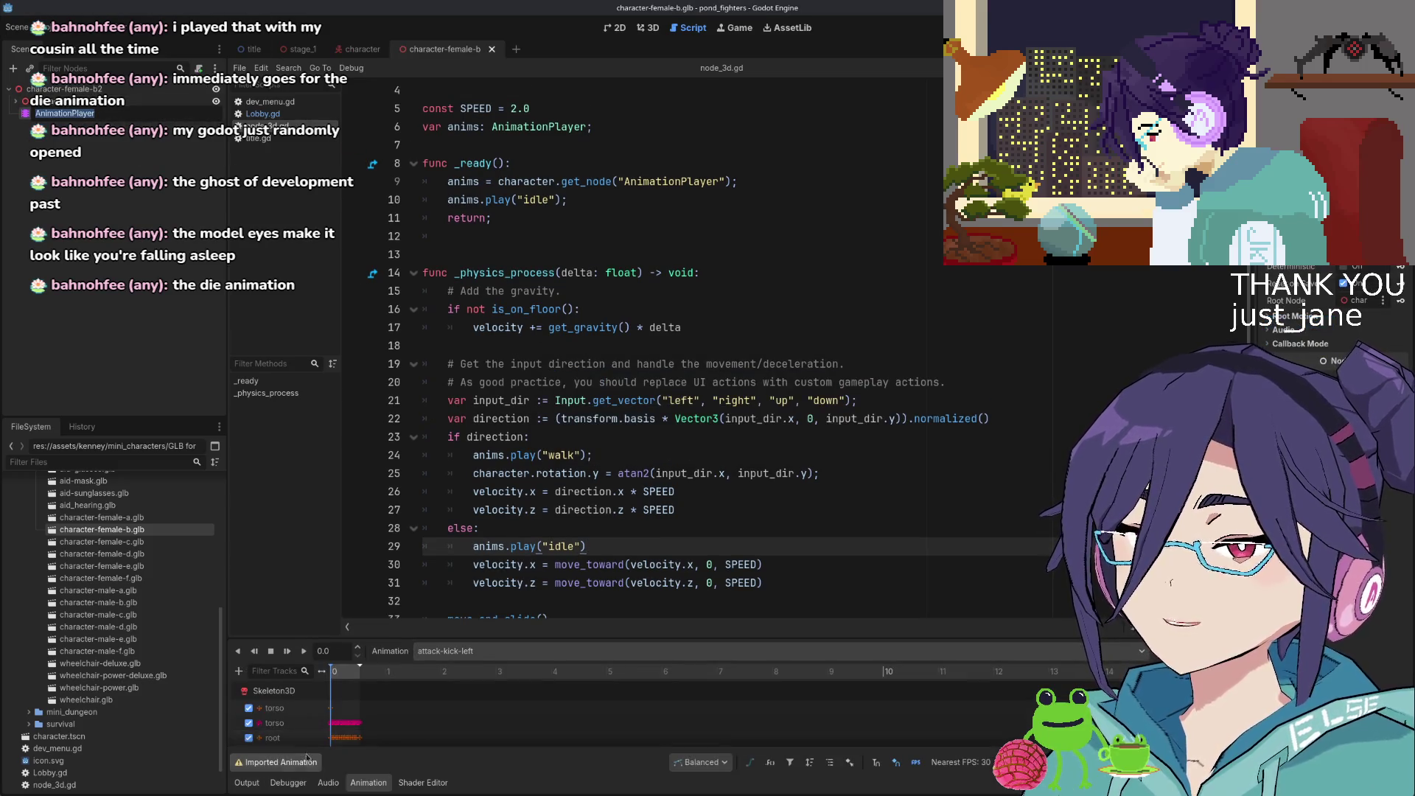
left_click(479, 652)
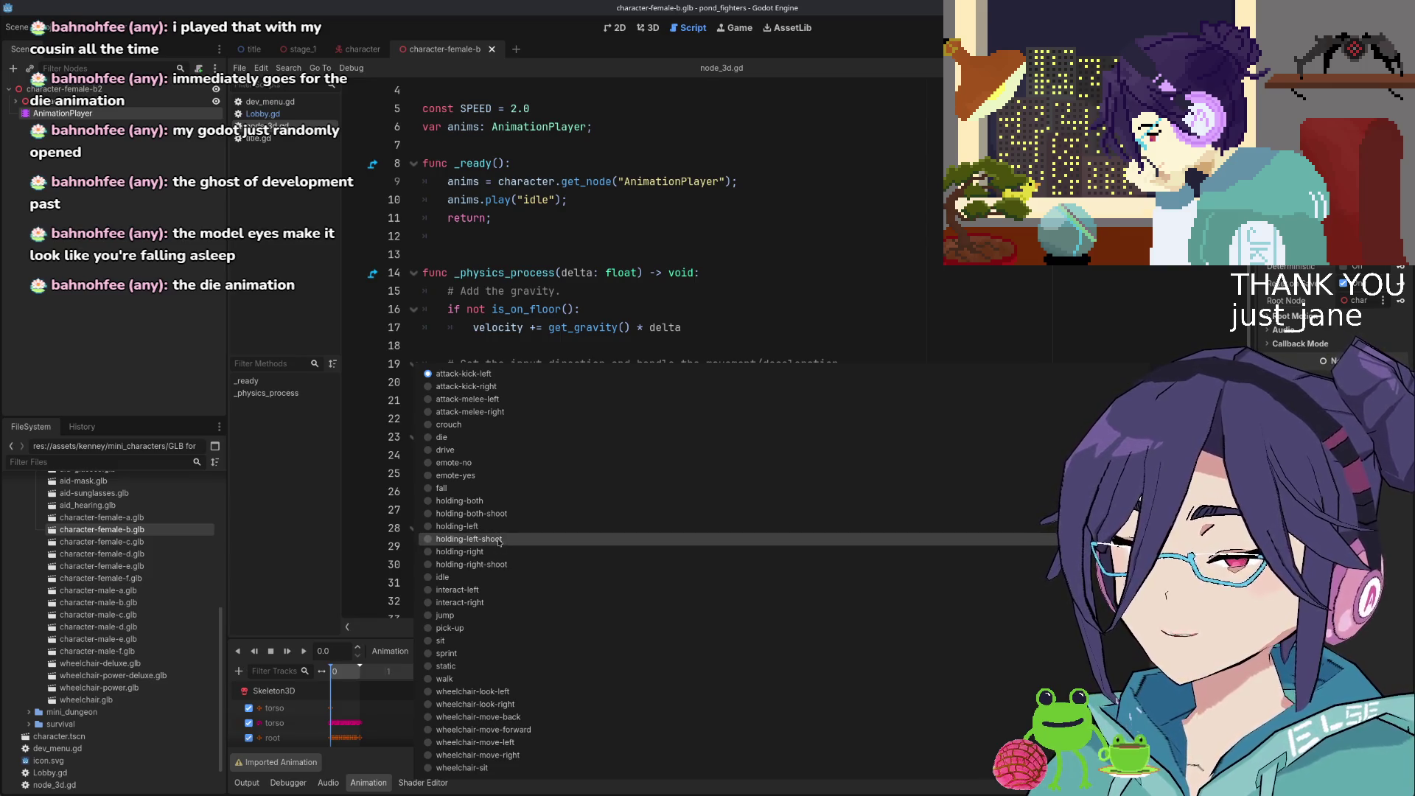
left_click(471, 565)
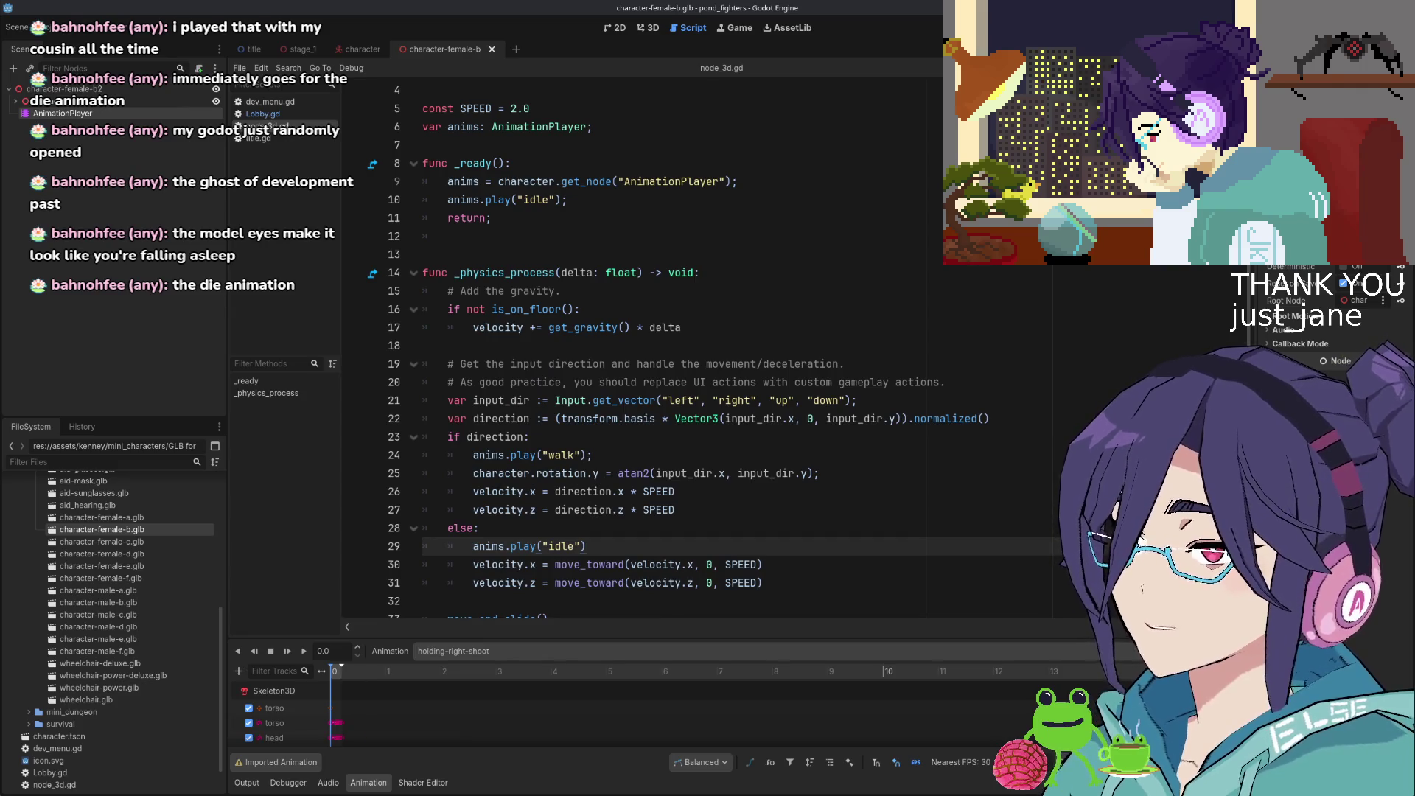
left_click(647, 27)
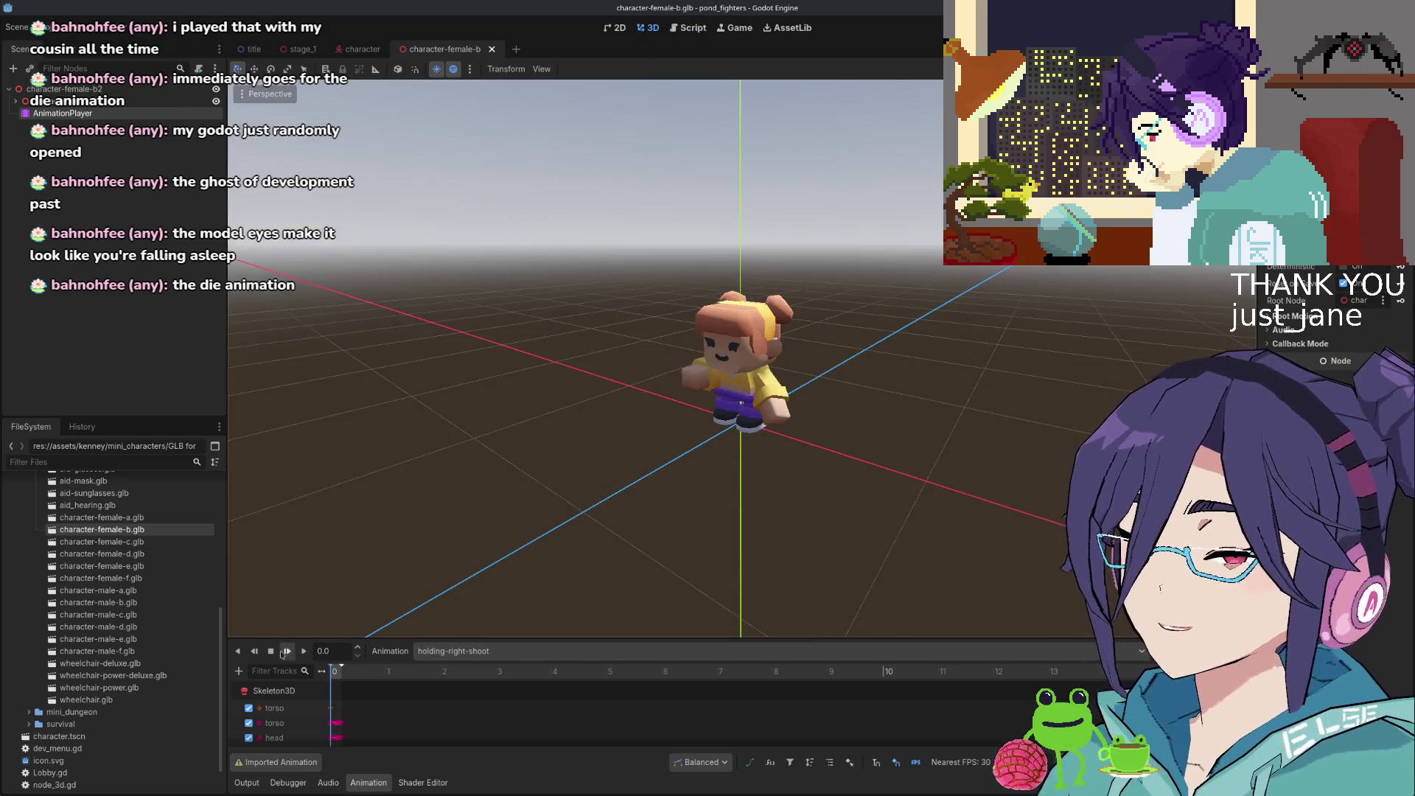
left_click(304, 651)
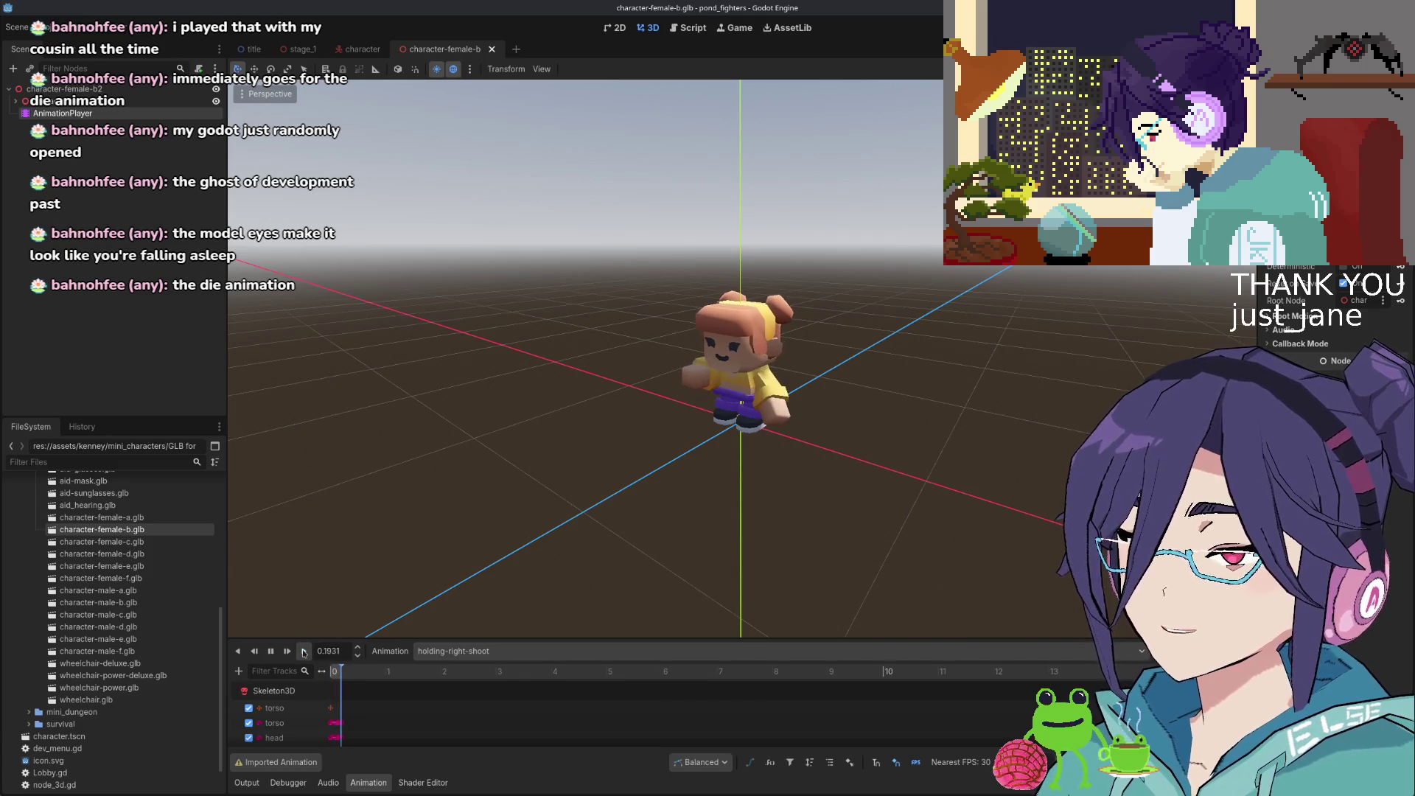
left_click(304, 652)
left_click(303, 652)
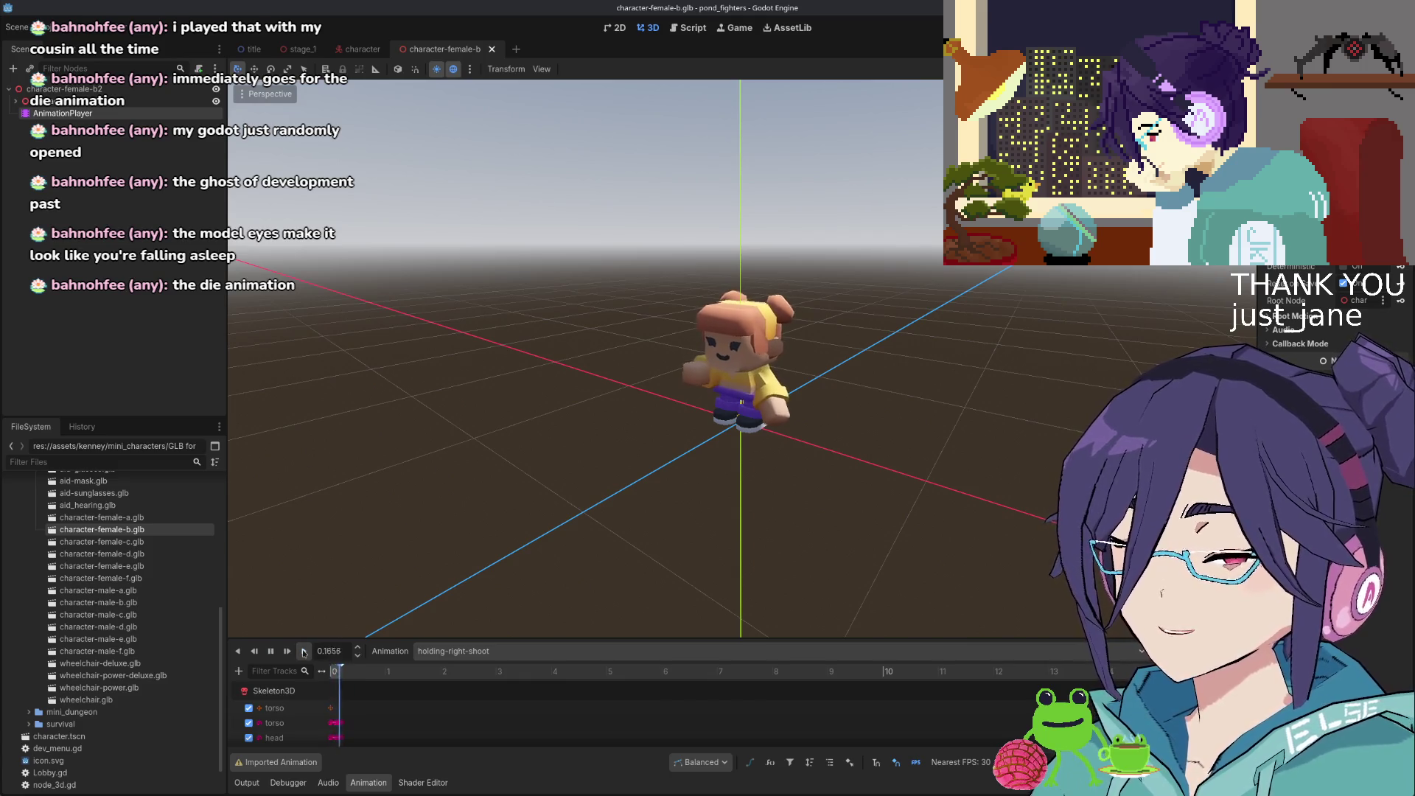
Replay the attack-melee-right animation several times, then return to the script.
left_click(443, 651)
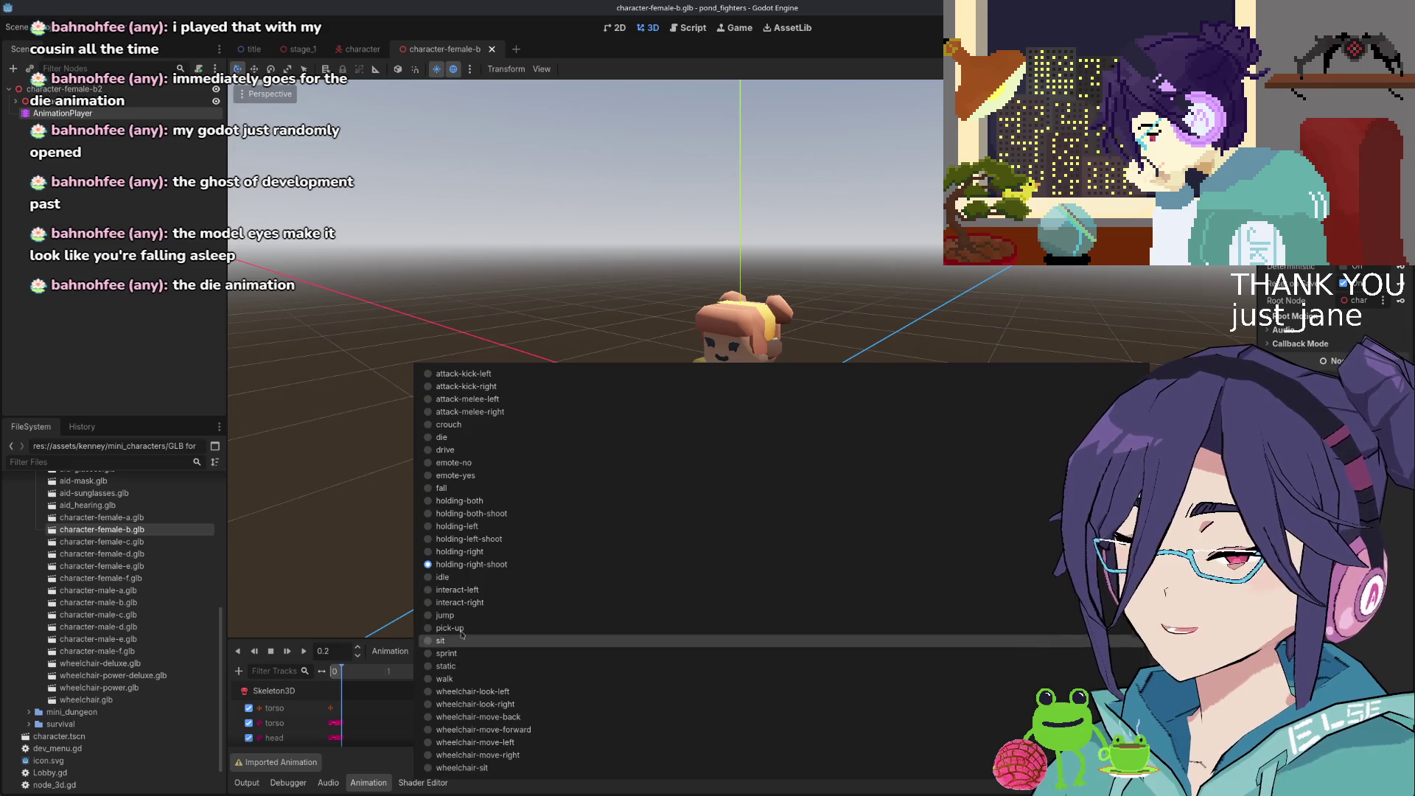
left_click(479, 412)
left_click(303, 654)
left_click(304, 652)
left_click(304, 652)
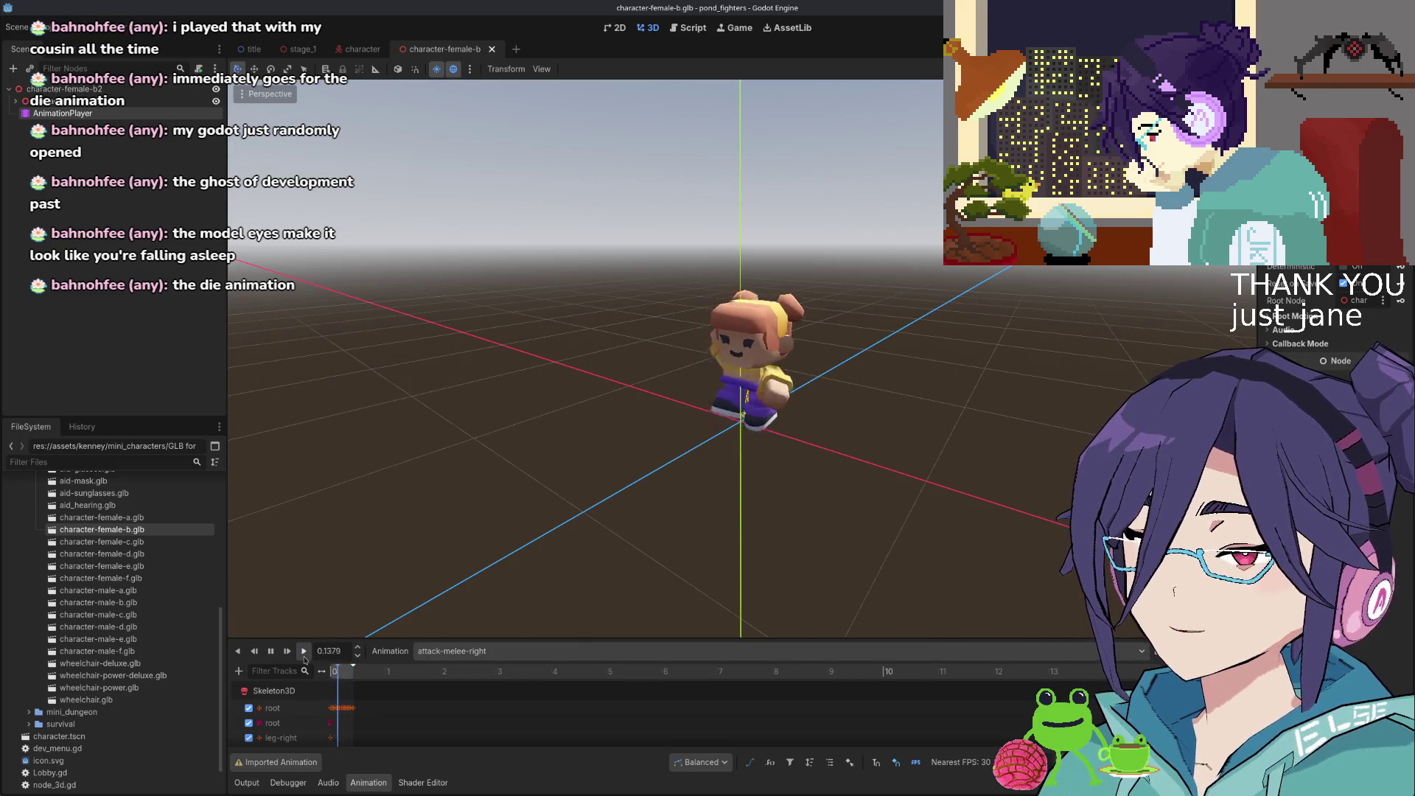
left_click(304, 652)
left_click(303, 652)
left_click(303, 652)
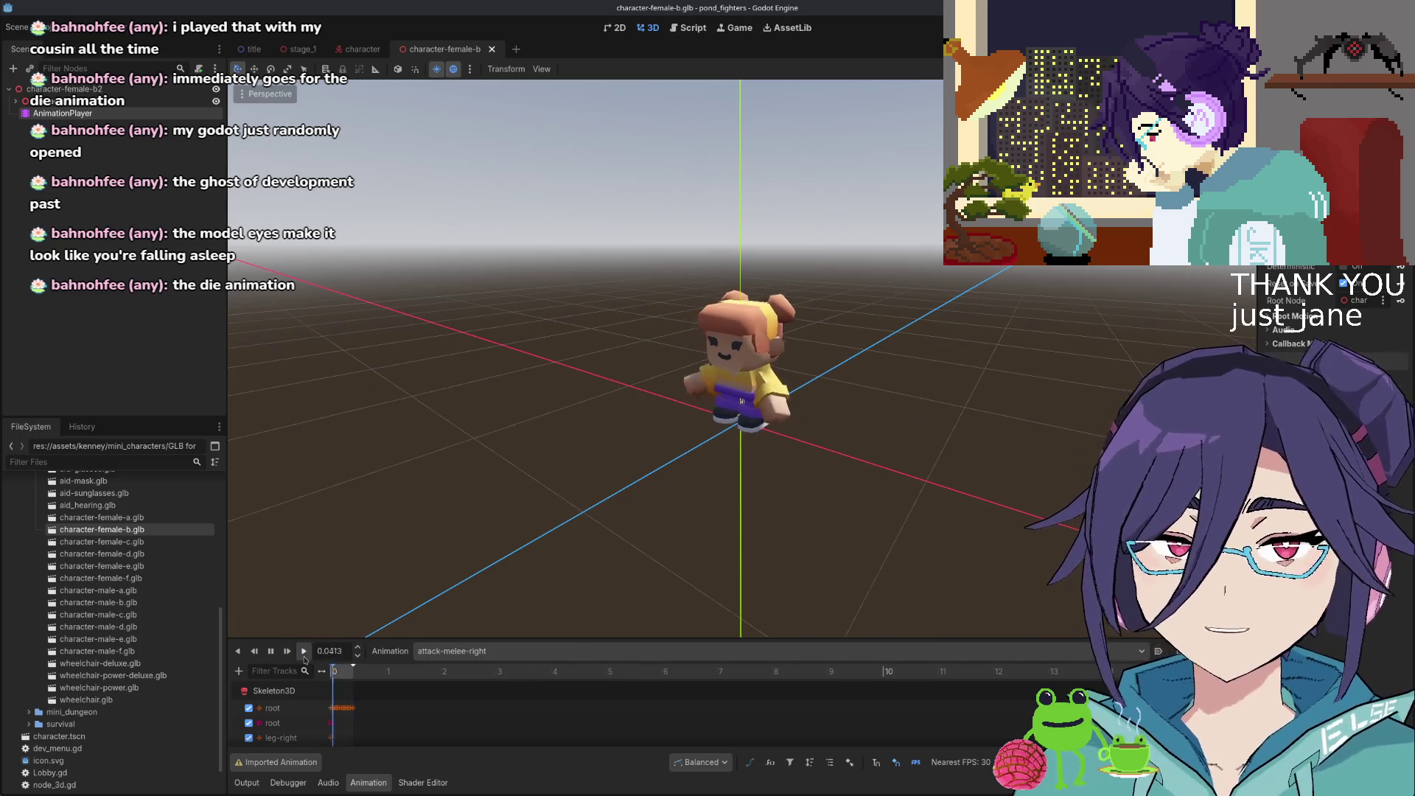
left_click(303, 653)
left_click(304, 652)
left_click(303, 652)
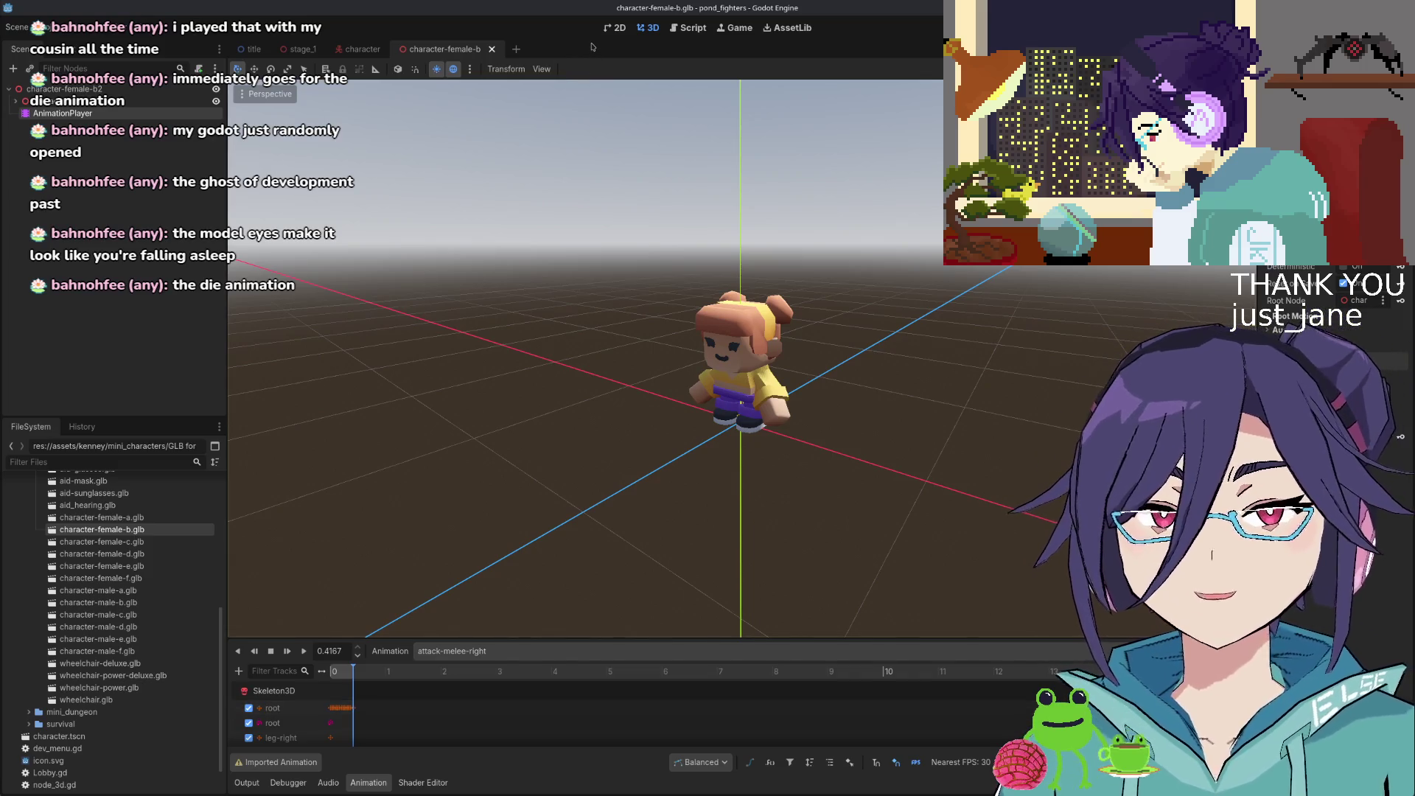
left_click(688, 27)
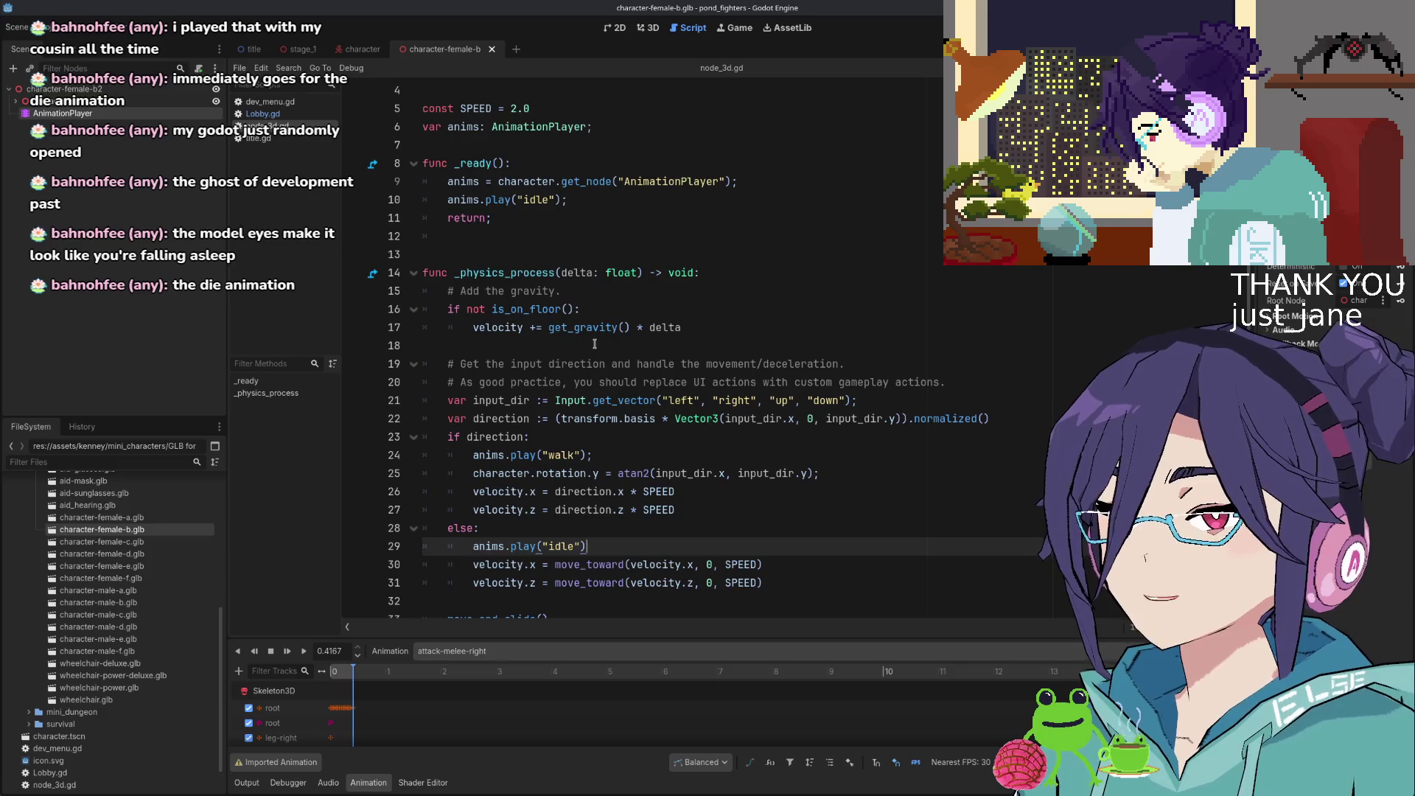
End the anims.play("idle") line with a semicolon.
scroll(643, 509, "down", 1)
key("Right")
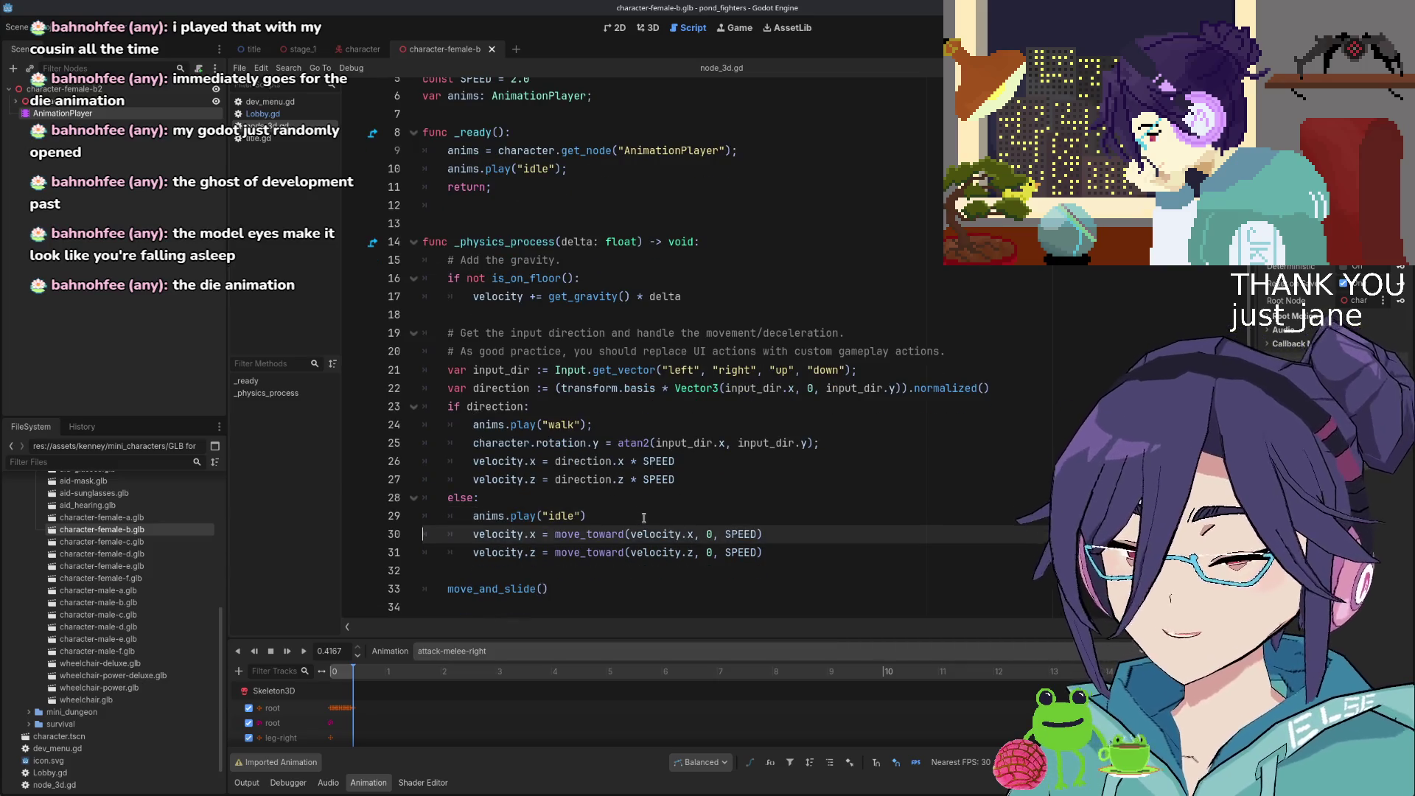
key("Up")
type(";")
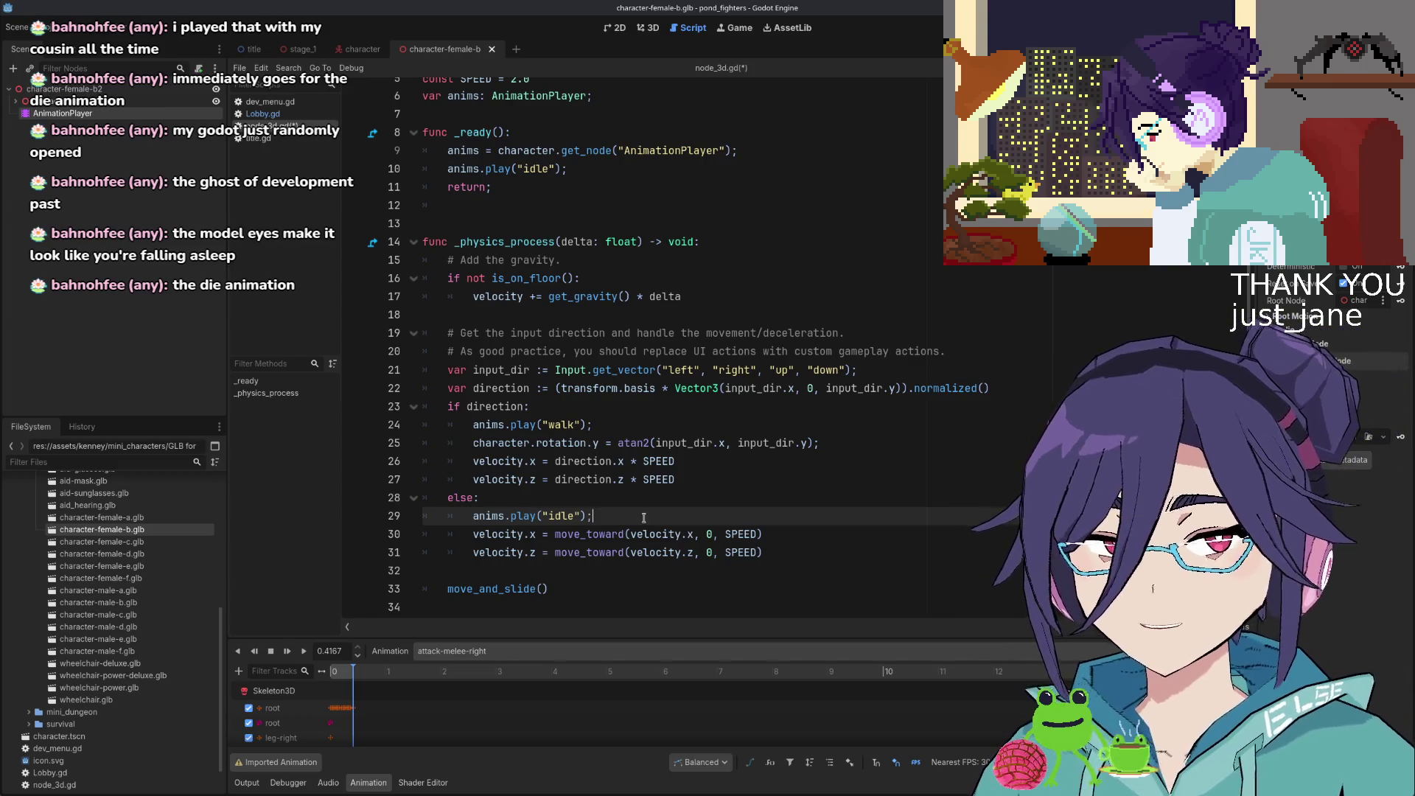
Remove the blank line 12 after return; and start a new function with 'func'.
scroll(577, 345, "up", 2)
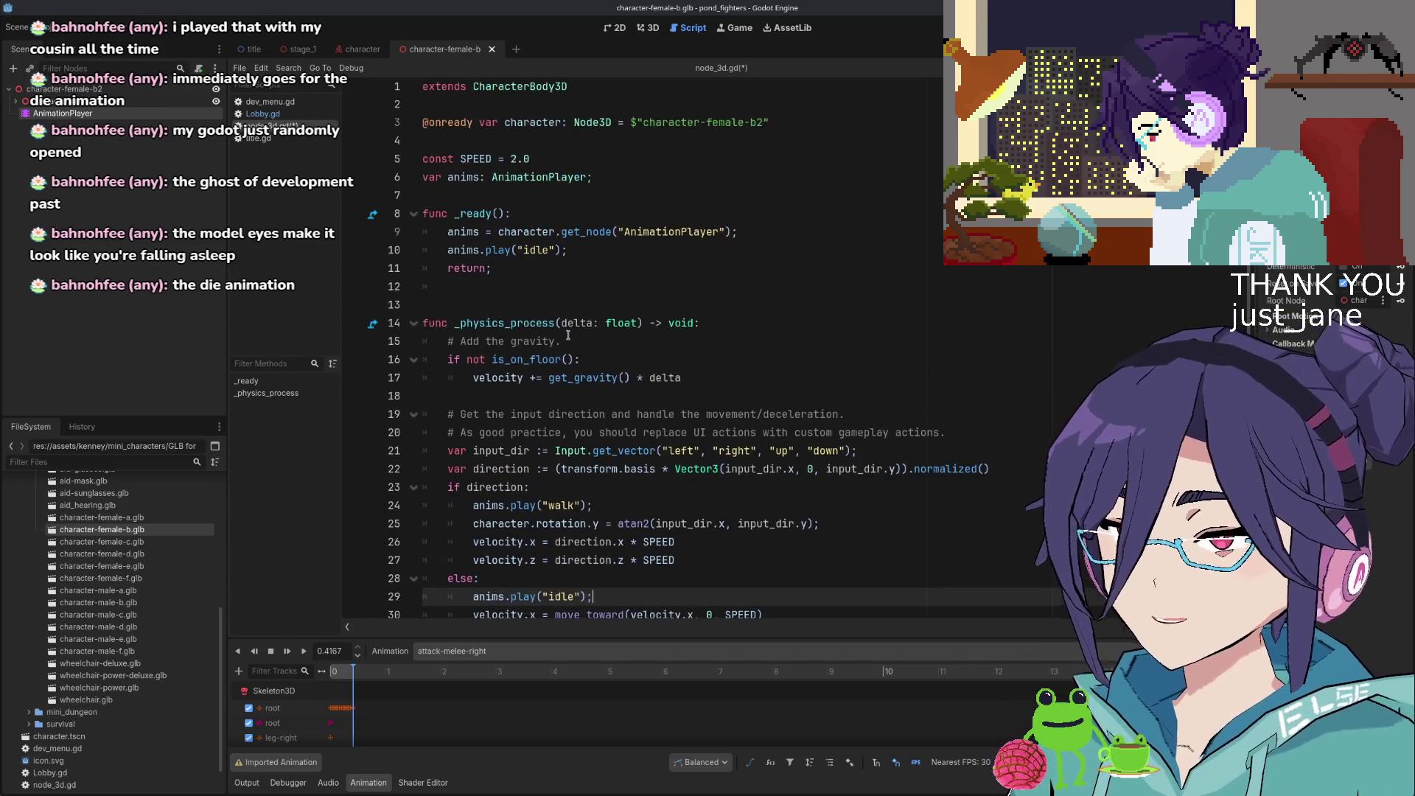
left_click(577, 294)
key("BackSpace")
key("BackSpace")
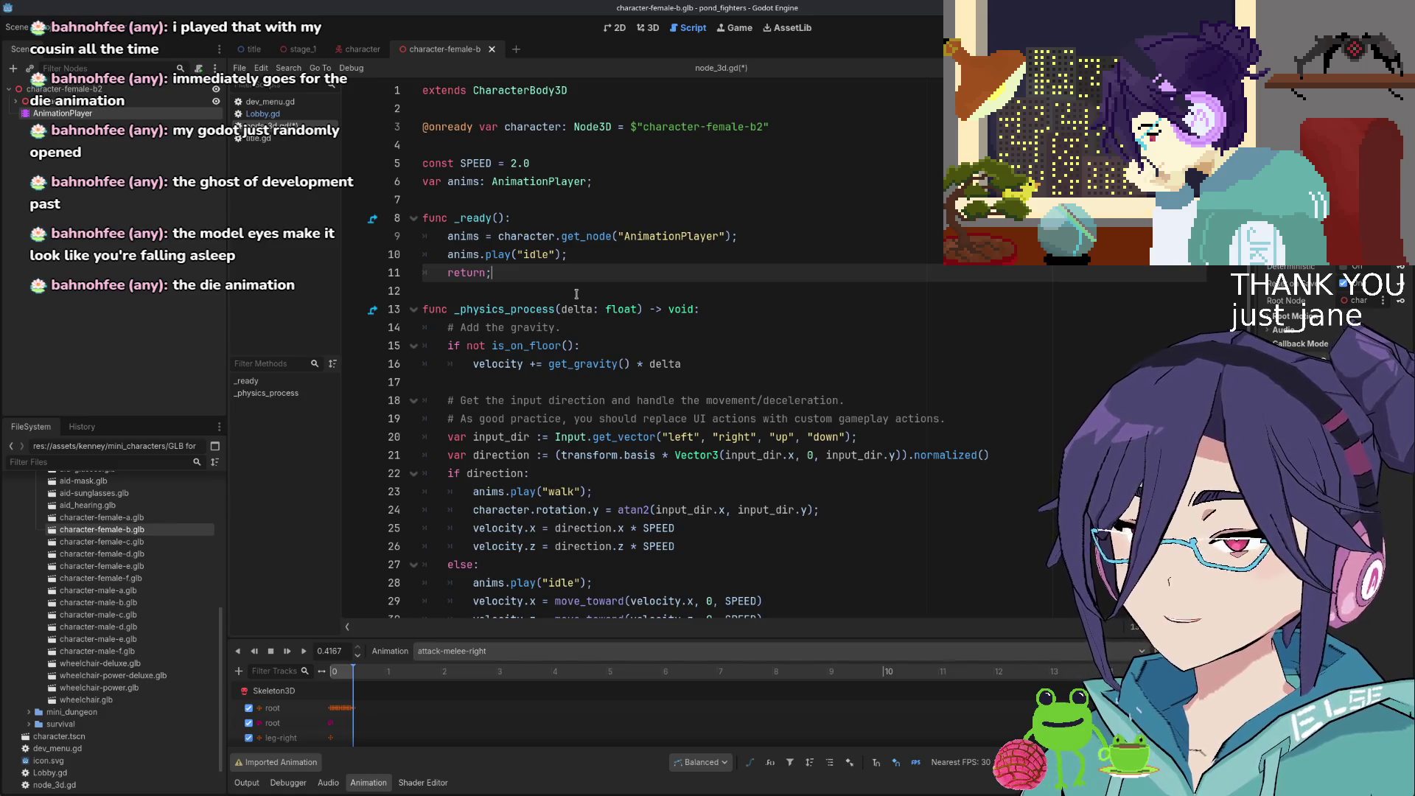
key("Return")
type("func _")
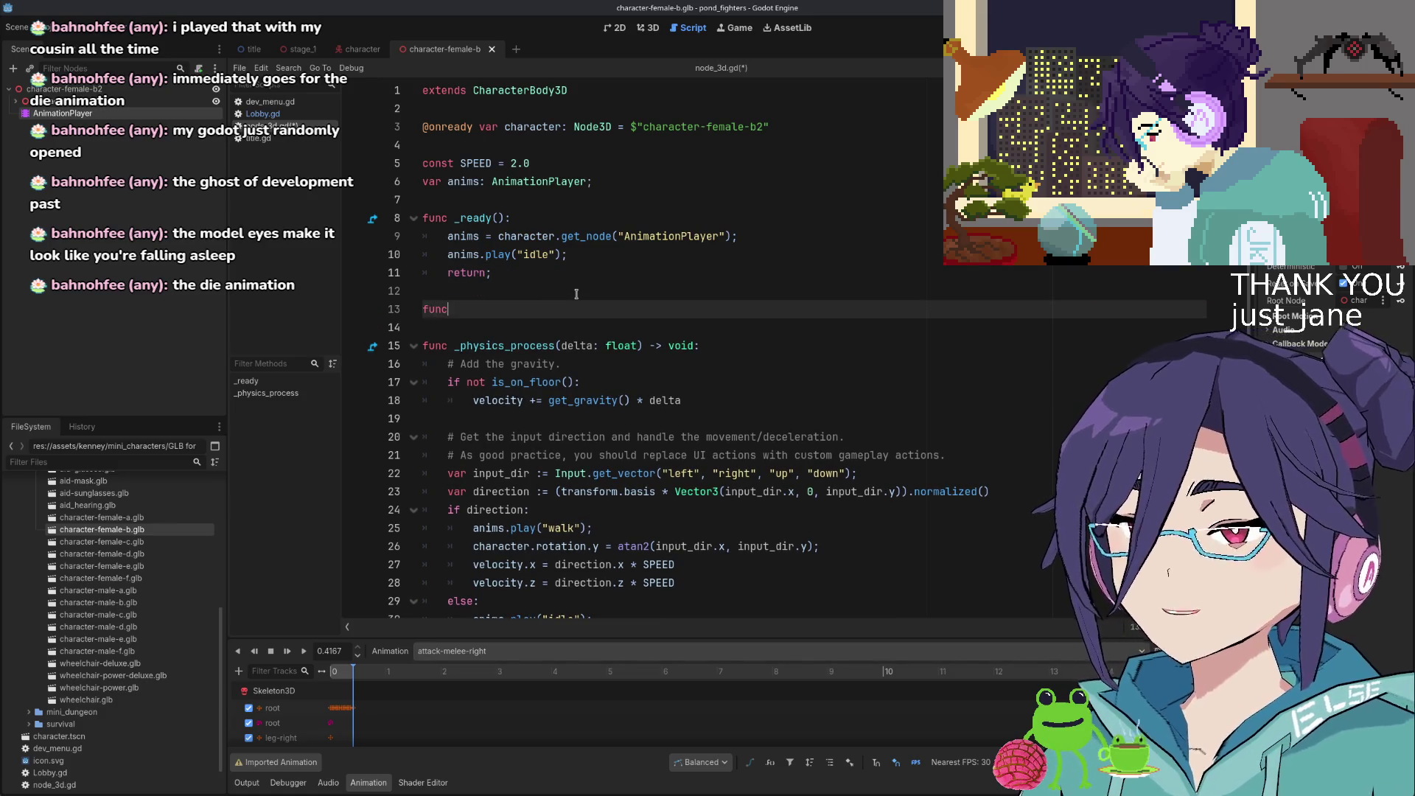
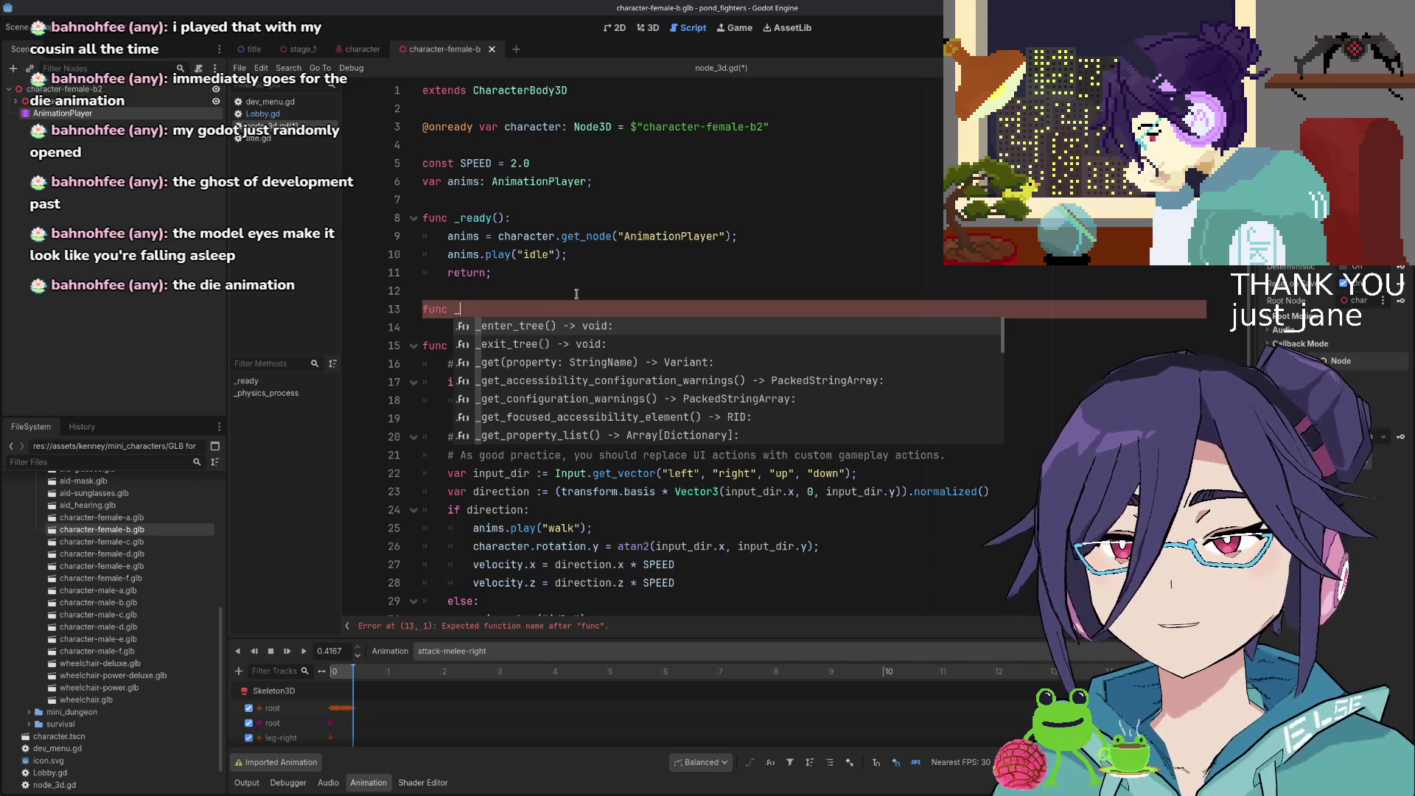
Declare the _input(event: InputEvent) function on line 13 and open an indented body line.
key("BackSpace")
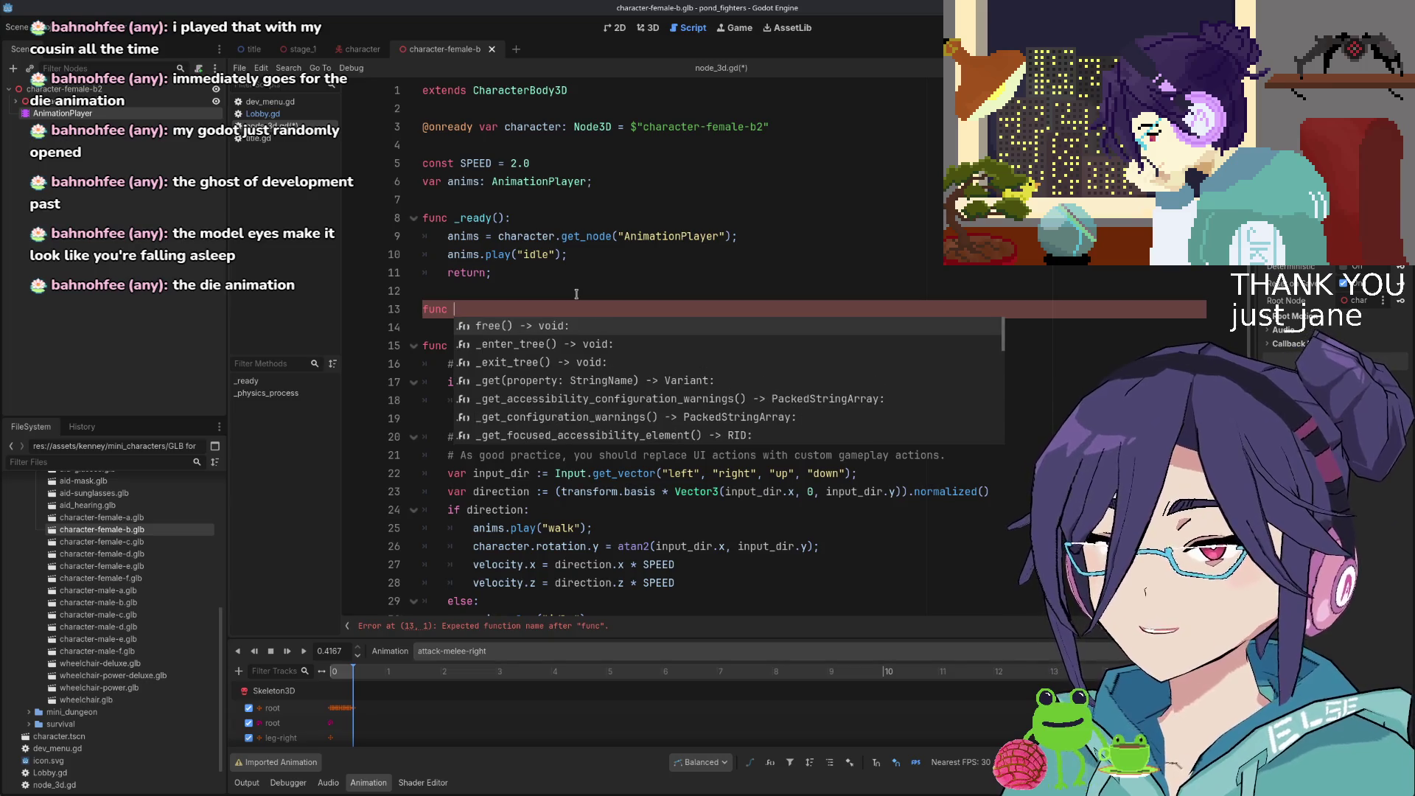
type("_inpu")
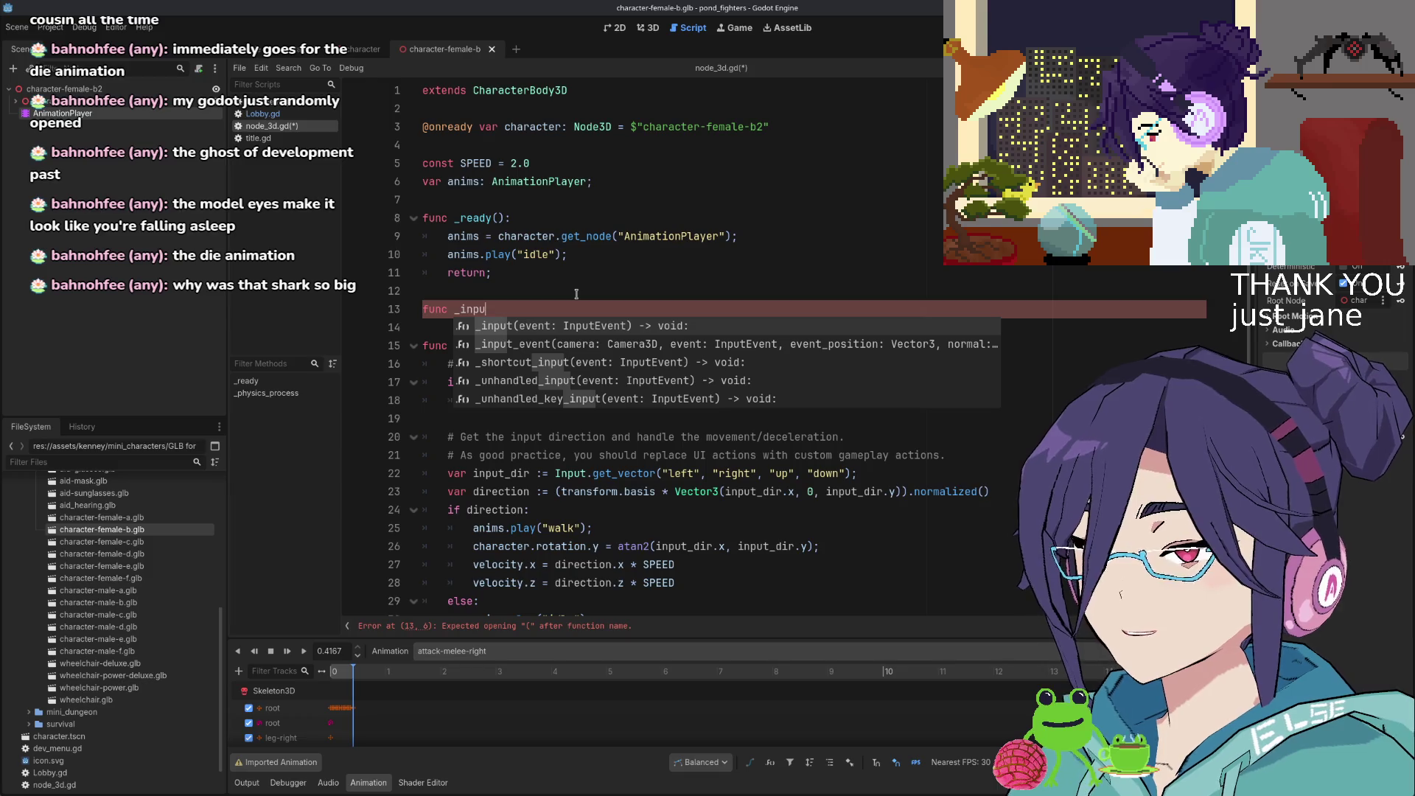
key("Return")
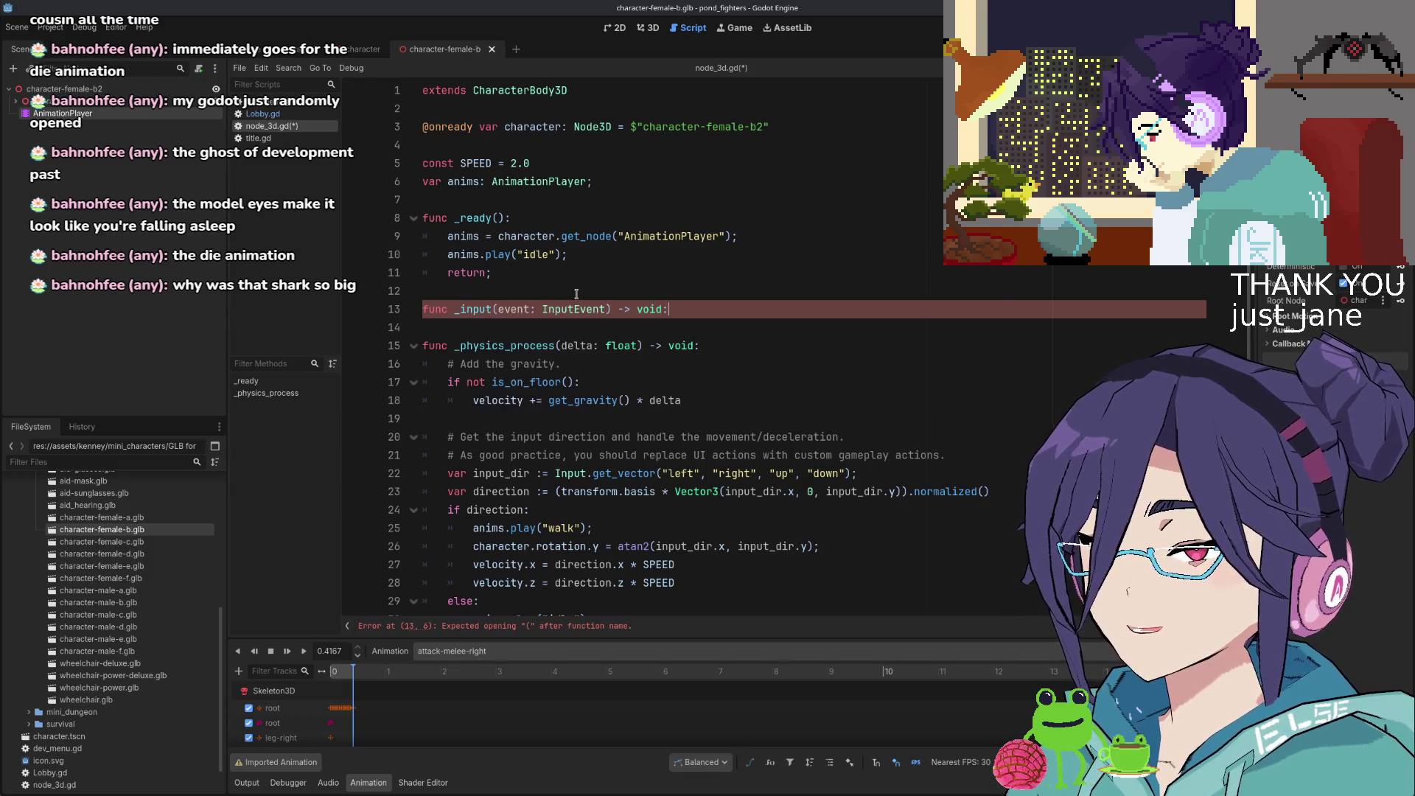
key("Return")
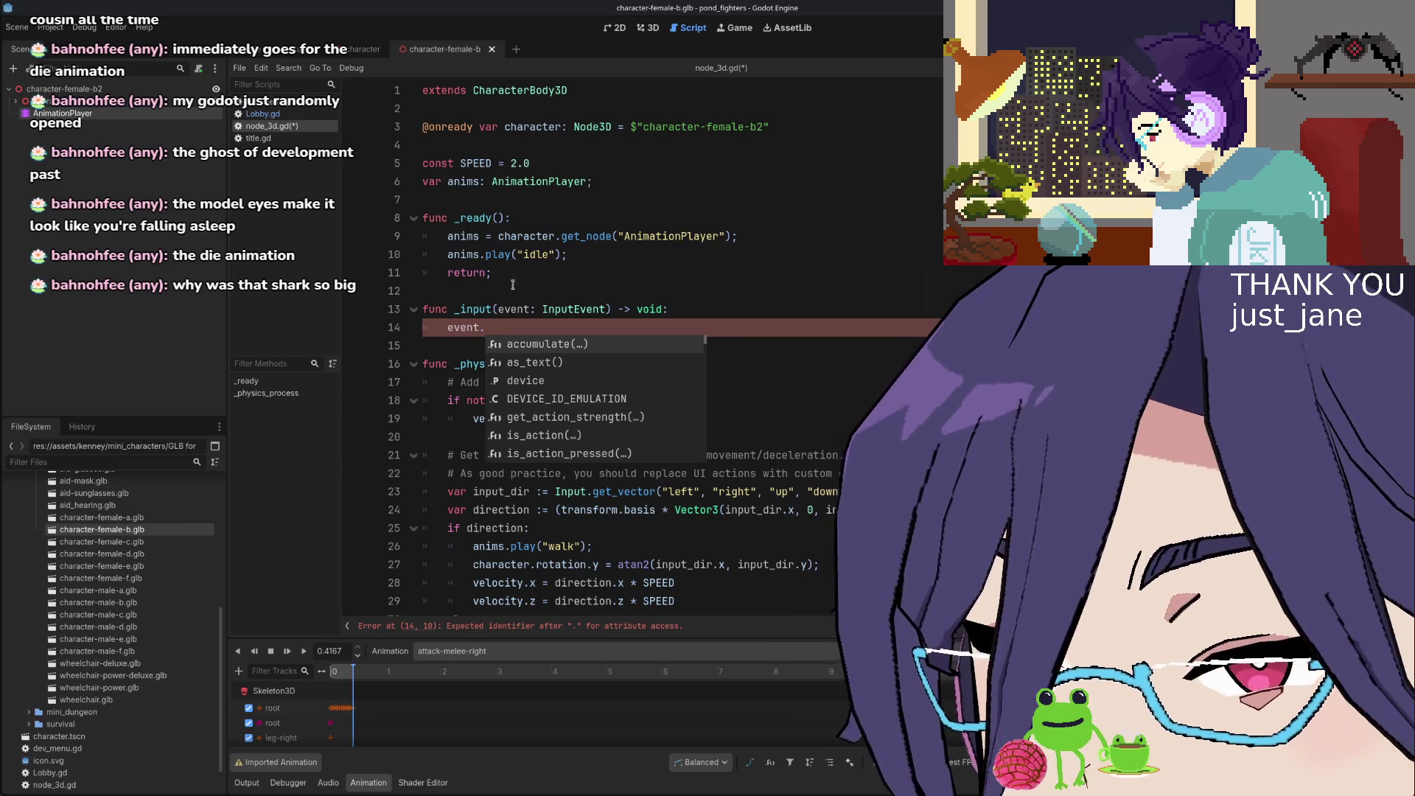
Begin an event.is_action() call on line 14 inside the _input body.
left_click(521, 324)
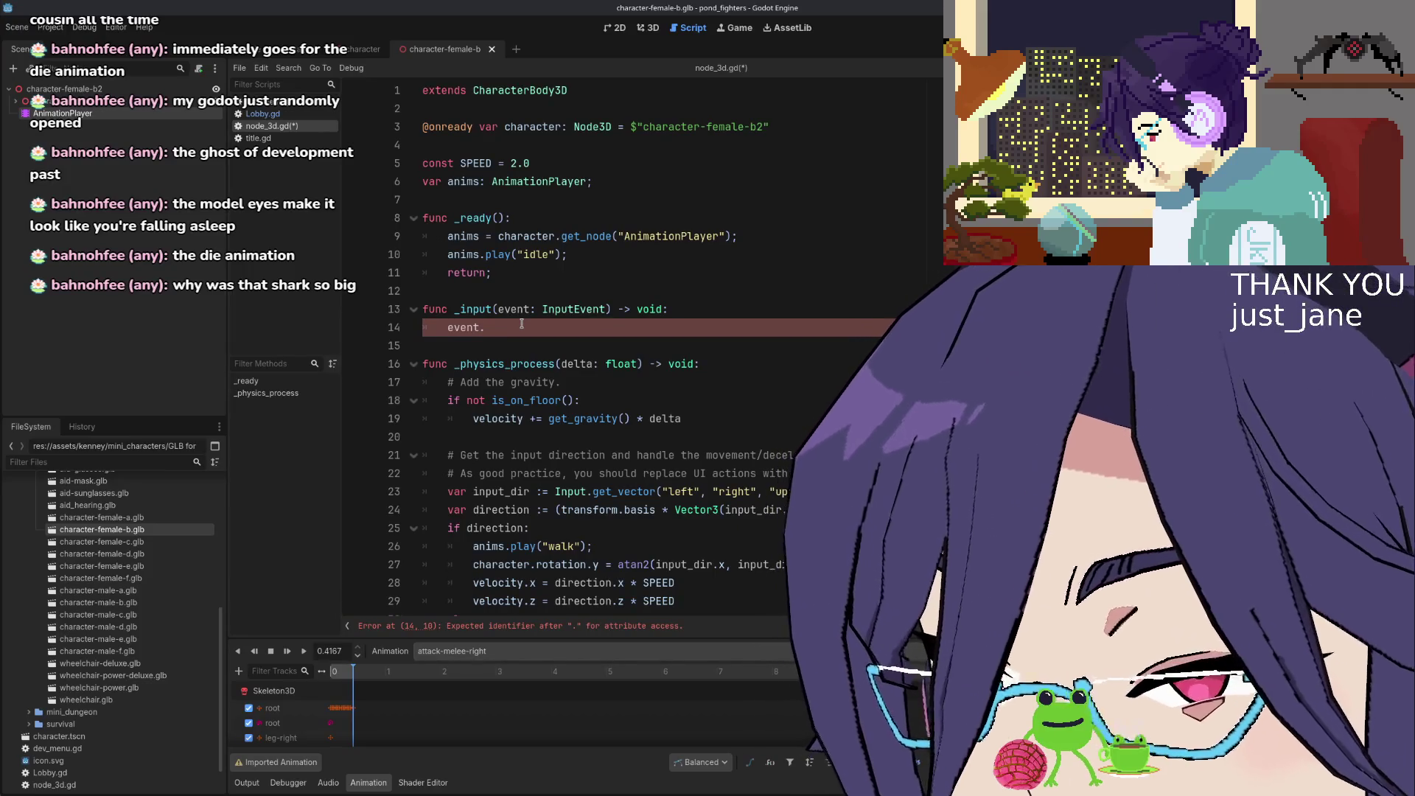
key("BackSpace")
key("BackSpace")
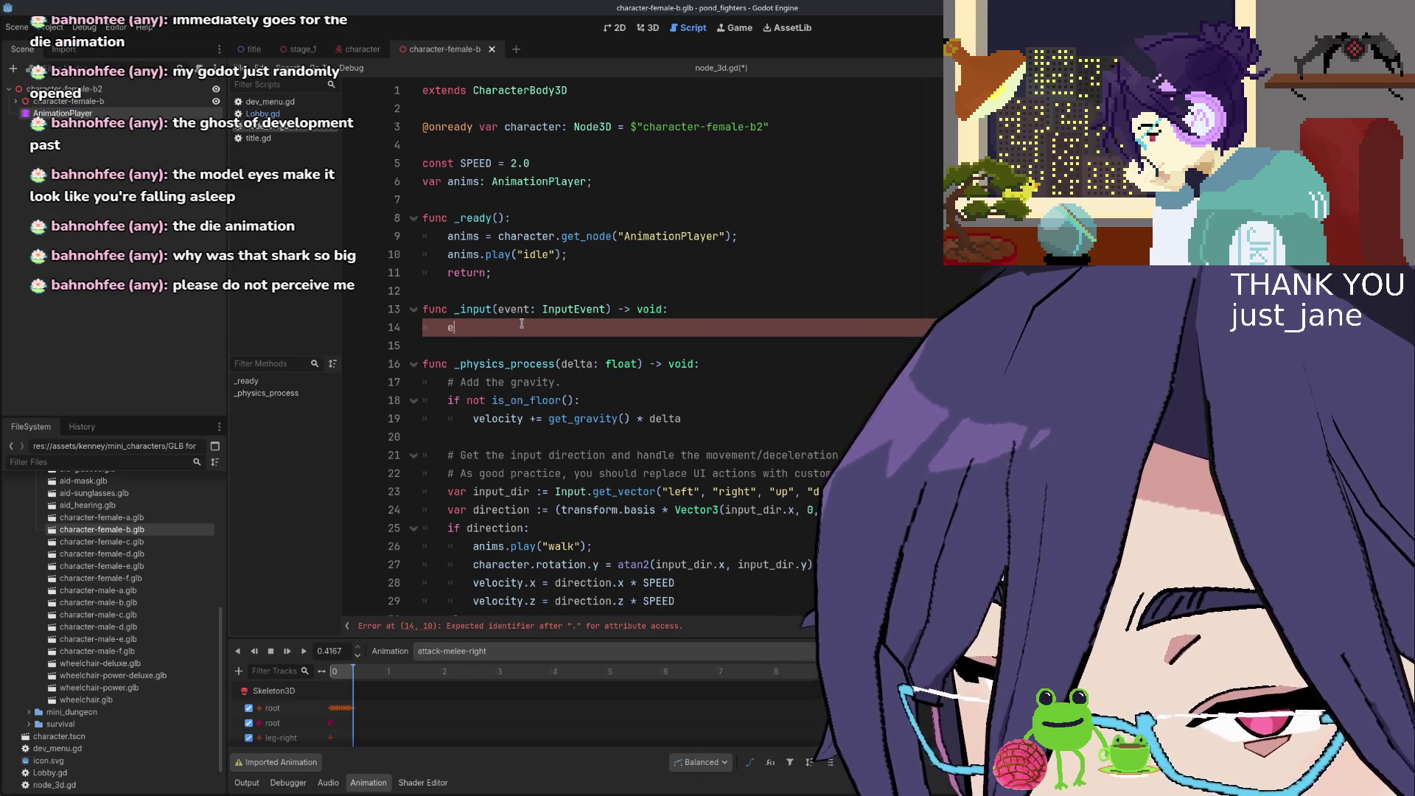
type("t.")
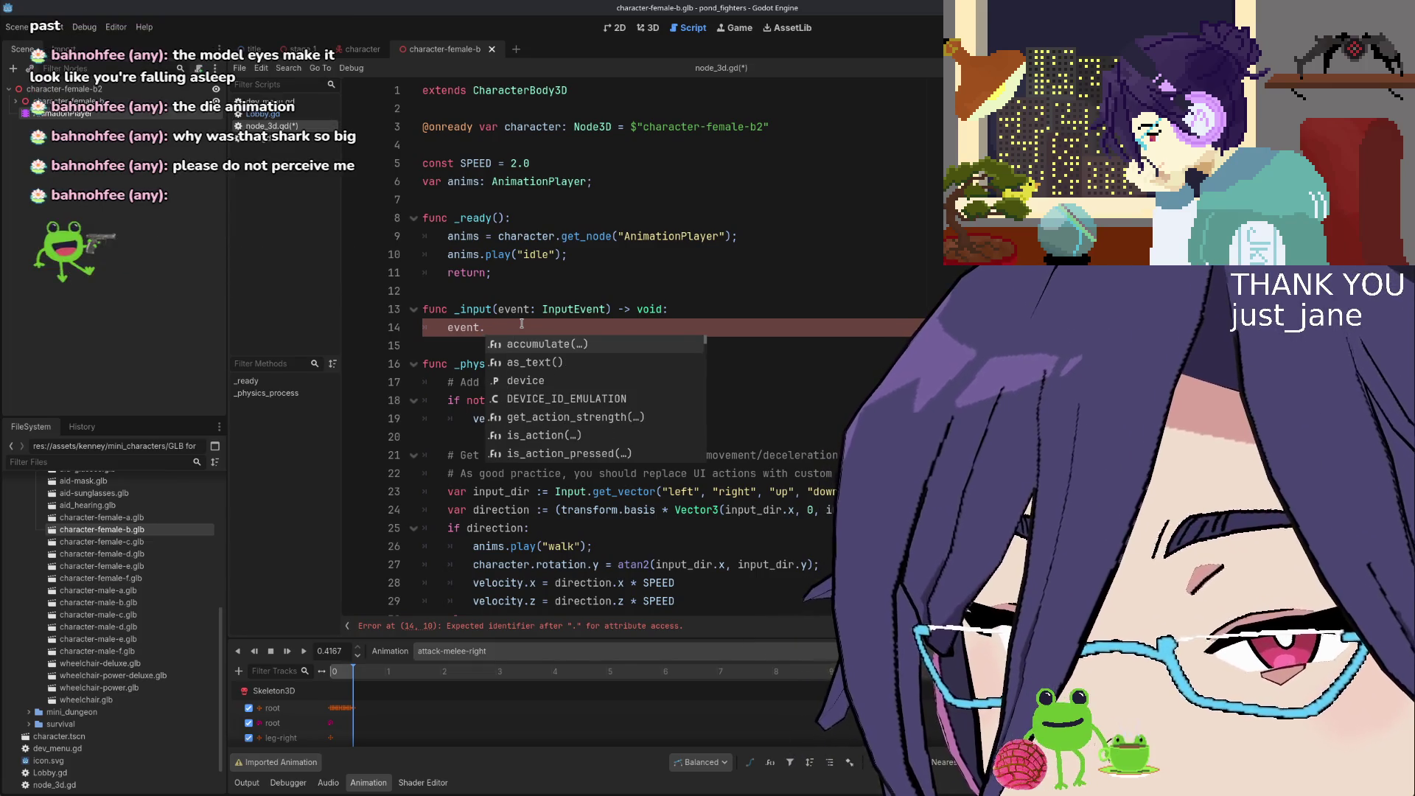
key("BackSpace")
key("BackSpace")
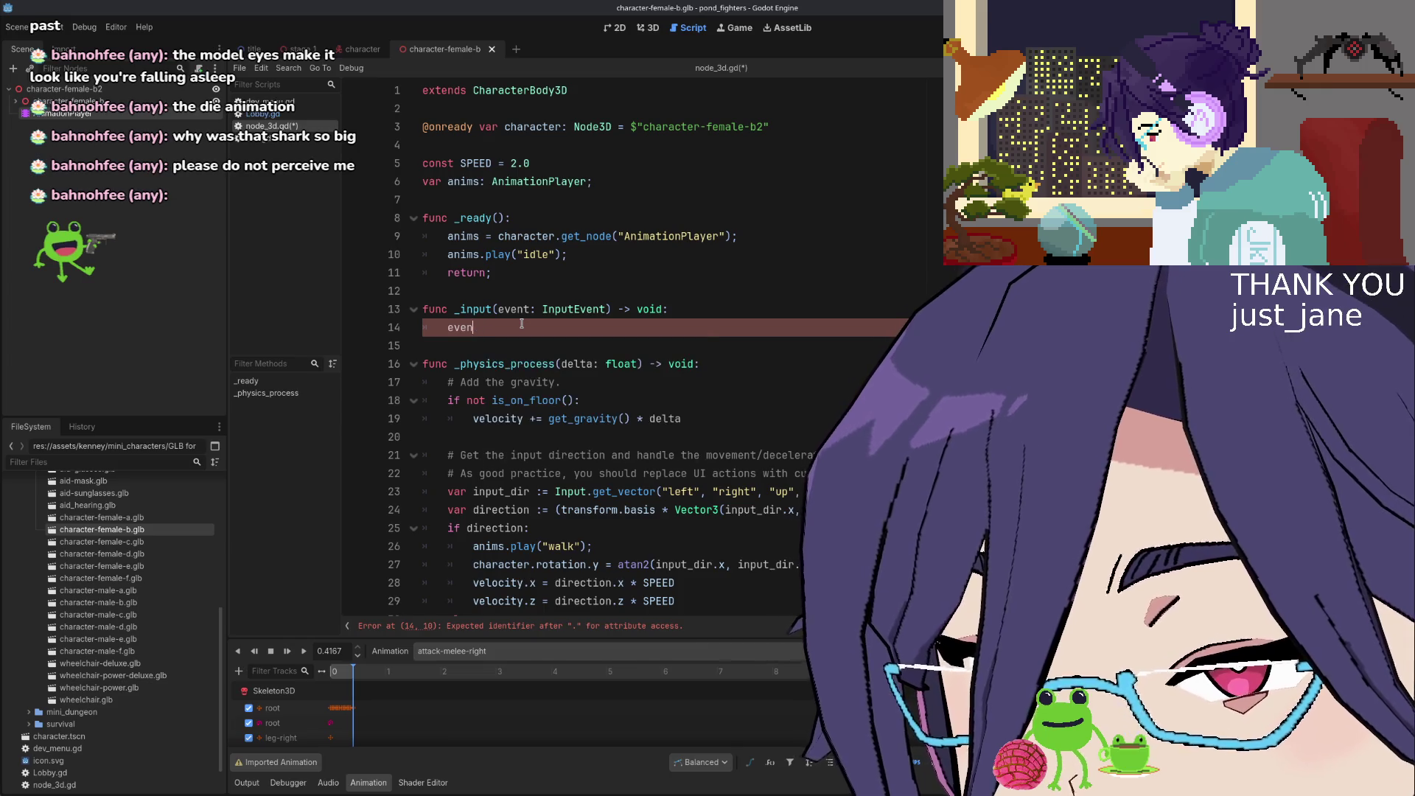
type("vent.is")
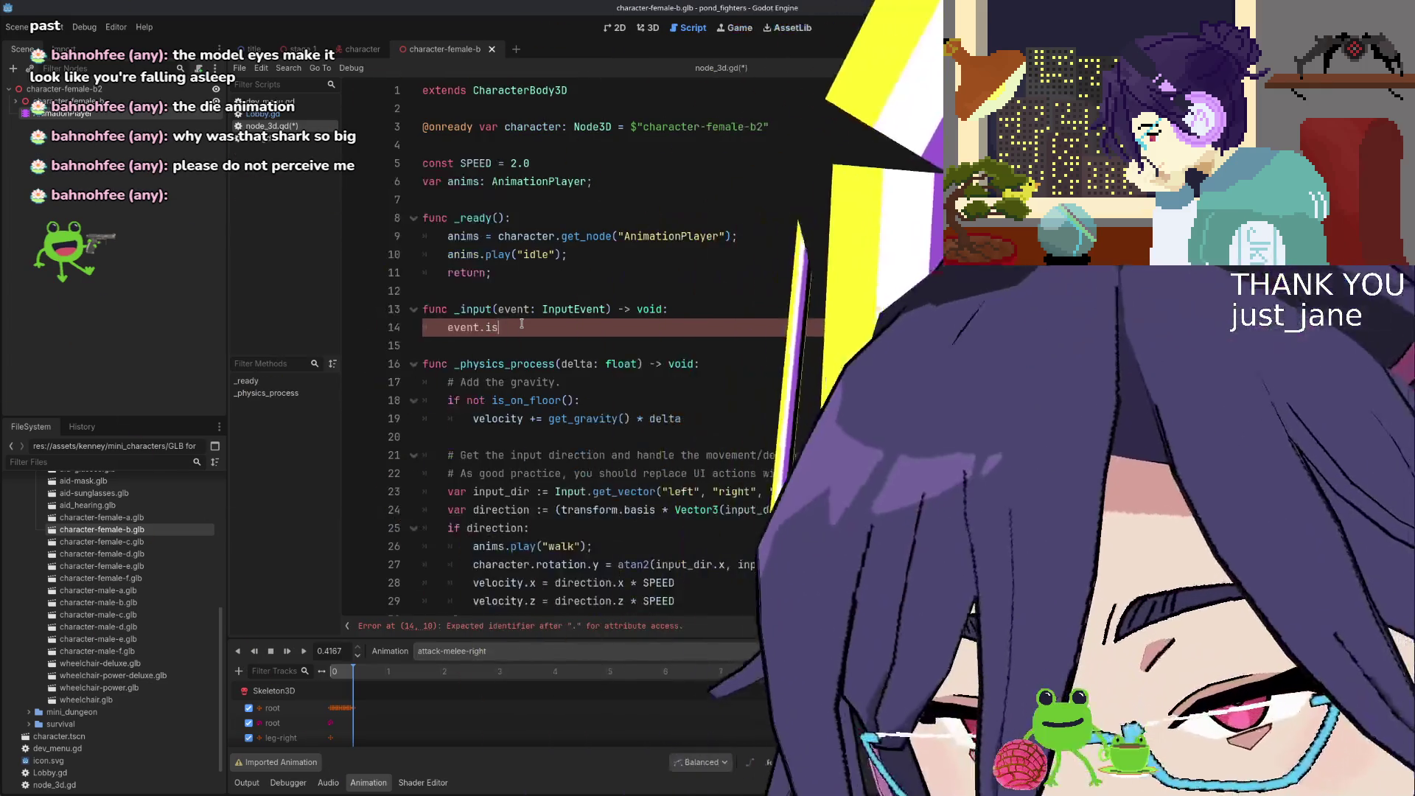
key("Return")
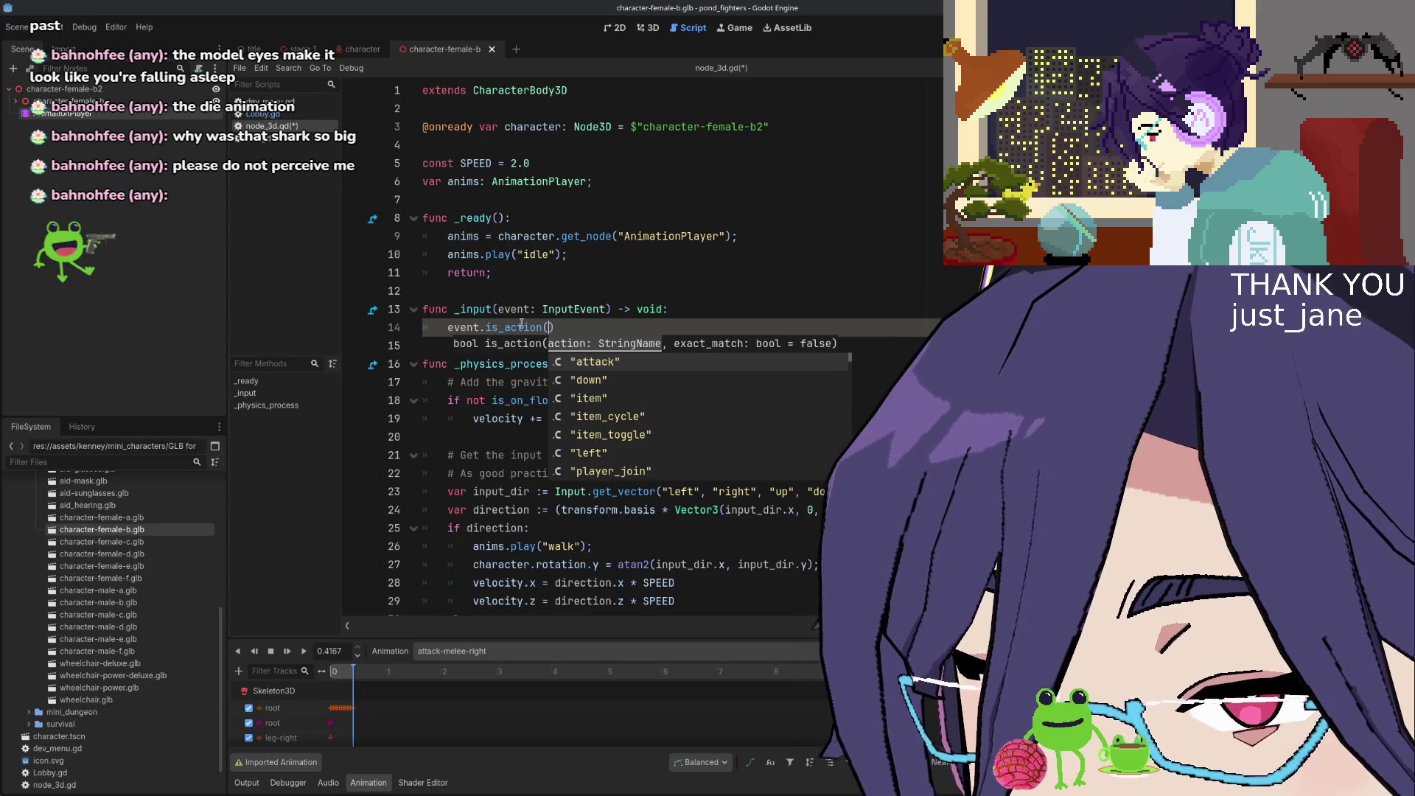
Wrap the is_action("attack") check in an if statement whose body ends with return.
key("Return")
key("End")
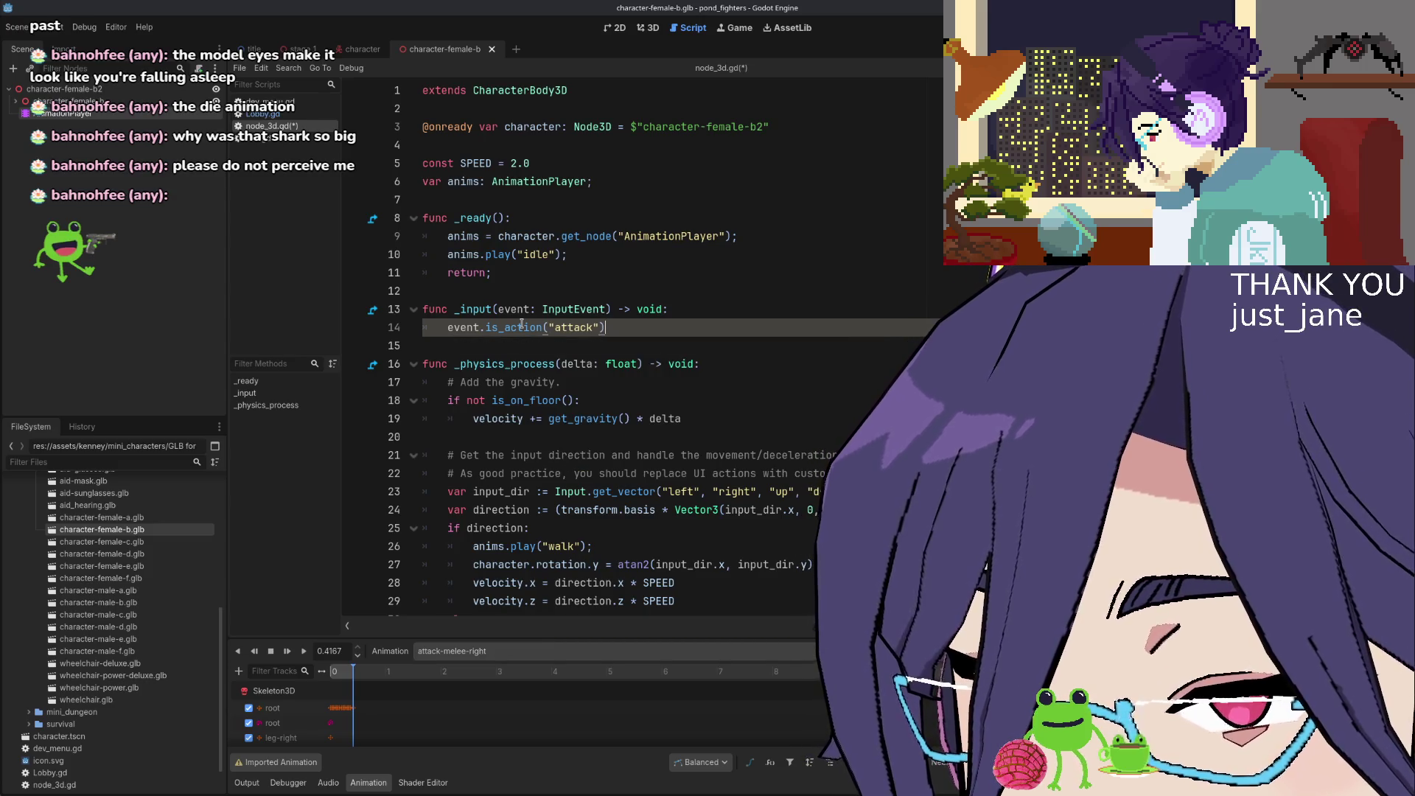
key("Home")
type("if (")
type(":")
key("Return")
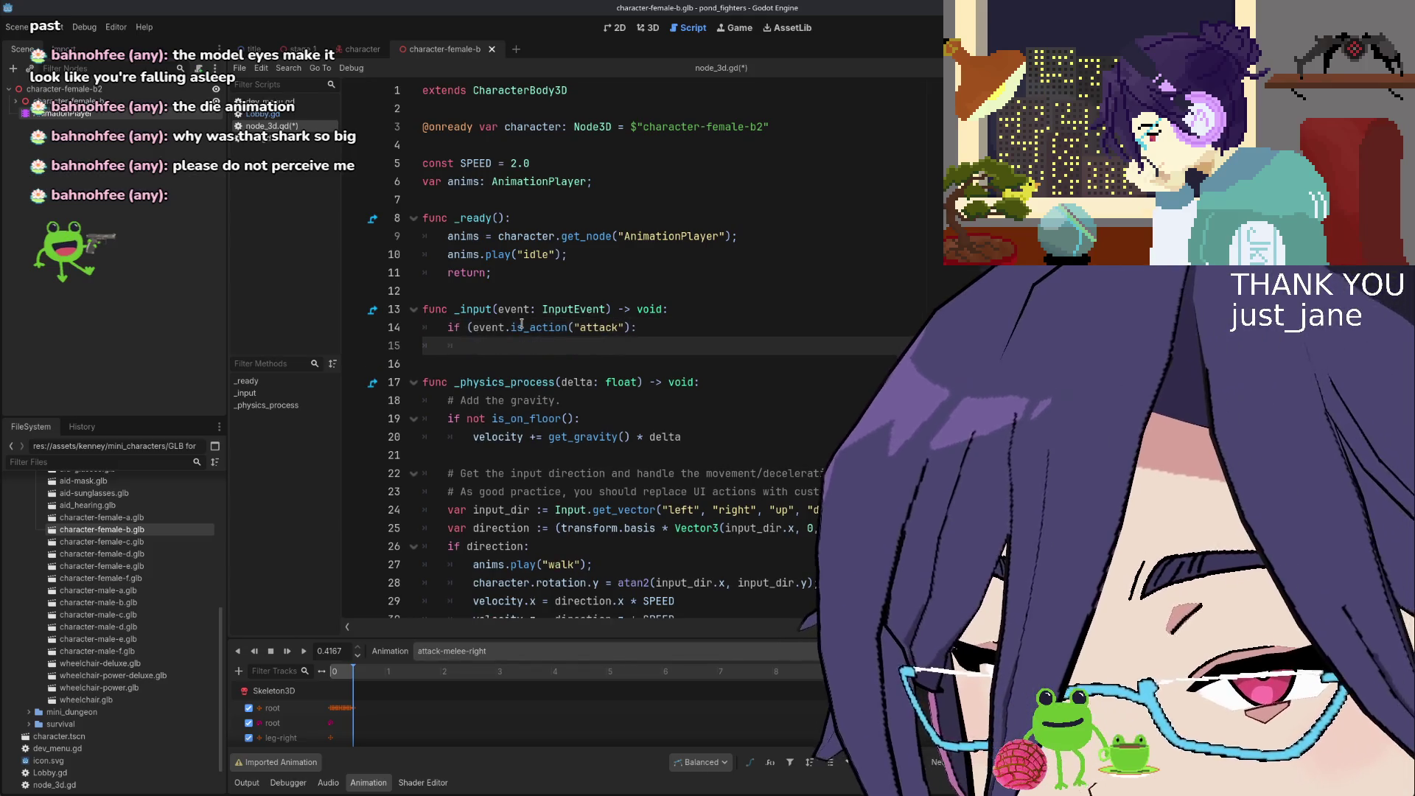
type("return;")
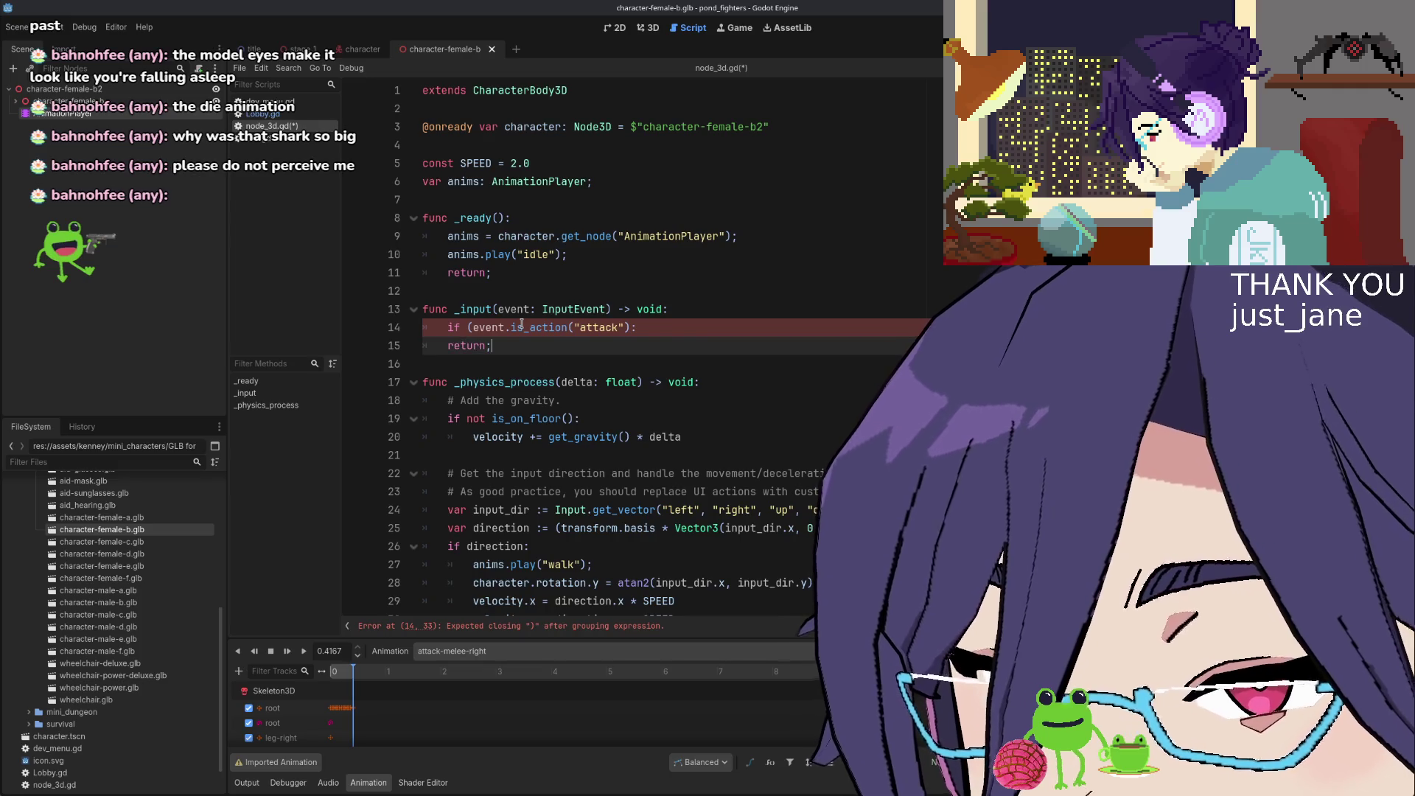
key("Home")
key("Return")
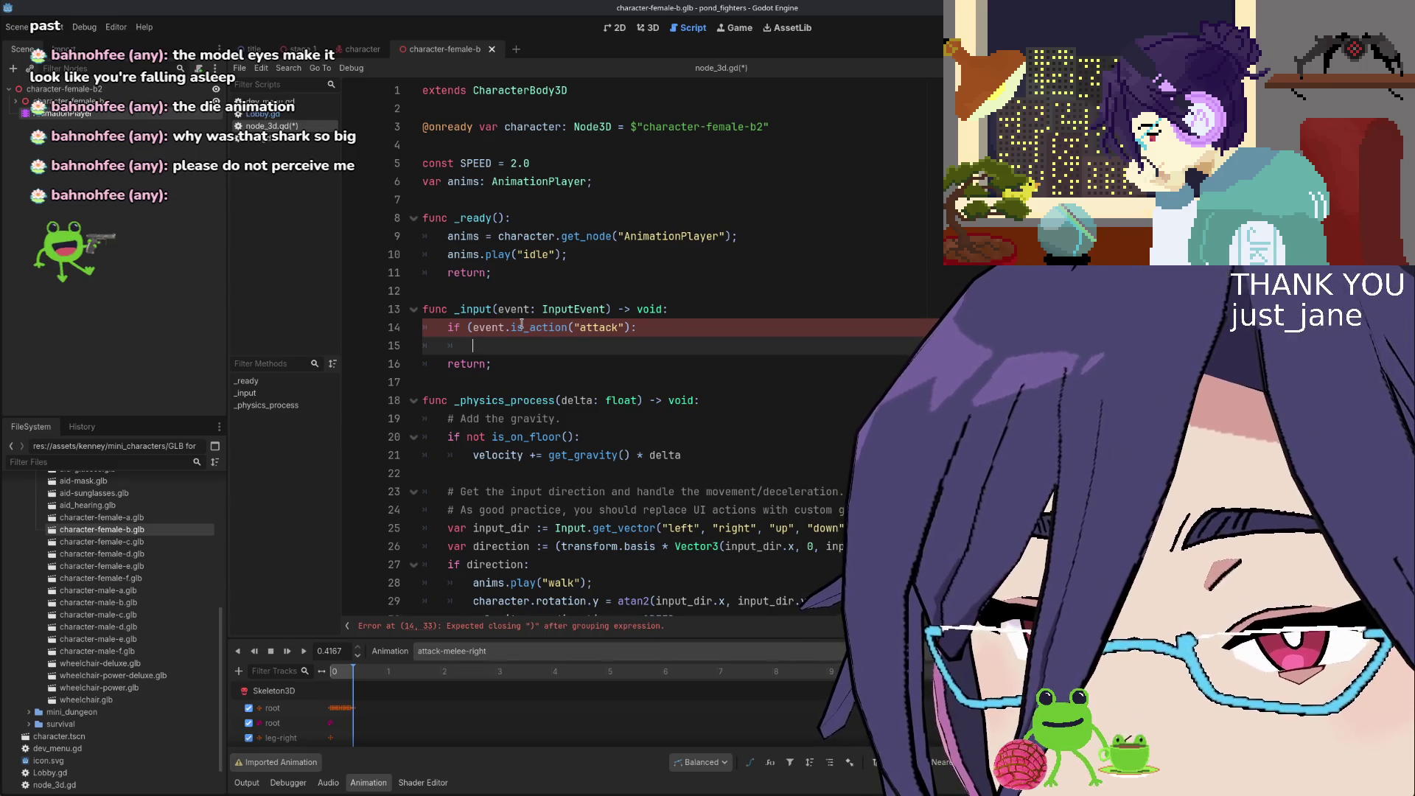
Make the if body play the "attack-melee-right" animation before returning.
key("BackSpace")
key("BackSpace")
key("BackSpace")
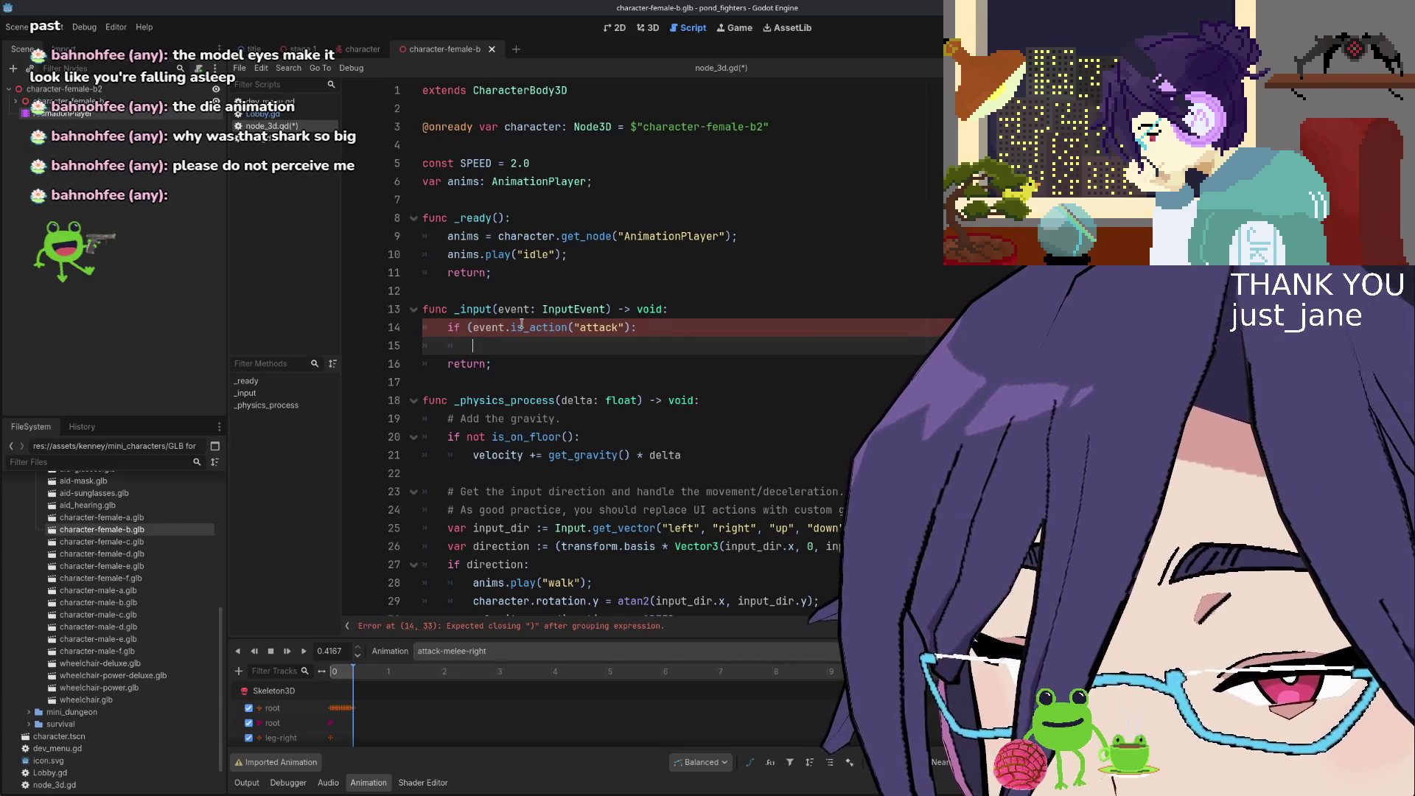
type("ms.play(\"")
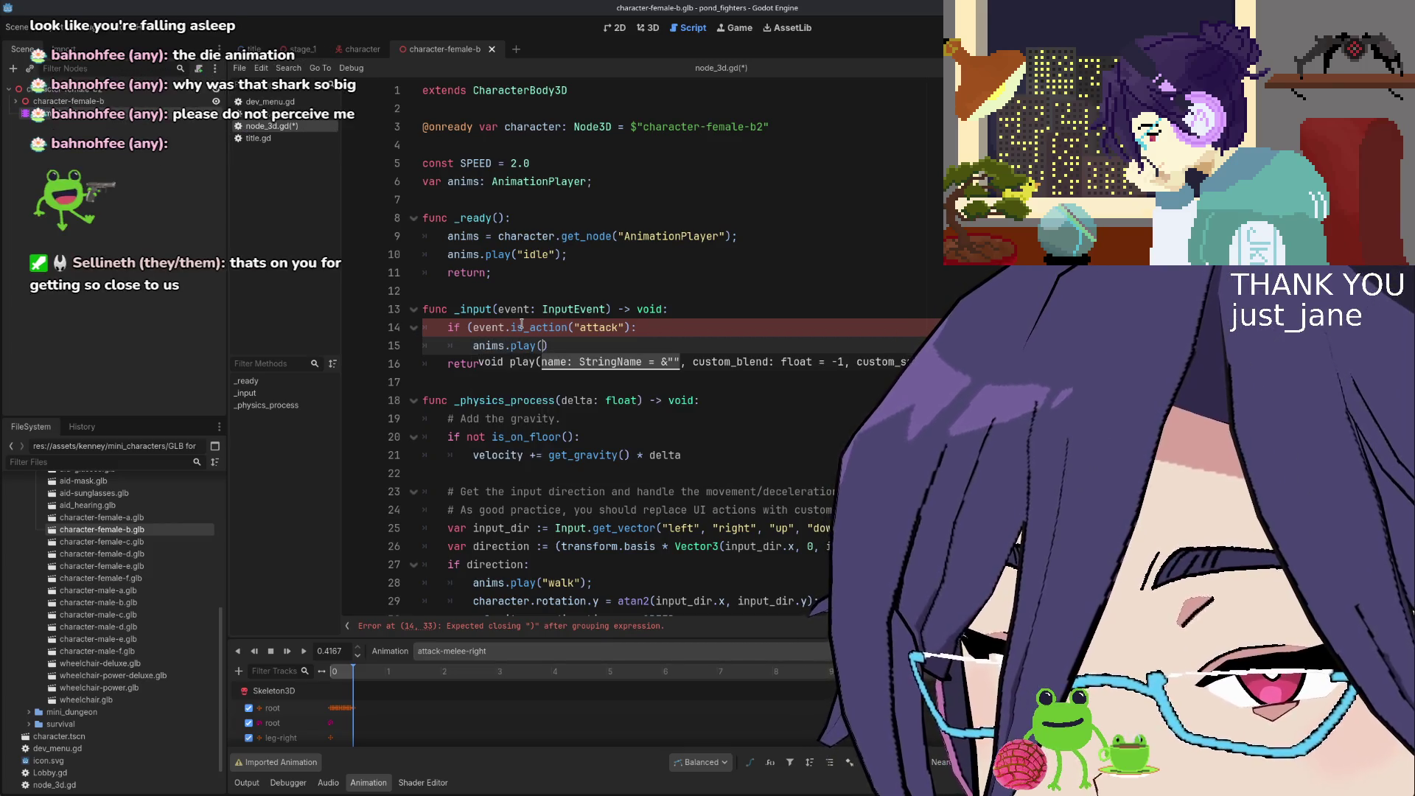
type("attack\"0")
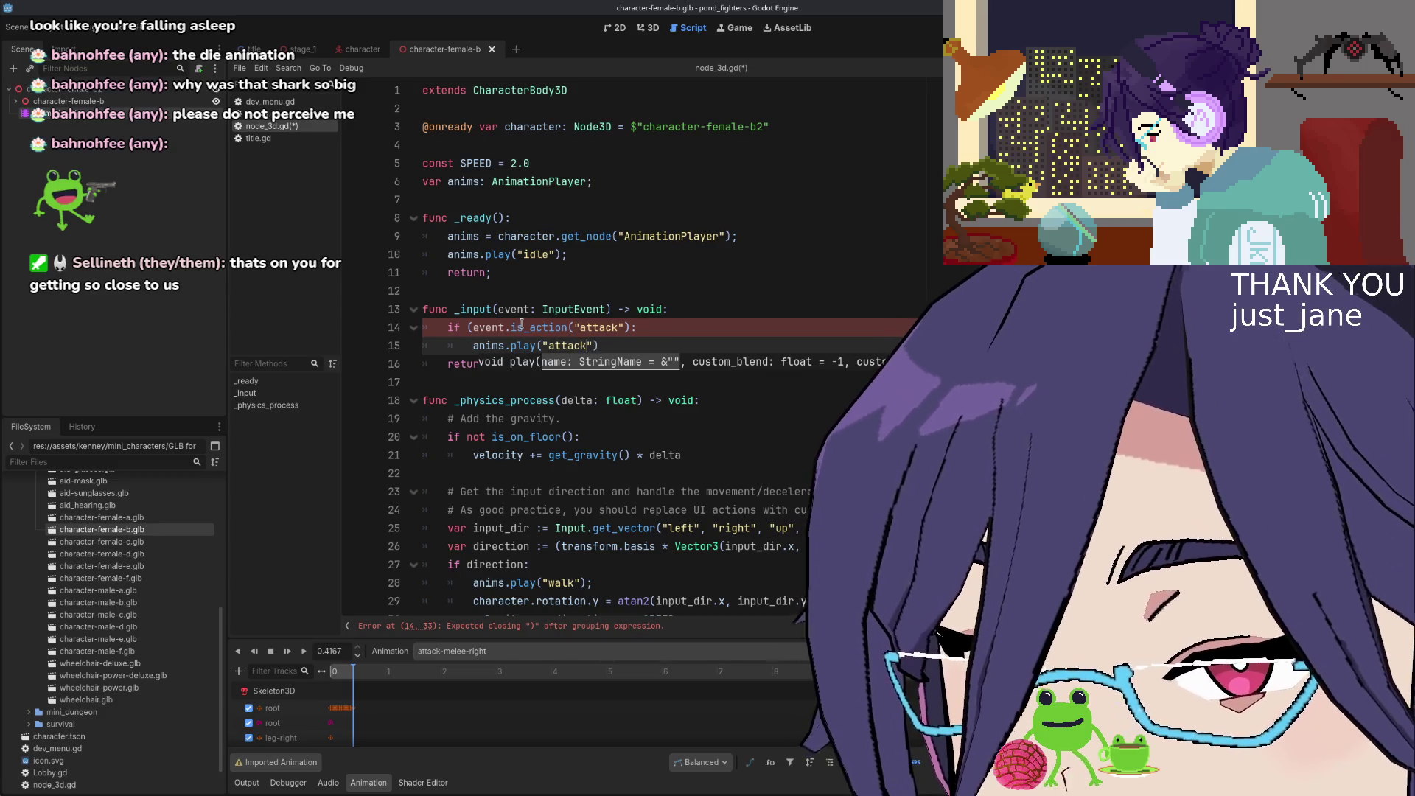
key("BackSpace")
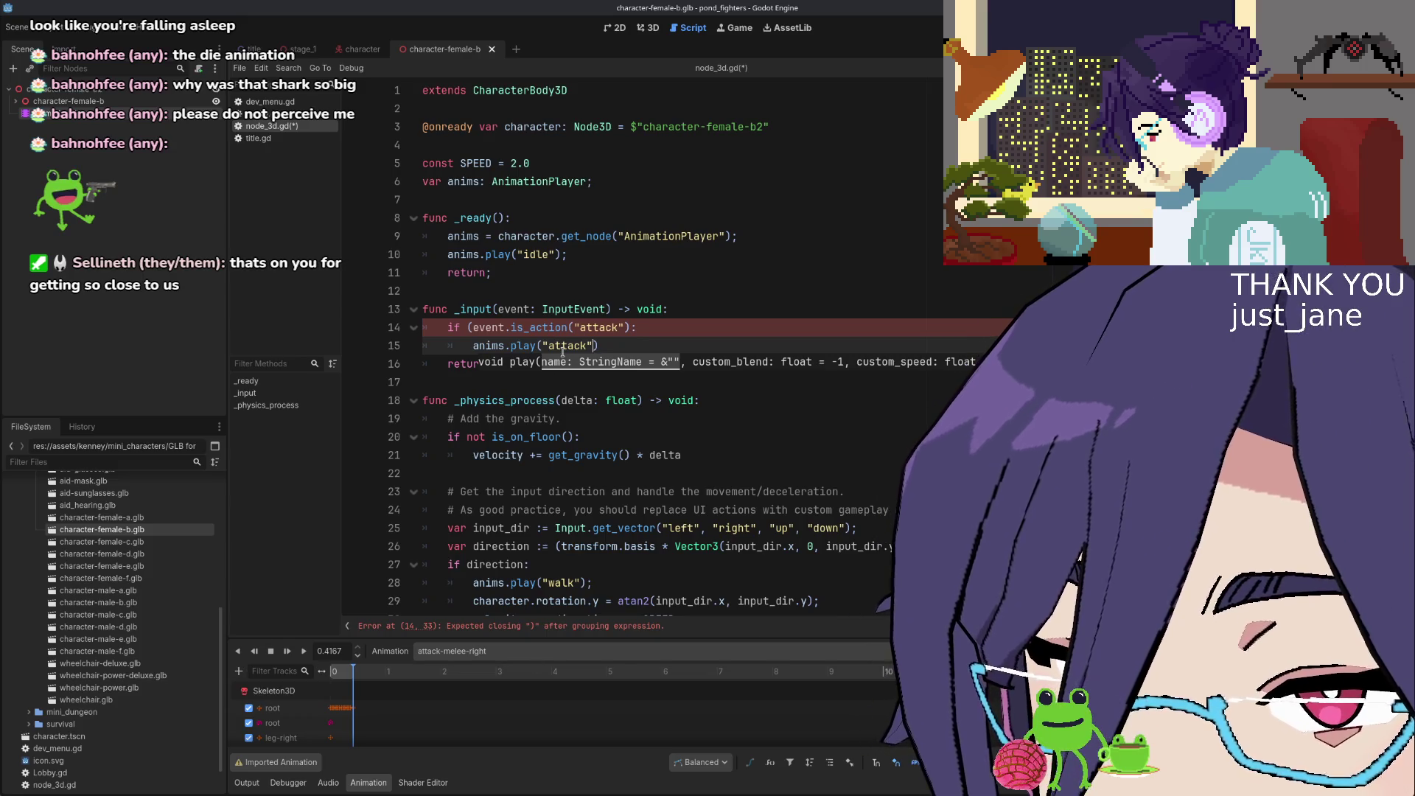
type("-mele")
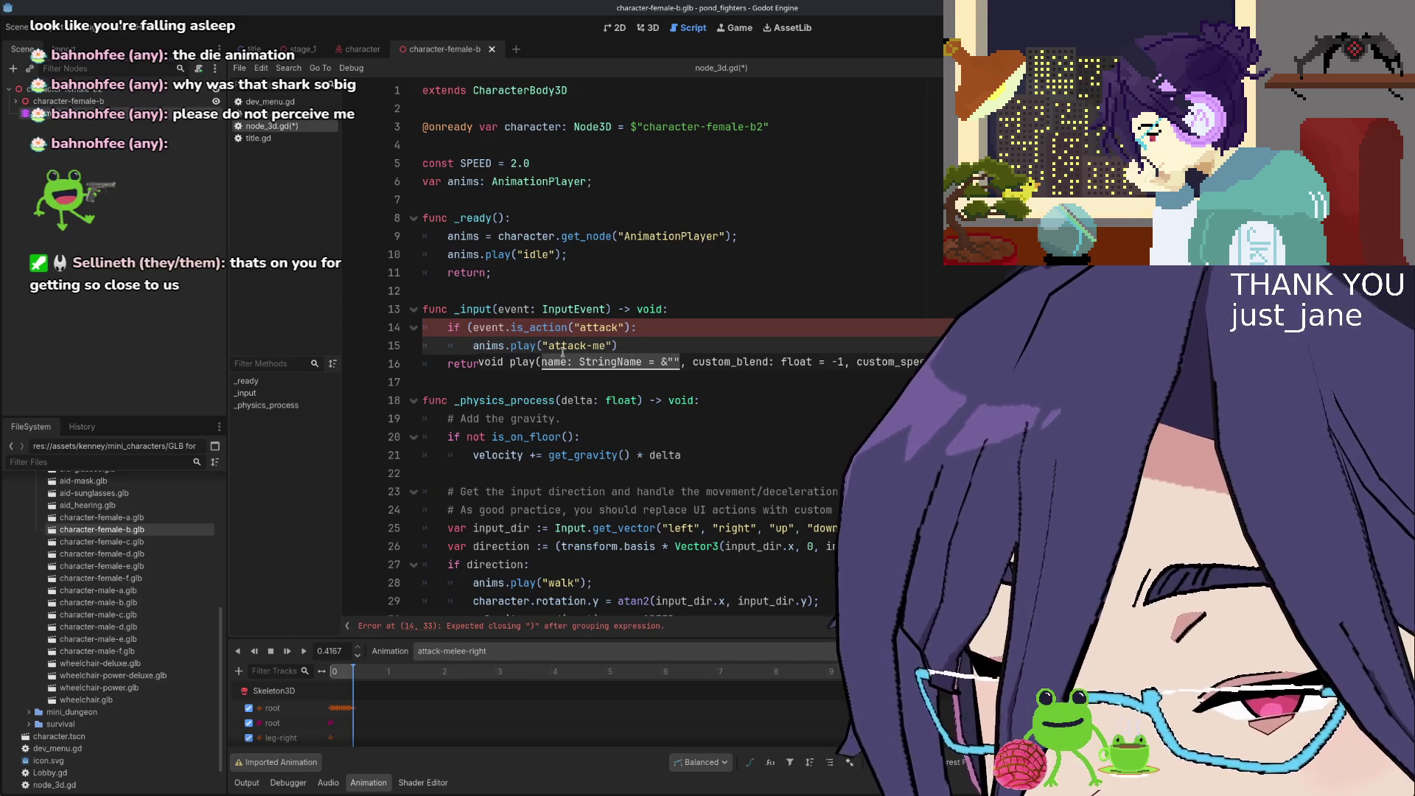
type("e-right")
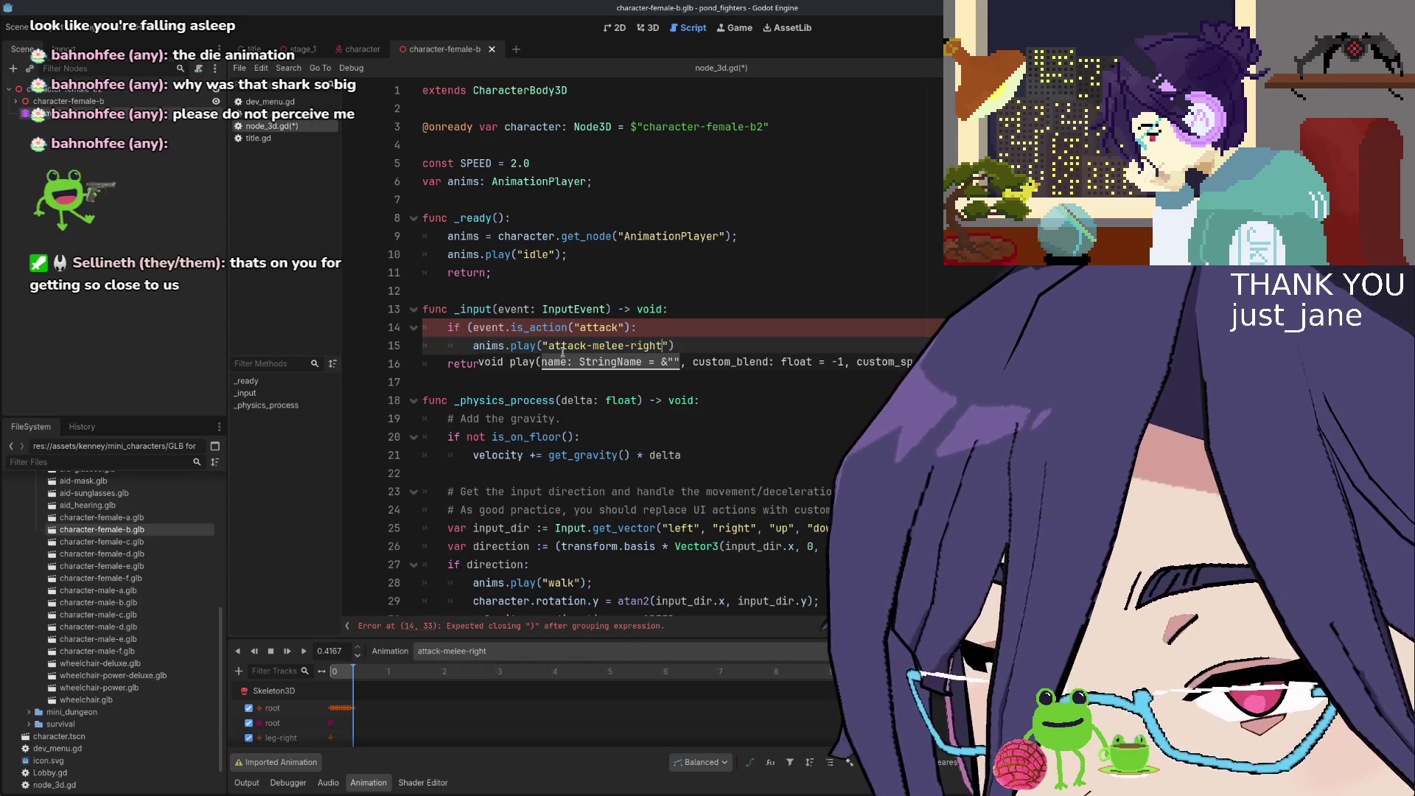
key("End")
type(";")
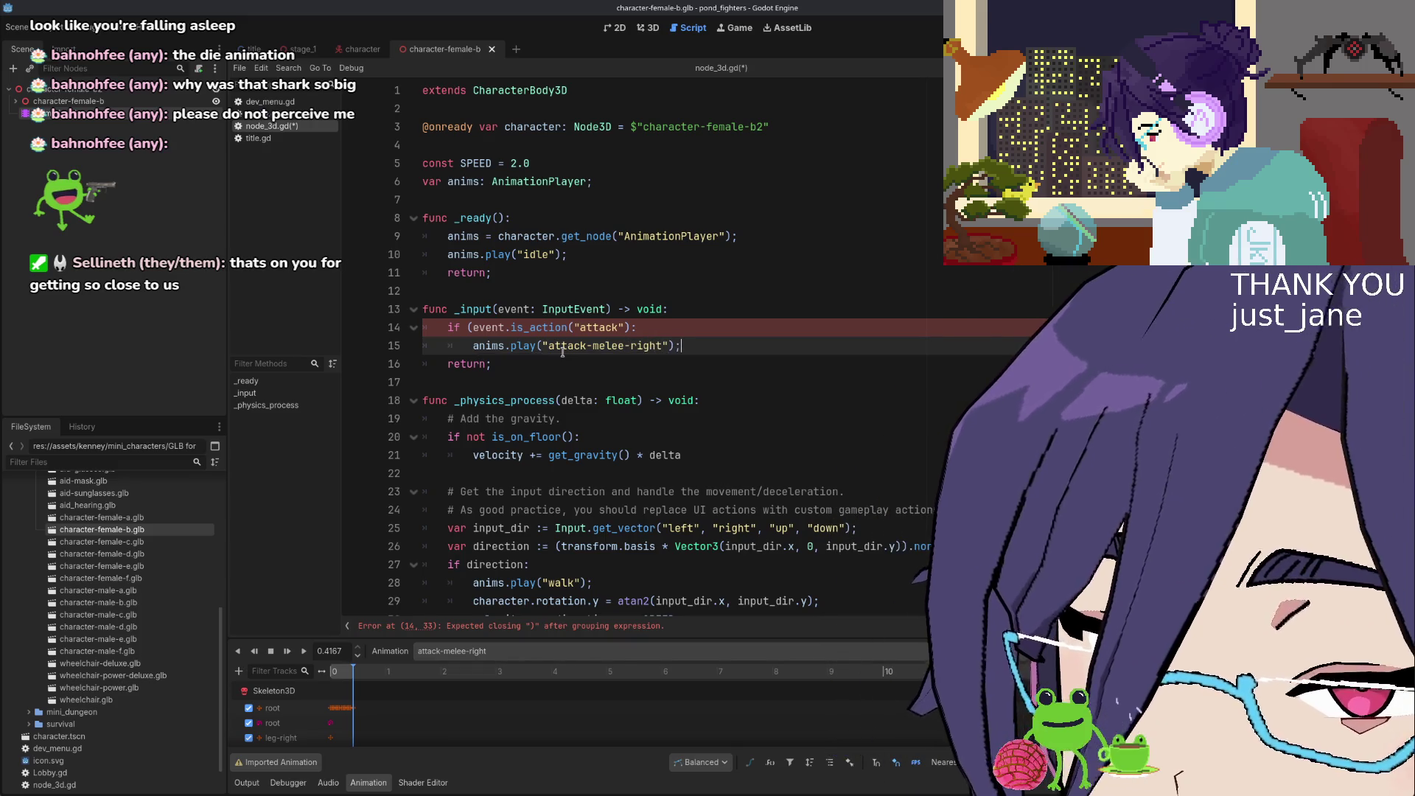
key("Up")
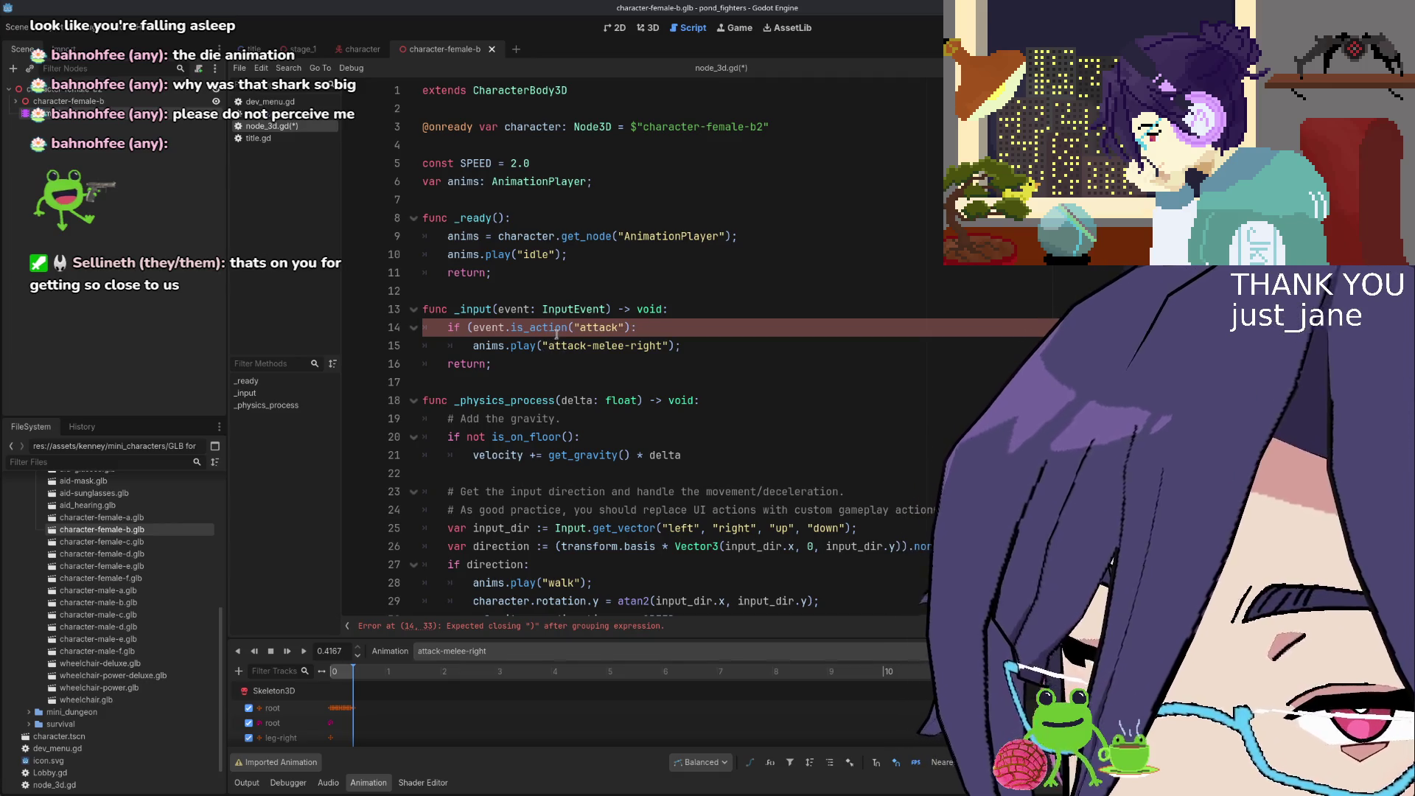
Add the missing closing parenthesis to the line 14 check and save node_3d.gd.
mouse_move(557, 331)
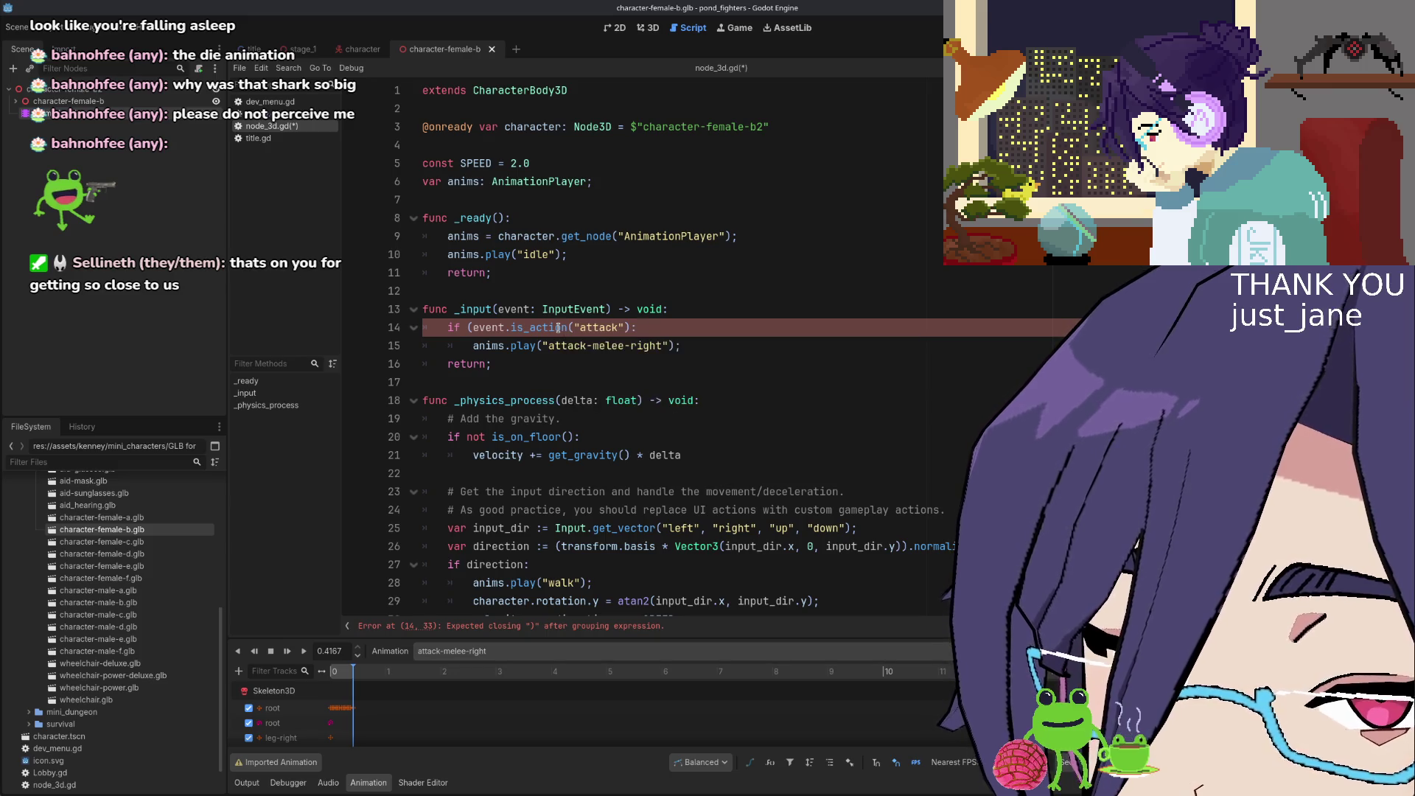
left_click(631, 322)
type(")")
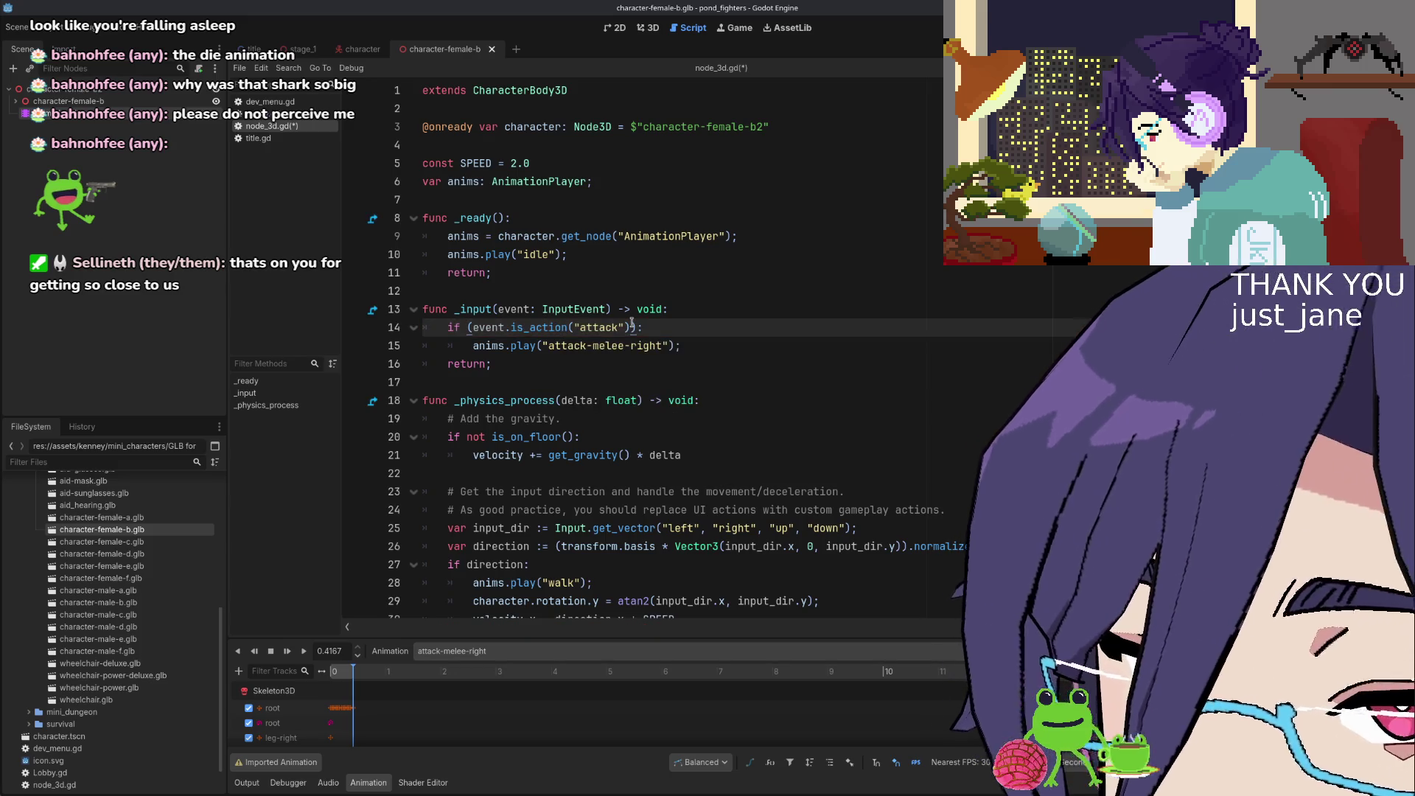
key("Down")
key("ctrl+s")
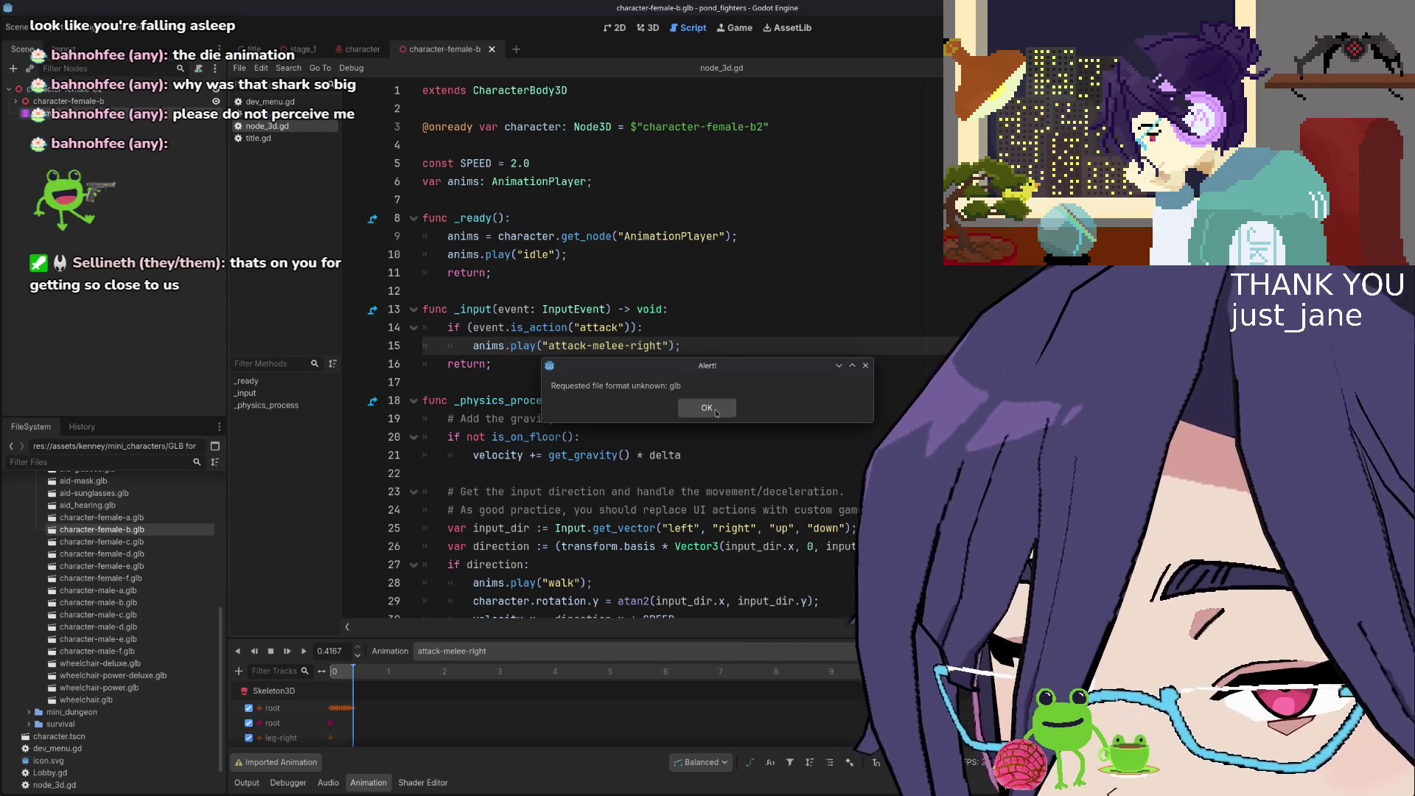
Dismiss the glb format alert, close character-female-b, and switch to the stage_1 scene.
left_click(706, 406)
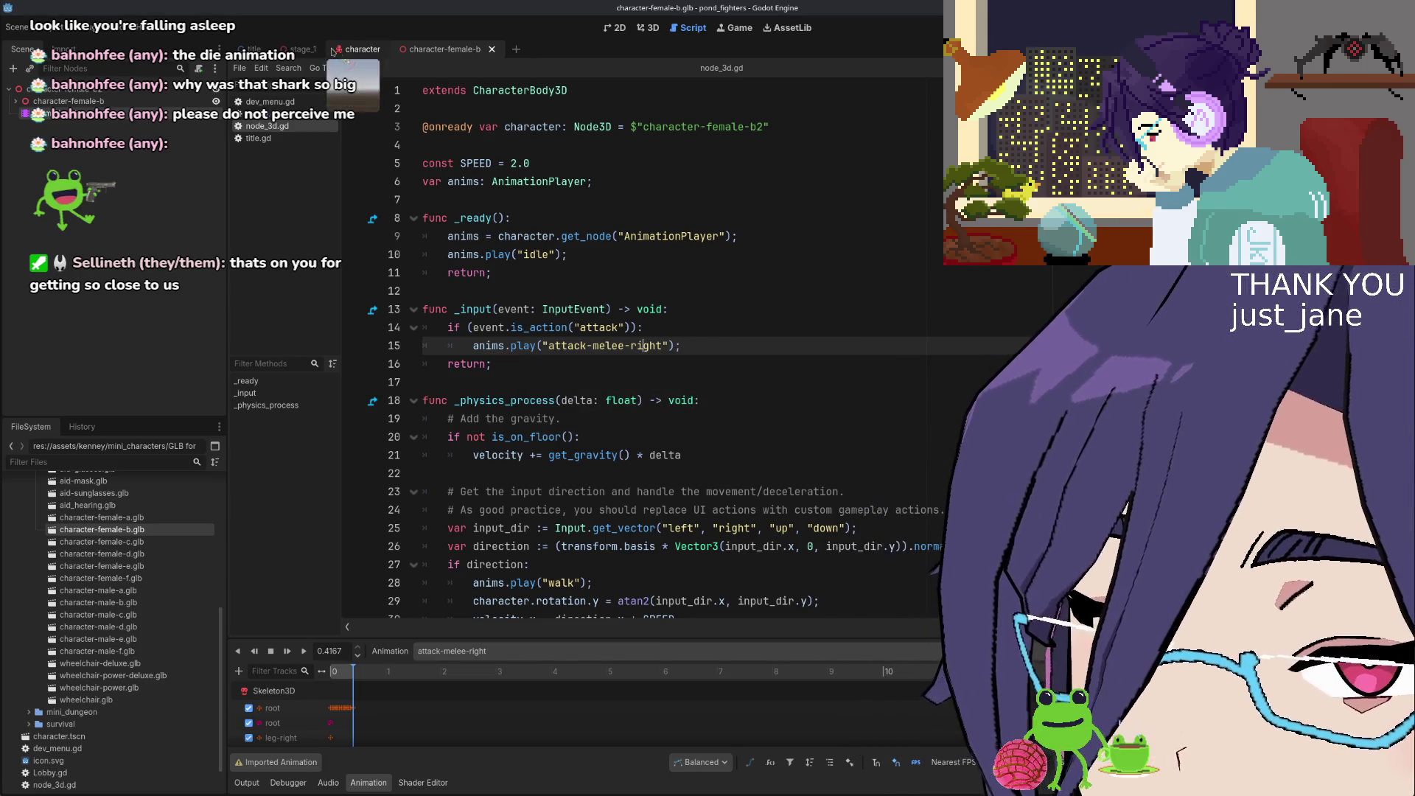
left_click(491, 49)
left_click(304, 50)
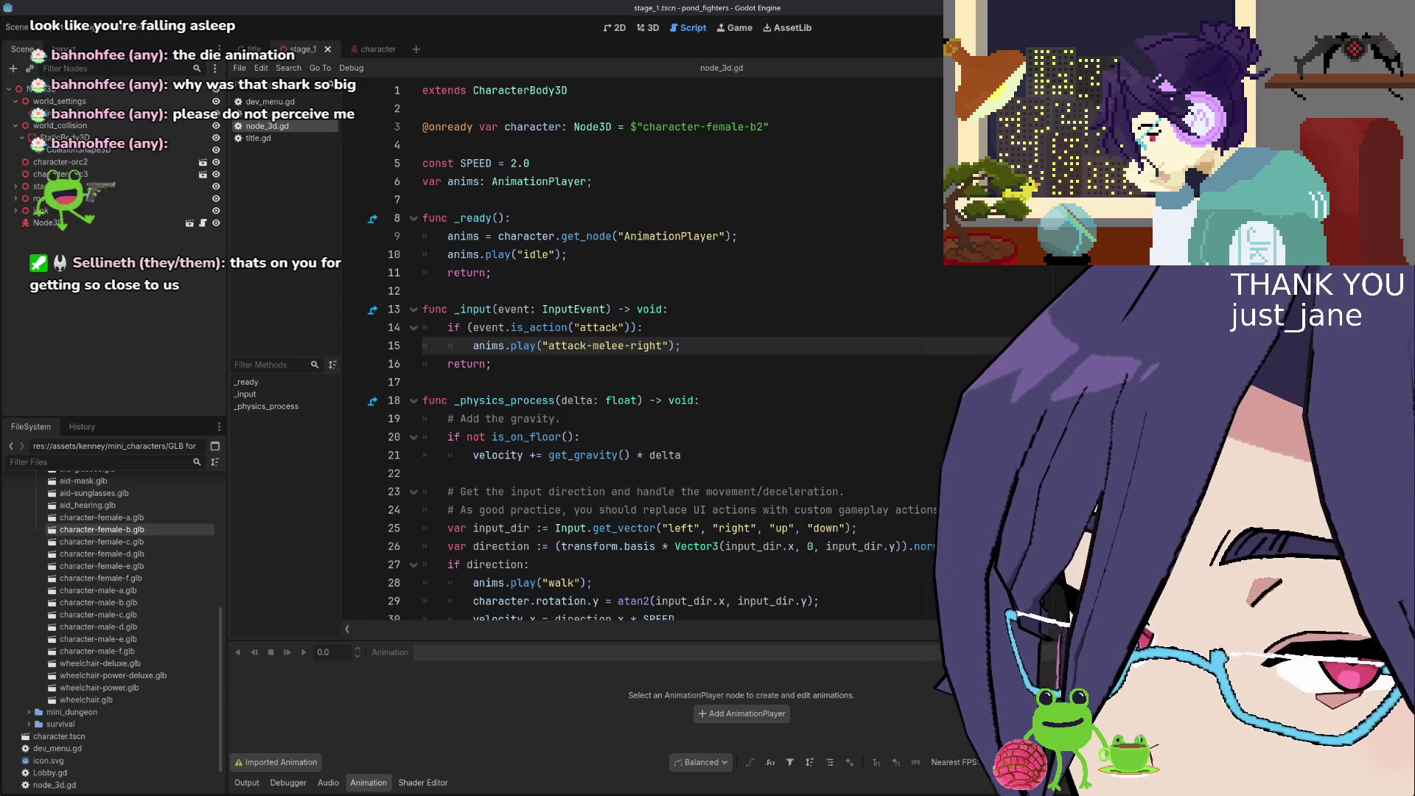
Show the Application > Run section in Project Settings' General tab.
left_click(46, 27)
left_click(89, 42)
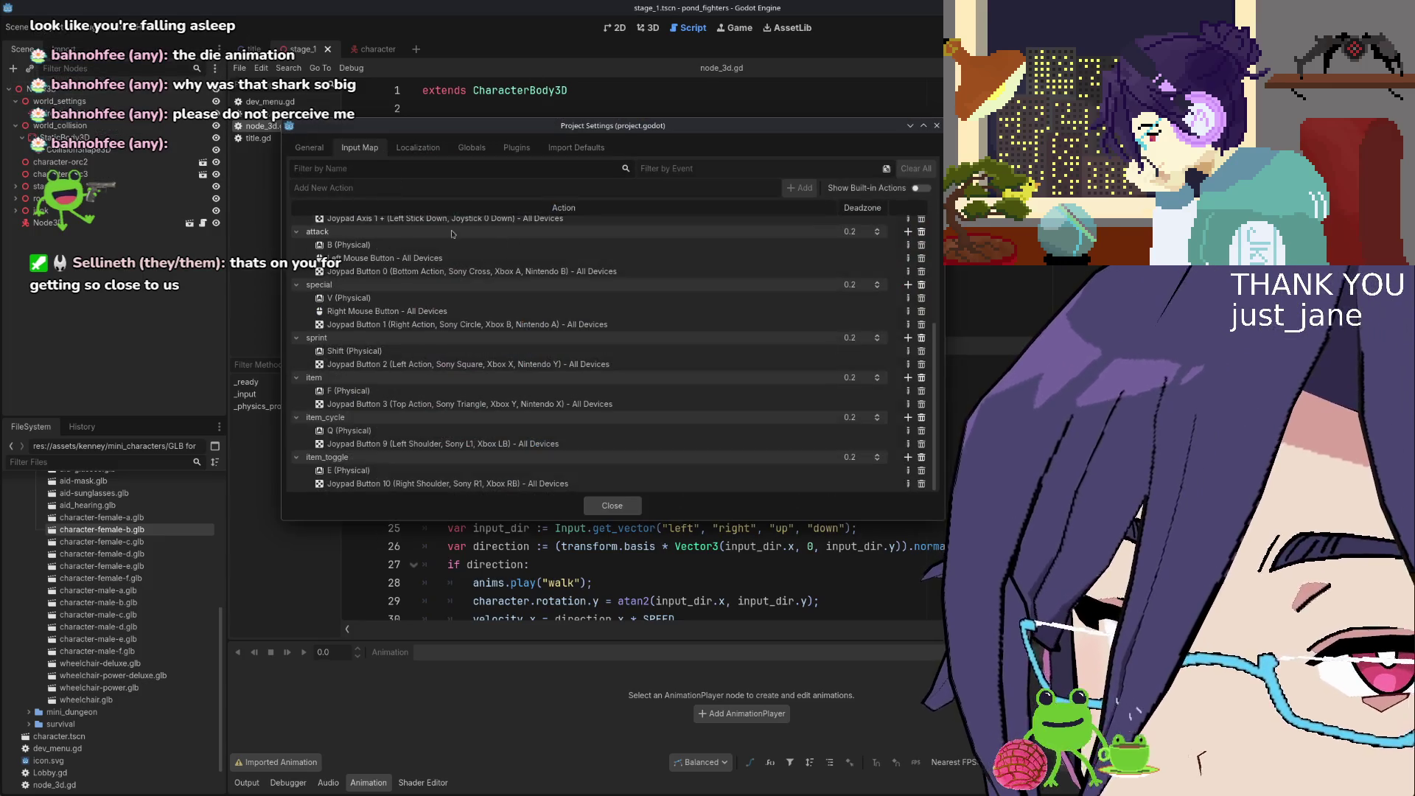
left_click(310, 148)
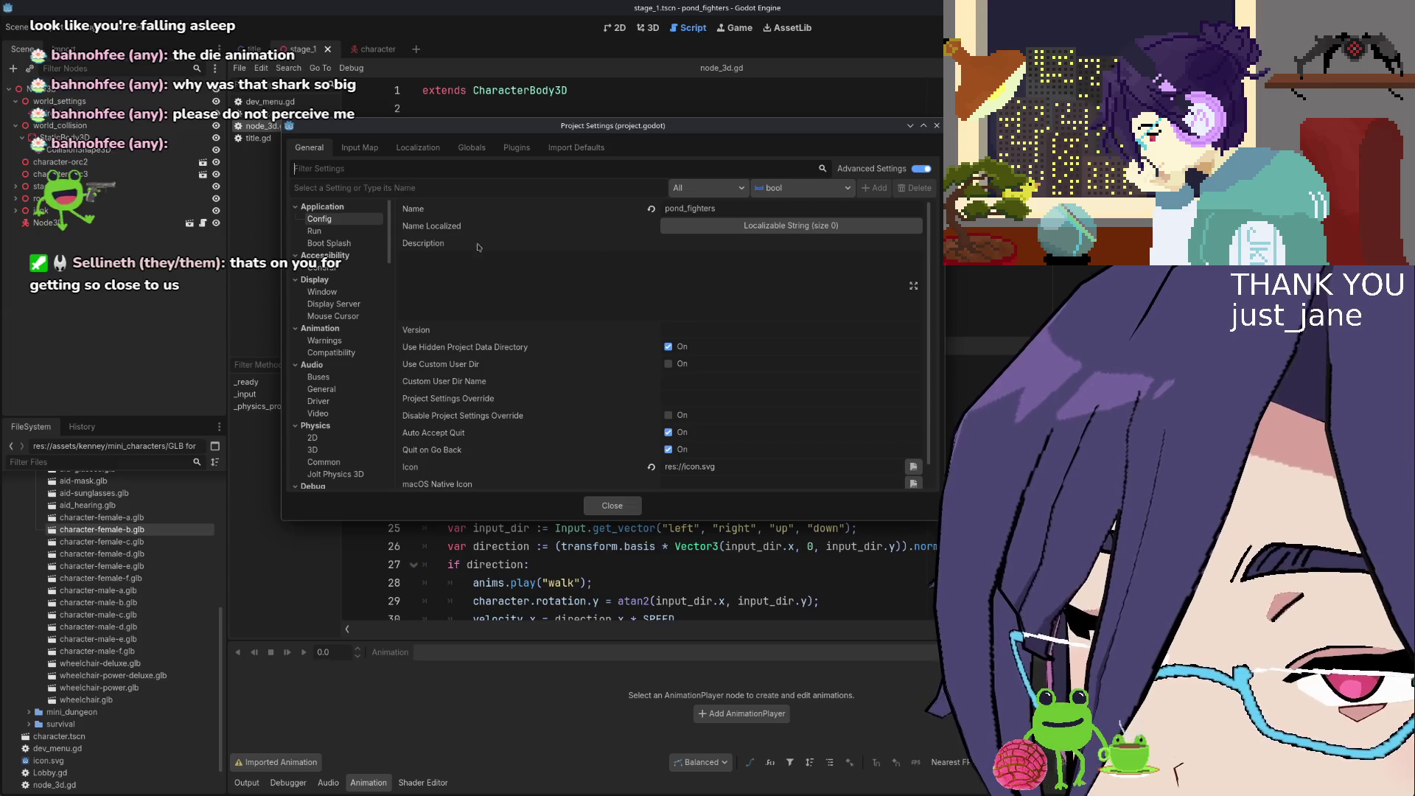
scroll(457, 252, "down", 1)
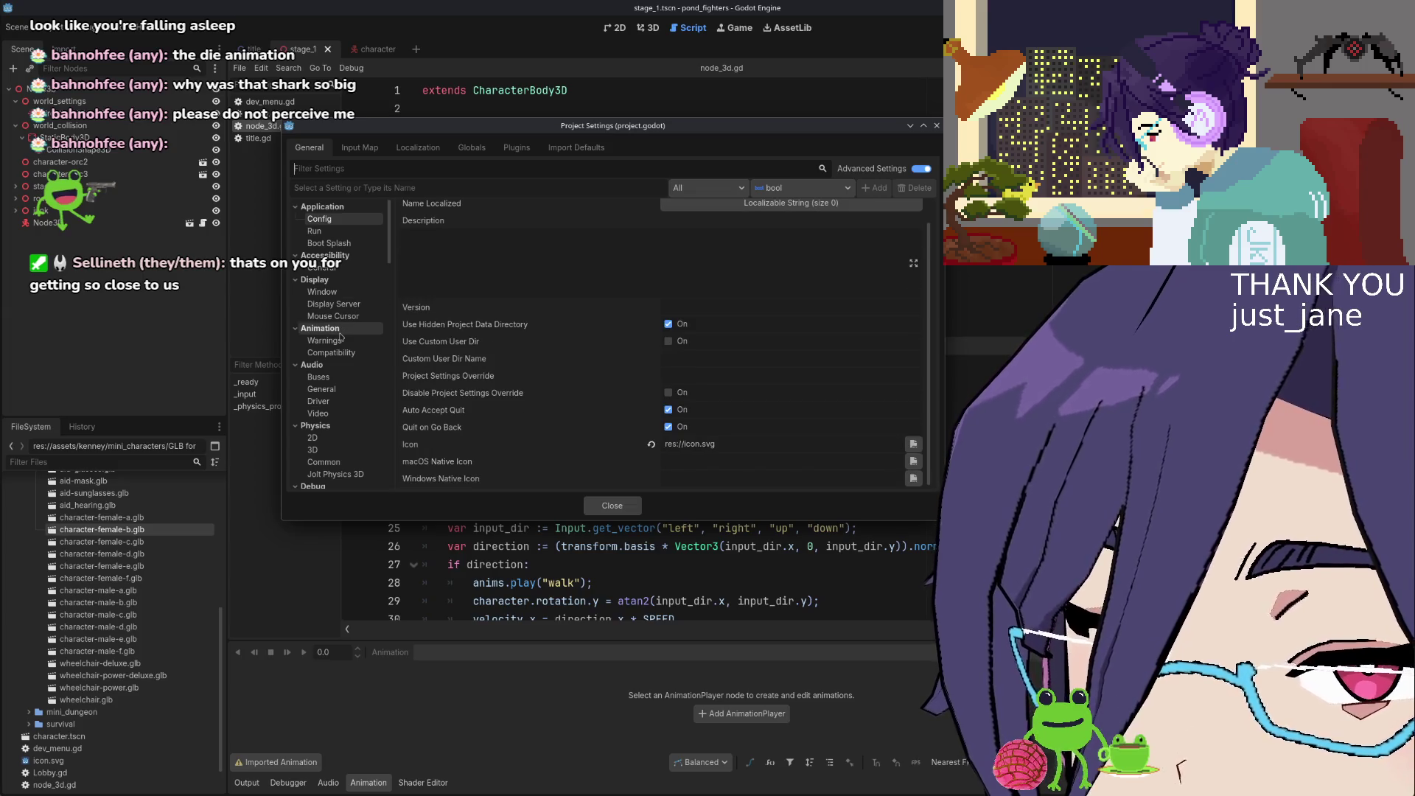
left_click(343, 267)
left_click(344, 223)
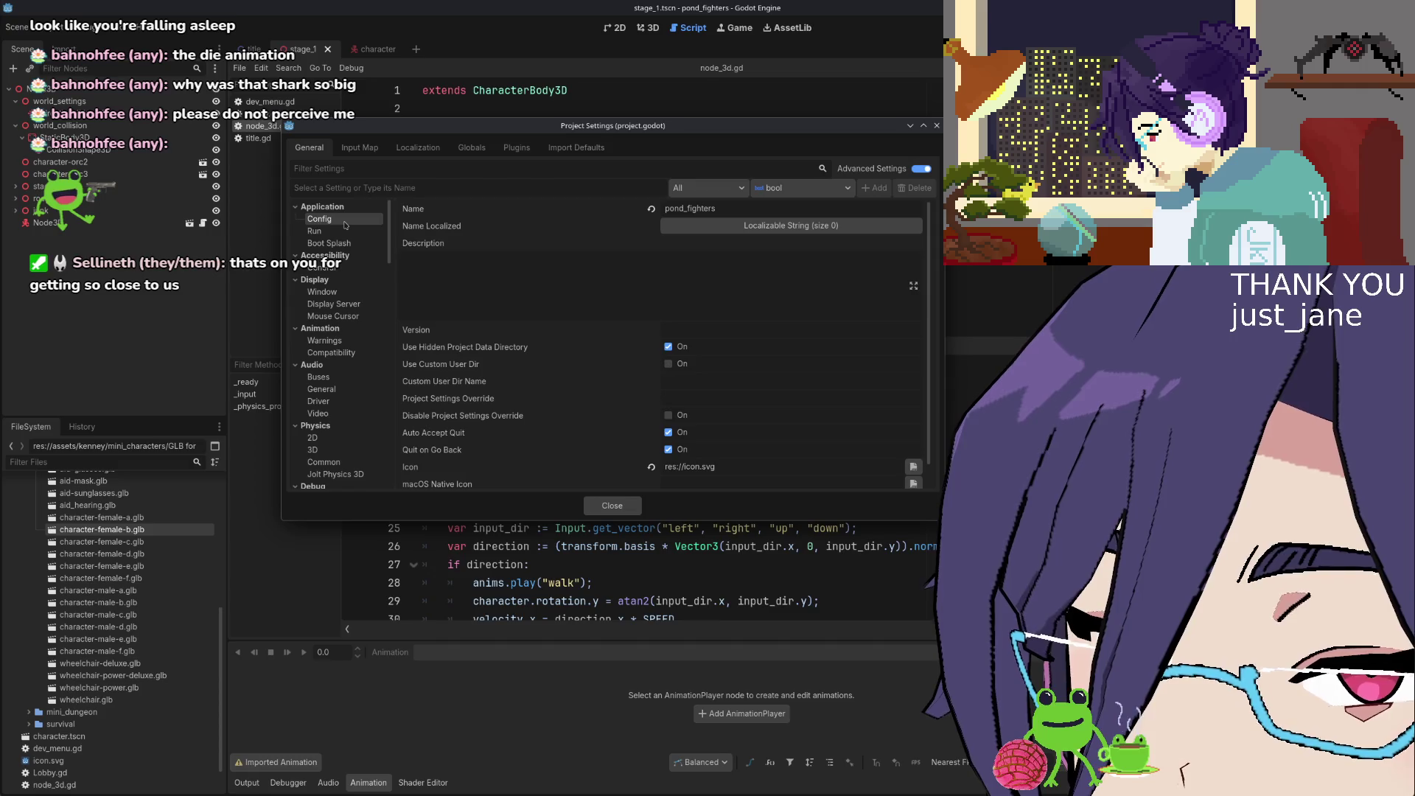
left_click(324, 230)
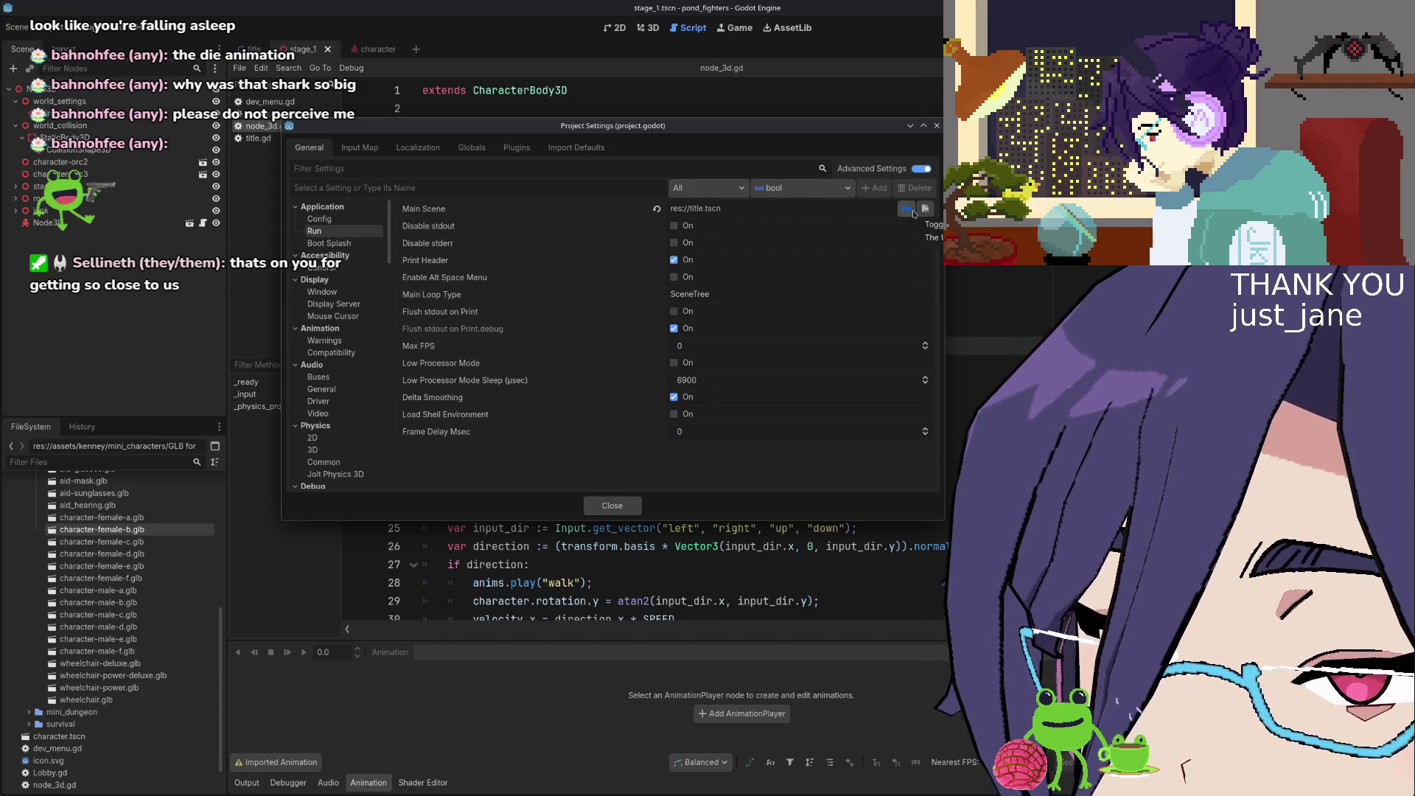
Set Main Scene to stage_1.tscn, close Project Settings, and run the game with F5.
left_click(909, 209)
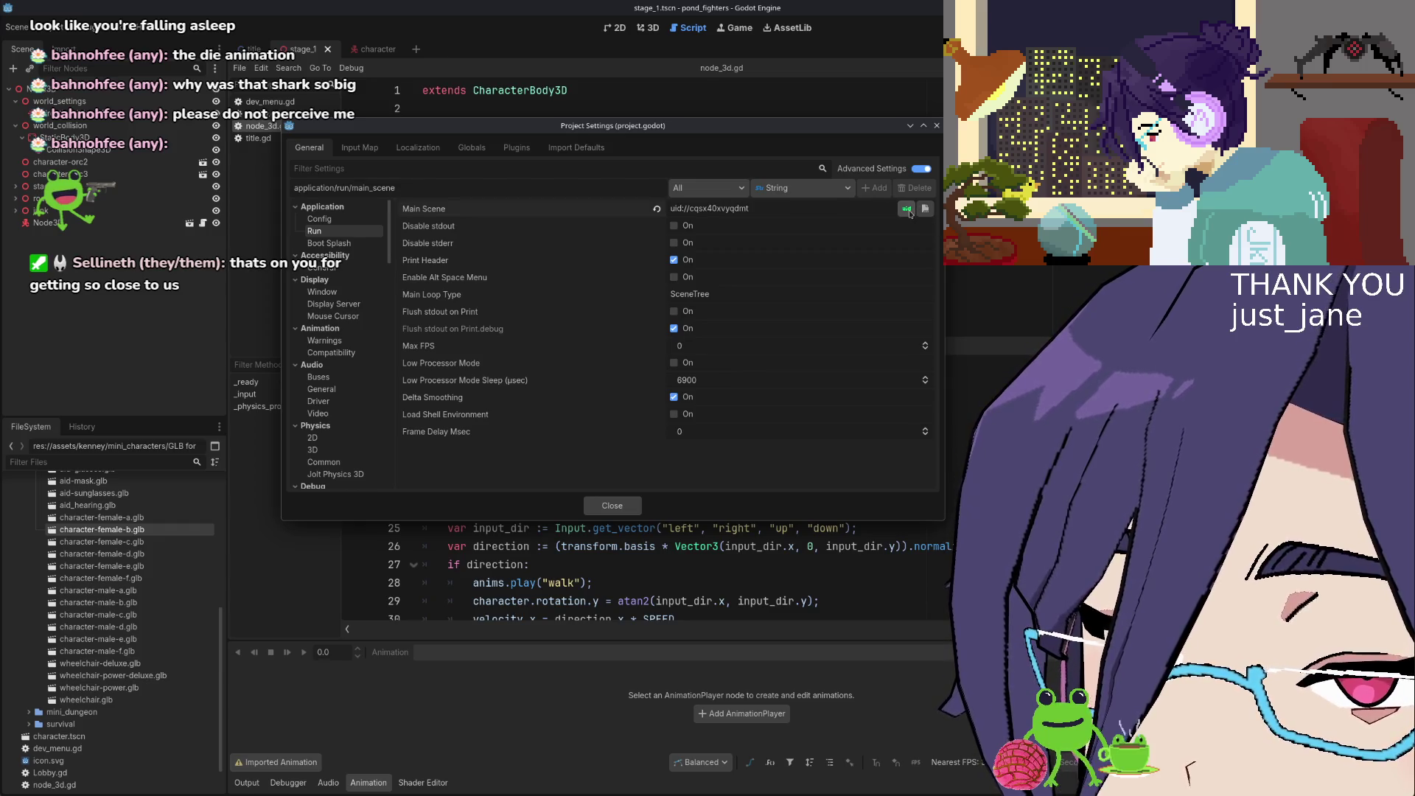
left_click(924, 209)
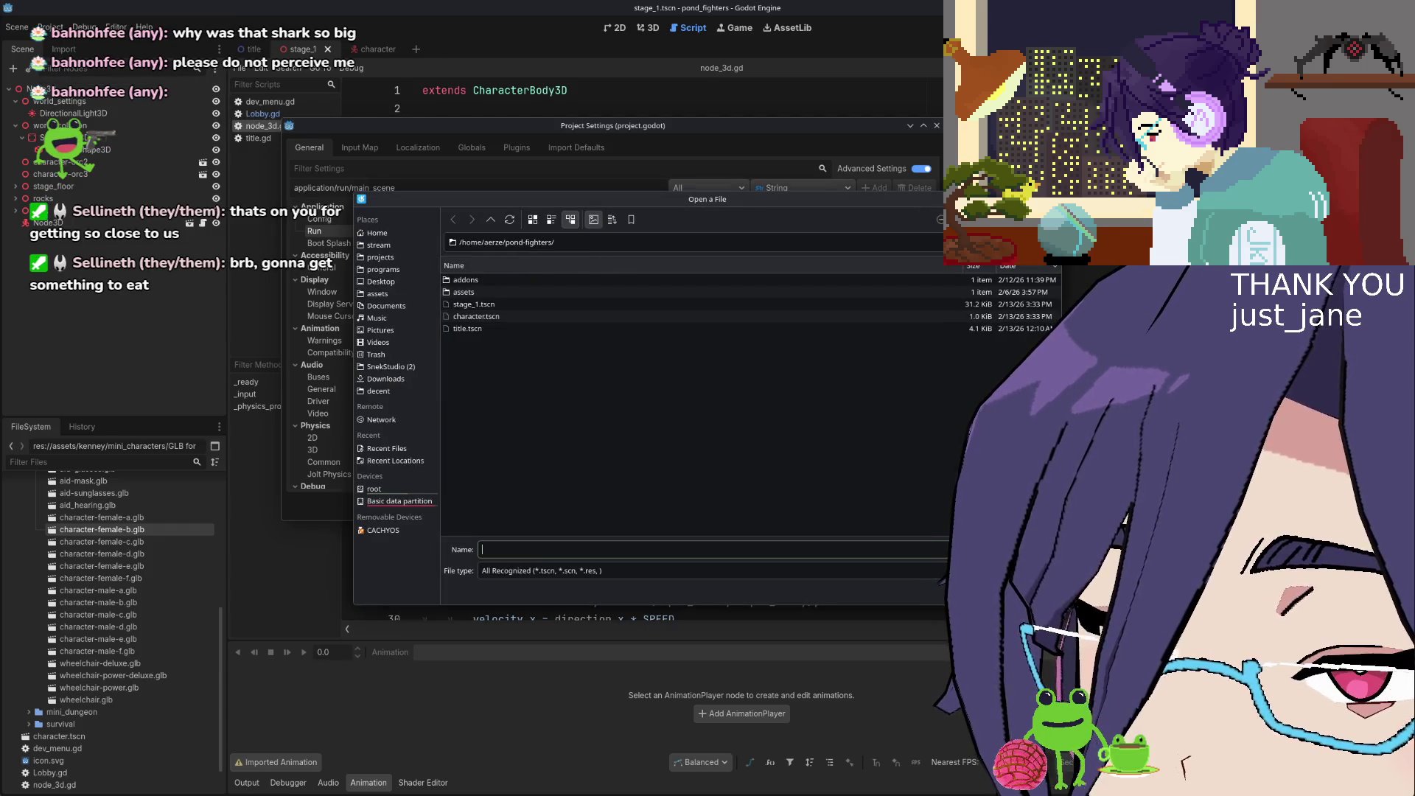
key("Escape")
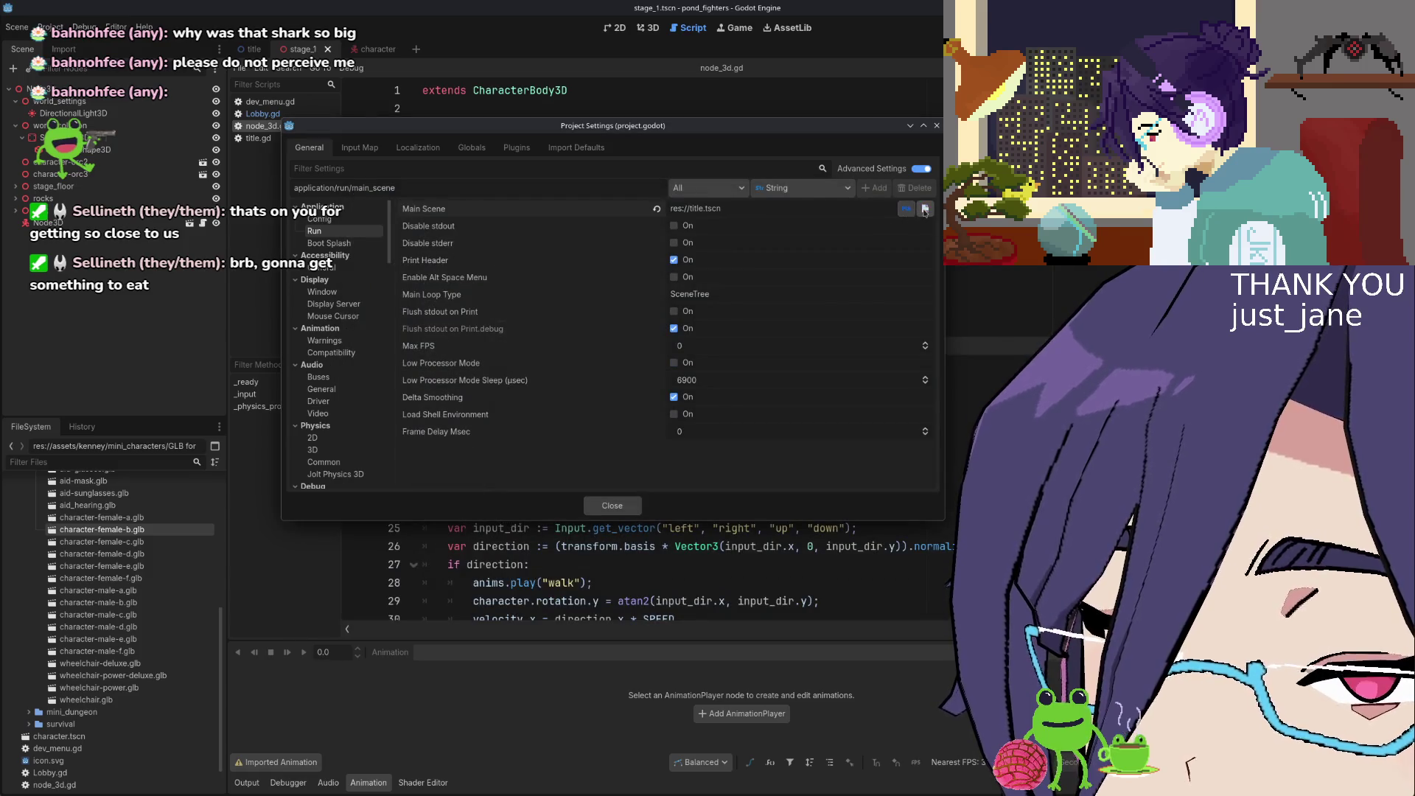
left_click(925, 210)
left_click(492, 304)
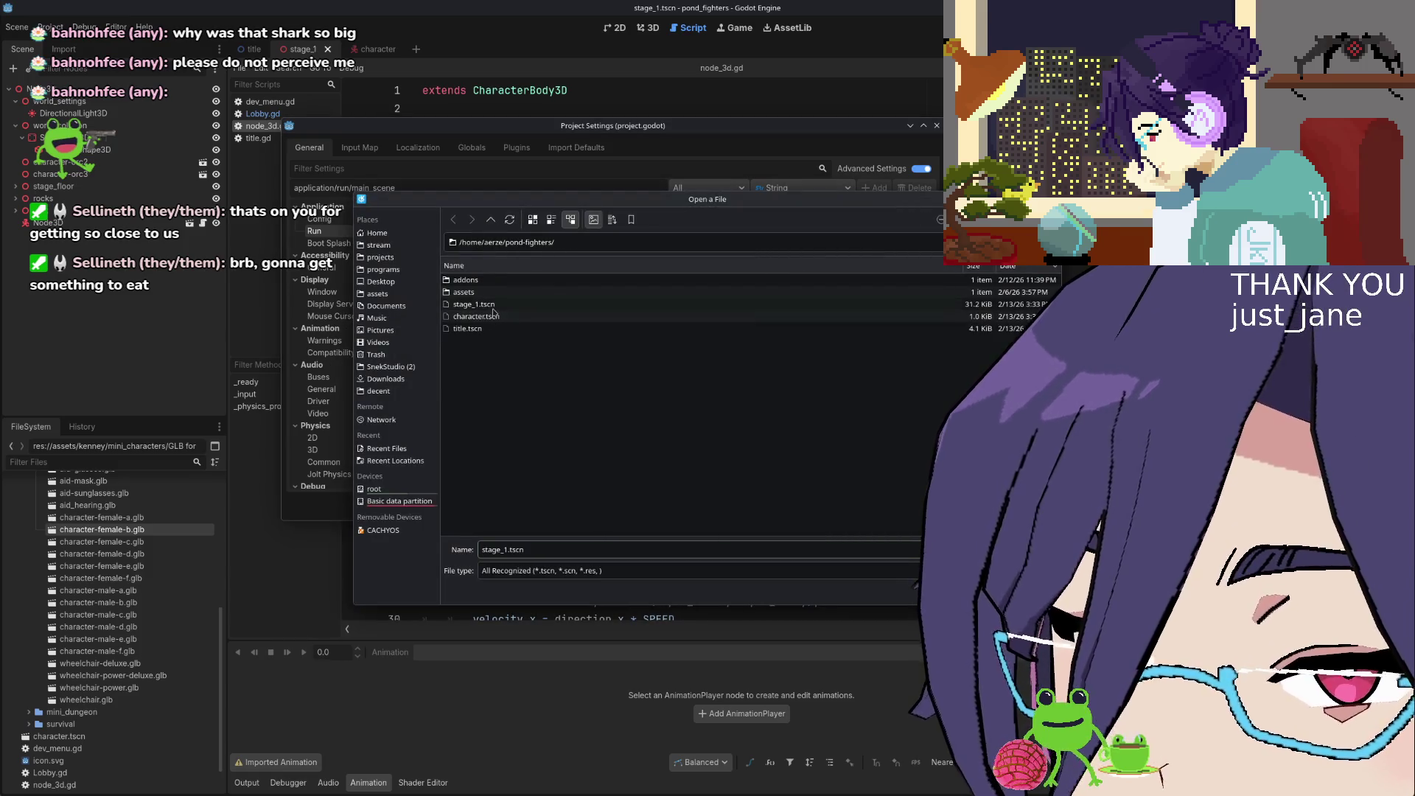
key("Return")
left_click(937, 125)
key("F5")
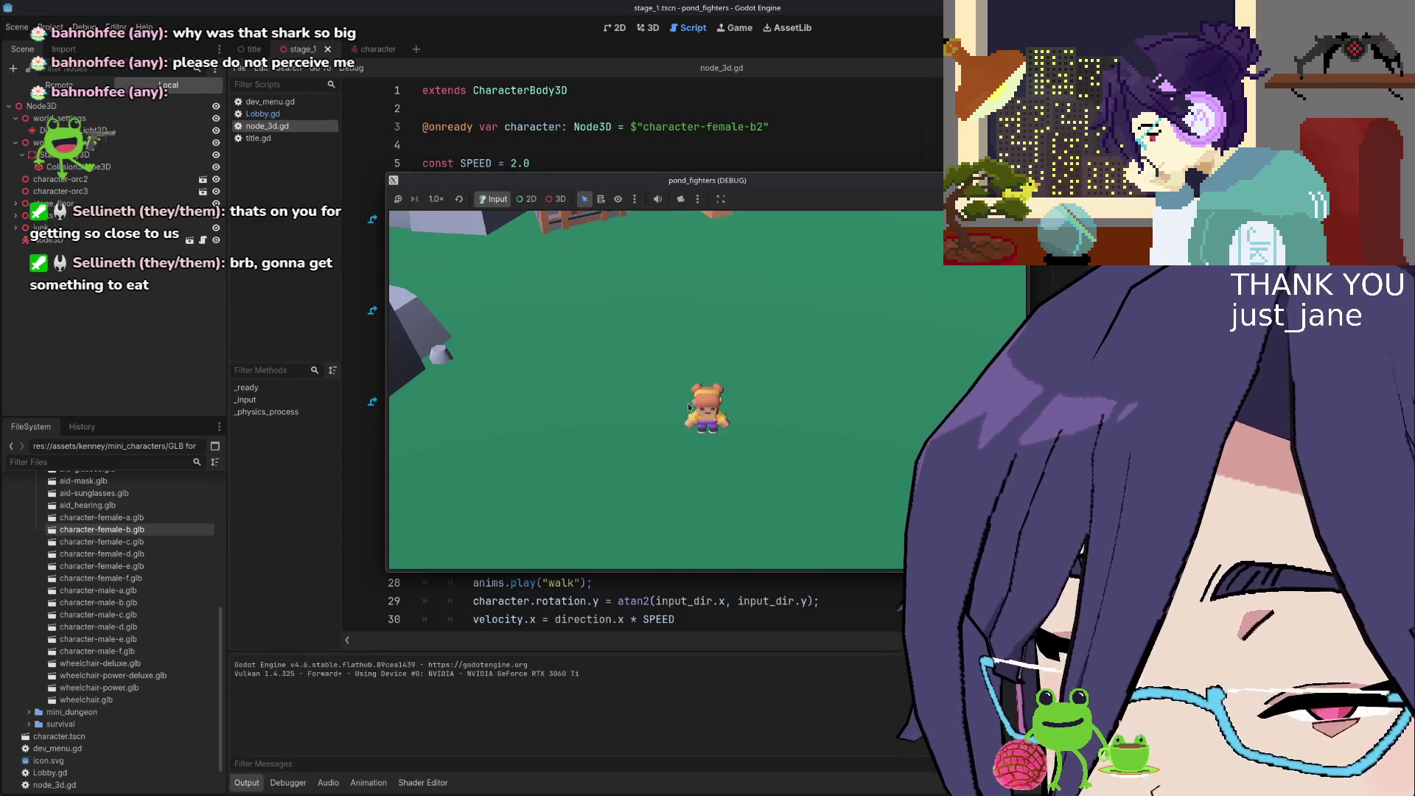
Walk the character around in the running game, then go back to line 15 of node_3d.gd.
key("Right")
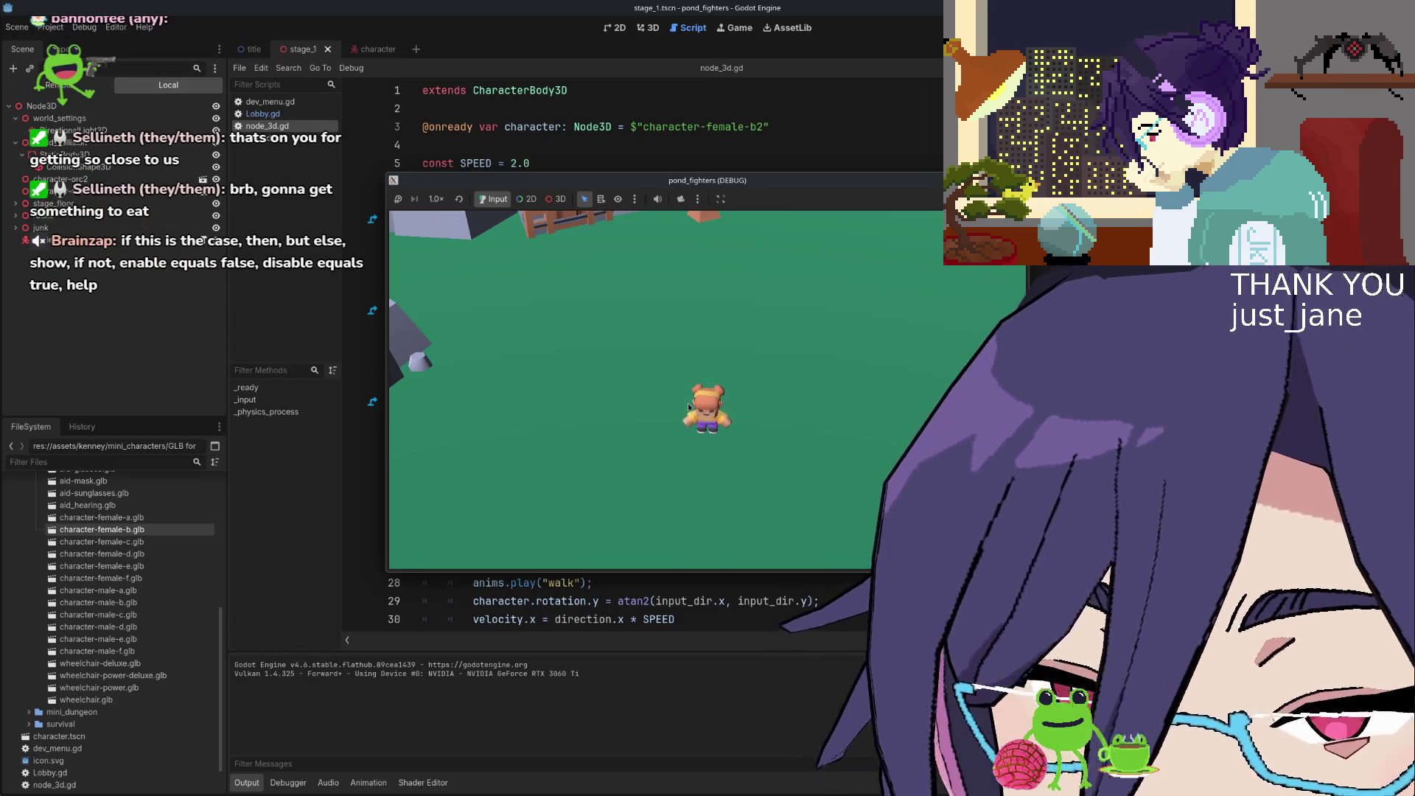
left_click(710, 120)
scroll(706, 292, "down", 1)
left_click(706, 293)
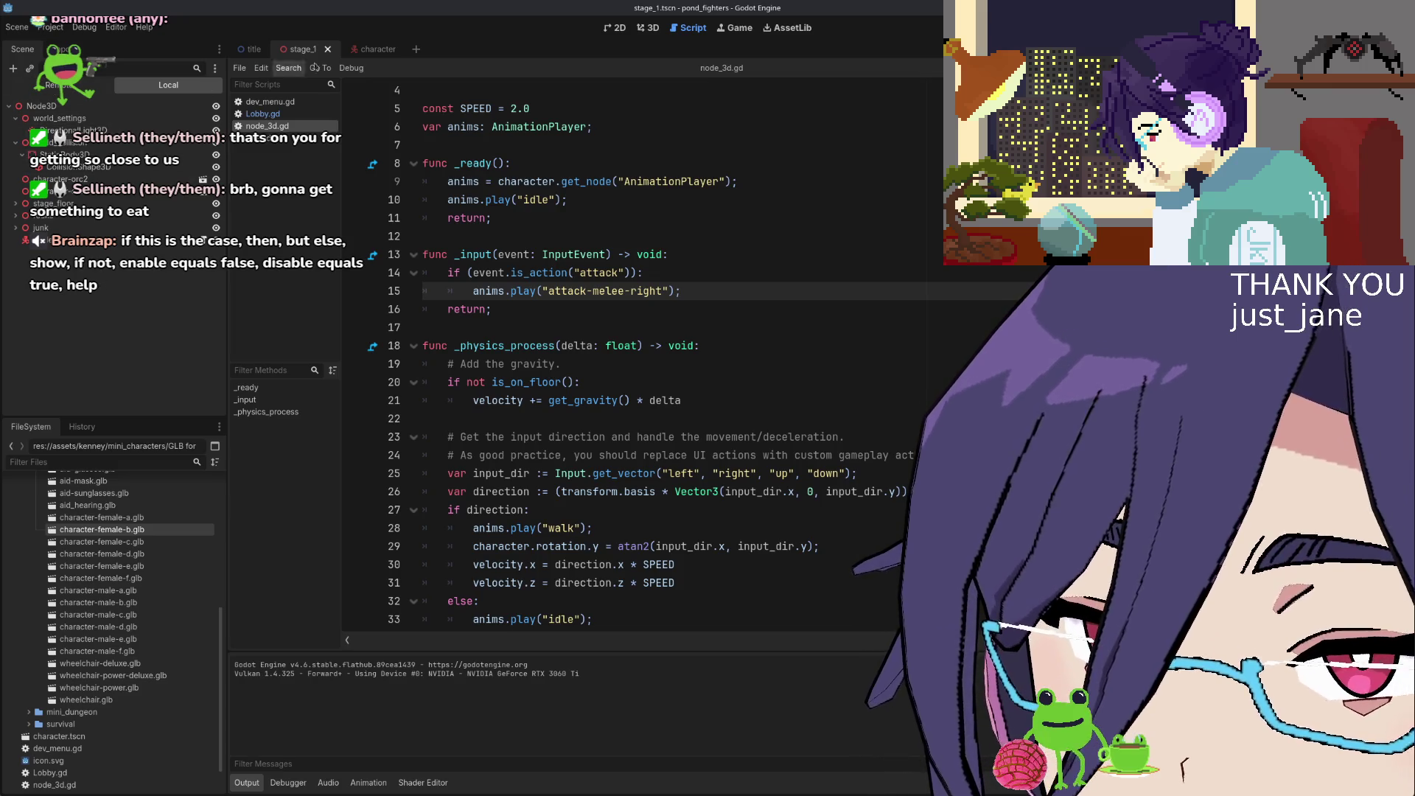
Add an AnimationTree child node to the character scene's root.
left_click(364, 49)
right_click(66, 175)
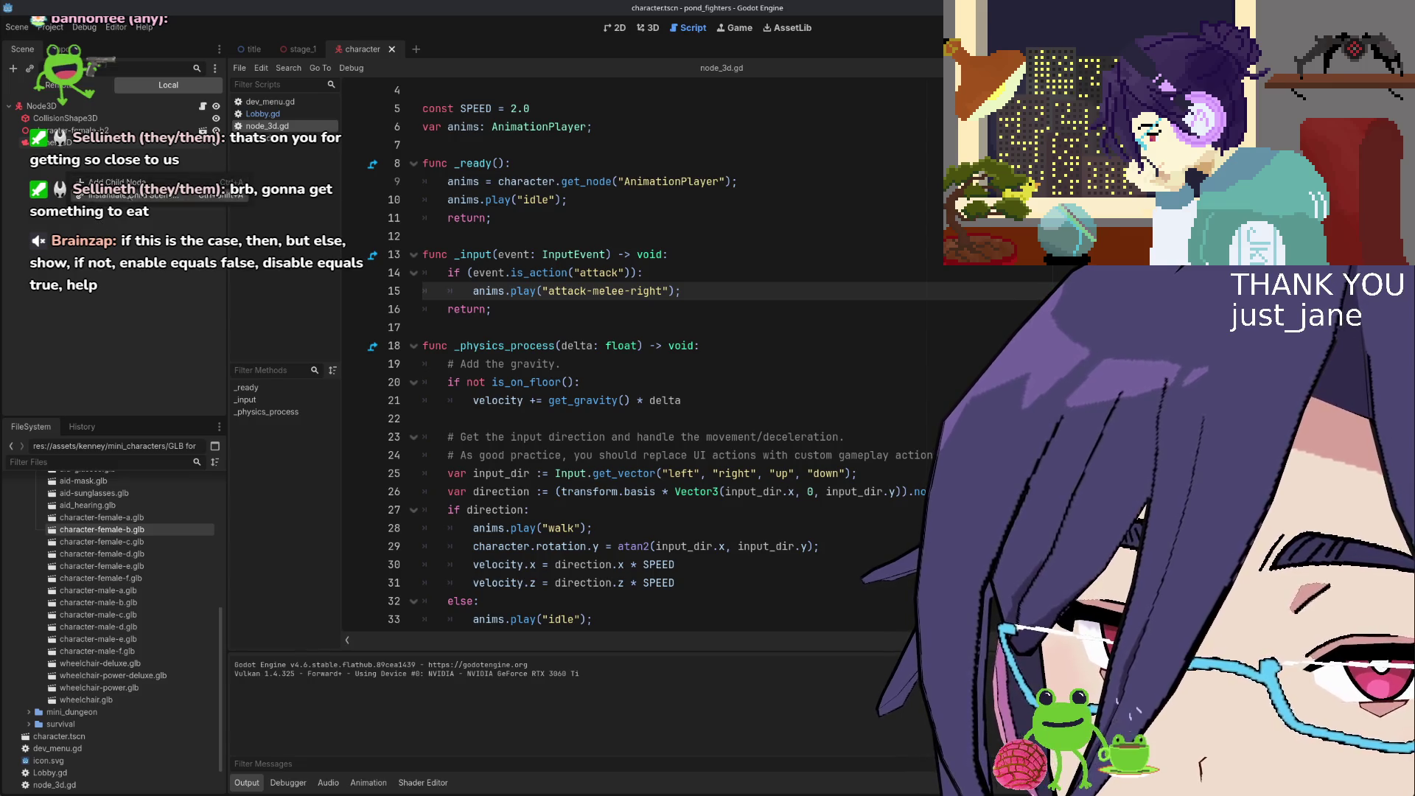
left_click(103, 182)
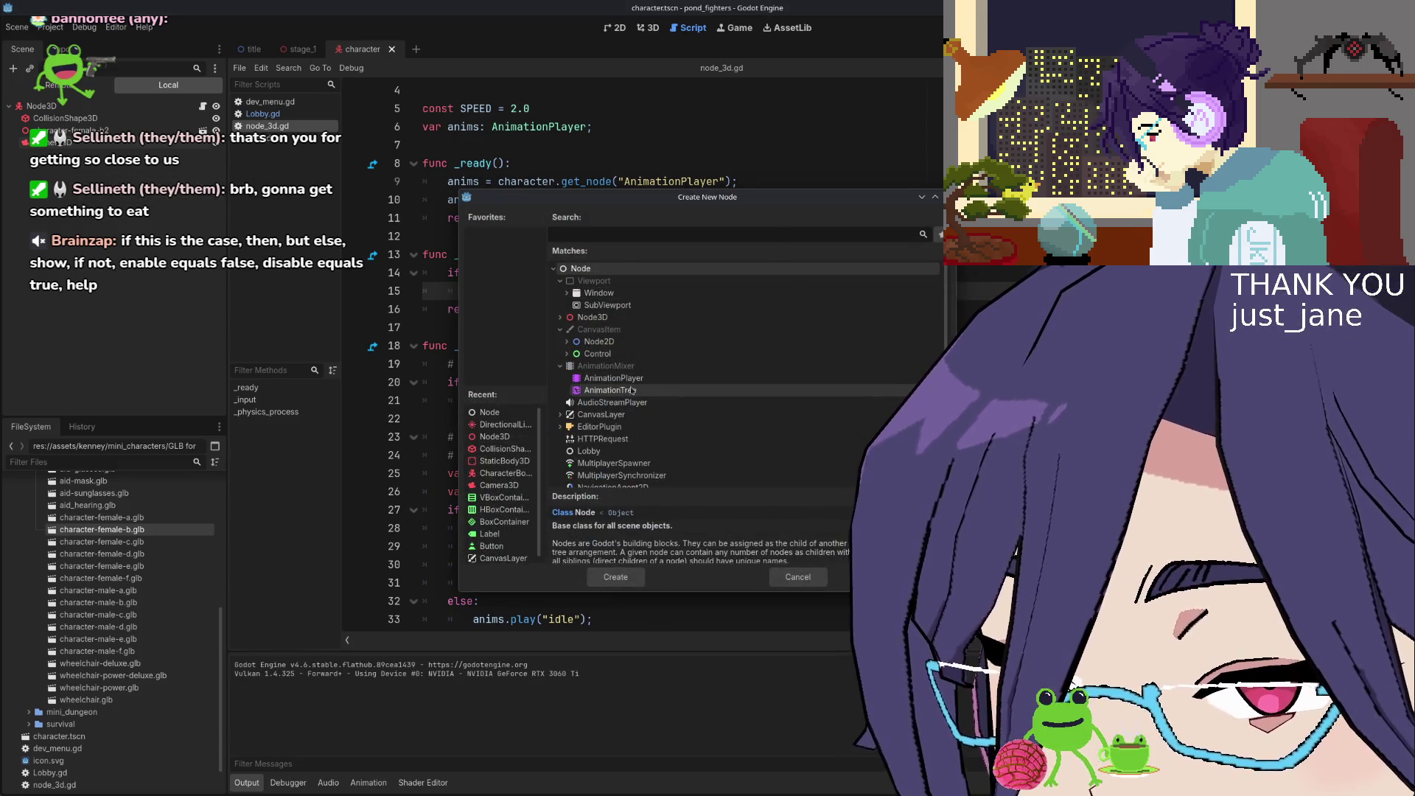
left_click(627, 390)
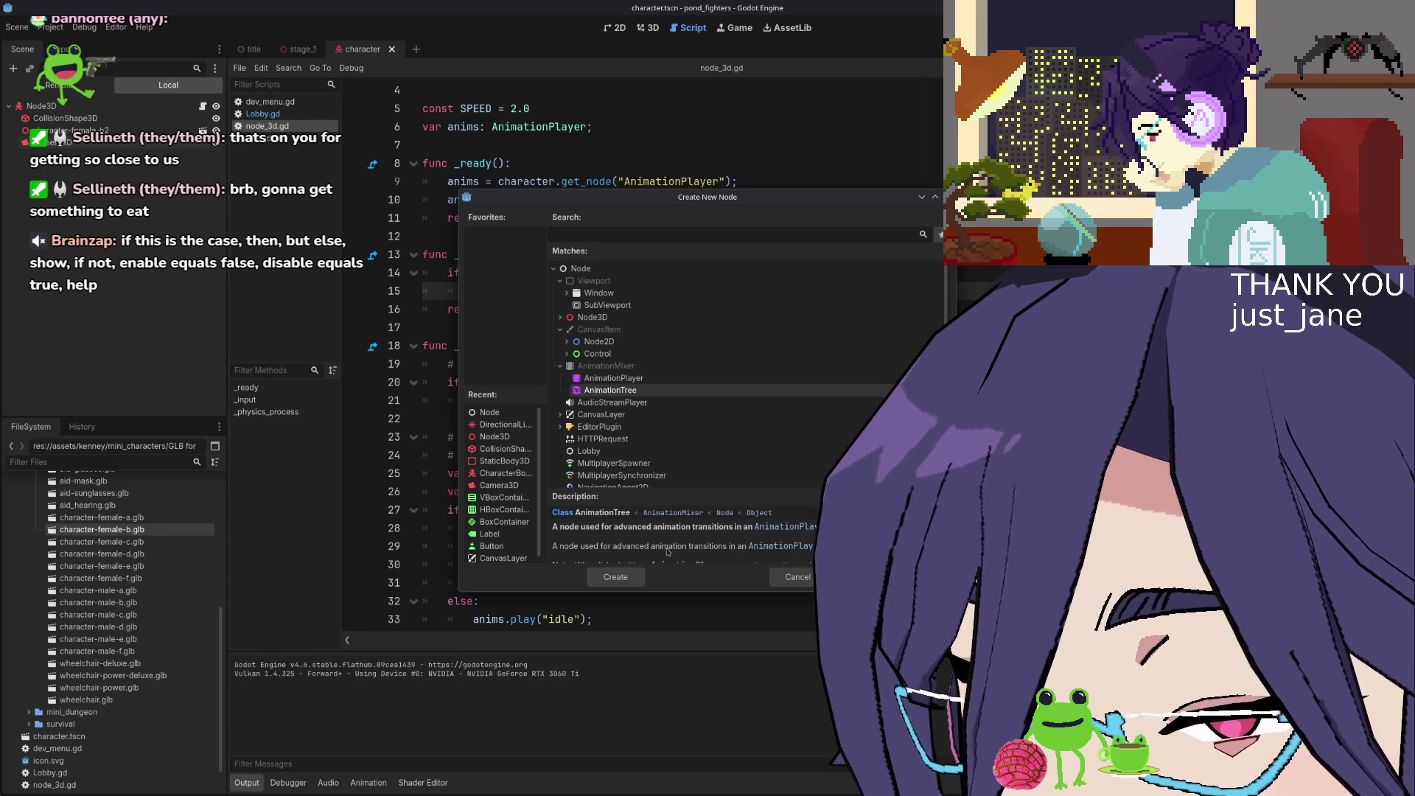
scroll(669, 551, "down", 1)
scroll(668, 552, "down", 1)
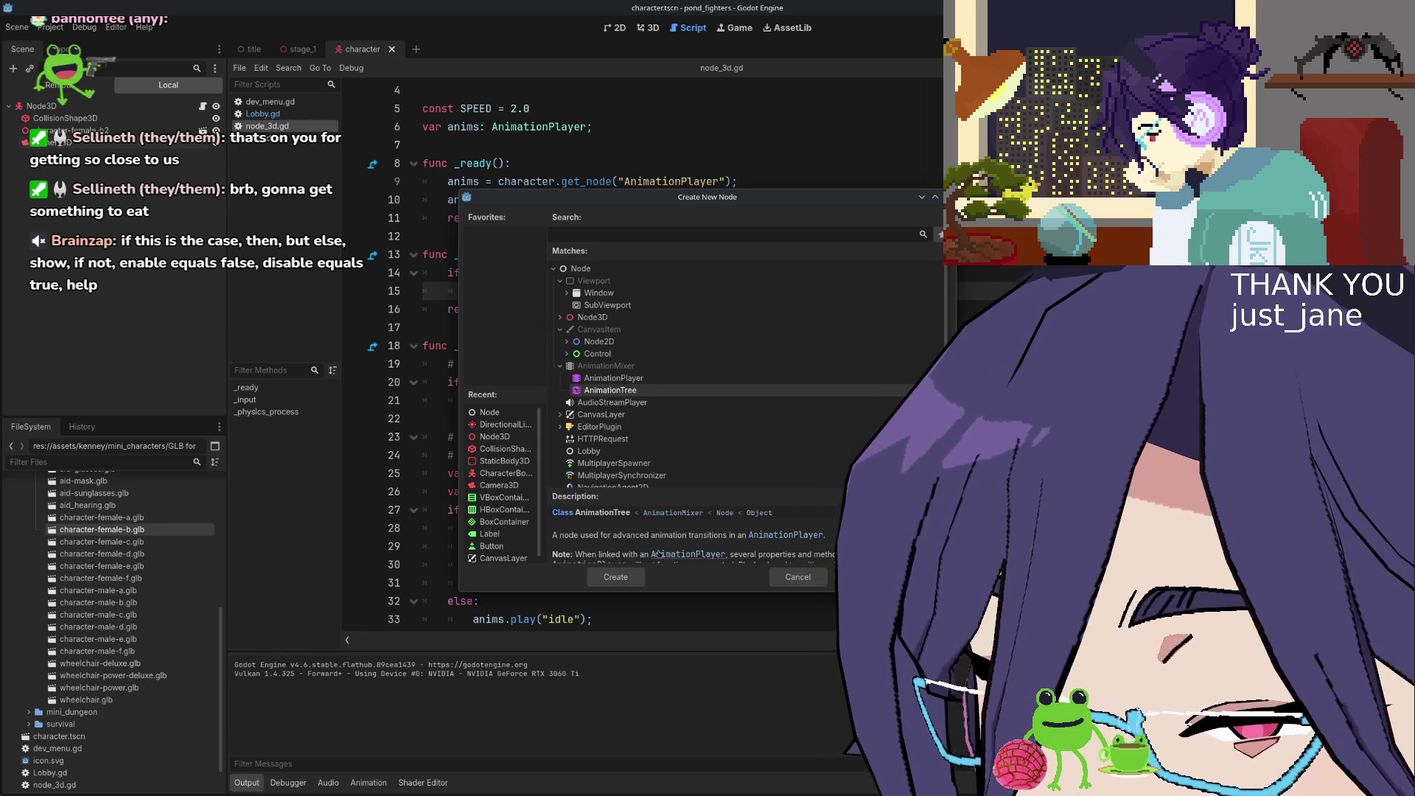
scroll(658, 554, "down", 1)
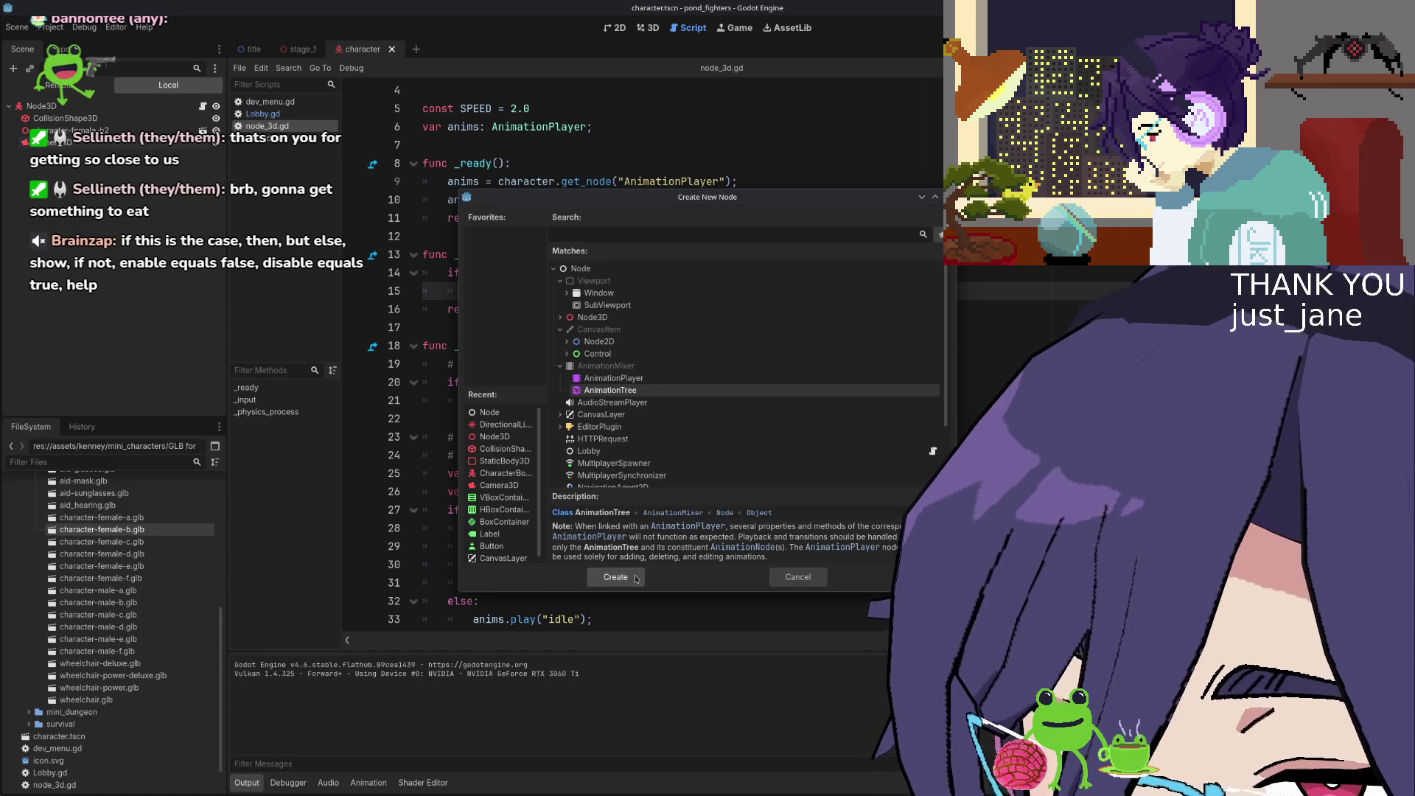
left_click(619, 577)
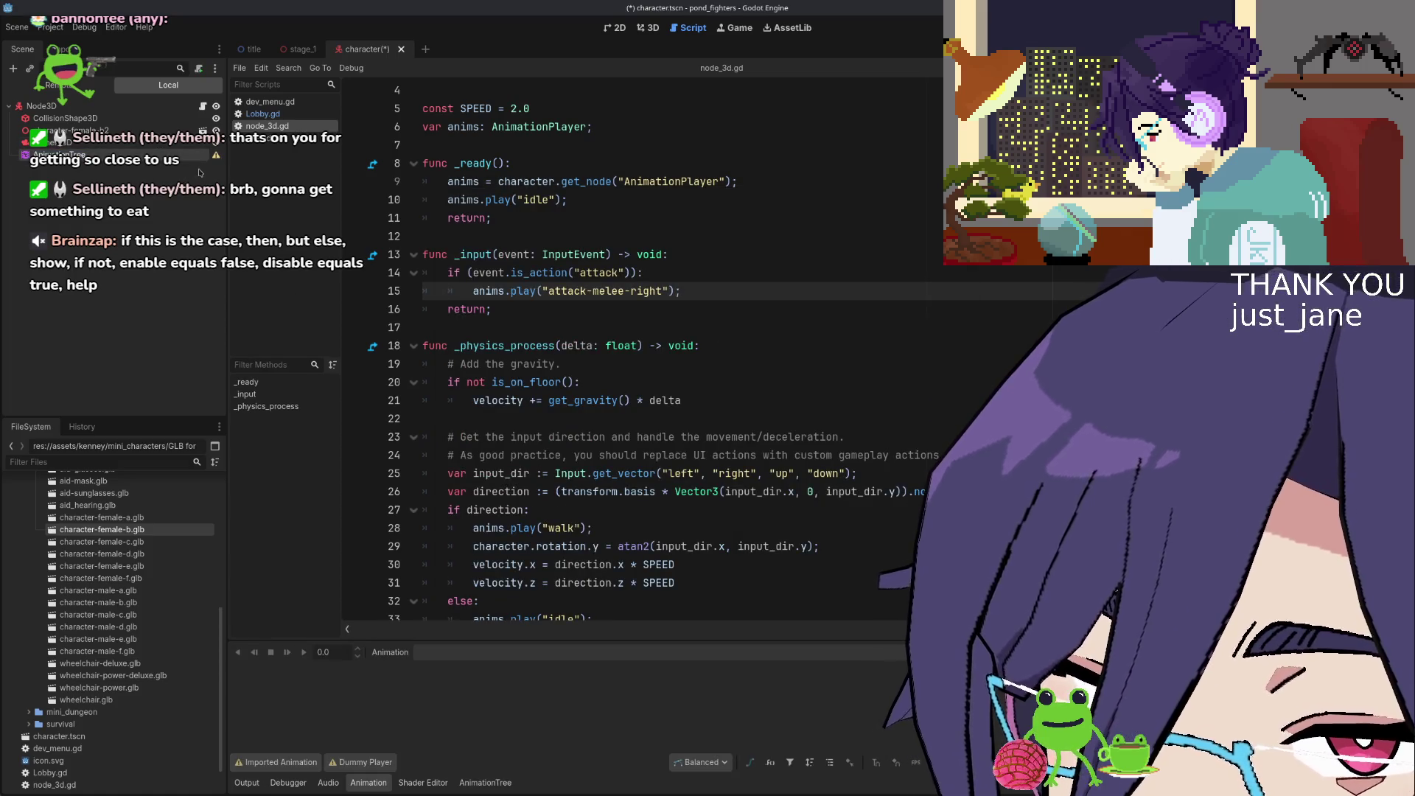
Check the AnimationTree's configuration warning, then delete the AnimationTree node.
left_click(216, 155)
left_click(706, 411)
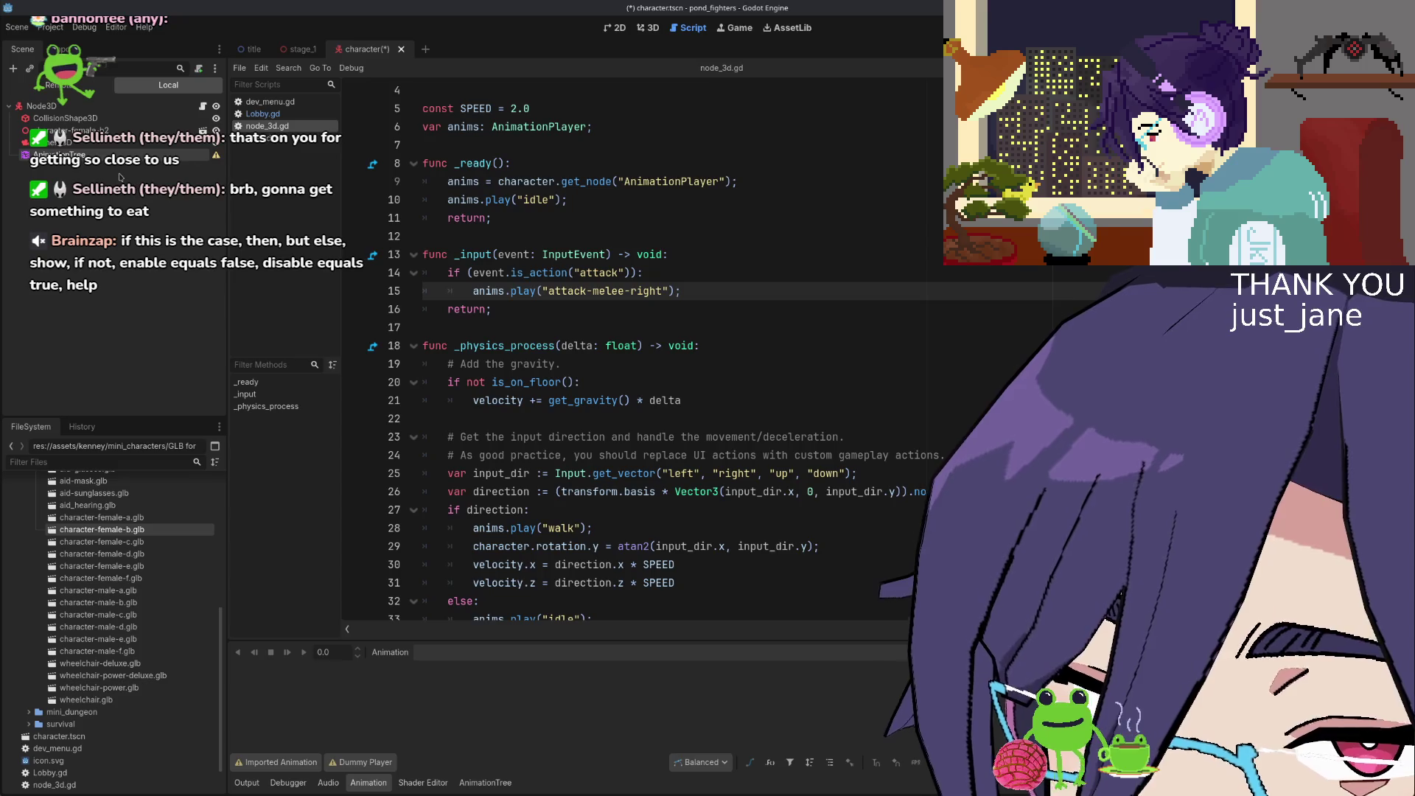
right_click(122, 156)
left_click(191, 437)
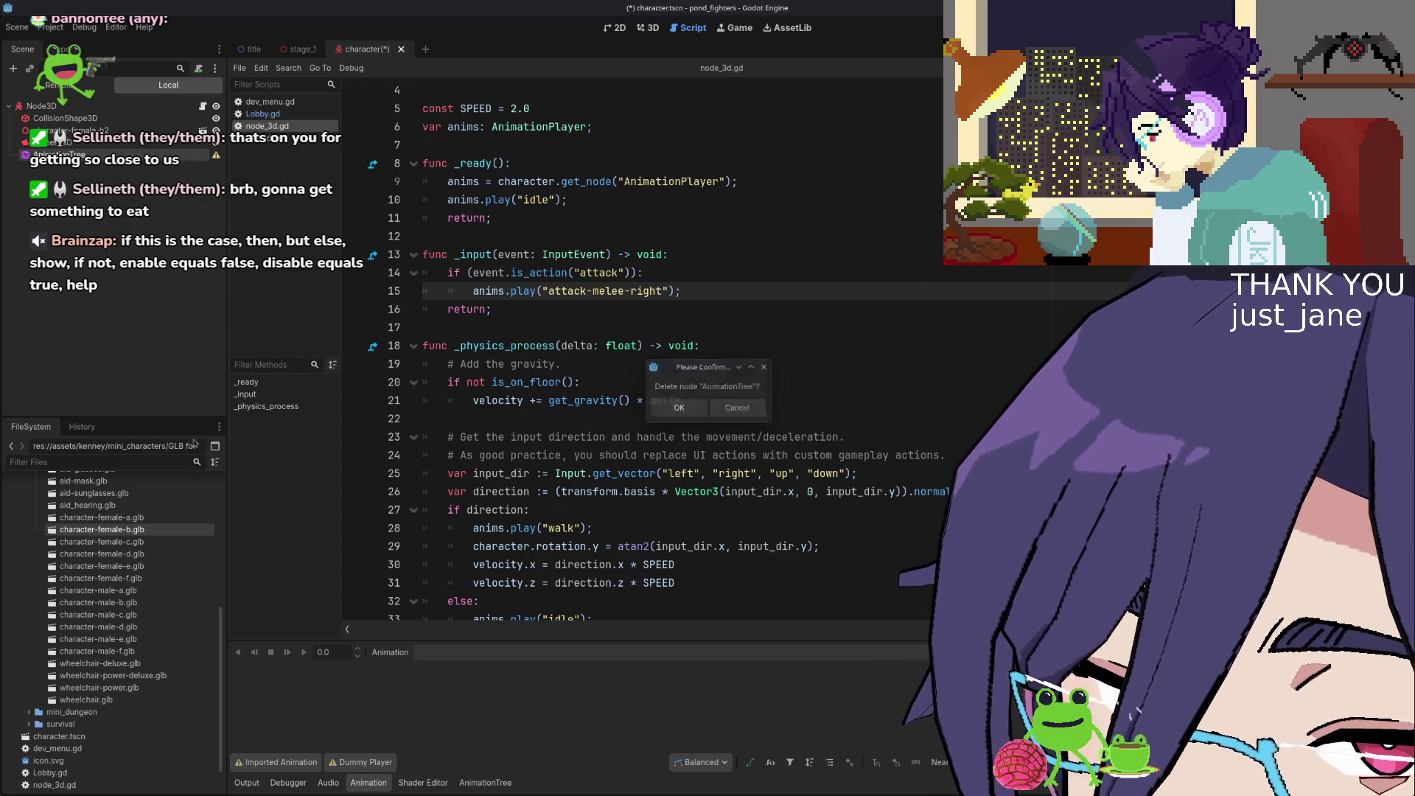
left_click(691, 415)
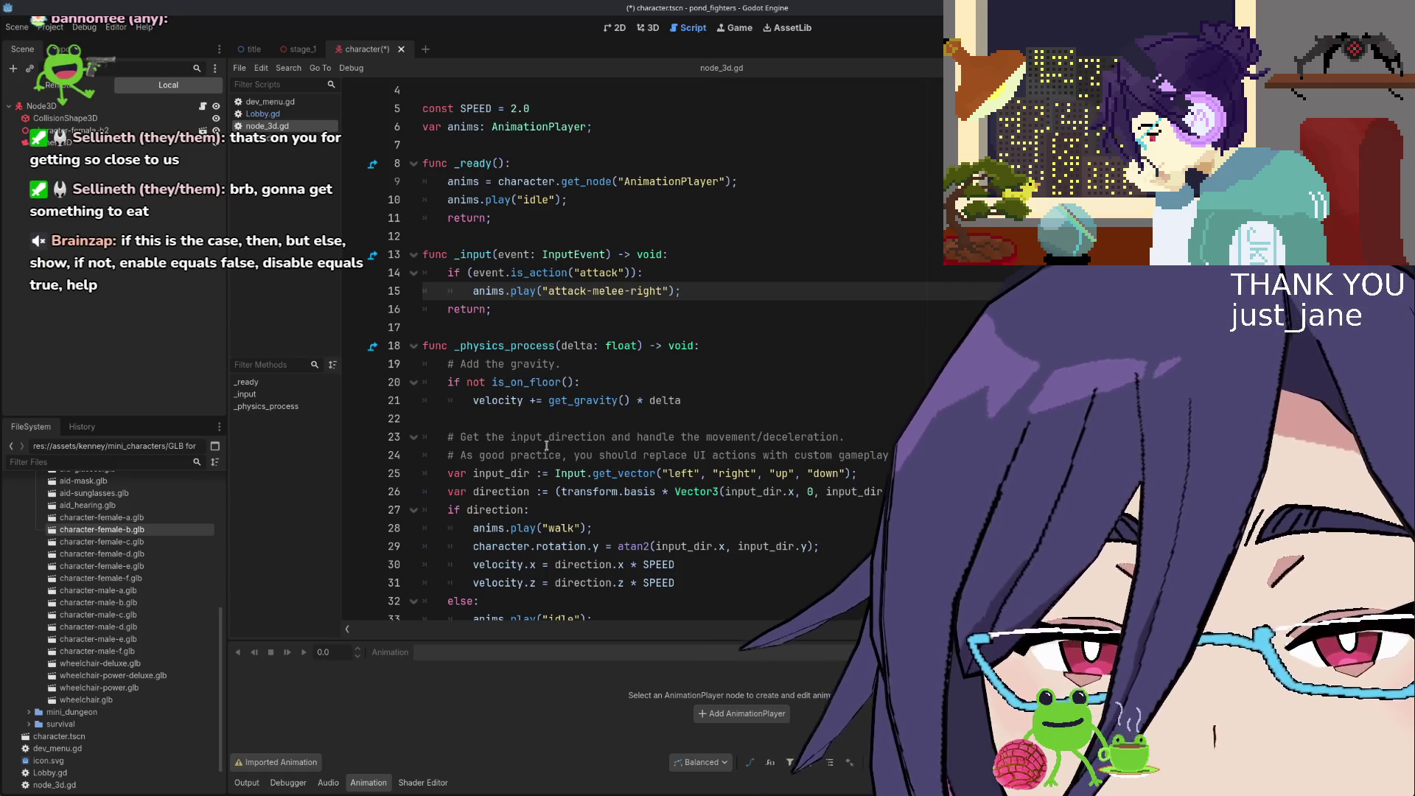
Start an enum State { declaration on a new line below the anims variable.
left_click(600, 133)
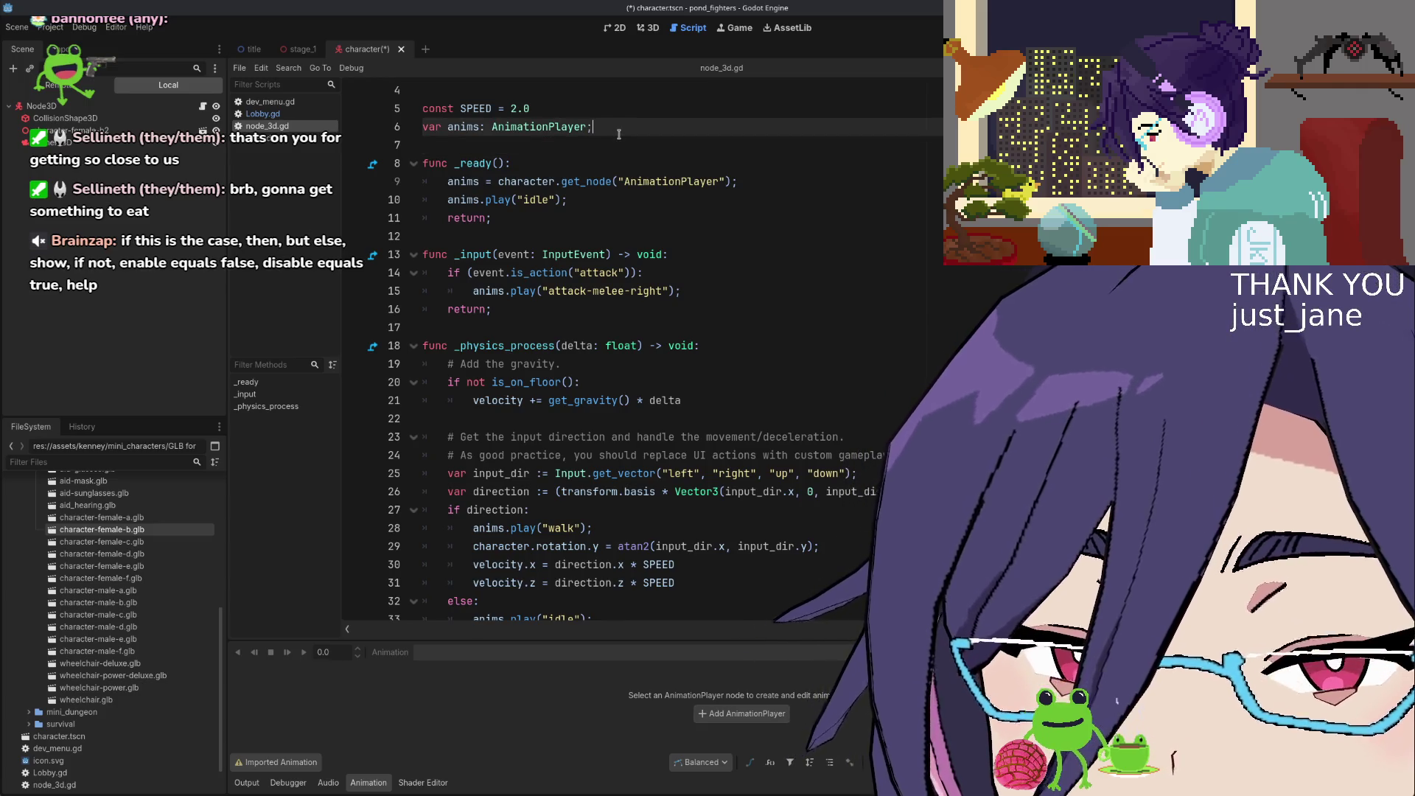
key("Return")
type("enum")
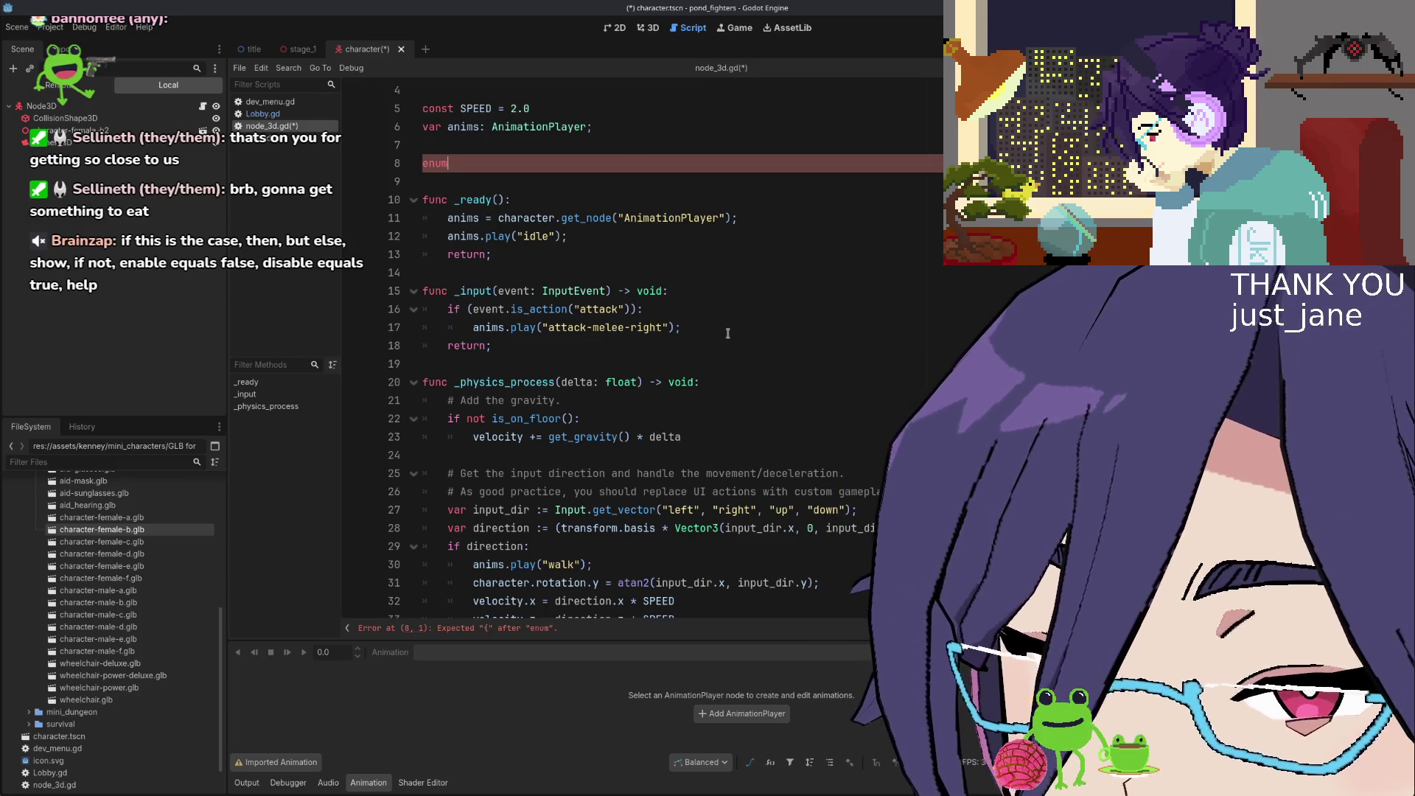
scroll(739, 357, "down", 3)
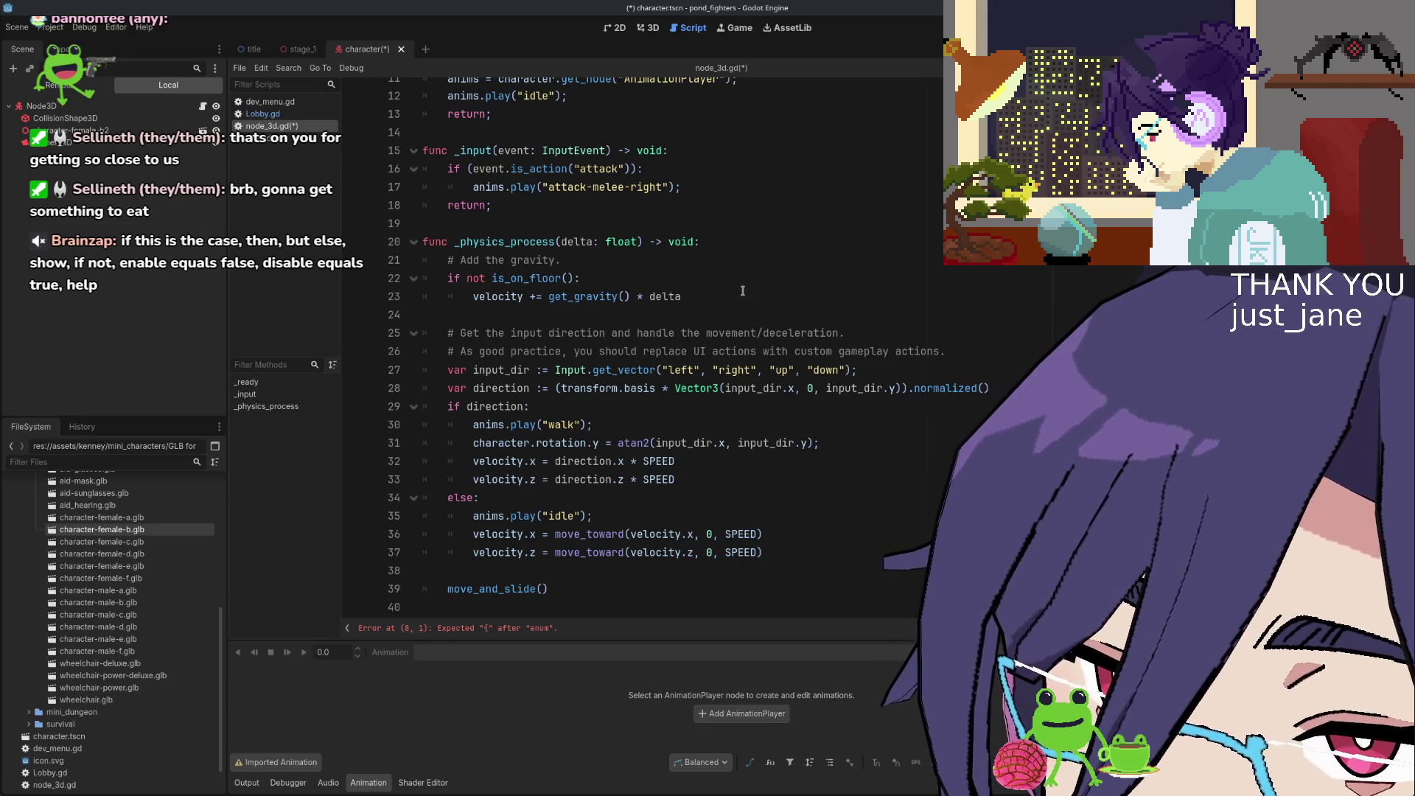
scroll(726, 285, "up", 5)
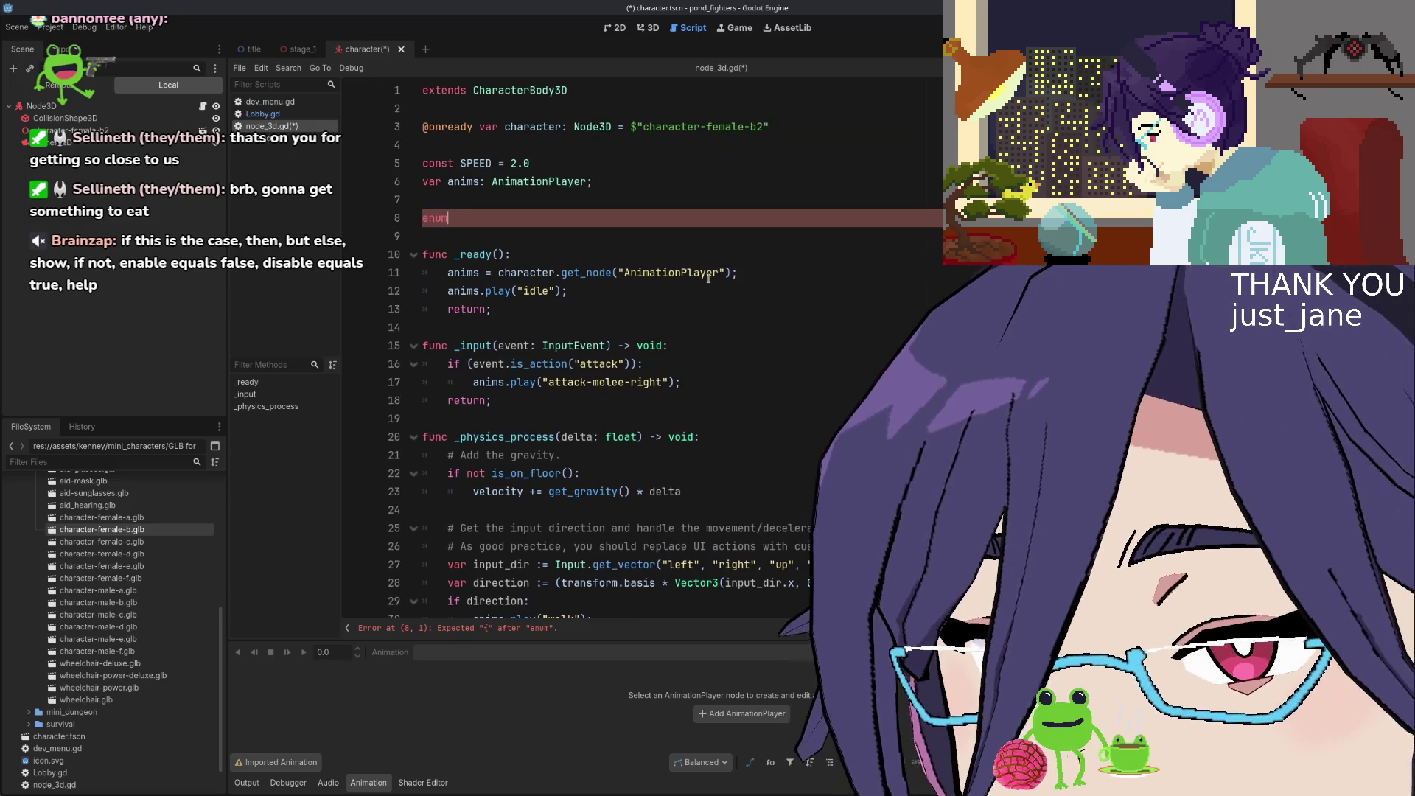
type("ACTION")
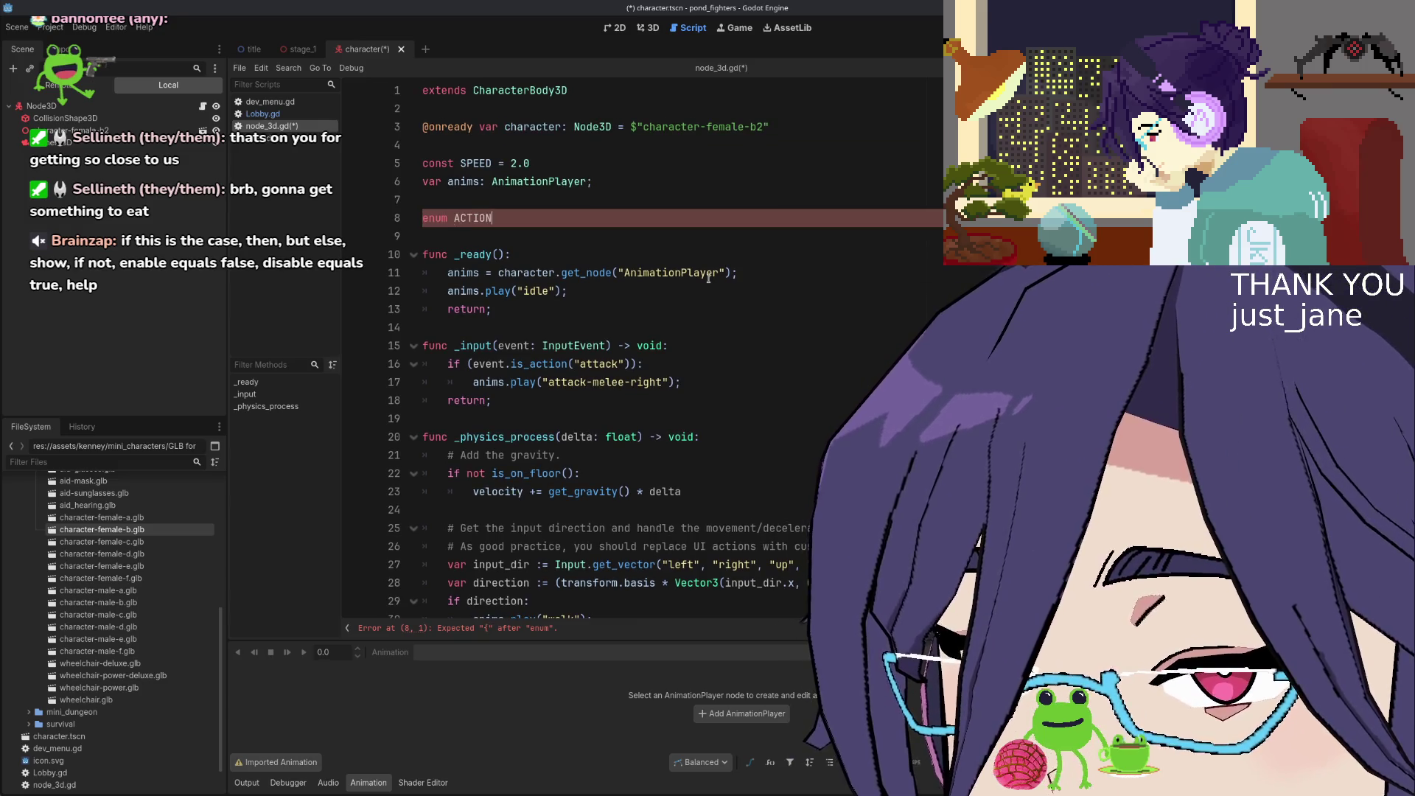
key("BackSpace")
key("BackSpace")
key("BackSpace")
type("STATE")
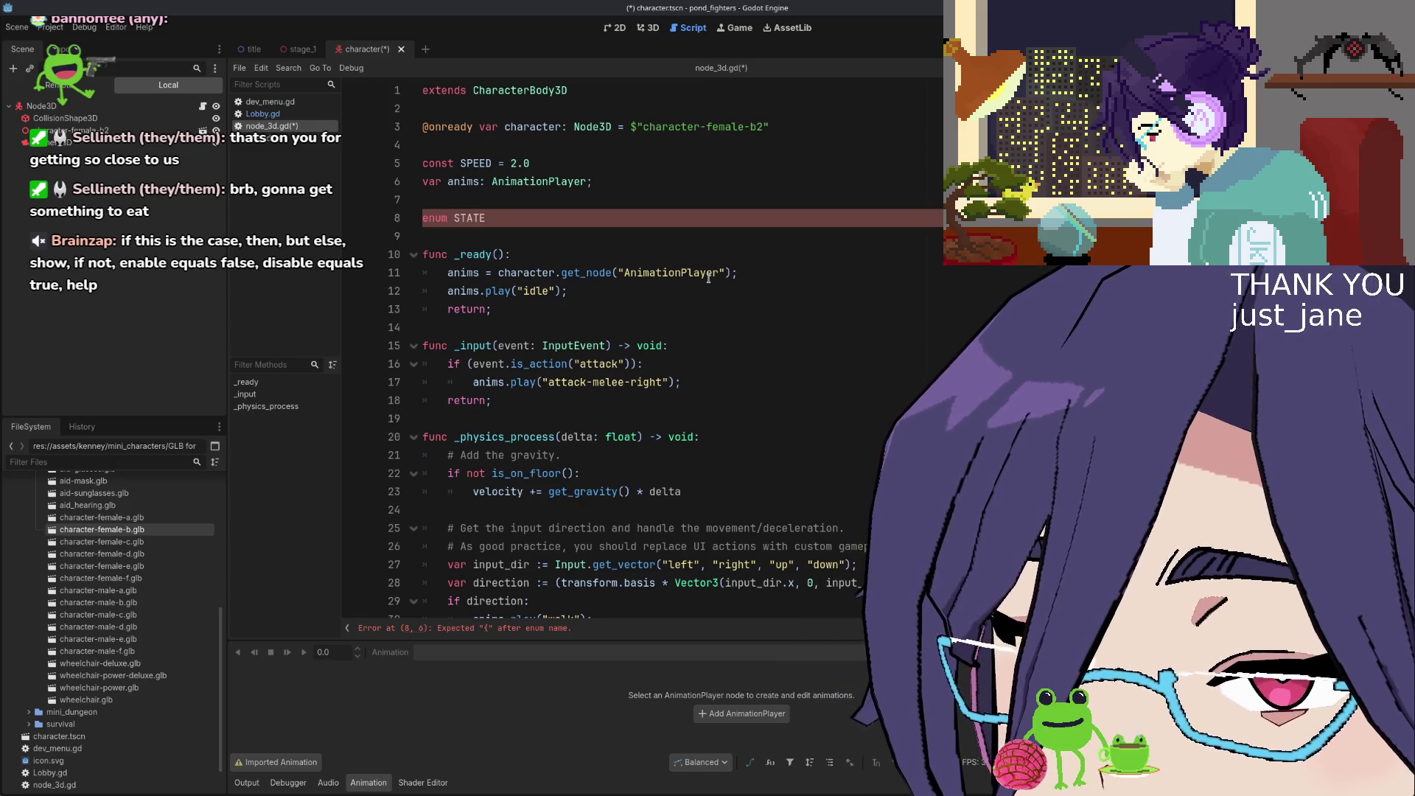
type("=")
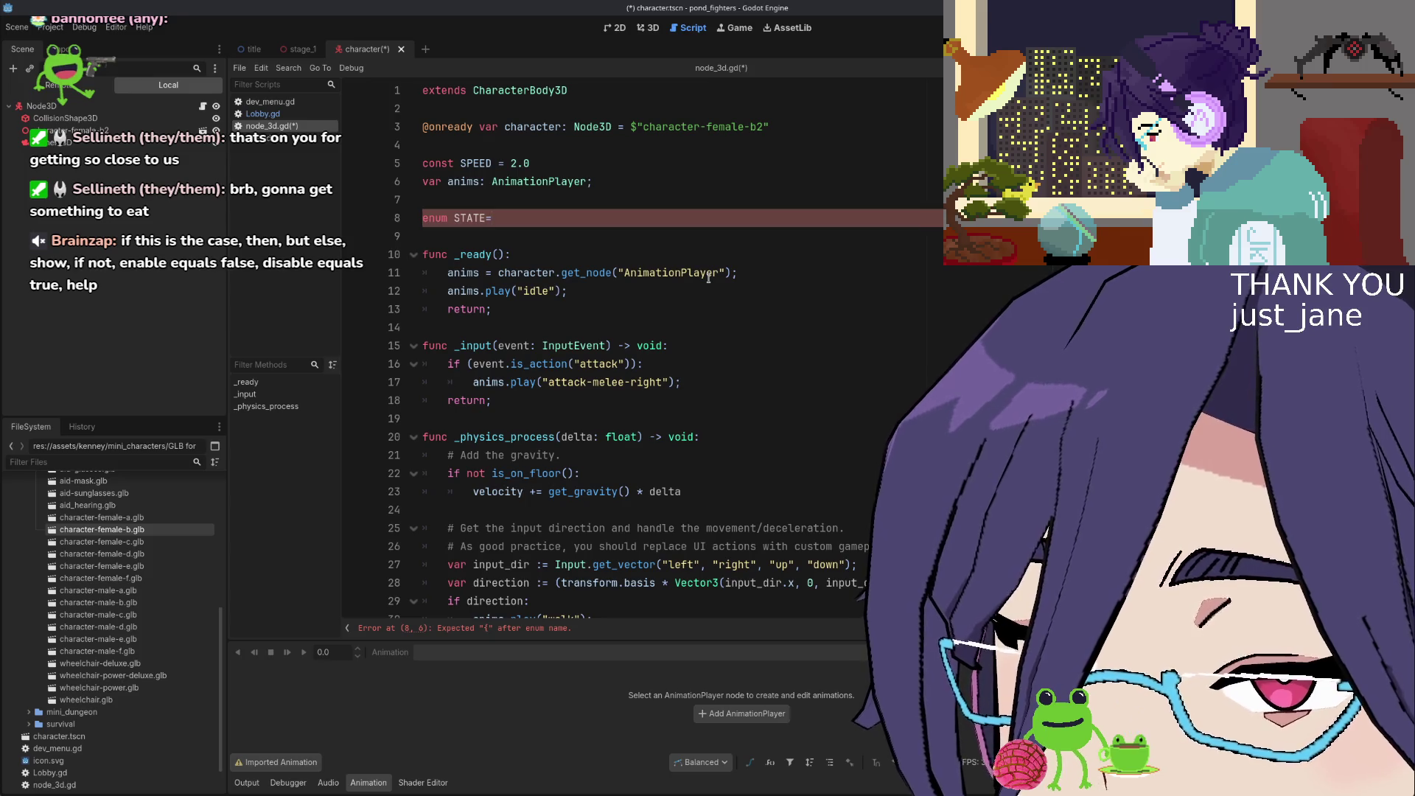
key("BackSpace")
key("BackSpace")
key("BackSpace")
type("State {")
key("Return")
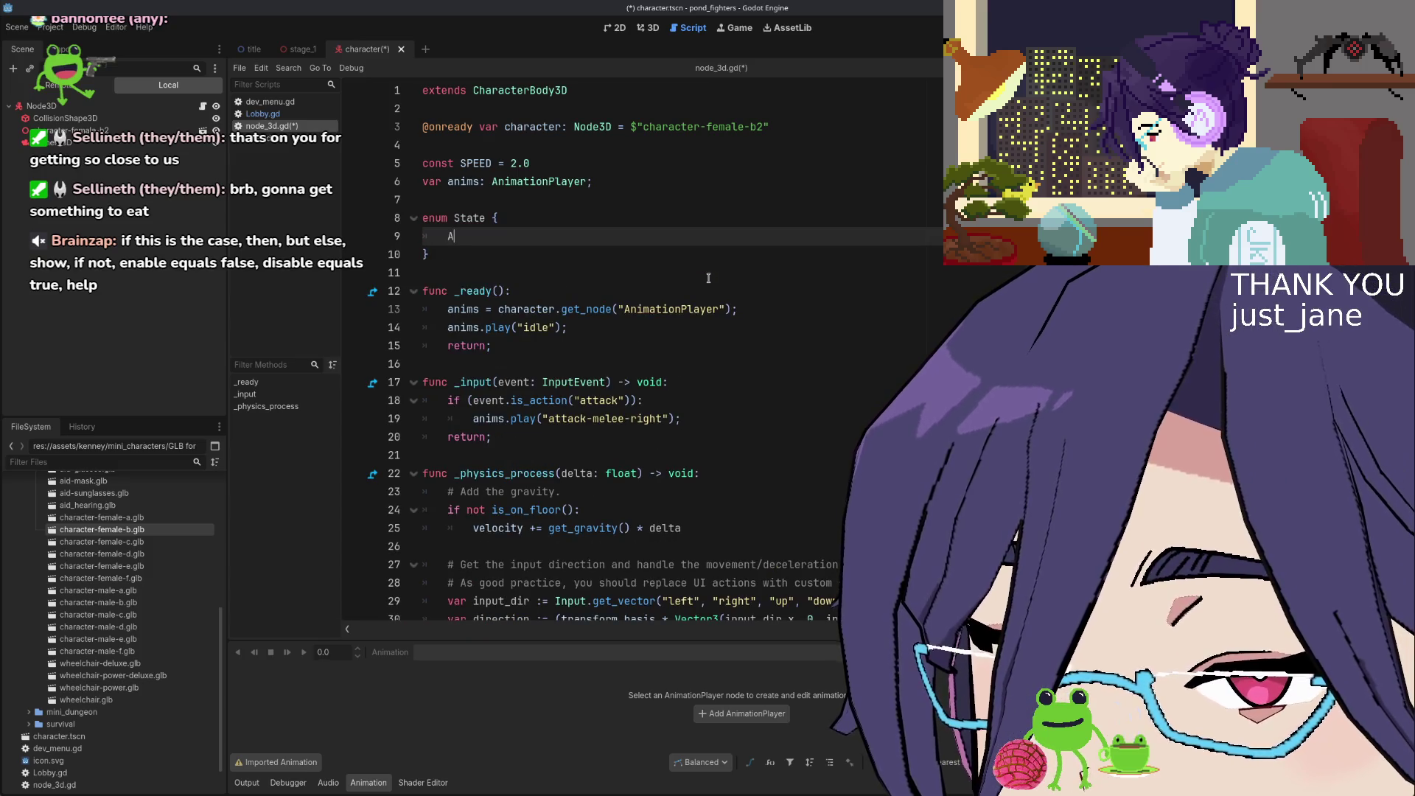
Fill the State enum with MOVING, IDLE and ACTION, one per line.
type("MOVING,")
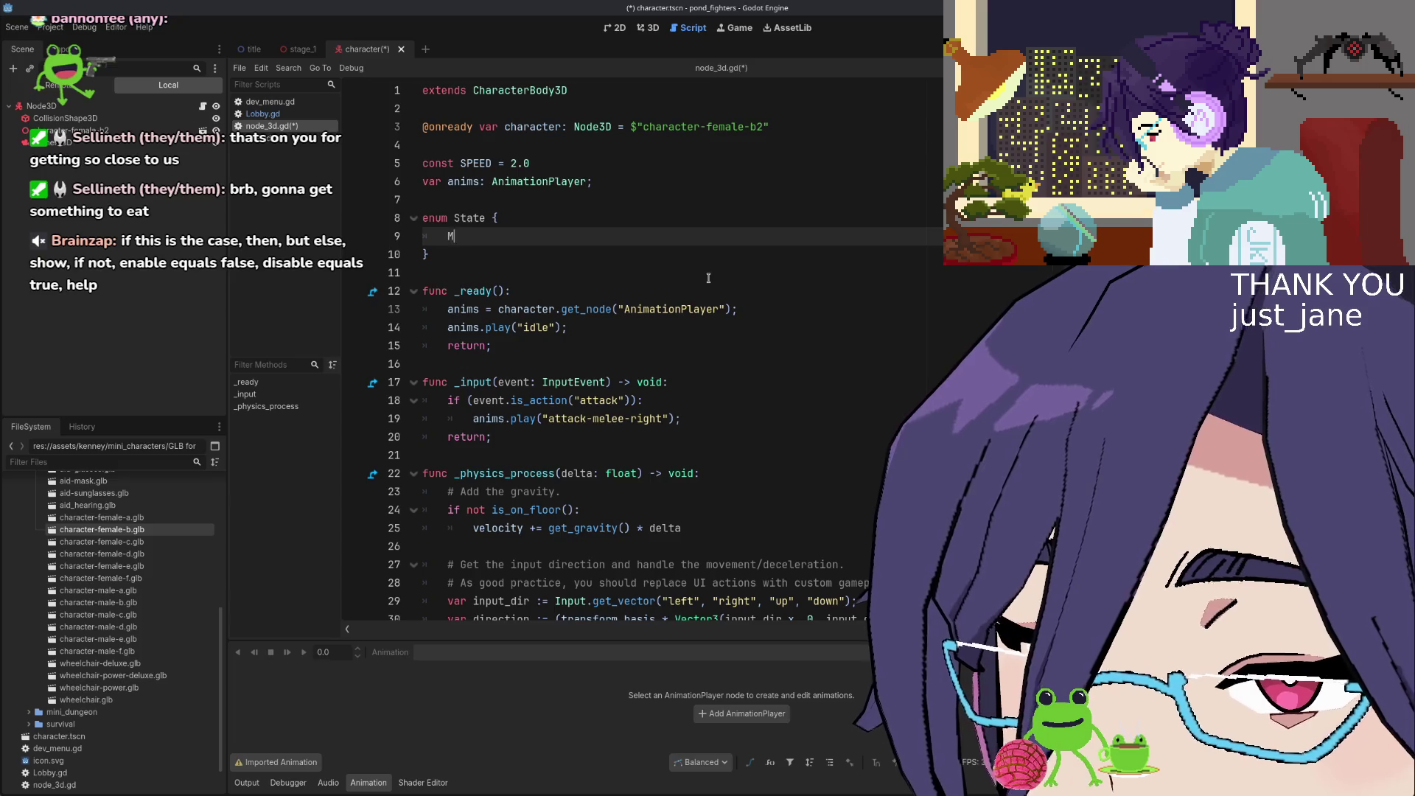
key("Return")
type("IDLE,")
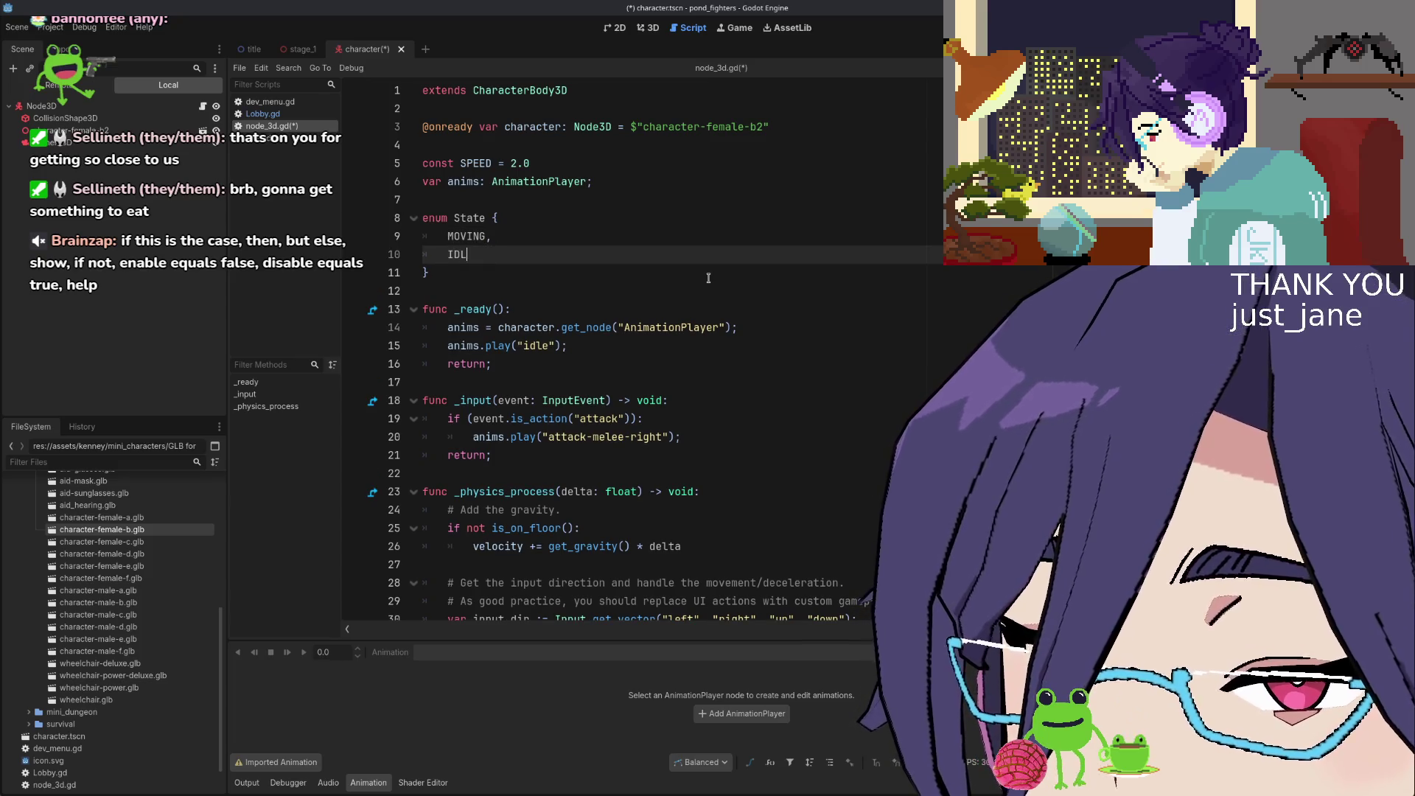
key("Return")
type("ACTION")
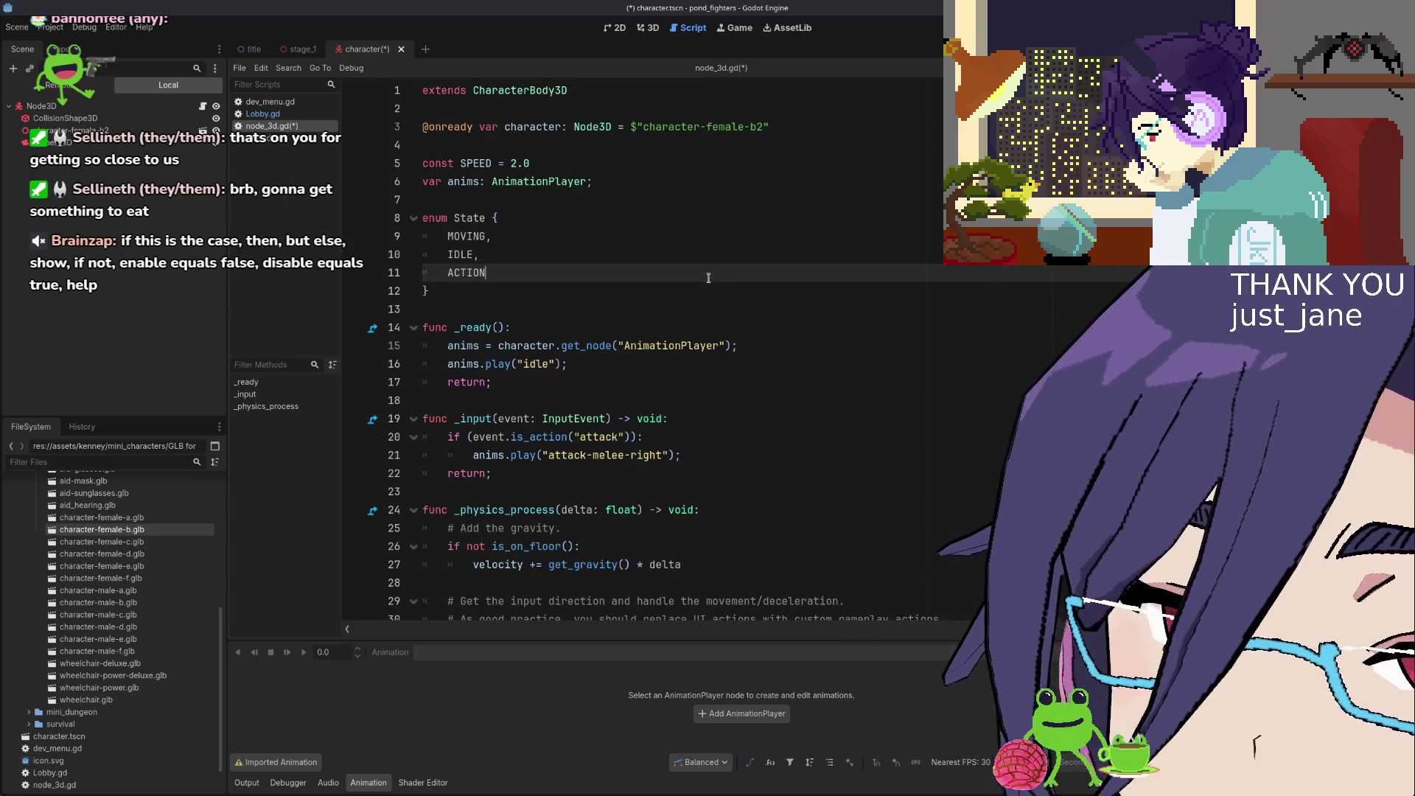
scroll(675, 333, "down", 1)
scroll(631, 324, "down", 1)
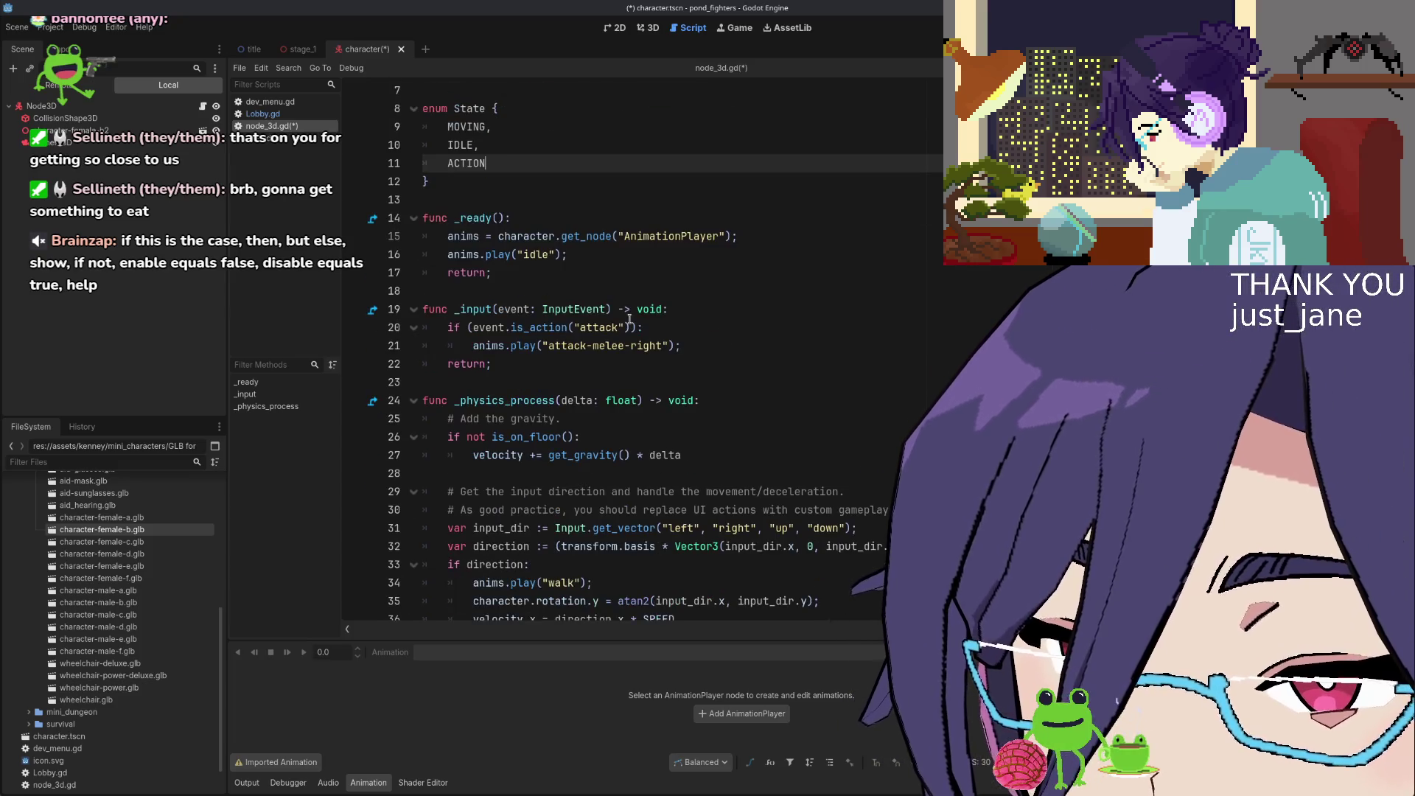
scroll(632, 327, "up", 1)
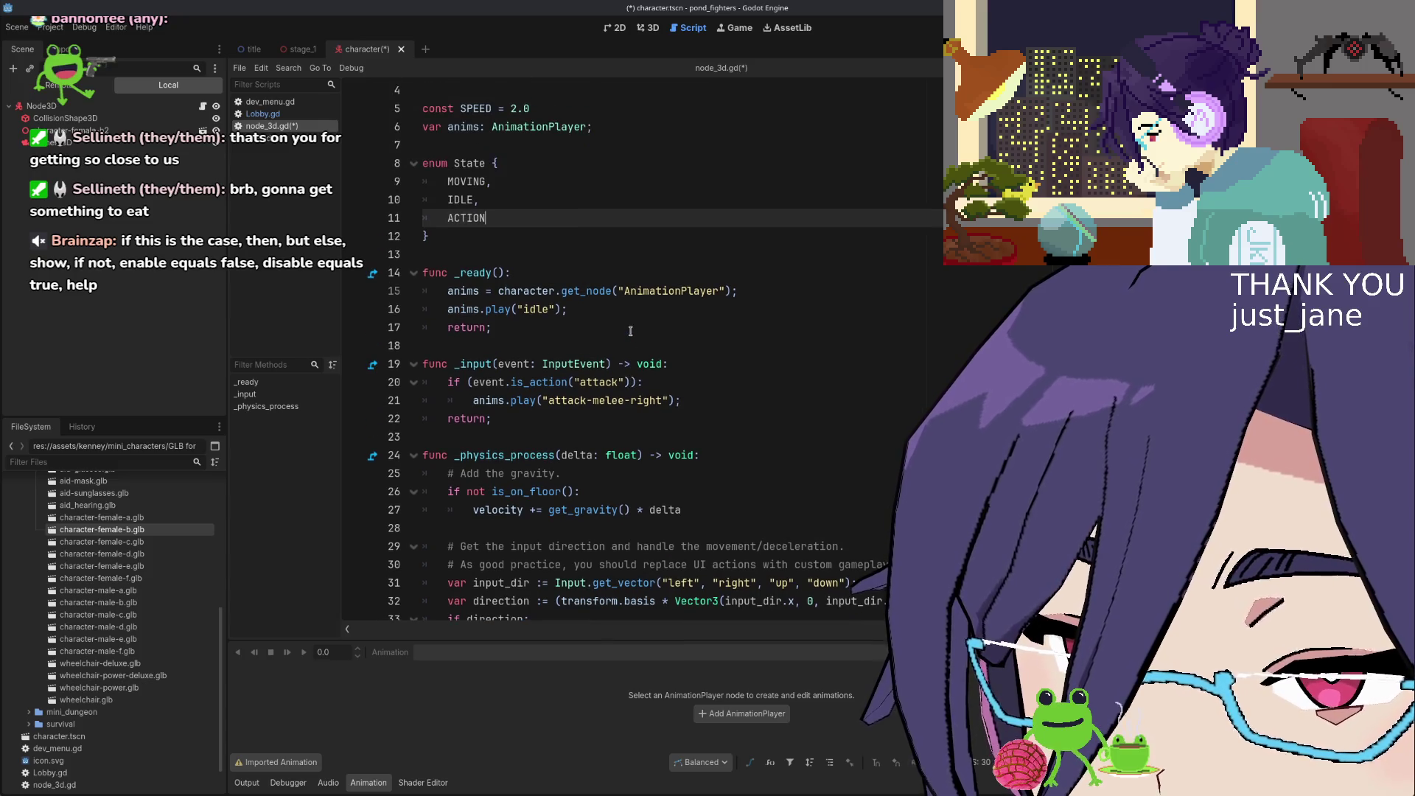
left_click(549, 242)
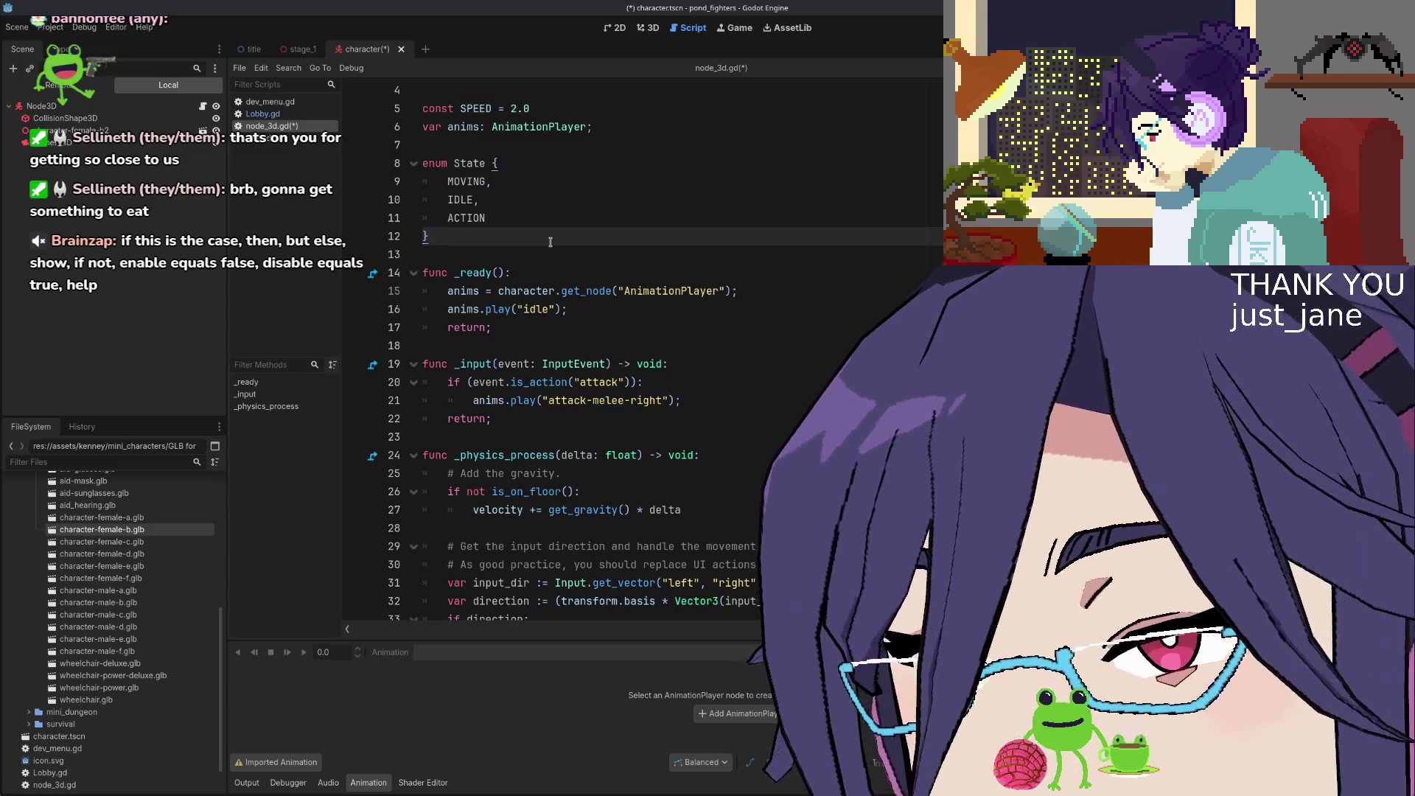
left_click(546, 112)
scroll(589, 133, "up", 1)
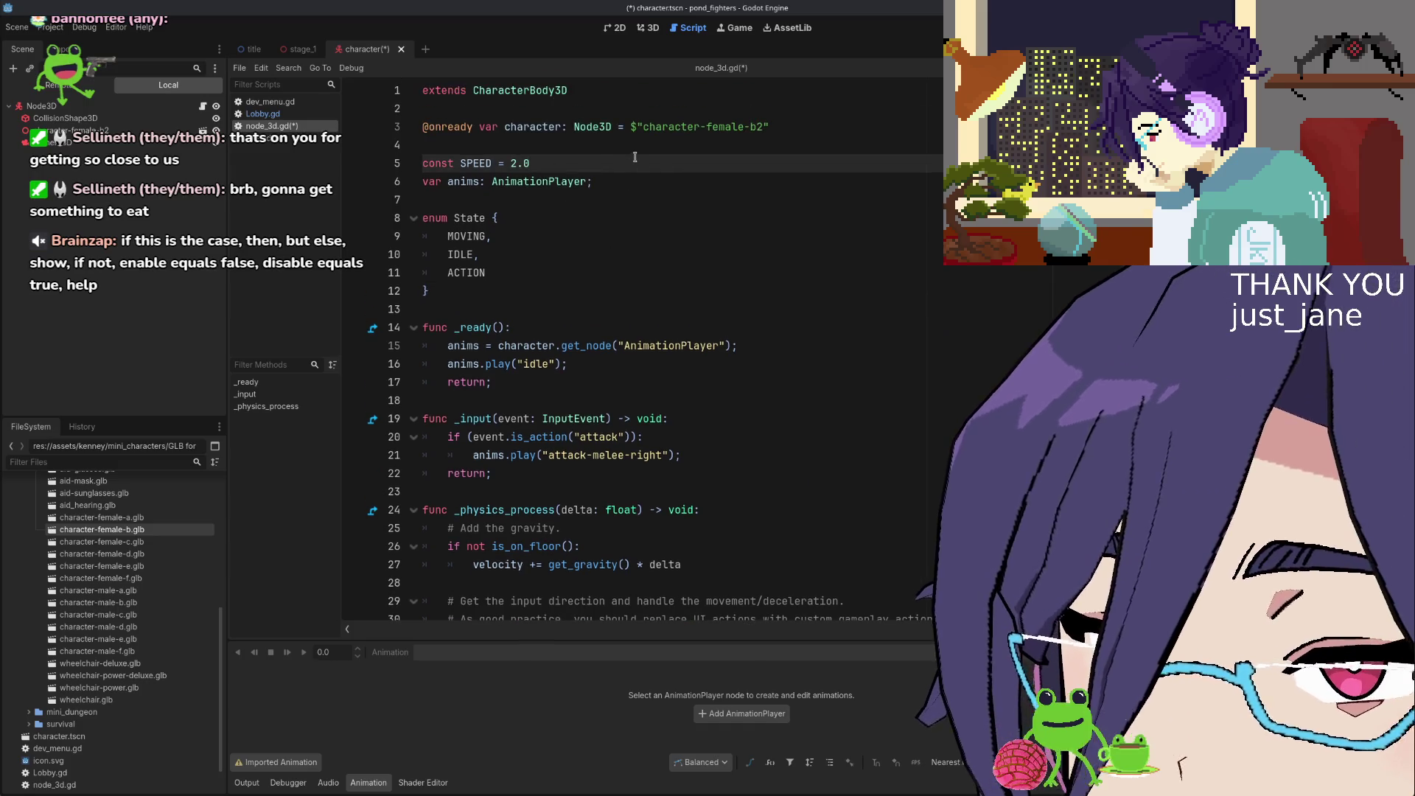
left_click(632, 154)
key("Return")
key("Up")
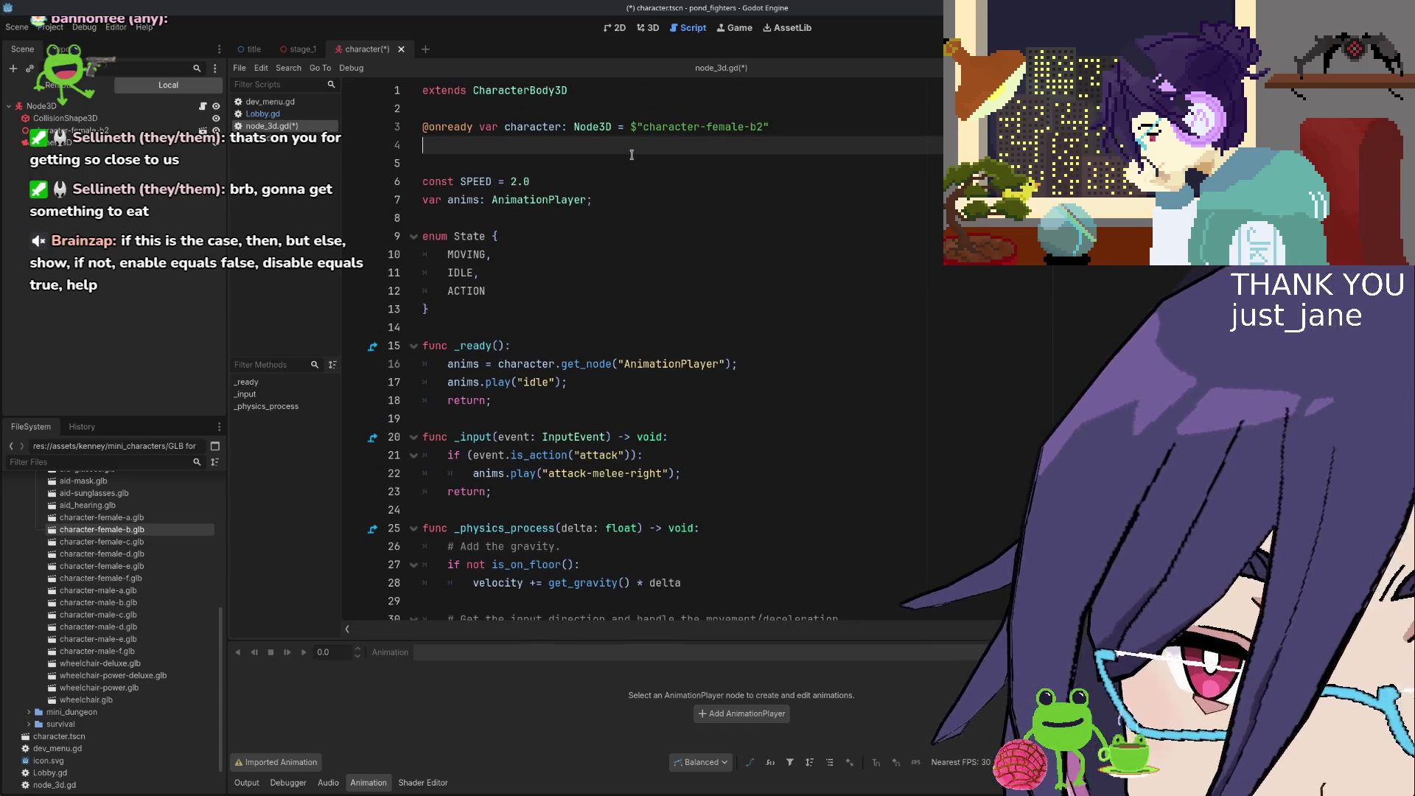
type("@onready")
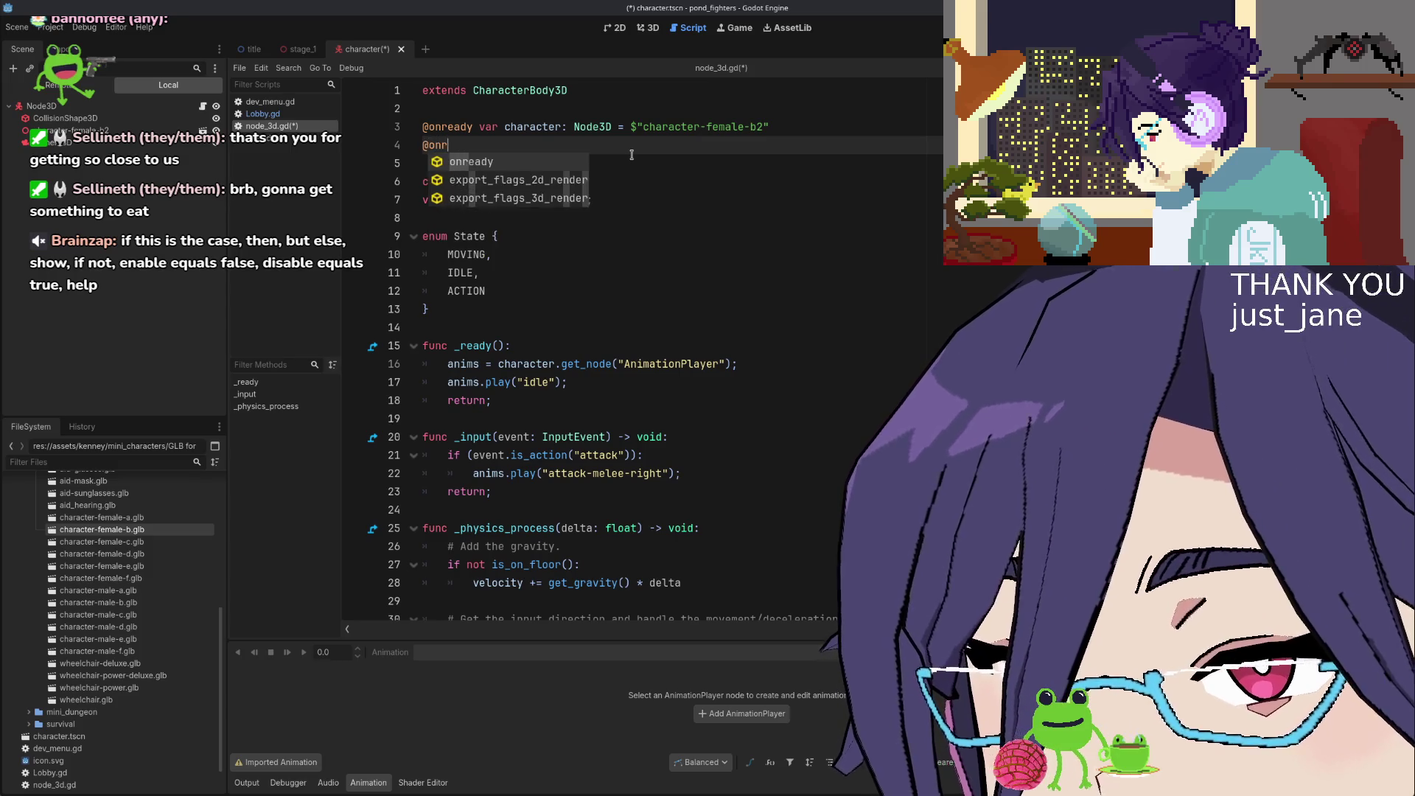
key("BackSpace")
key("BackSpace")
key("BackSpace")
type("expor")
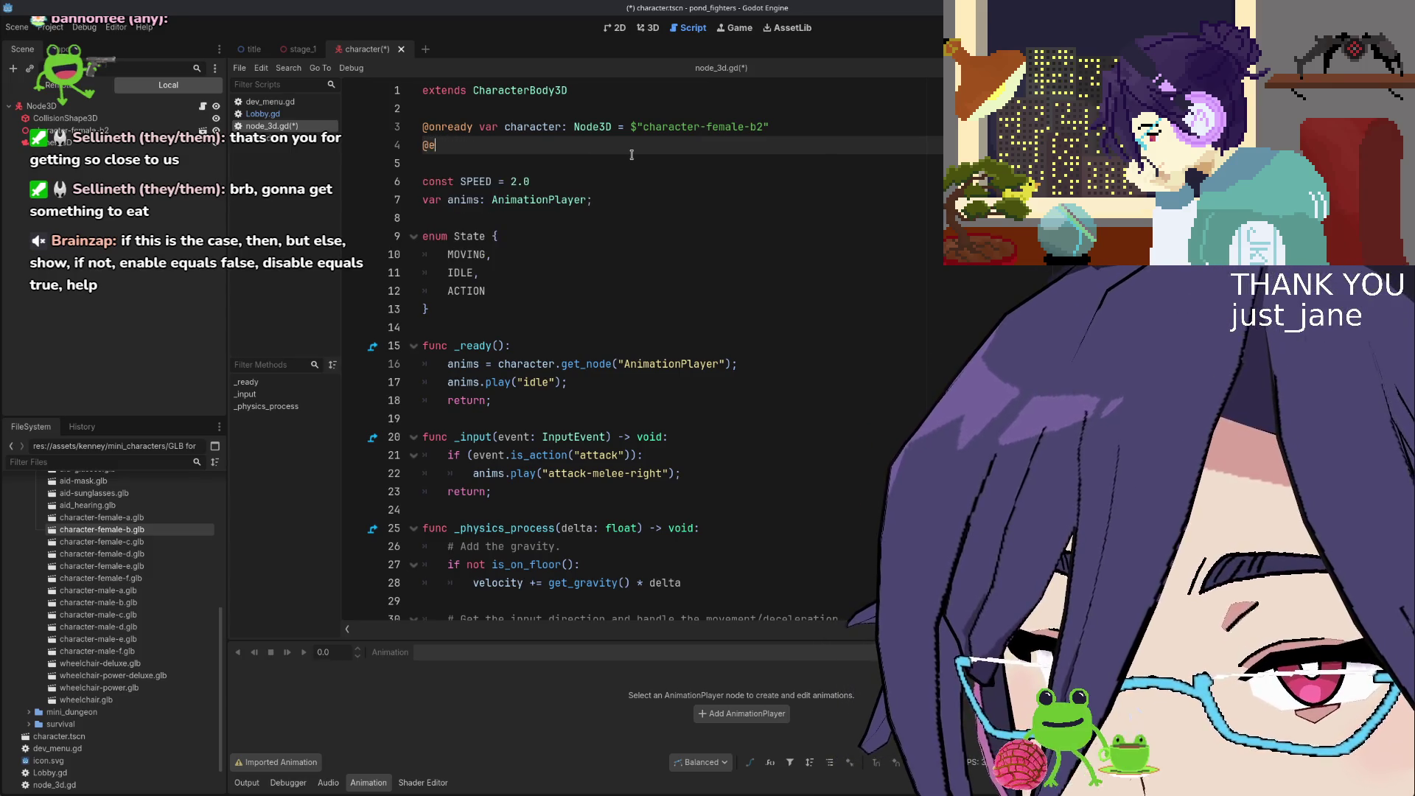
type("t var attack_speed:")
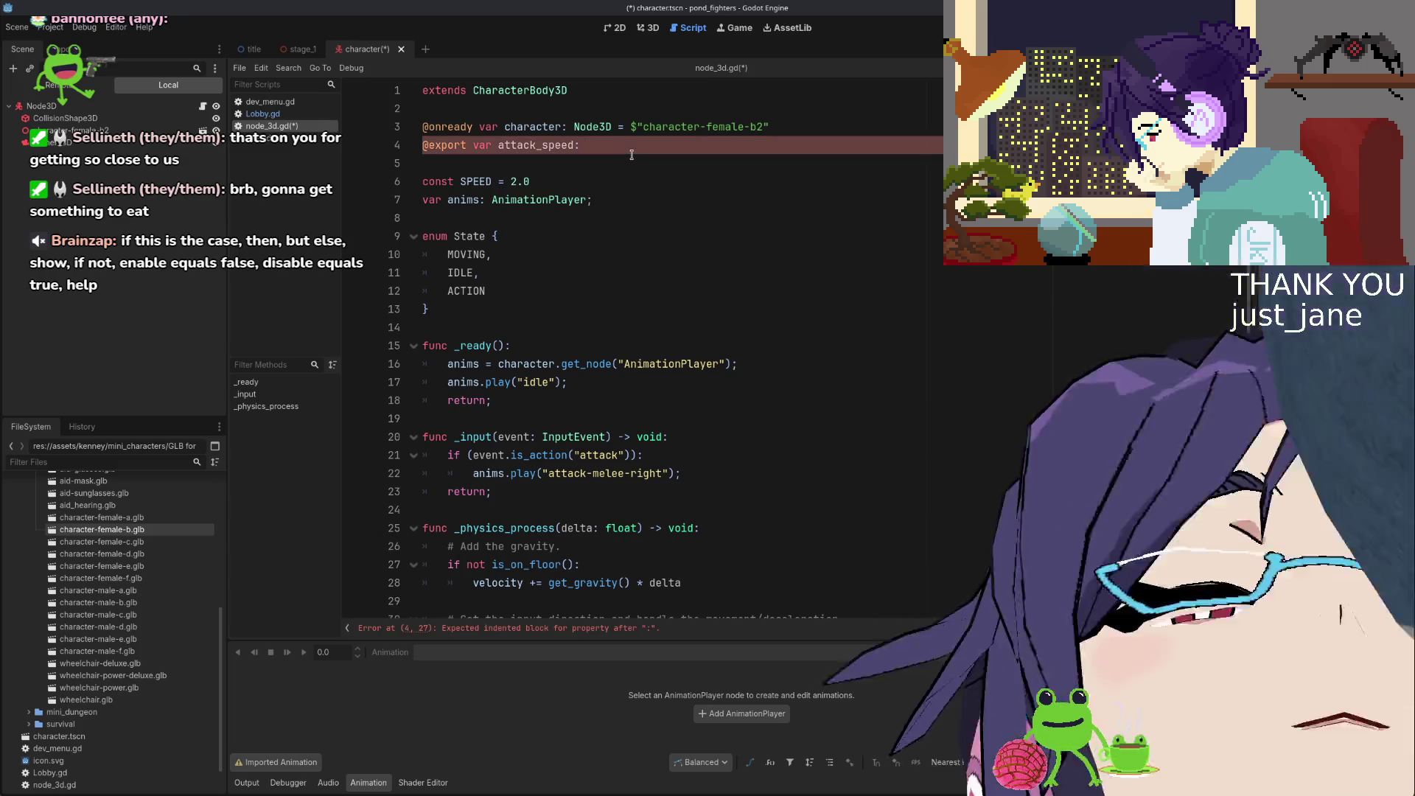